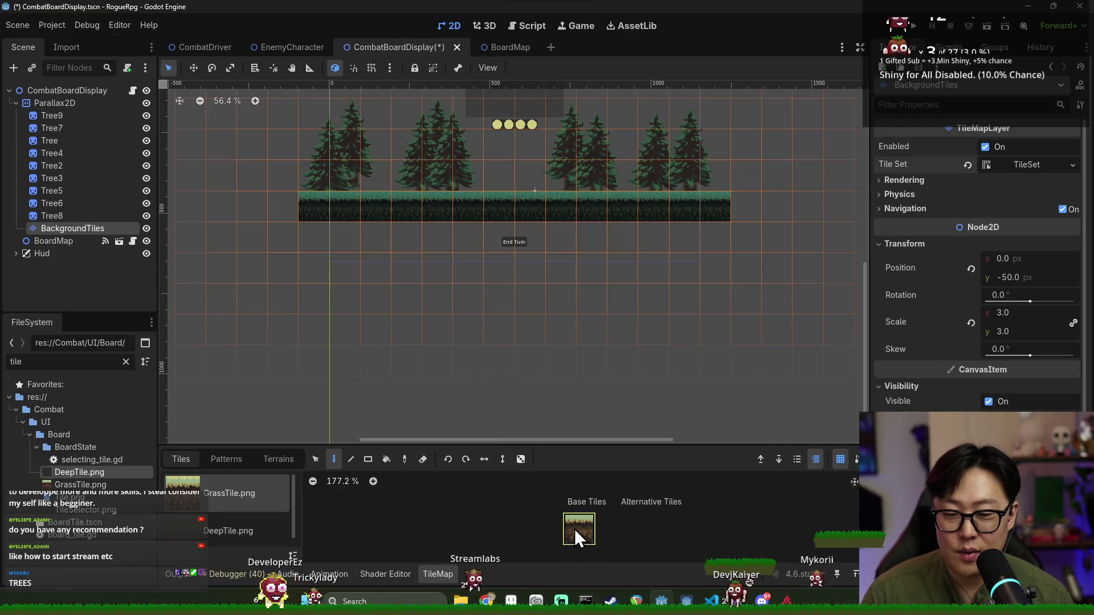
Pick the DeepTile.png tile, paint two dark rows beneath the grass, and save CombatBoardDisplay
{"action": "left_click", "coordinate": [262, 521]}
{"action": "left_click", "coordinate": [578, 529]}
{"action": "left_click_drag", "start_coordinate": [317, 242], "coordinate": [703, 228]}
{"action": "mouse_move", "coordinate": [352, 272]}
{"action": "left_mouse_down"}
{"action": "mouse_move", "coordinate": [703, 264]}
{"action": "mouse_move", "coordinate": [701, 272]}
{"action": "left_mouse_up"}
{"action": "key", "text": "ctrl+s"}
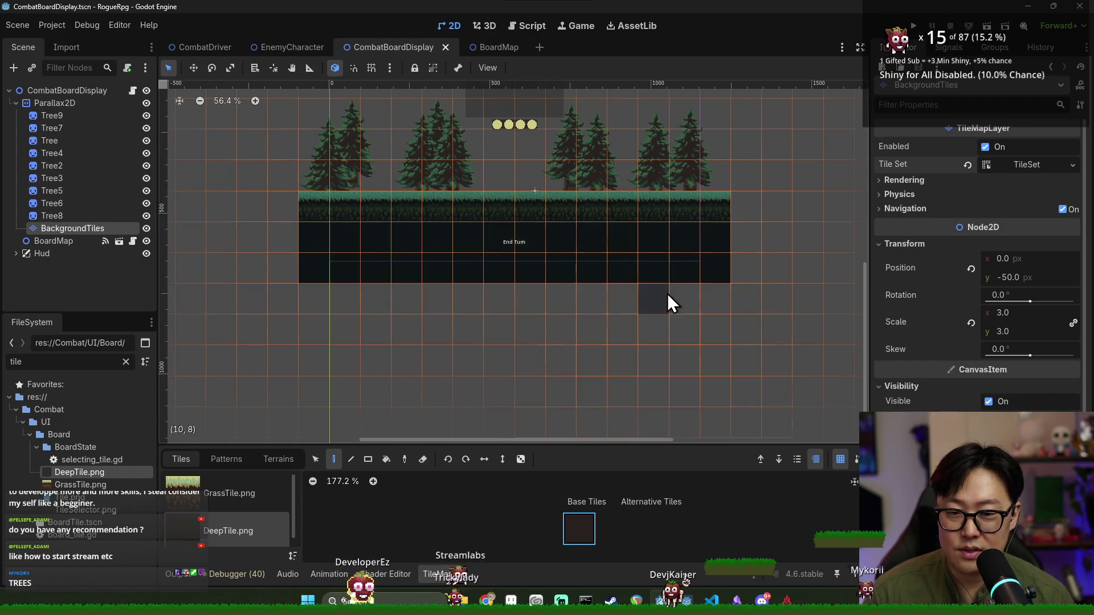
{"action": "key", "text": "alt+Tab"}
{"action": "key", "text": "alt+Tab"}
{"action": "key", "text": "alt+Tab"}
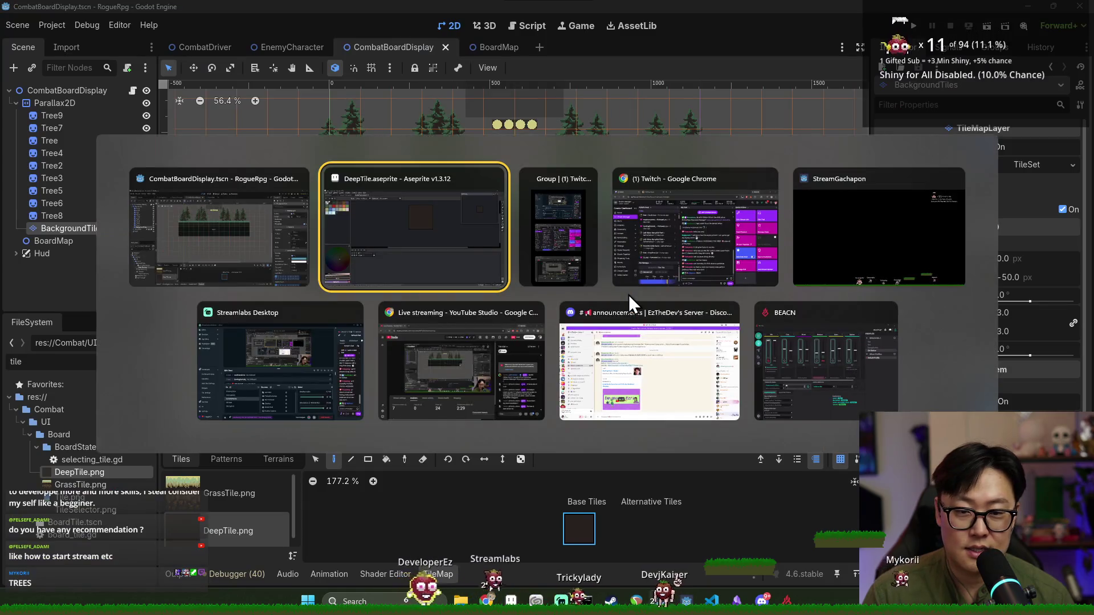
{"action": "left_click", "coordinate": [417, 251]}
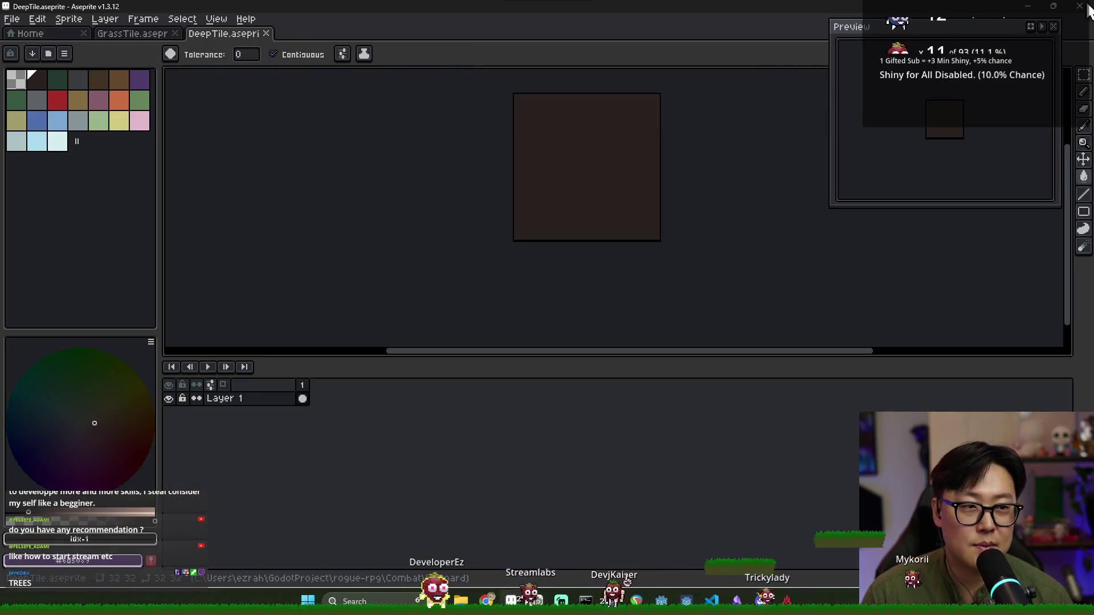
{"action": "key", "text": "alt+Tab"}
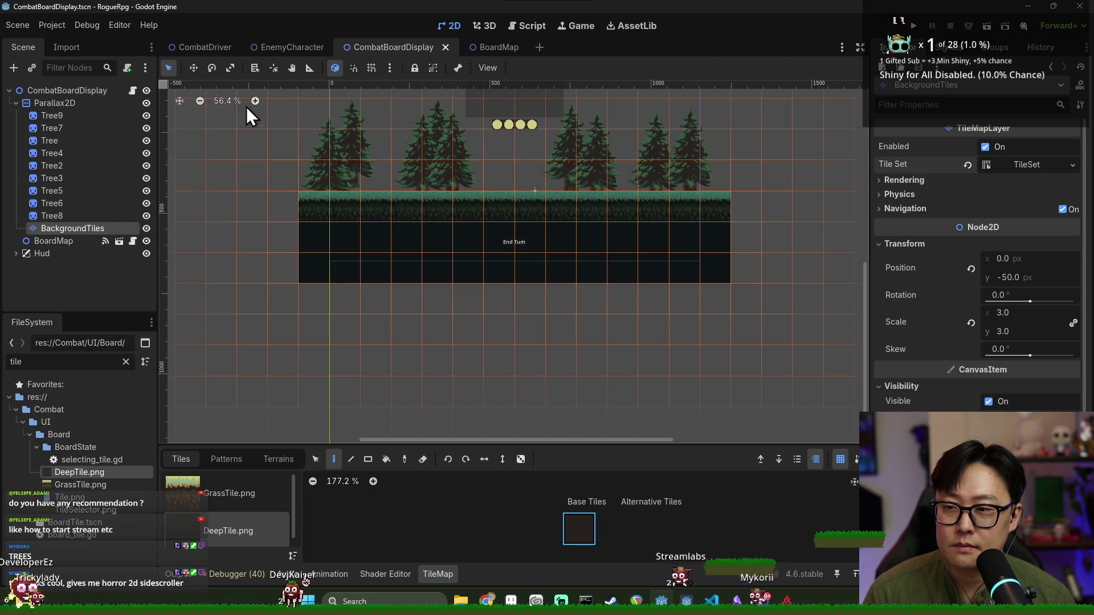
Collapse the Parallax2D branch in the Scene dock and zoom the canvas
{"action": "left_click", "coordinate": [17, 103]}
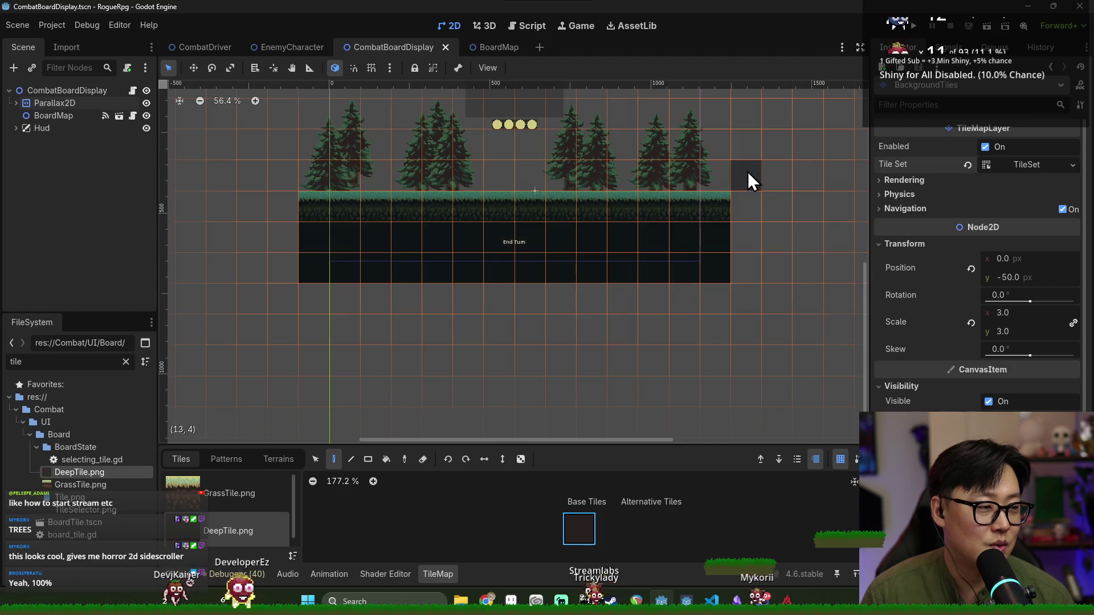
{"action": "scroll", "coordinate": [740, 176], "scroll_direction": "up", "scroll_amount": 3}
{"action": "scroll", "coordinate": [740, 154], "scroll_direction": "down", "scroll_amount": 3}
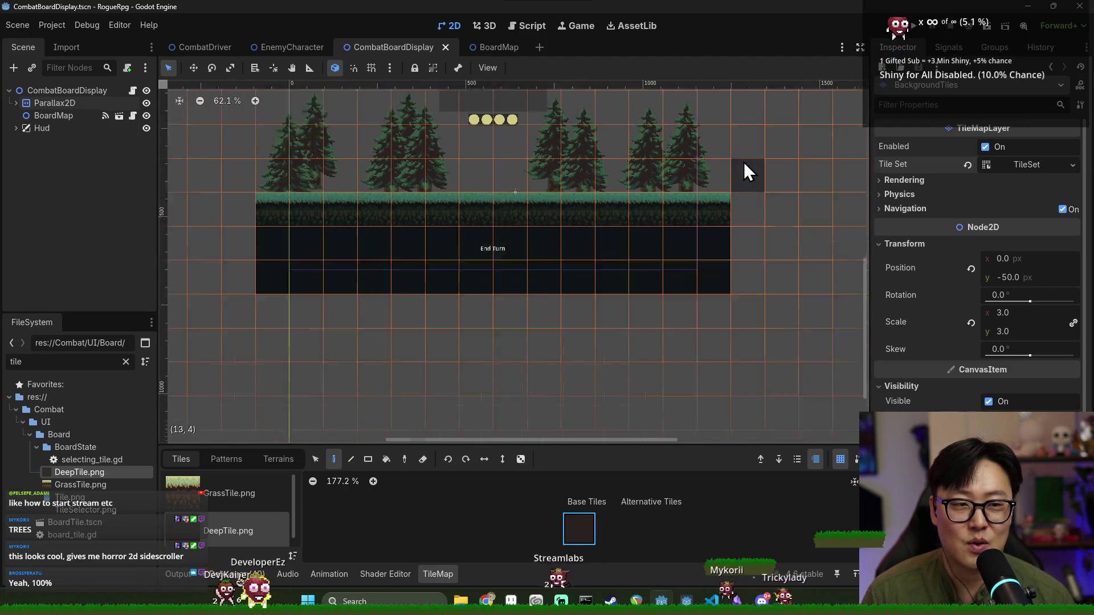
{"action": "scroll", "coordinate": [618, 187], "scroll_direction": "up", "scroll_amount": 2}
Run the project in a RogueRpg debug window
{"action": "key", "text": "super+Tab"}
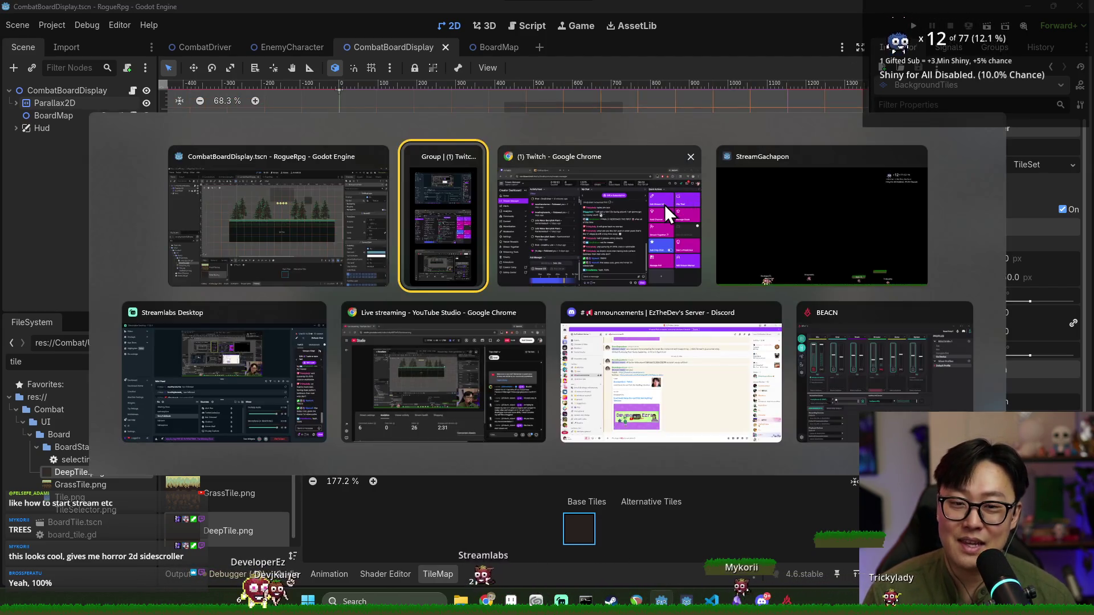
{"action": "key", "text": "Escape"}
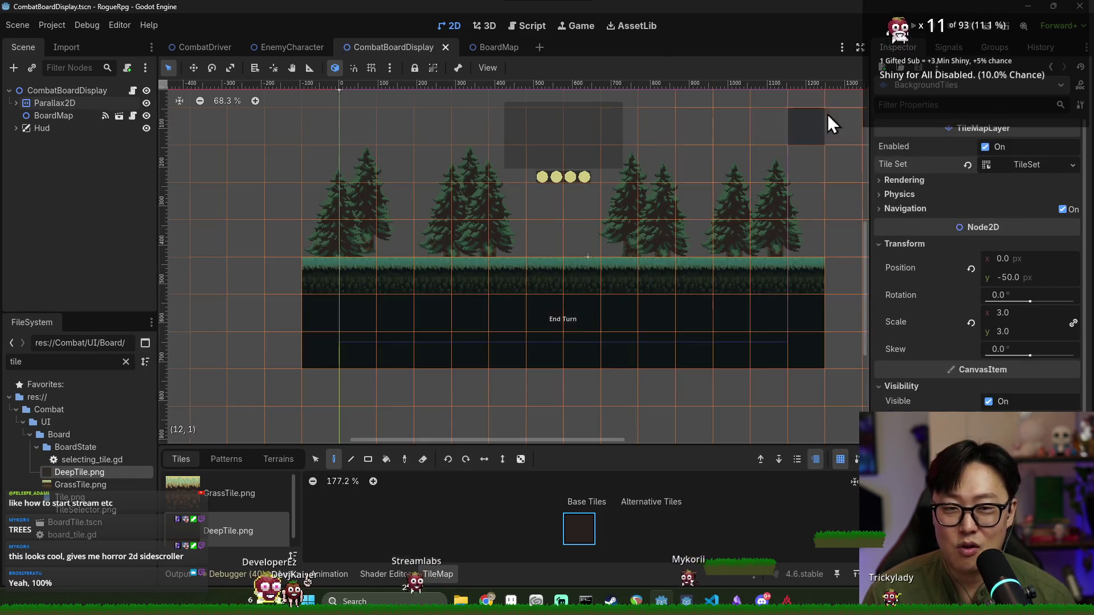
{"action": "left_click", "coordinate": [914, 26]}
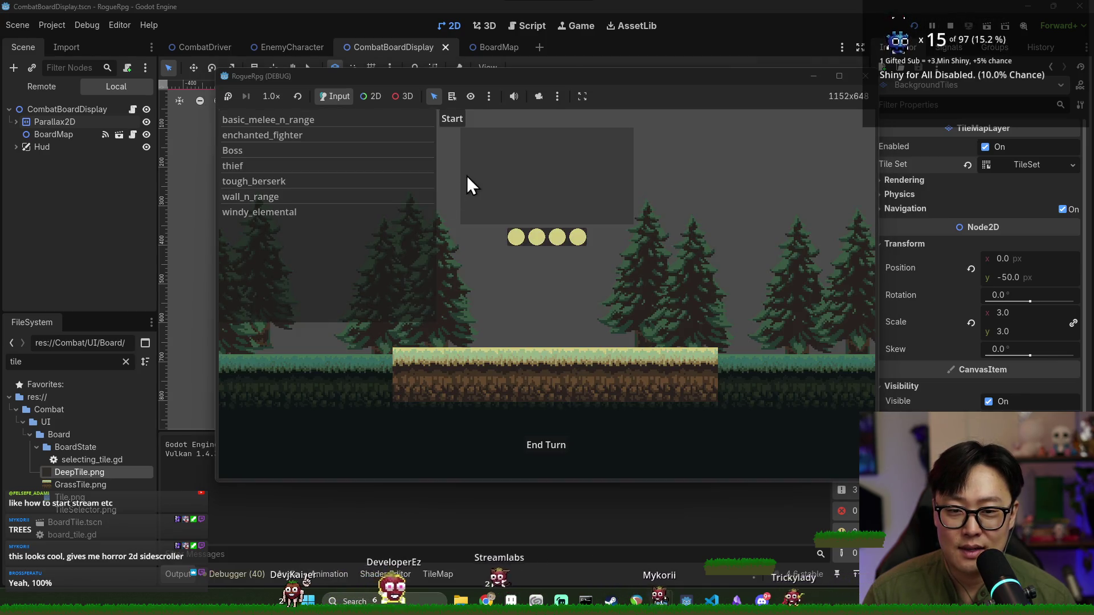
Start a basic_melee_n_range fight, use the first card to move one tile left, then stop the game
{"action": "left_click", "coordinate": [331, 122]}
{"action": "left_click", "coordinate": [453, 119]}
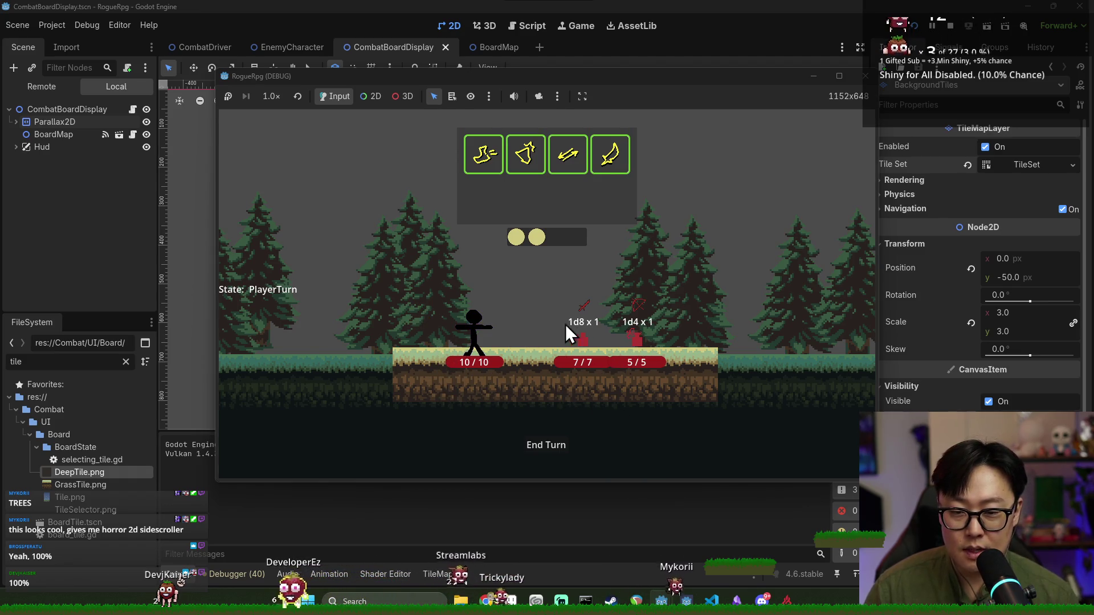
{"action": "left_click", "coordinate": [485, 162]}
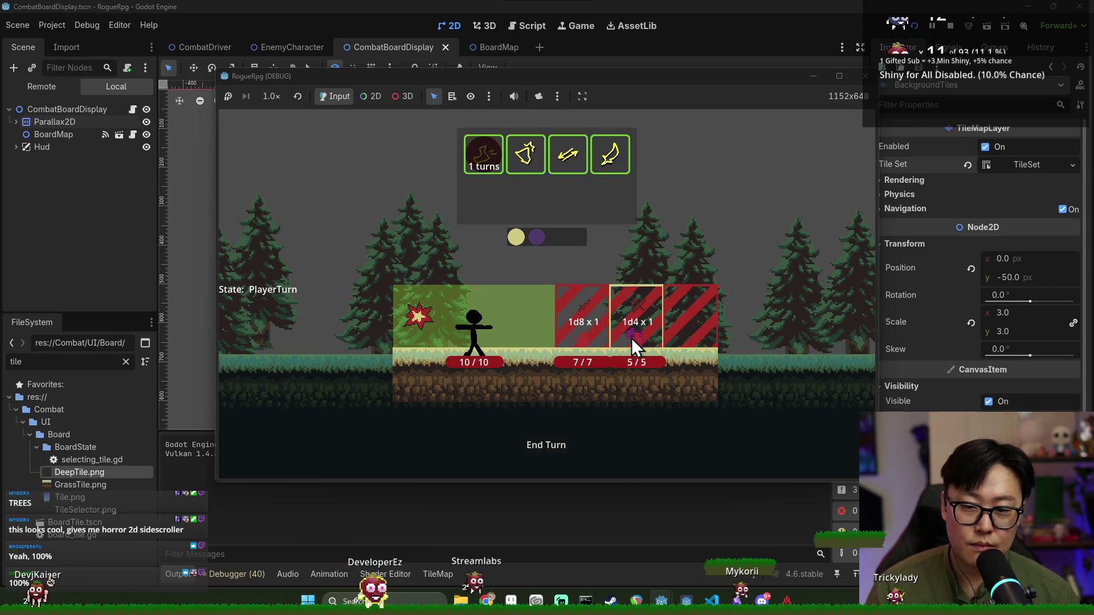
{"action": "left_click", "coordinate": [519, 329]}
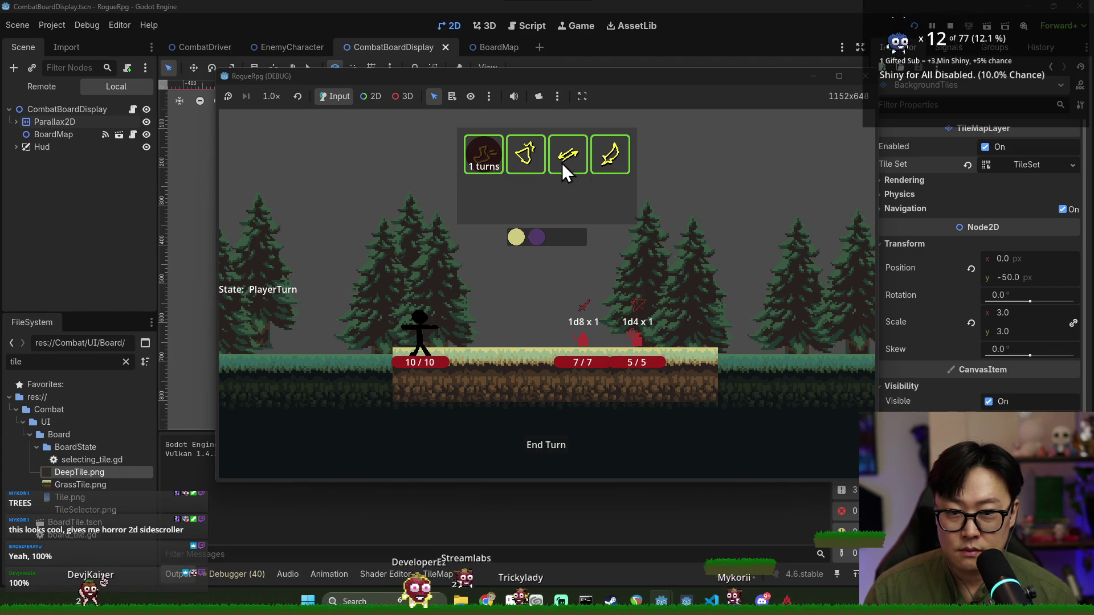
{"action": "left_click", "coordinate": [927, 35]}
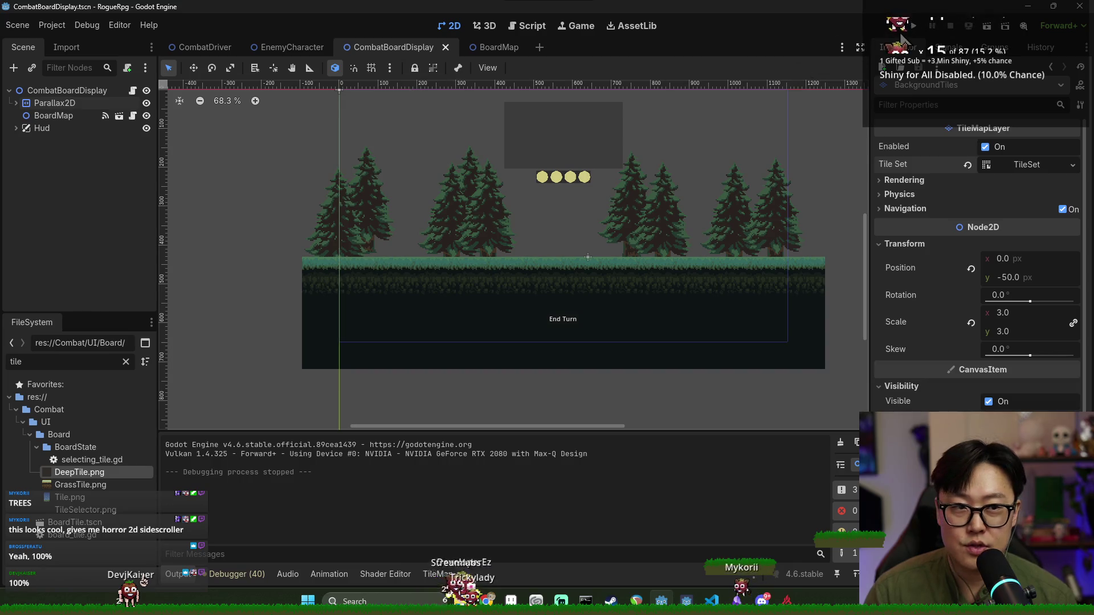
Relaunch, start the encounter, use the first card staying in place, and end the turn
{"action": "left_click", "coordinate": [913, 27]}
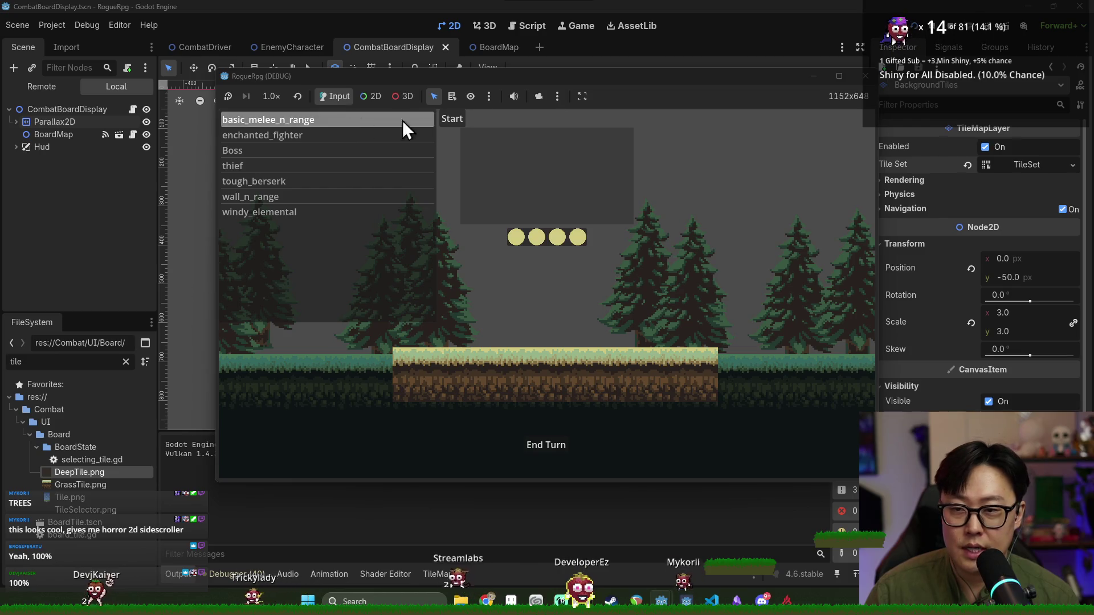
{"action": "left_click", "coordinate": [361, 118]}
{"action": "left_click", "coordinate": [485, 155]}
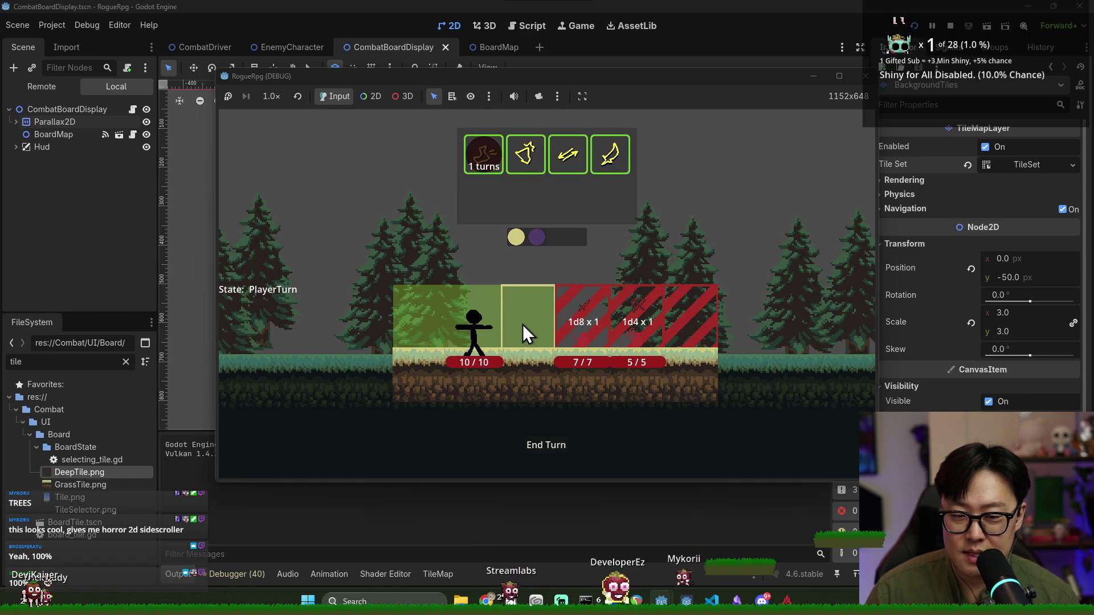
{"action": "left_click", "coordinate": [484, 317]}
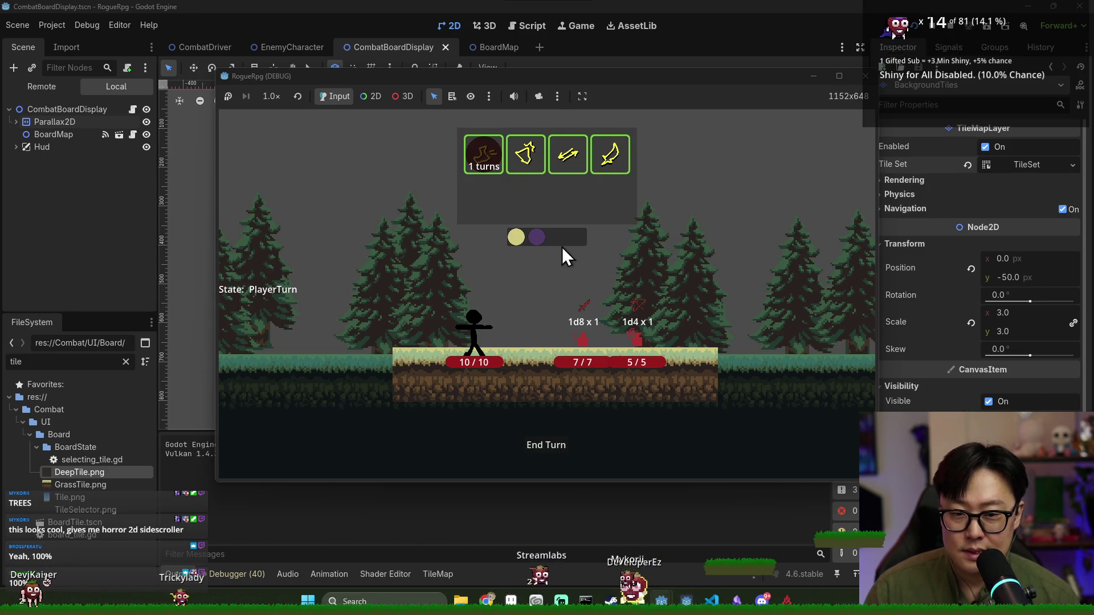
{"action": "left_click", "coordinate": [538, 447]}
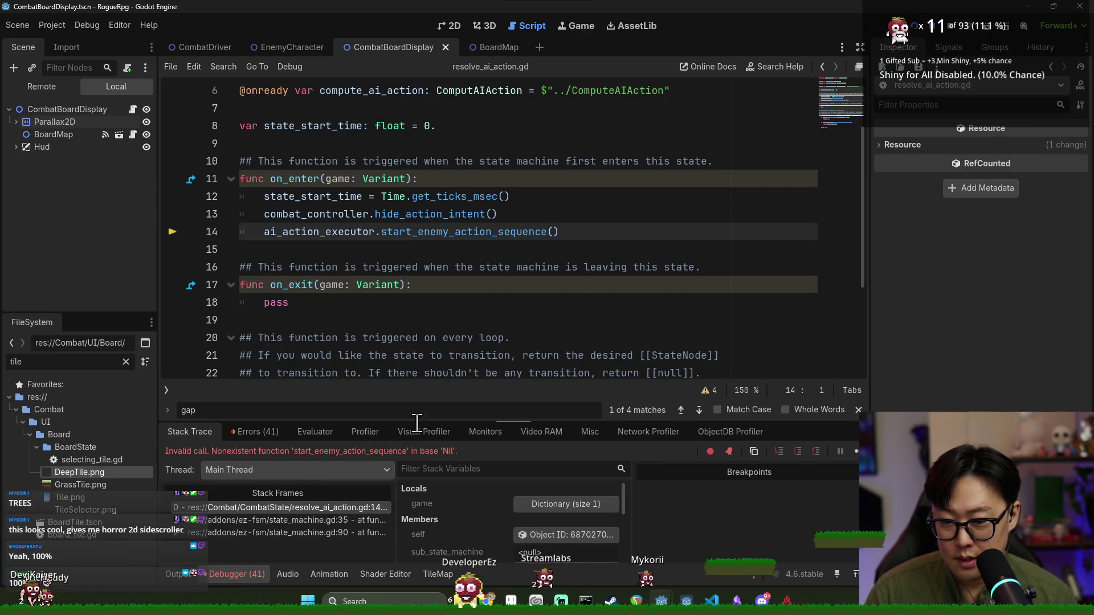
Trace start_enemy_action_sequence and the ai_action_executor reference behind the failing line in resolve_ai_action.gd
{"action": "left_click", "coordinate": [454, 233], "text": "ctrl"}
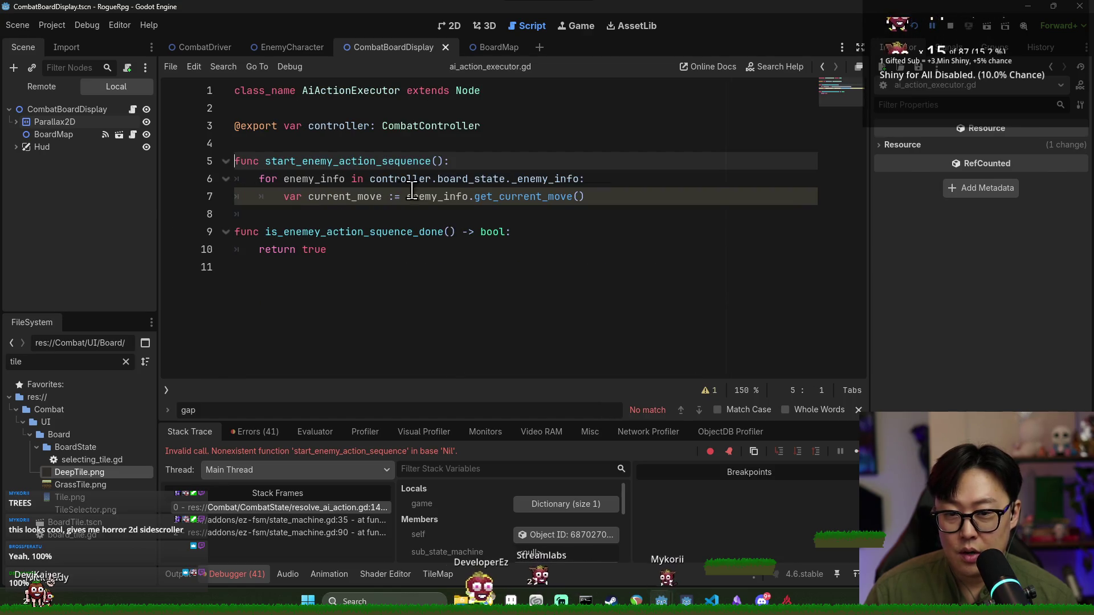
{"action": "double_click", "coordinate": [338, 164]}
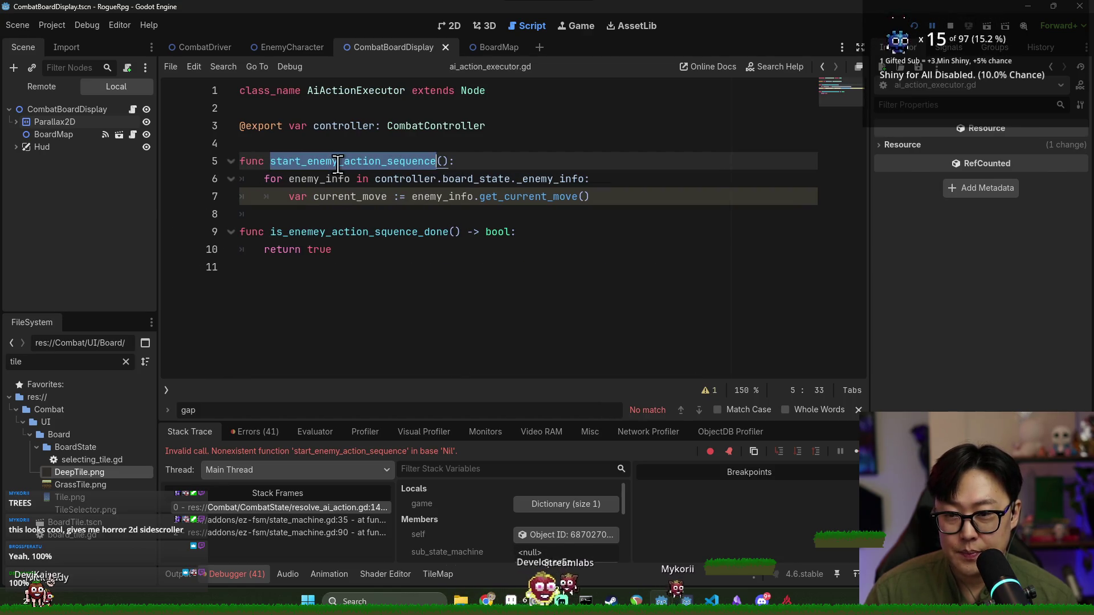
{"action": "double_click", "coordinate": [314, 178]}
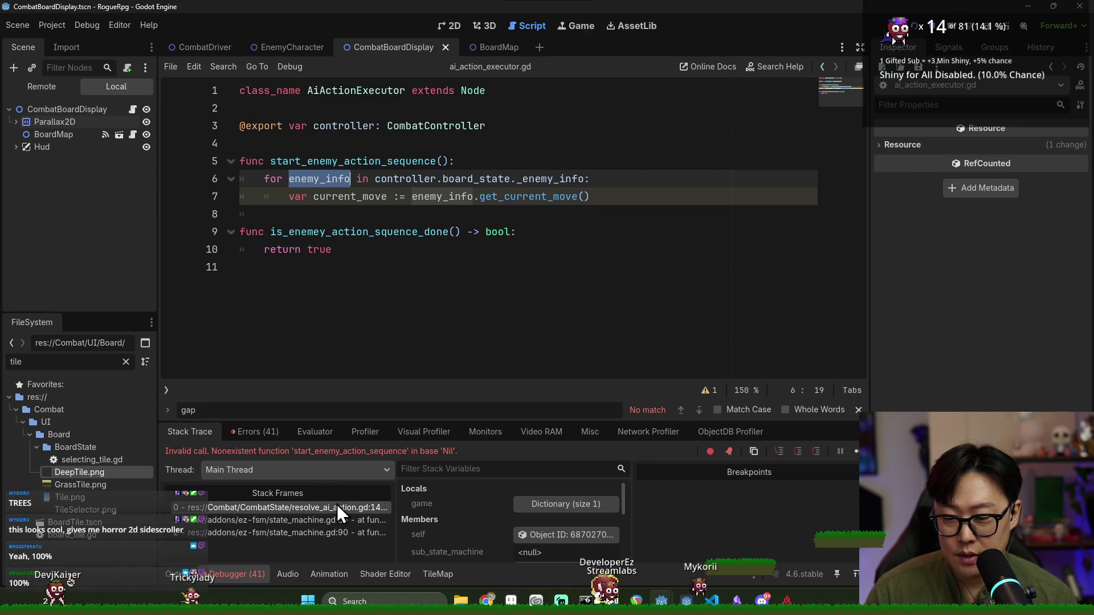
{"action": "left_click", "coordinate": [336, 507]}
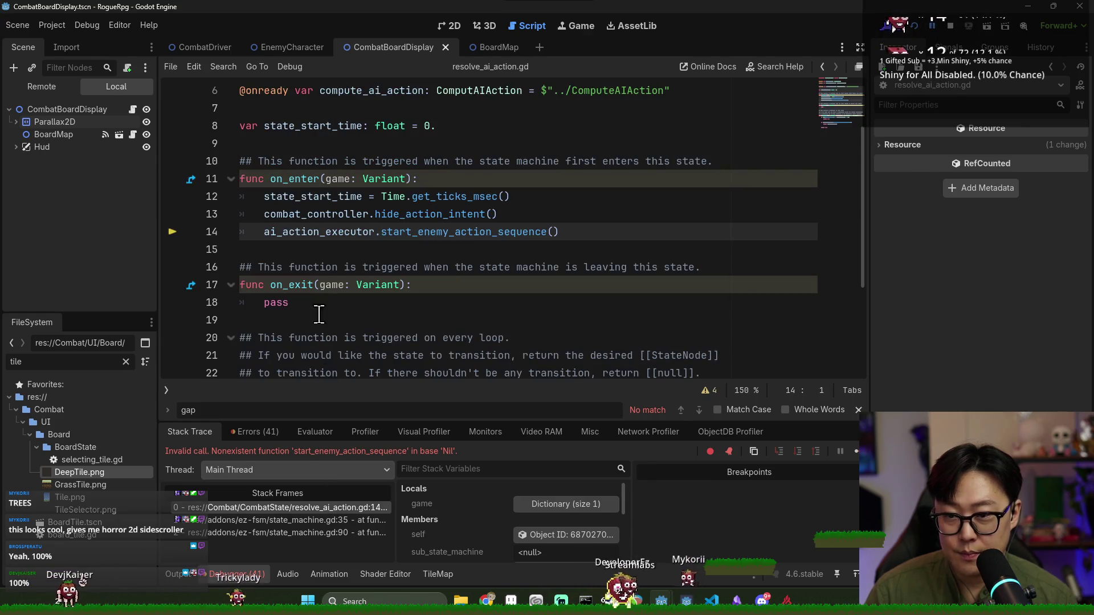
{"action": "double_click", "coordinate": [294, 233]}
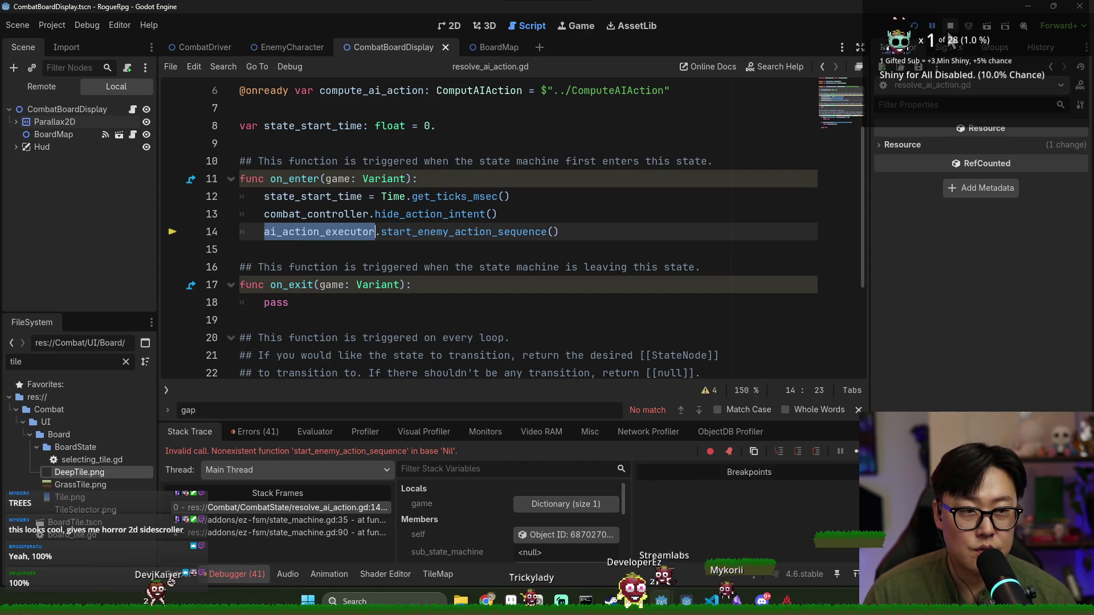
Stop the debug session, save, and switch to the CombatDriver scene
{"action": "key", "text": "F8"}
{"action": "left_click", "coordinate": [512, 196]}
{"action": "key", "text": "ctrl+s"}
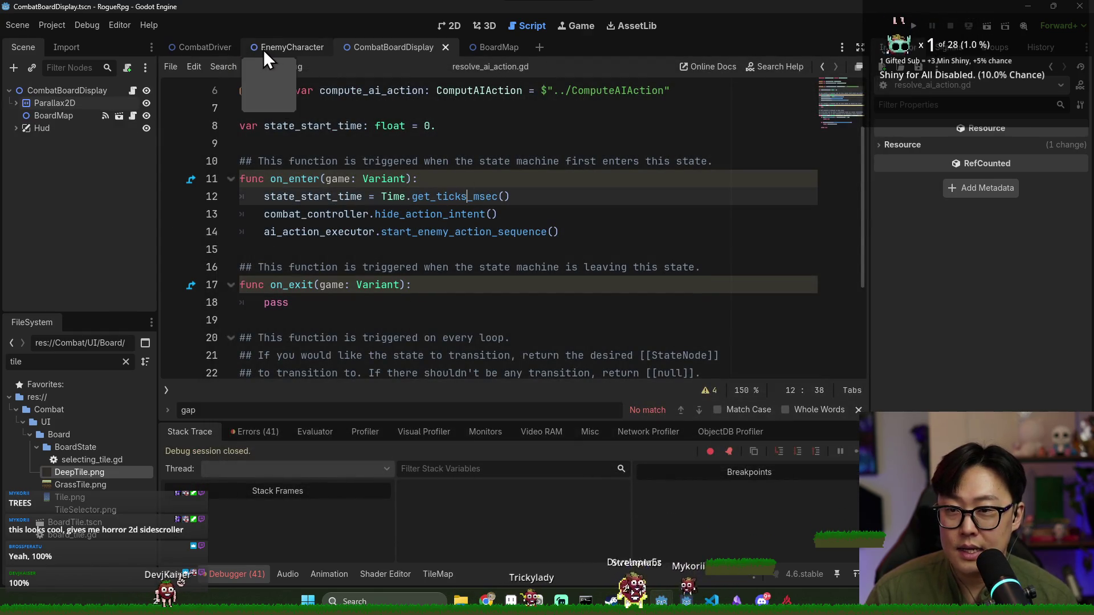
{"action": "left_click", "coordinate": [216, 48]}
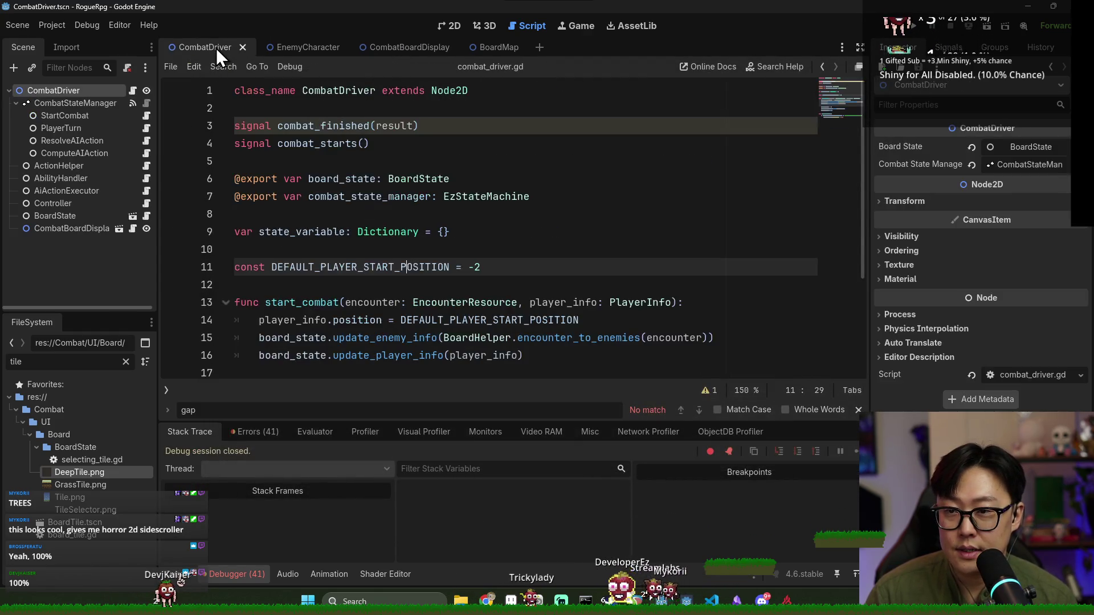
Assign the AiActionExecutor node to ResolveAIAction's executor property and save the CombatDriver scene
{"action": "left_click", "coordinate": [67, 135]}
{"action": "left_click", "coordinate": [73, 146]}
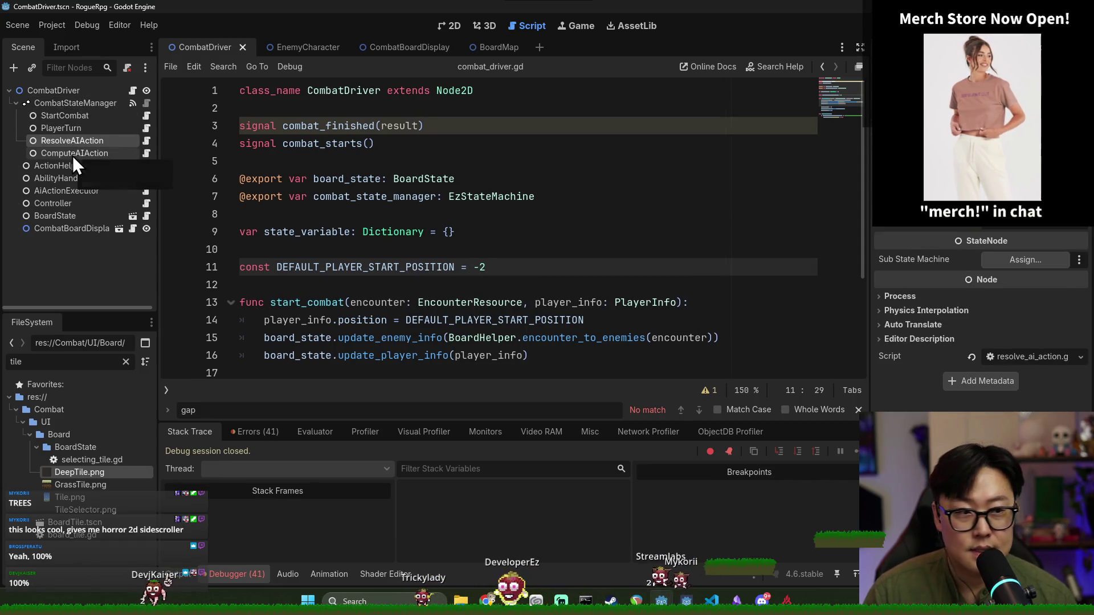
{"action": "left_click", "coordinate": [1026, 219]}
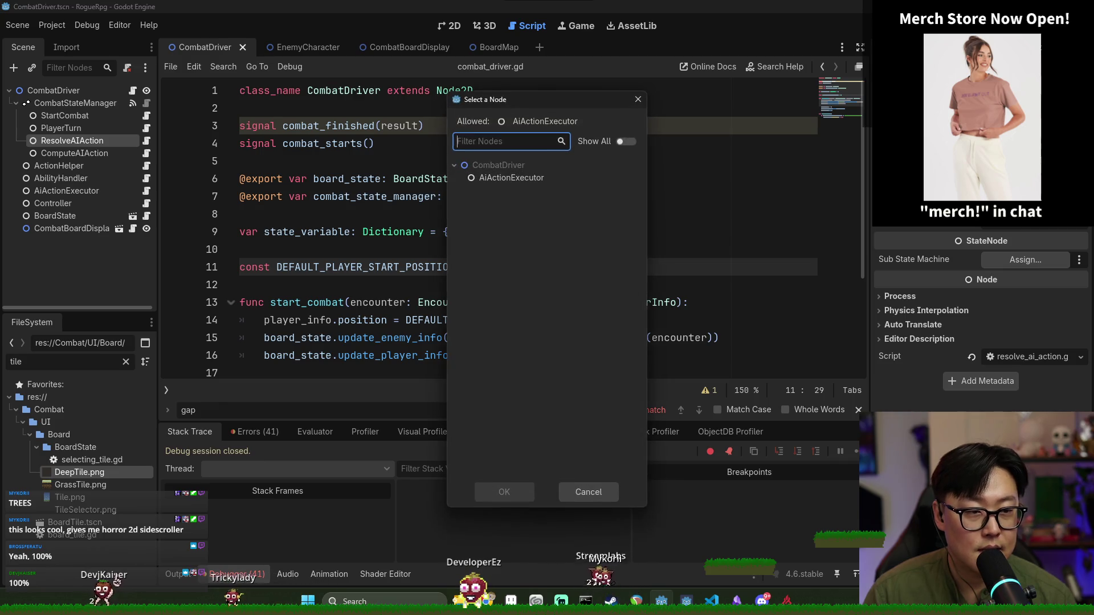
{"action": "double_click", "coordinate": [547, 178]}
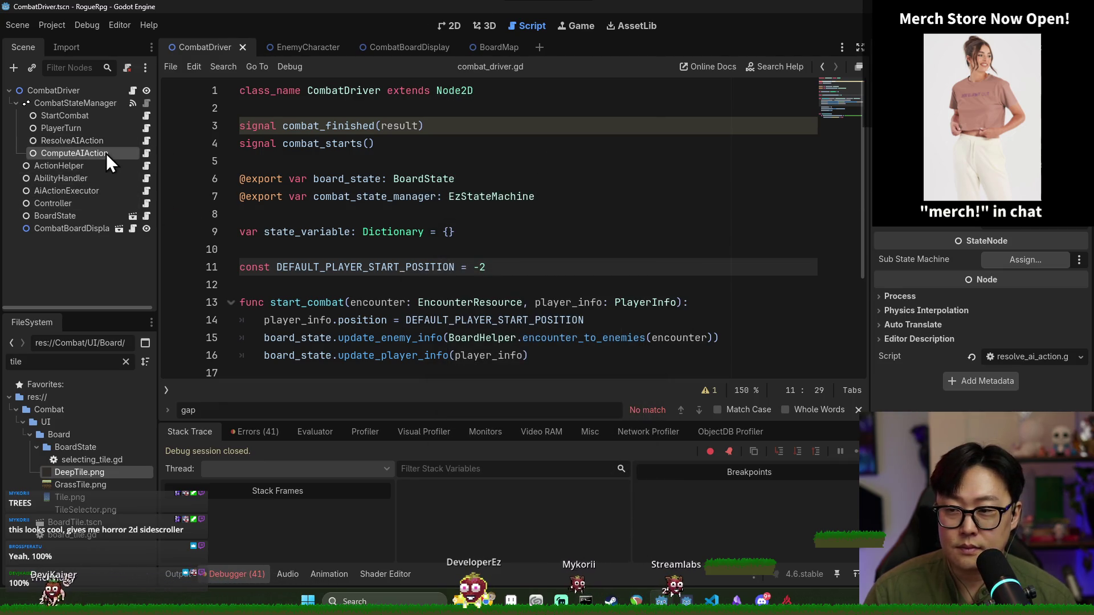
{"action": "left_click", "coordinate": [146, 191]}
{"action": "key", "text": "ctrl+s"}
{"action": "left_click", "coordinate": [481, 249]}
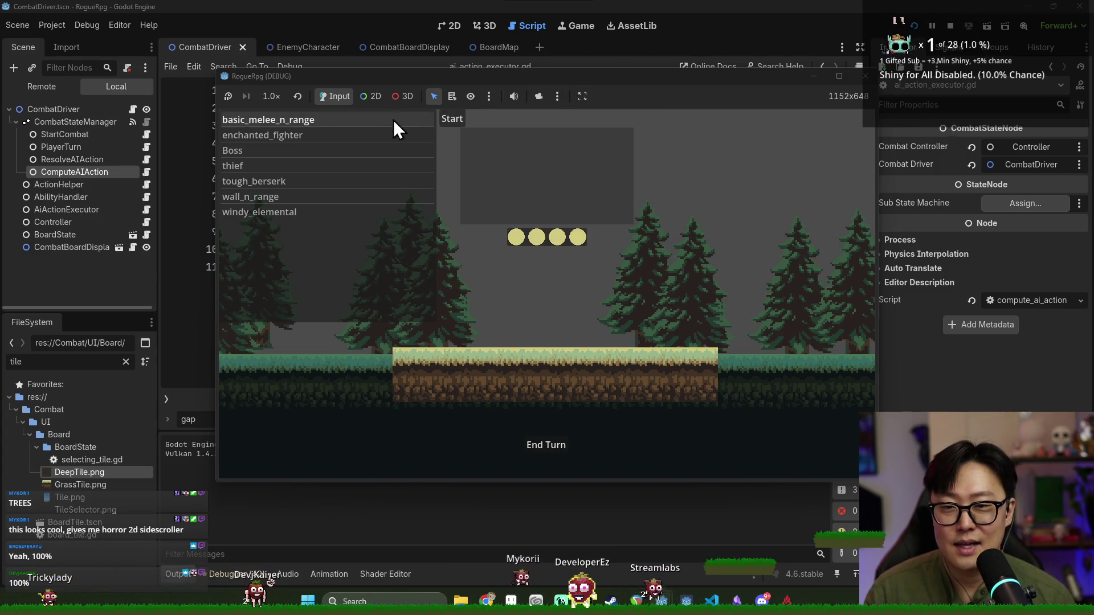
Start the encounter, move the player one tile left, and end the turn
{"action": "left_click", "coordinate": [447, 120]}
{"action": "left_click", "coordinate": [489, 159]}
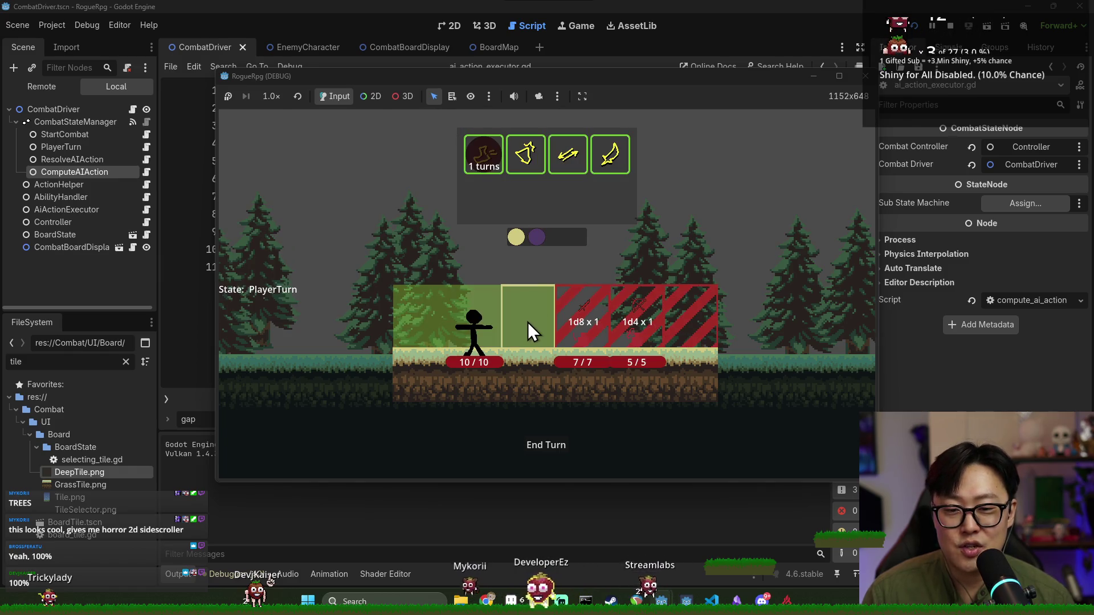
{"action": "left_click", "coordinate": [411, 331]}
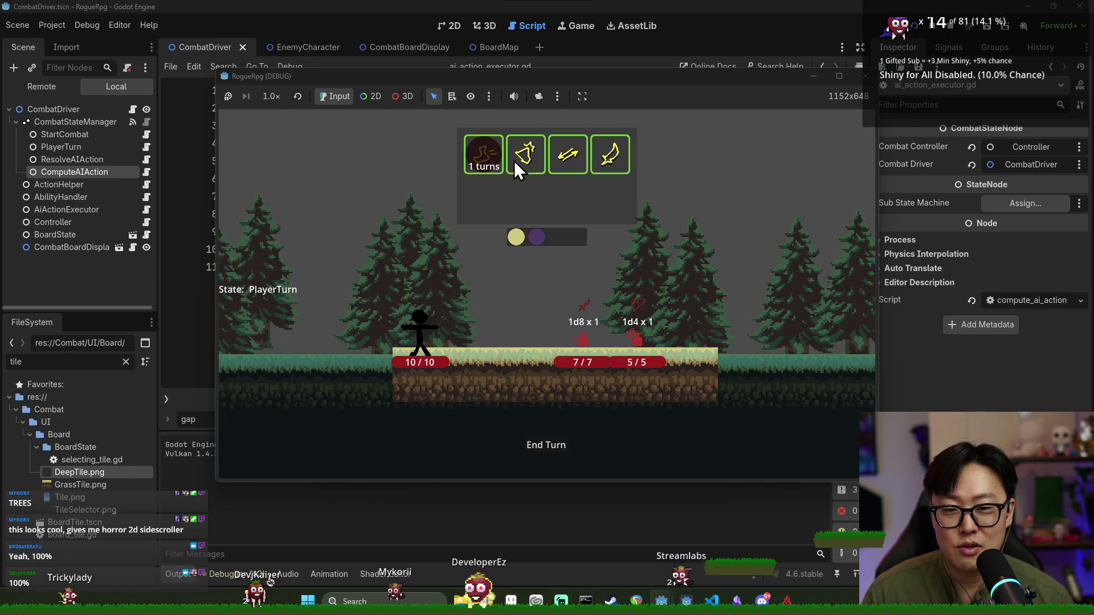
{"action": "left_click", "coordinate": [555, 445]}
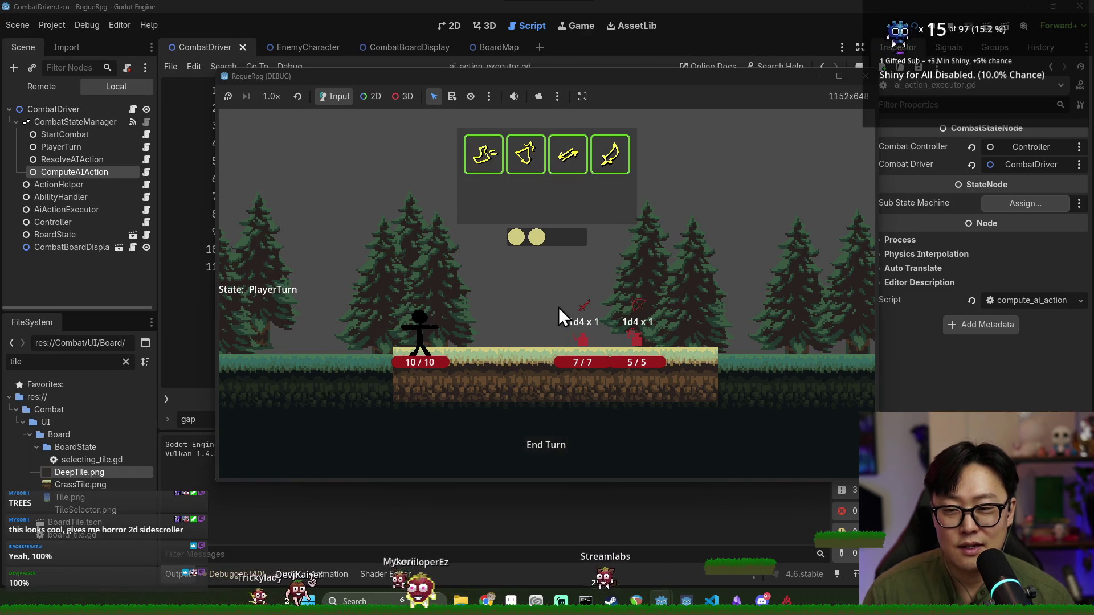
Move the player one tile right, end the turn again, show movement targets, then stop the game
{"action": "left_click", "coordinate": [491, 160]}
{"action": "left_click", "coordinate": [485, 333]}
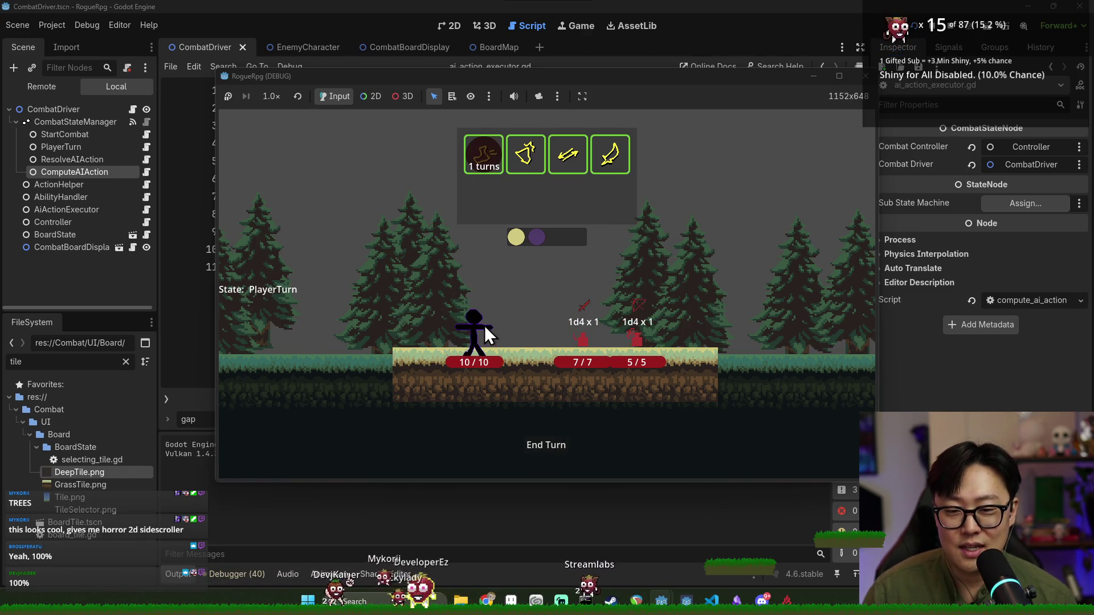
{"action": "left_click", "coordinate": [539, 446]}
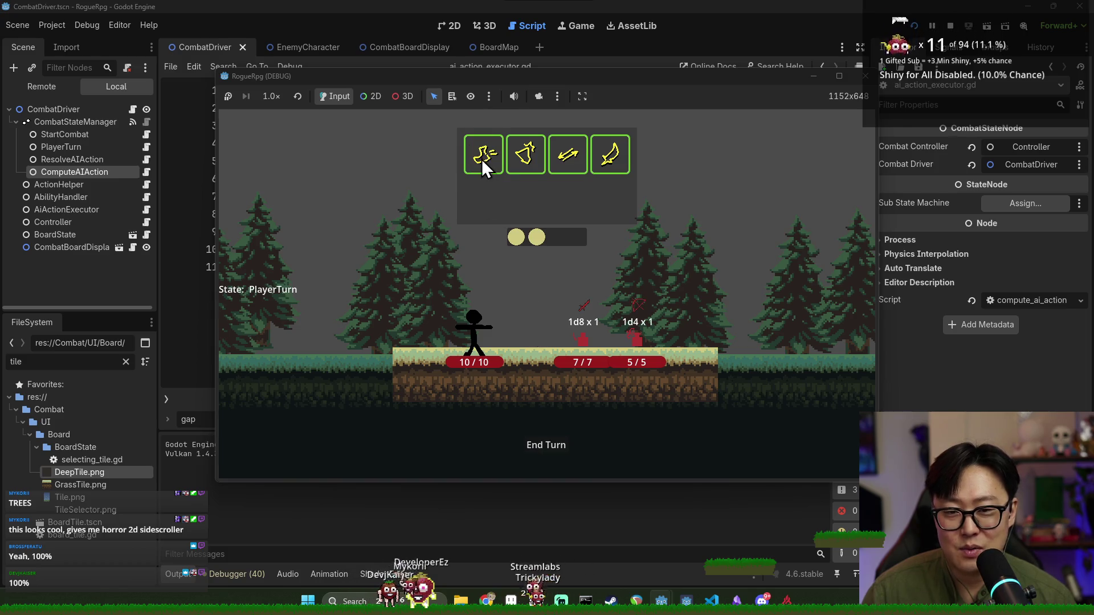
{"action": "left_click", "coordinate": [482, 161]}
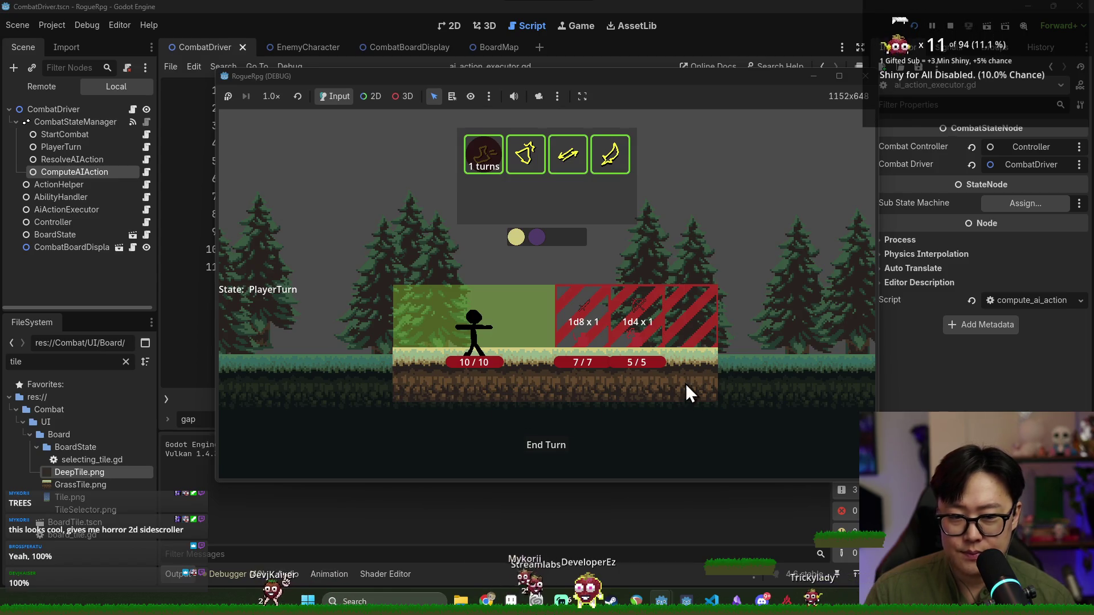
{"action": "left_click", "coordinate": [950, 25]}
{"action": "key", "text": "super+Tab"}
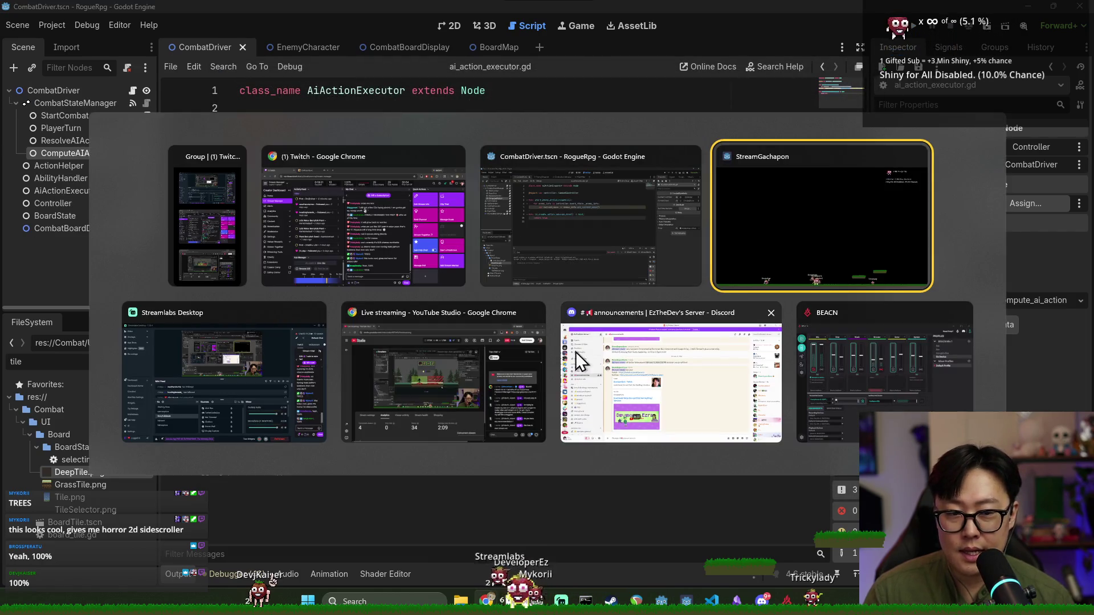
Return to the editor's 2D view with the CombatBoardDisplay scene open
{"action": "left_click", "coordinate": [556, 246]}
{"action": "left_click", "coordinate": [453, 30]}
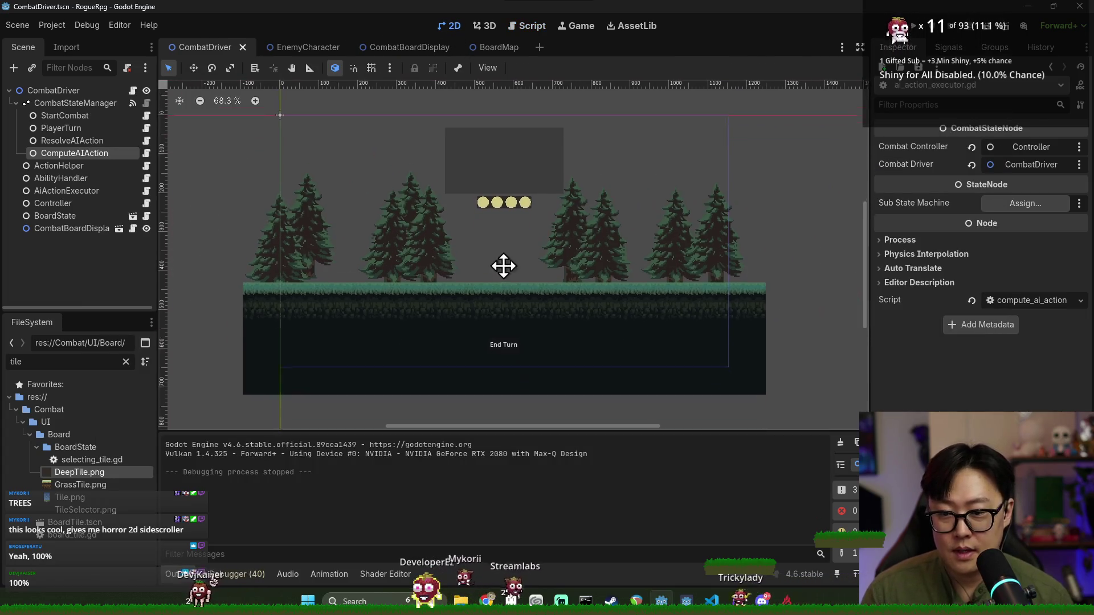
{"action": "left_click", "coordinate": [403, 47]}
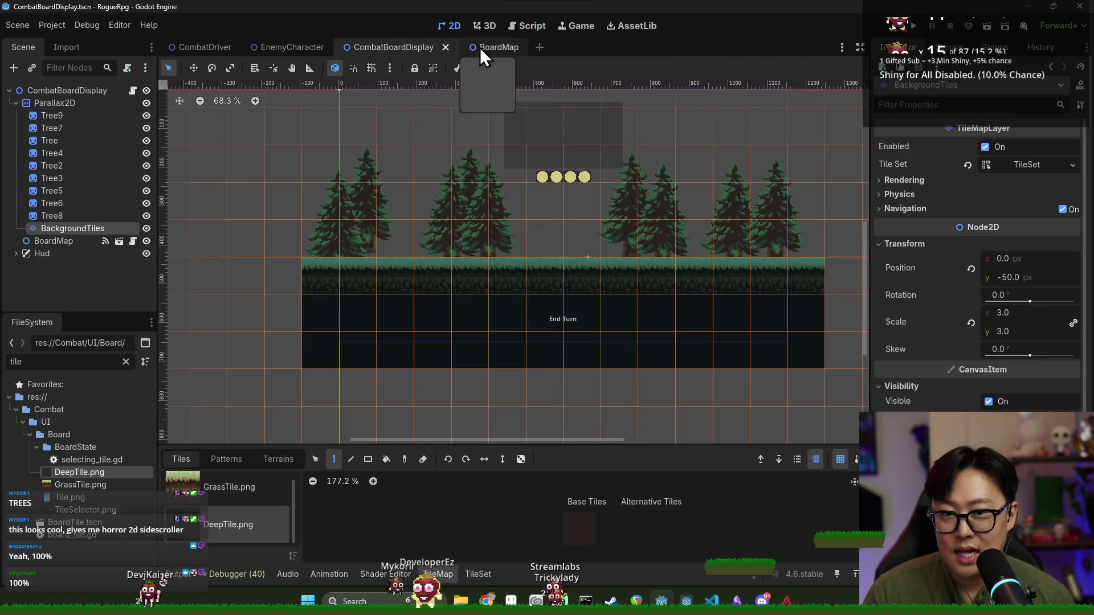
{"action": "left_click", "coordinate": [480, 46]}
{"action": "left_click", "coordinate": [392, 48]}
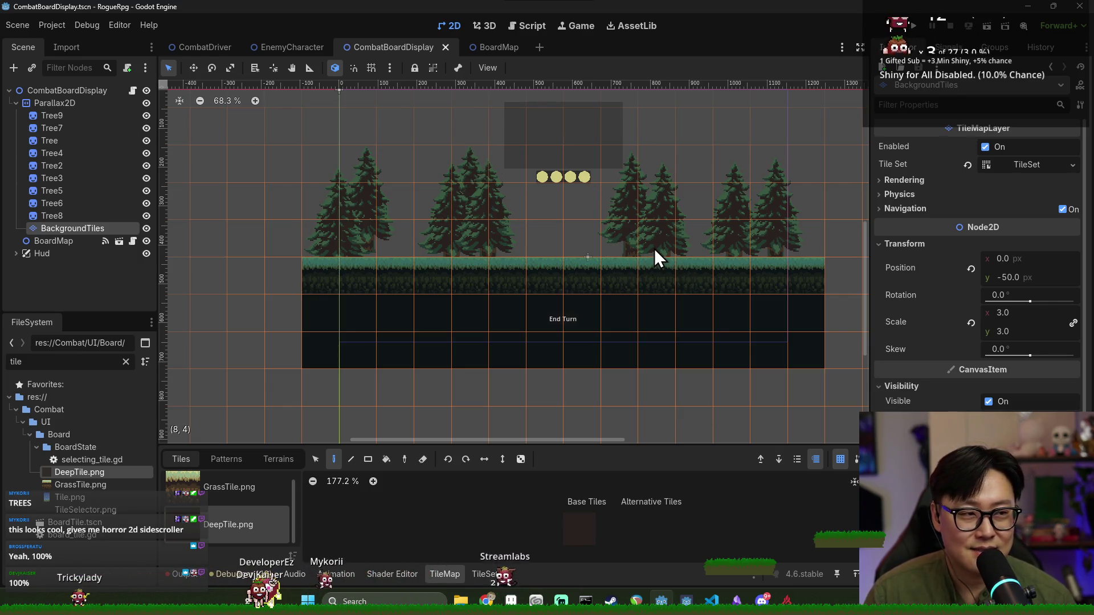
Collapse and re-expand Parallax2D, then run the game again
{"action": "left_click", "coordinate": [16, 104]}
{"action": "key", "text": "alt+Tab"}
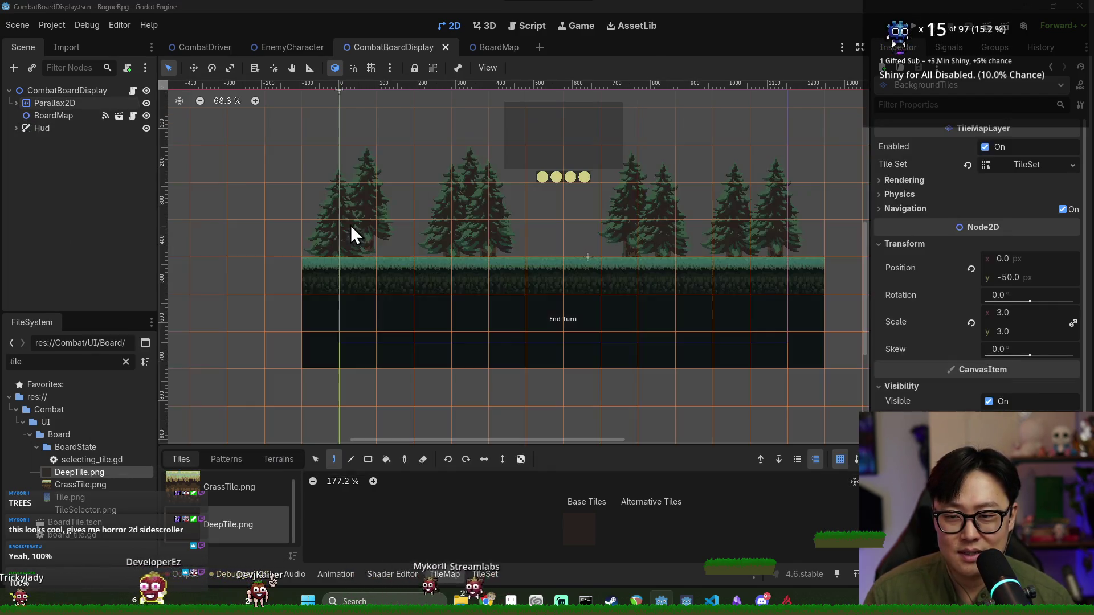
{"action": "scroll", "coordinate": [638, 203], "scroll_direction": "up", "scroll_amount": 2}
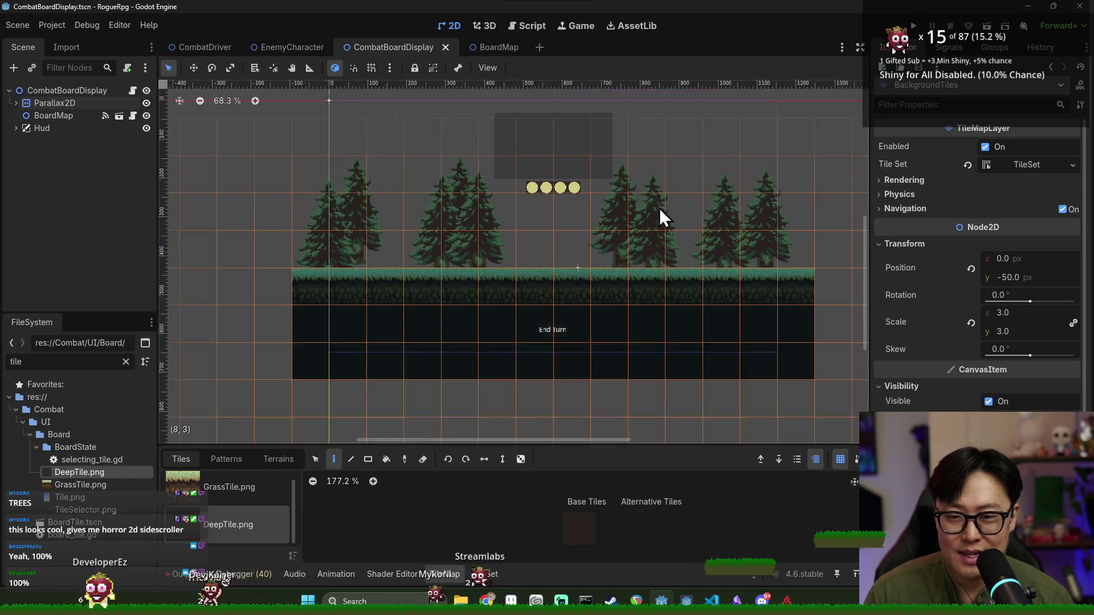
{"action": "scroll", "coordinate": [665, 206], "scroll_direction": "down", "scroll_amount": 1}
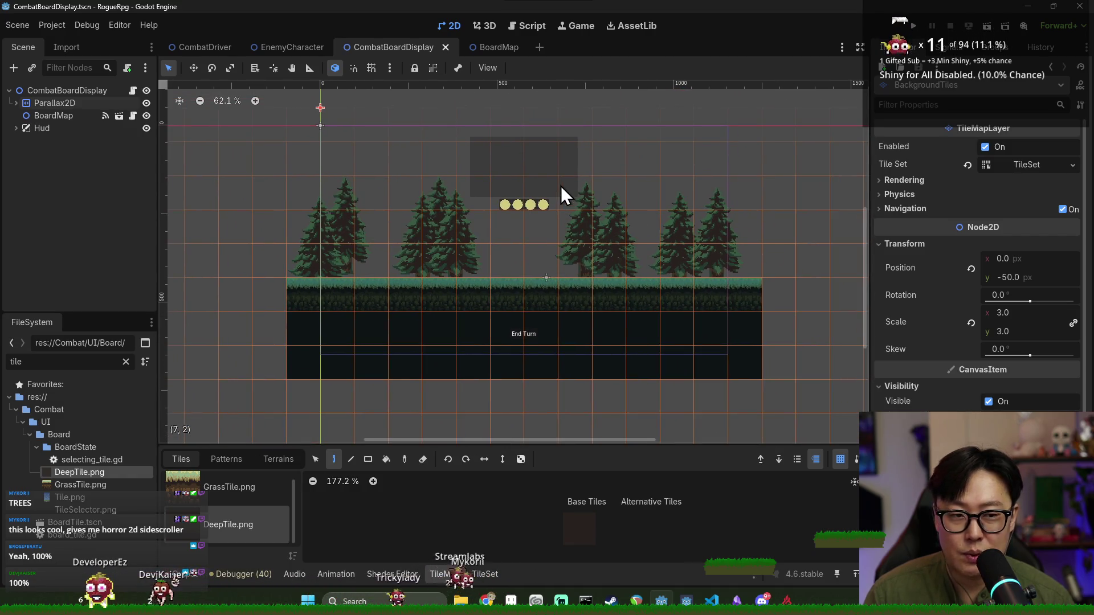
{"action": "key", "text": "Right"}
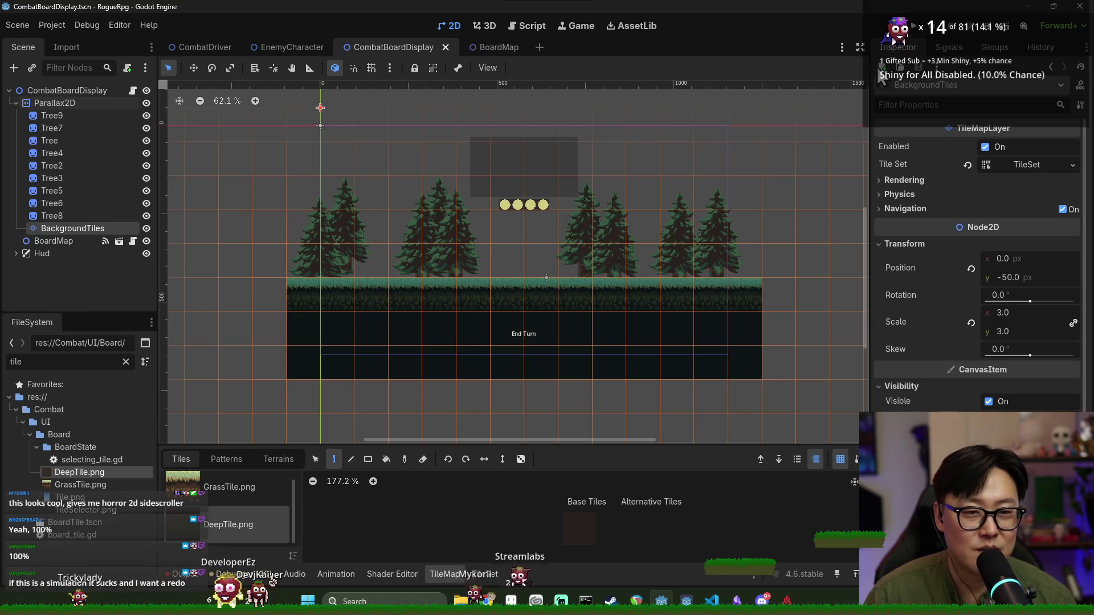
{"action": "left_click", "coordinate": [913, 28]}
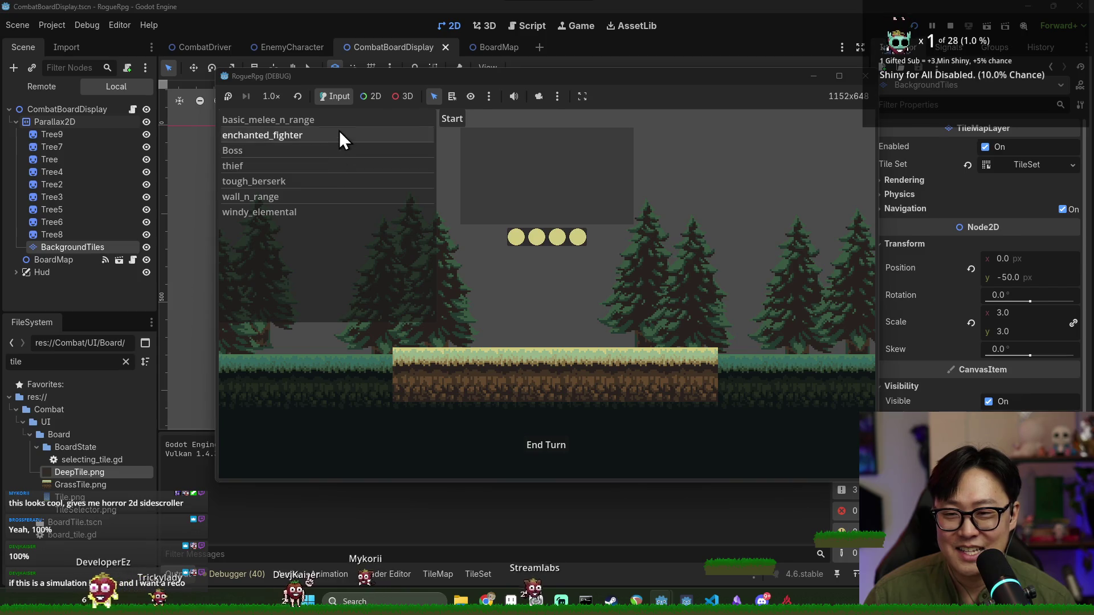
Start an enchanted_fighter fight, show the first skill's targets, then stop the game with F8
{"action": "left_click", "coordinate": [340, 135]}
{"action": "left_click", "coordinate": [442, 123]}
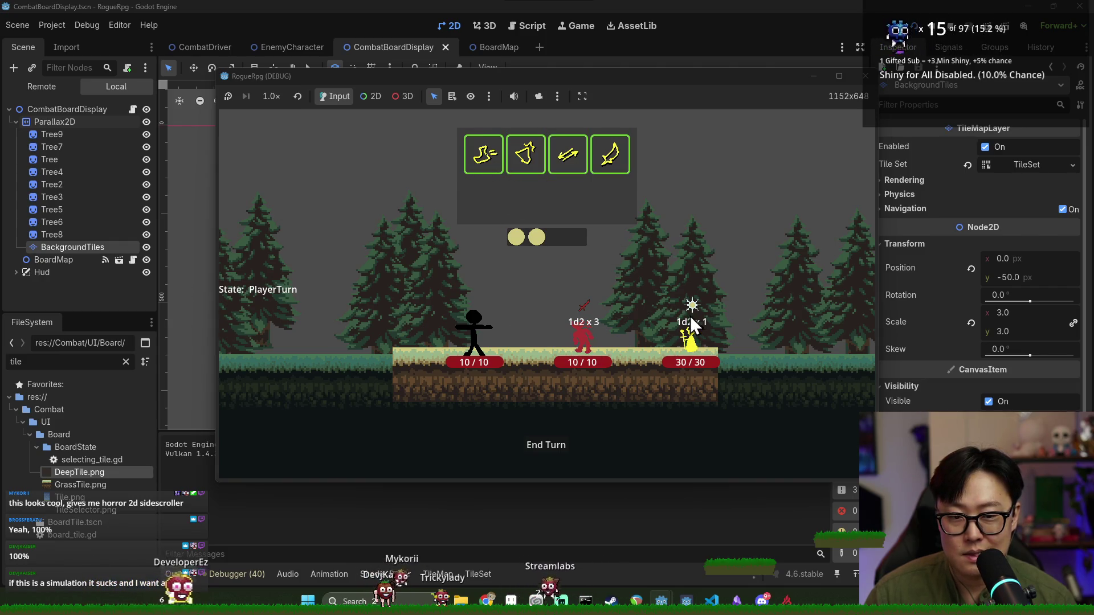
{"action": "left_click", "coordinate": [475, 161]}
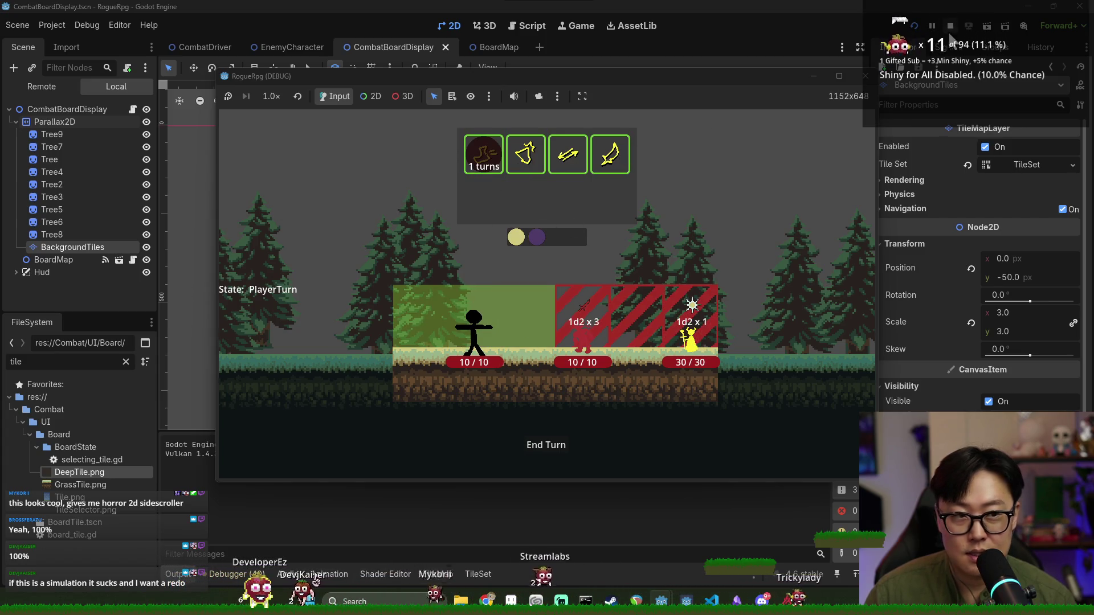
{"action": "key", "text": "F8"}
{"action": "left_click", "coordinate": [544, 207]}
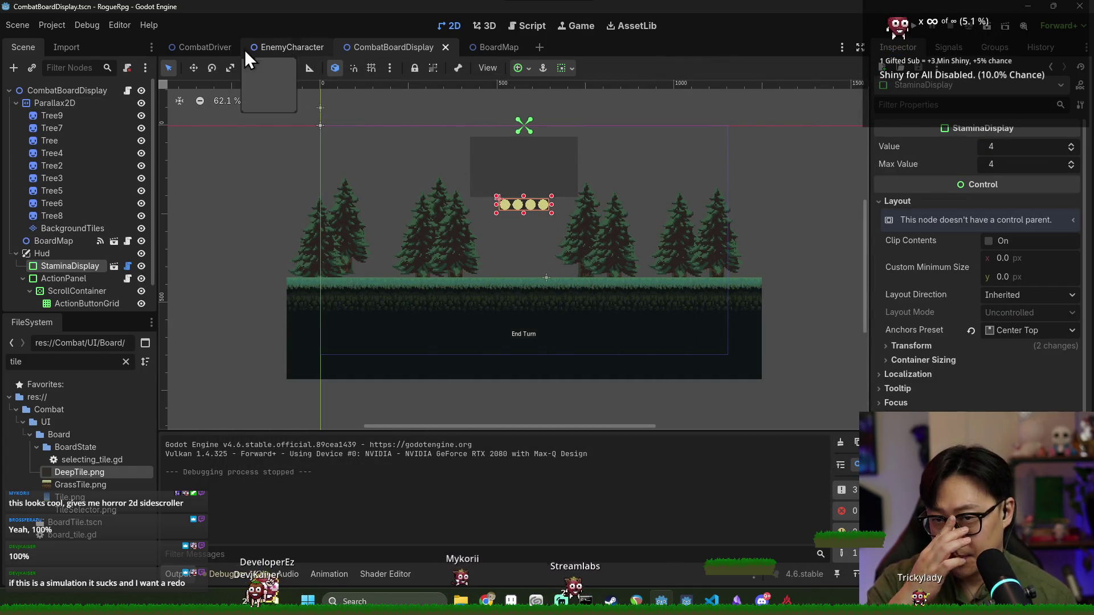
Save the CombatDriver scene, then bring Aseprite's Home screen to the front
{"action": "left_click", "coordinate": [205, 48]}
{"action": "key", "text": "ctrl+s"}
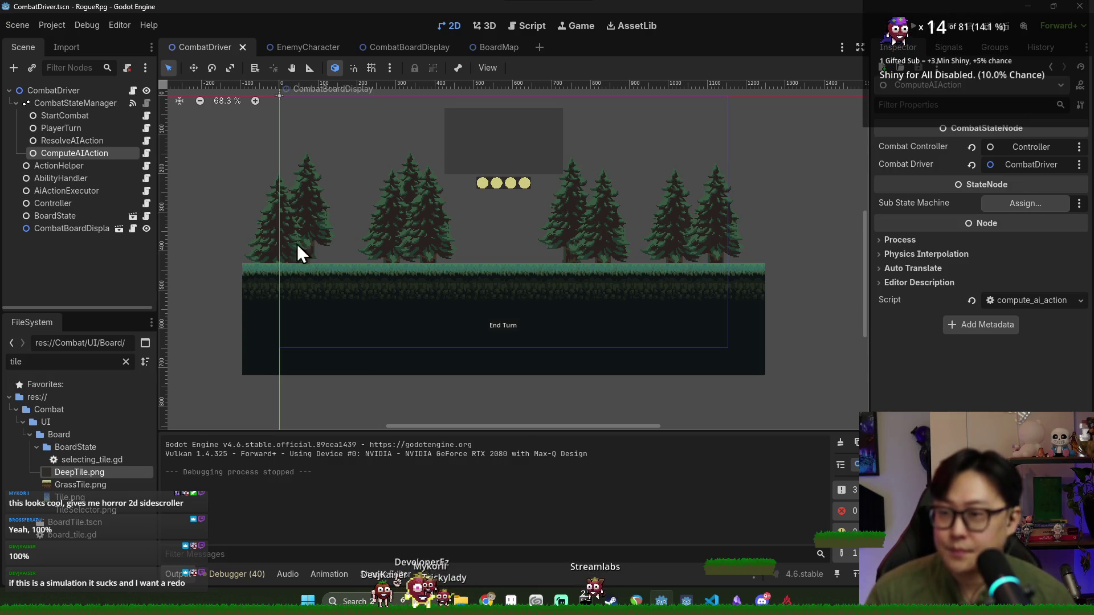
{"action": "key", "text": "alt+Tab"}
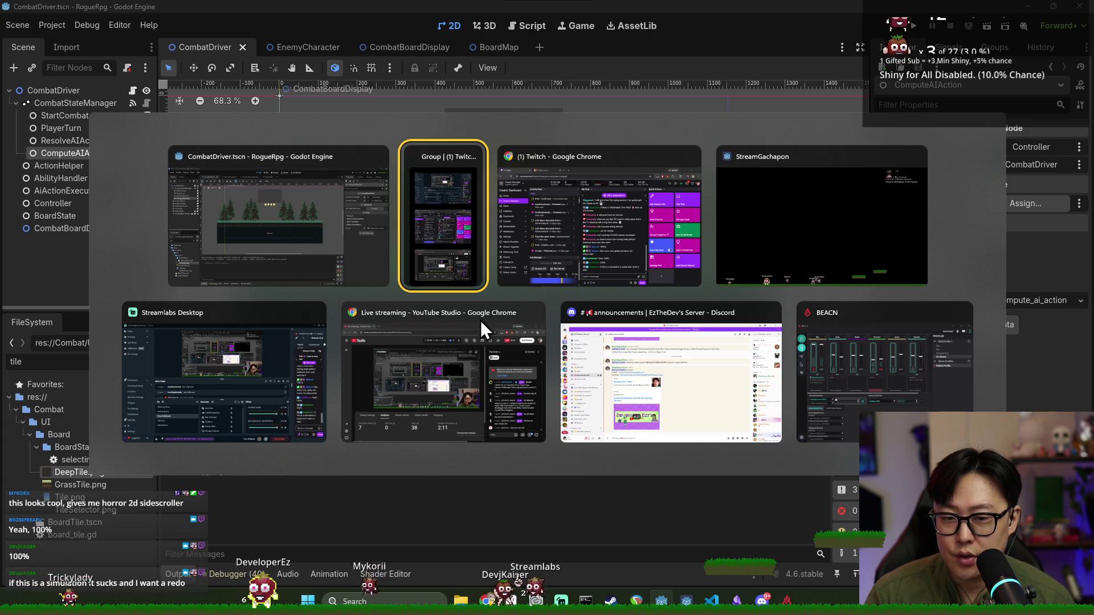
{"action": "left_click", "coordinate": [350, 265]}
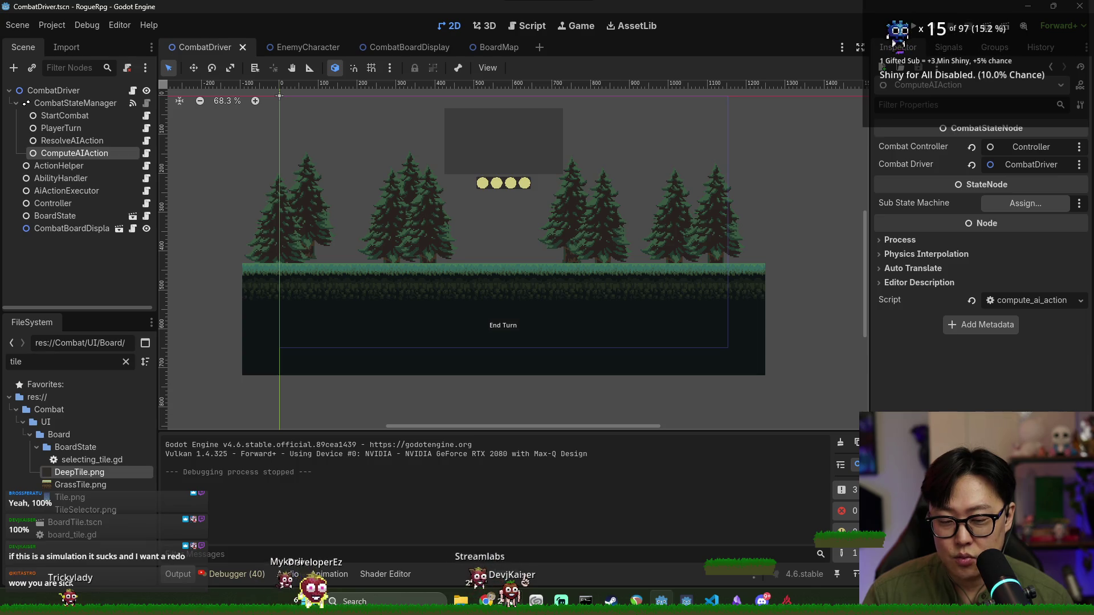
{"action": "key", "text": "alt+Tab"}
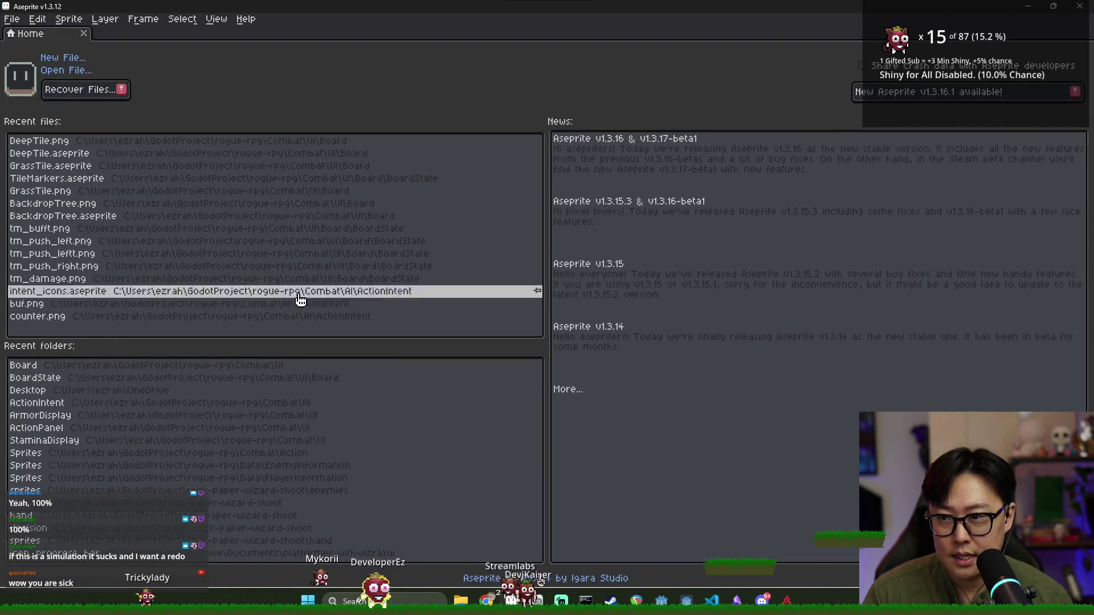
Create a new 96×96 sprite in Aseprite
{"action": "left_click", "coordinate": [12, 18]}
{"action": "left_click", "coordinate": [32, 36]}
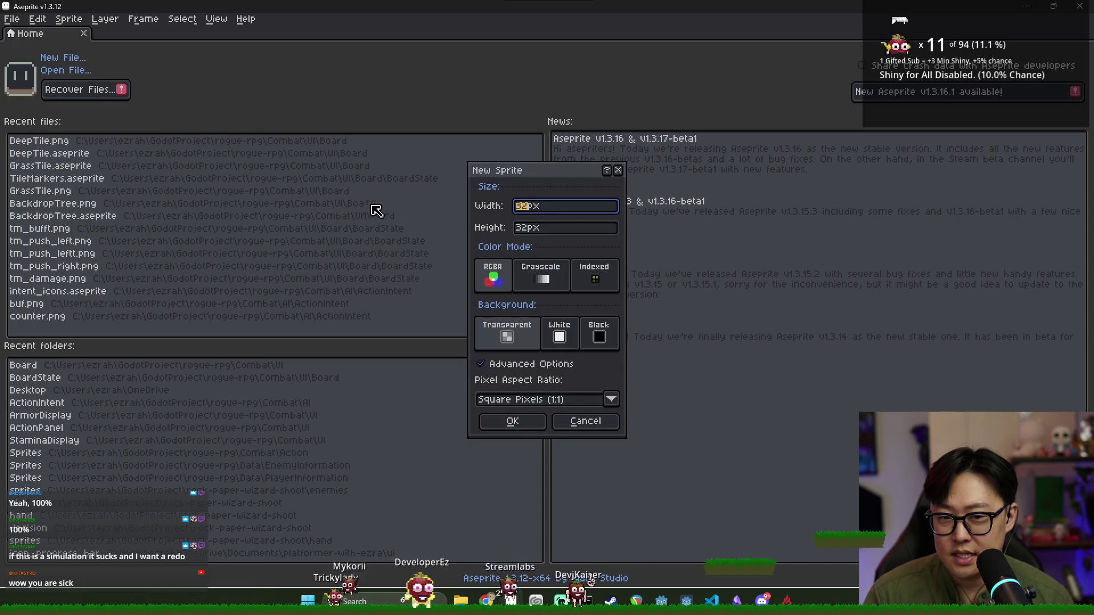
{"action": "type", "text": "*3"}
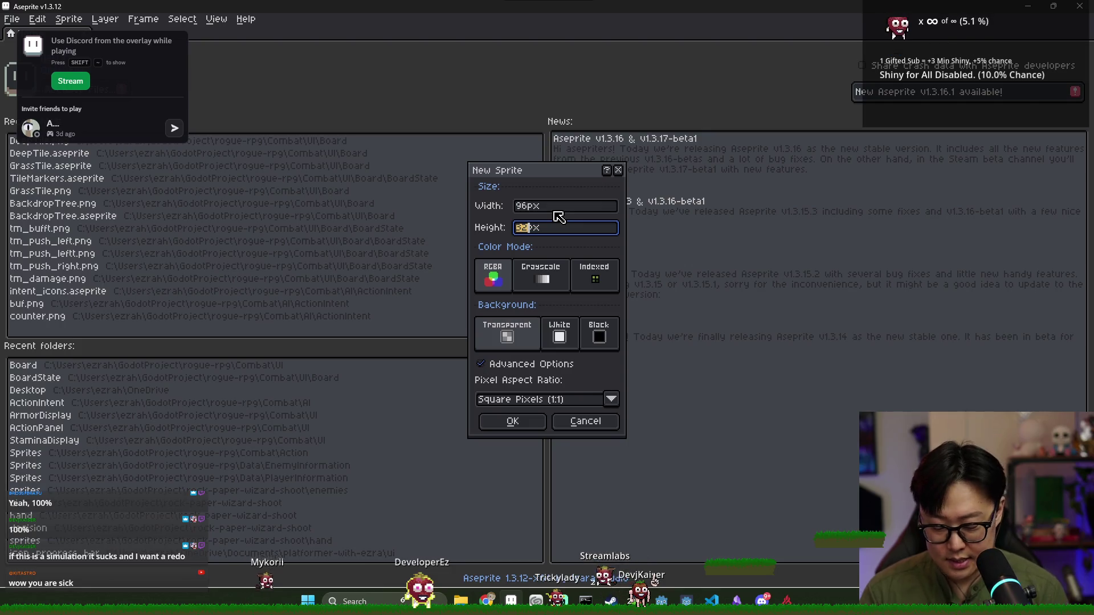
{"action": "key", "text": "Return"}
{"action": "scroll", "coordinate": [703, 230], "scroll_direction": "right", "scroll_amount": 2}
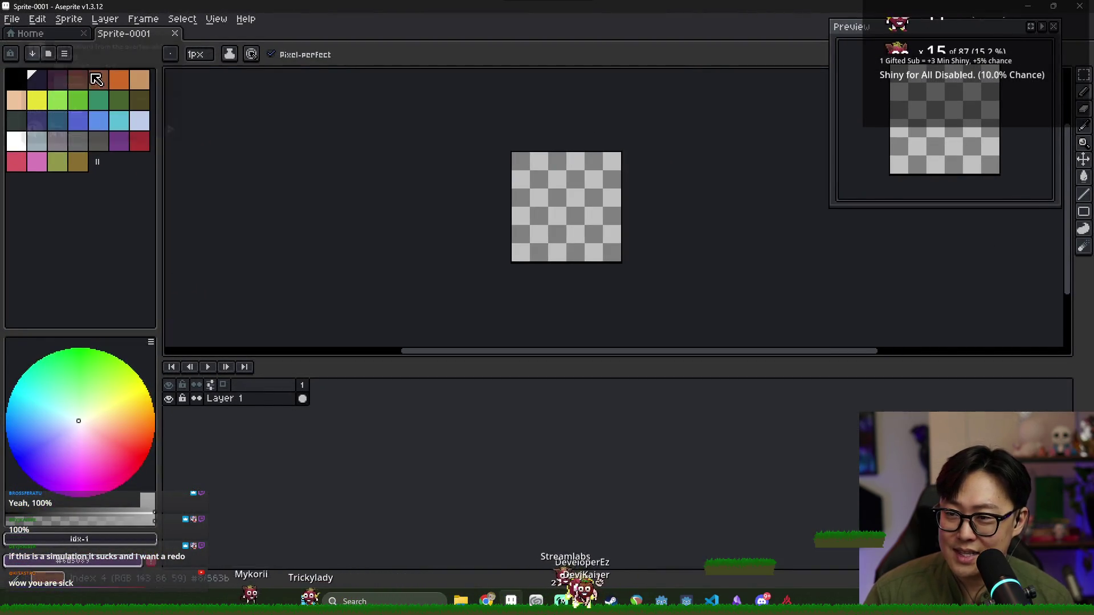
Load the fantasy_pastel_rpg palette and pick red as the drawing colour
{"action": "left_click", "coordinate": [49, 54]}
{"action": "left_click", "coordinate": [51, 57]}
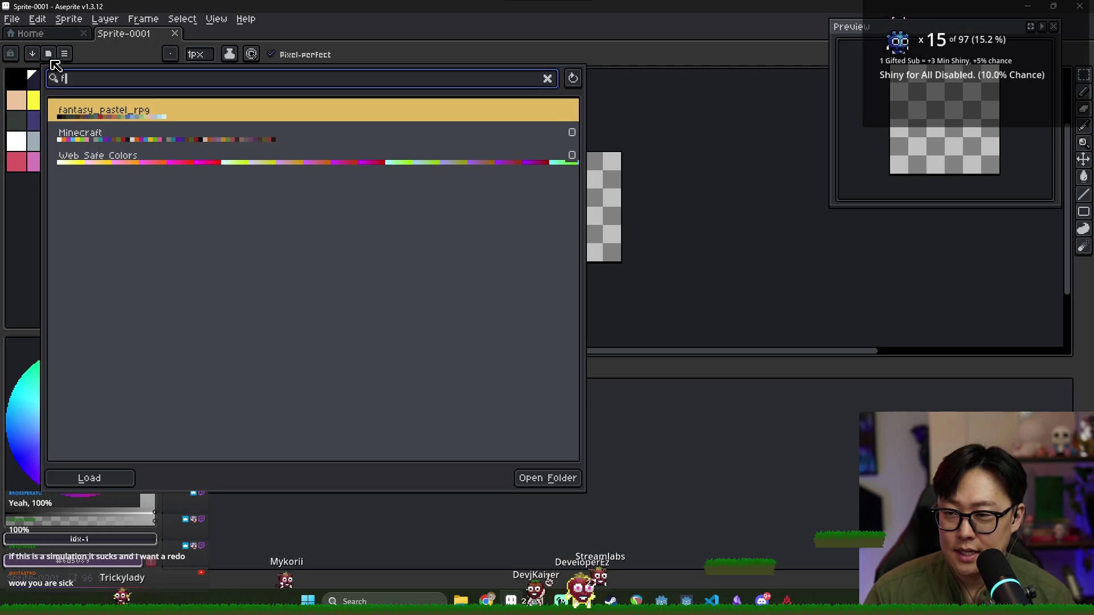
{"action": "type", "text": "pal"}
{"action": "key", "text": "Return"}
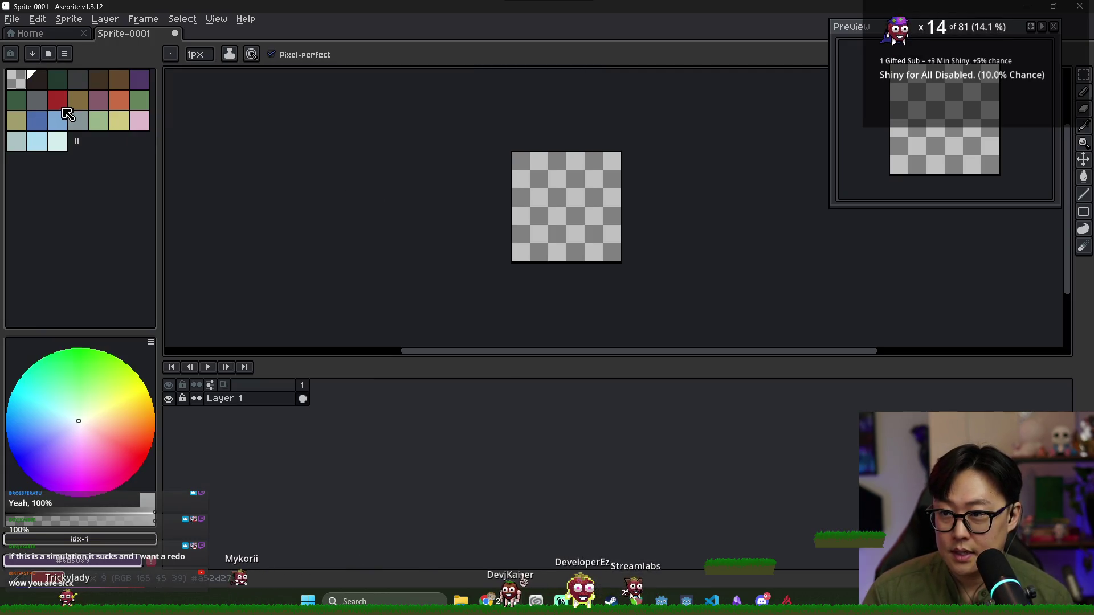
{"action": "left_click", "coordinate": [57, 101]}
Draw red vertical lines along the sprite's left and right edges
{"action": "scroll", "coordinate": [536, 259], "scroll_direction": "up", "scroll_amount": 3}
{"action": "scroll", "coordinate": [555, 256], "scroll_direction": "down", "scroll_amount": 4}
{"action": "scroll", "coordinate": [440, 240], "scroll_direction": "up", "scroll_amount": 5}
{"action": "left_click_drag", "start_coordinate": [223, 252], "coordinate": [223, 109]}
{"action": "left_click_drag", "start_coordinate": [656, 252], "coordinate": [657, 111]}
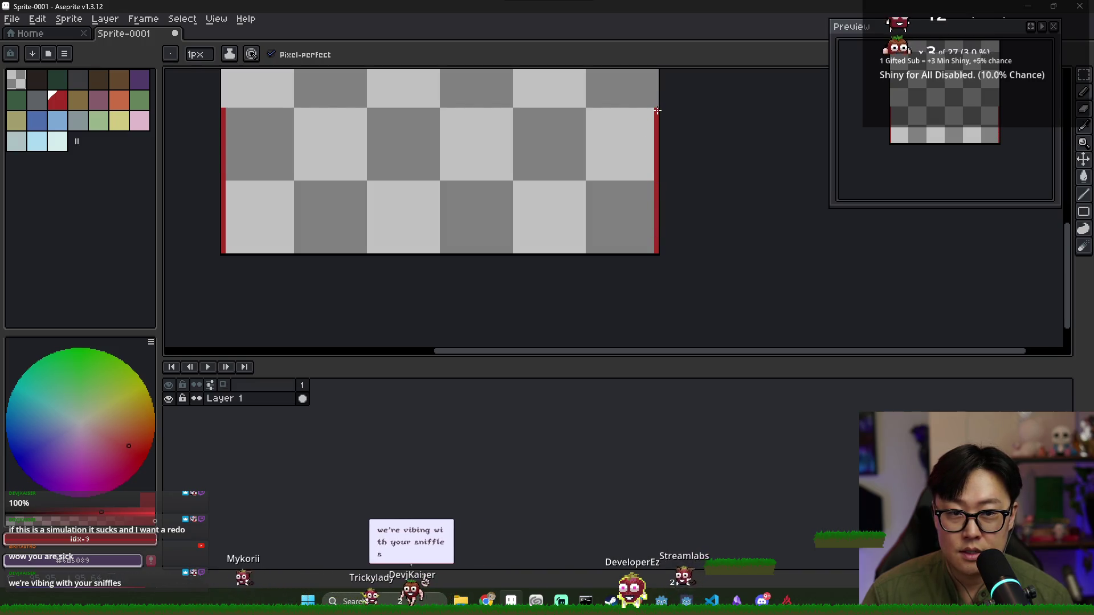
{"action": "scroll", "coordinate": [655, 171], "scroll_direction": "up", "scroll_amount": 1}
{"action": "scroll", "coordinate": [655, 203], "scroll_direction": "down", "scroll_amount": 1}
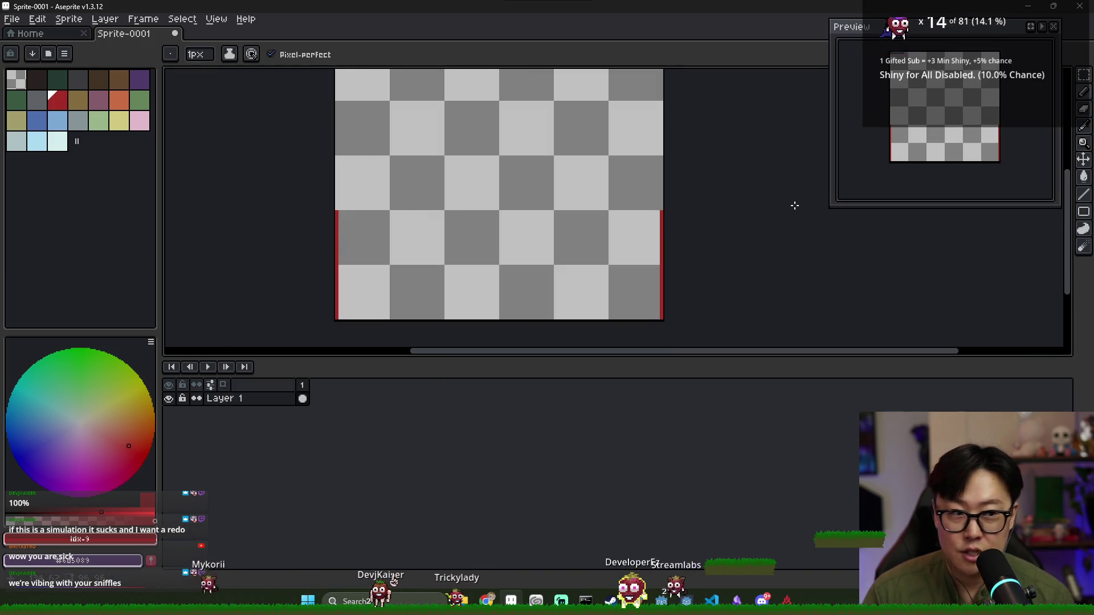
Switch from the filled contour tool to the Gradient tool
{"action": "left_click", "coordinate": [1088, 230]}
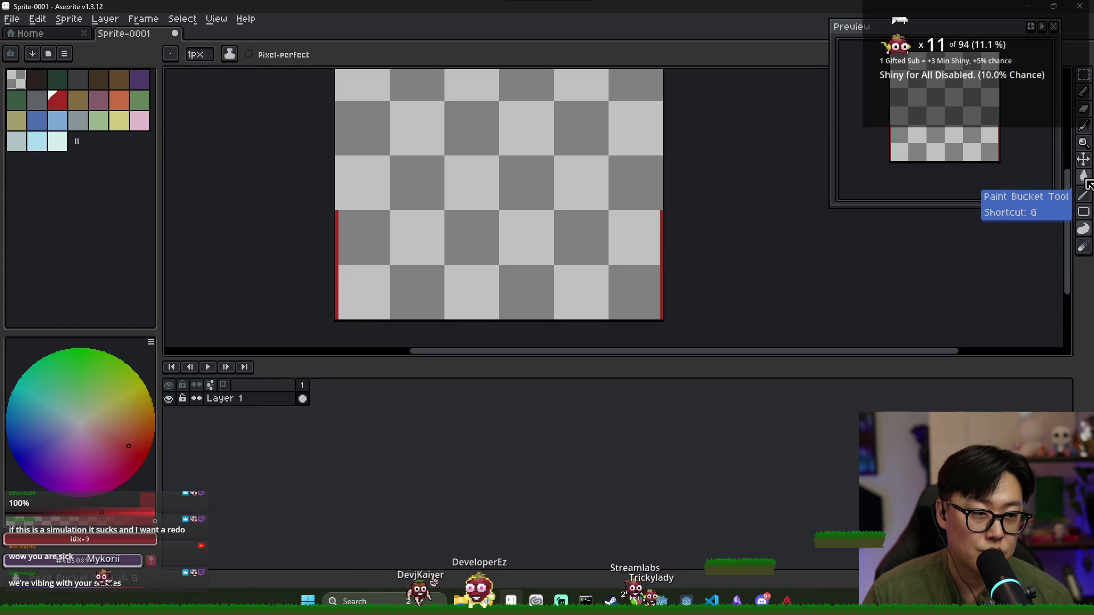
{"action": "left_click", "coordinate": [1083, 178]}
{"action": "left_click", "coordinate": [1072, 181]}
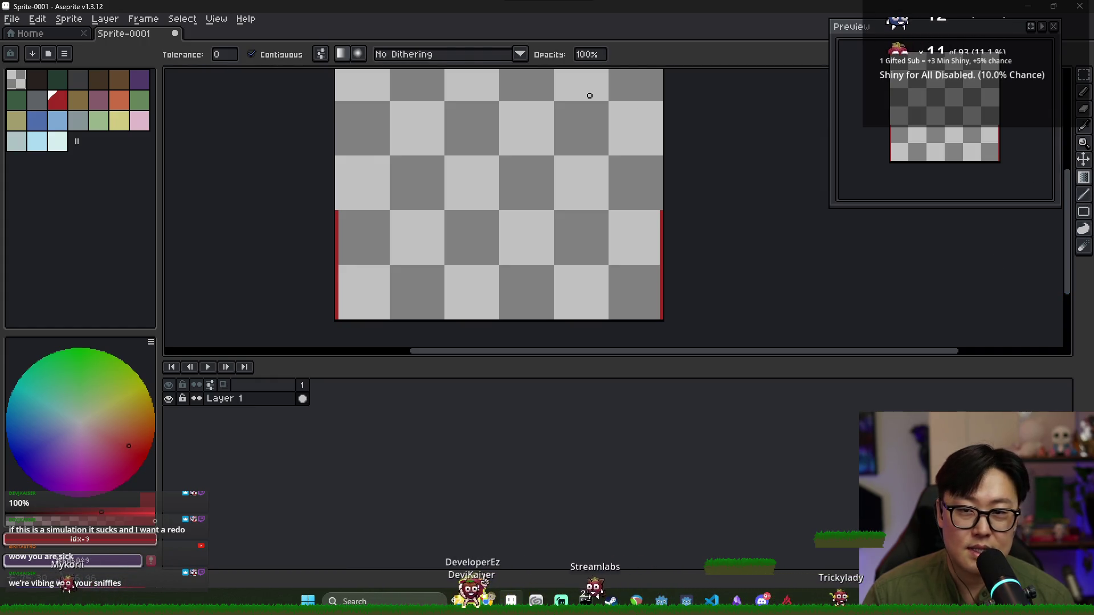
Undo a trial gradient and make the purple foreground colour fully transparent
{"action": "left_click_drag", "start_coordinate": [464, 274], "coordinate": [490, 142]}
{"action": "key", "text": "ctrl+z"}
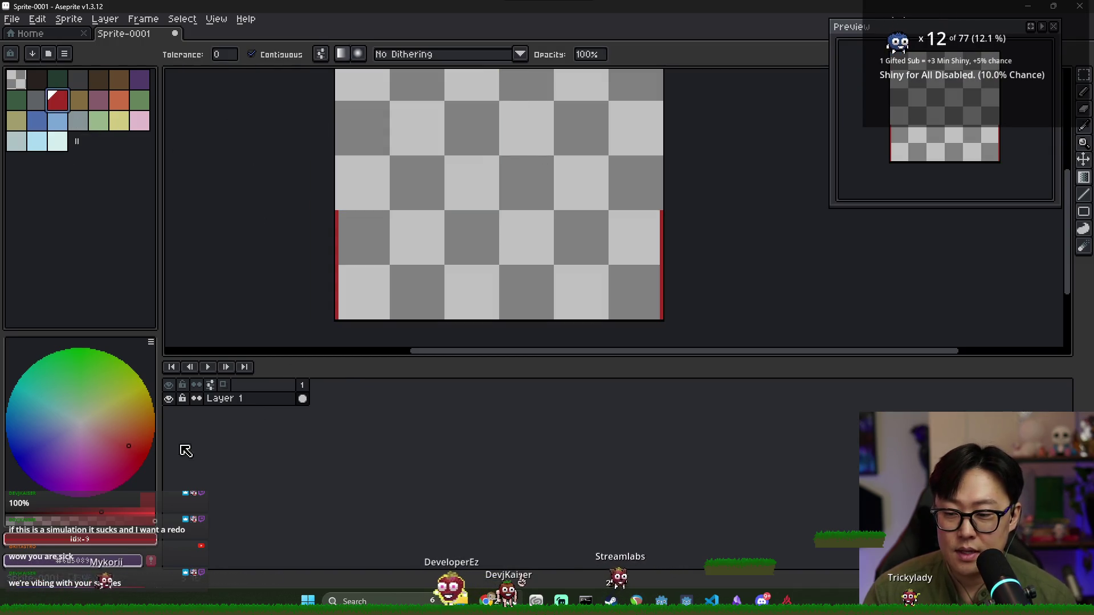
{"action": "left_click", "coordinate": [63, 447]}
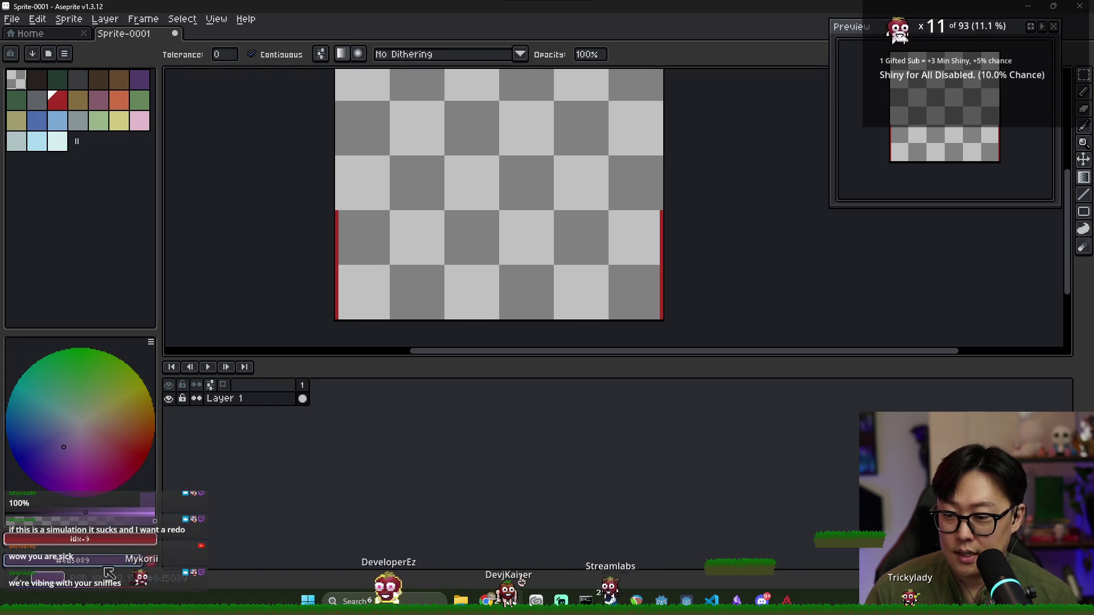
{"action": "left_click", "coordinate": [105, 563]}
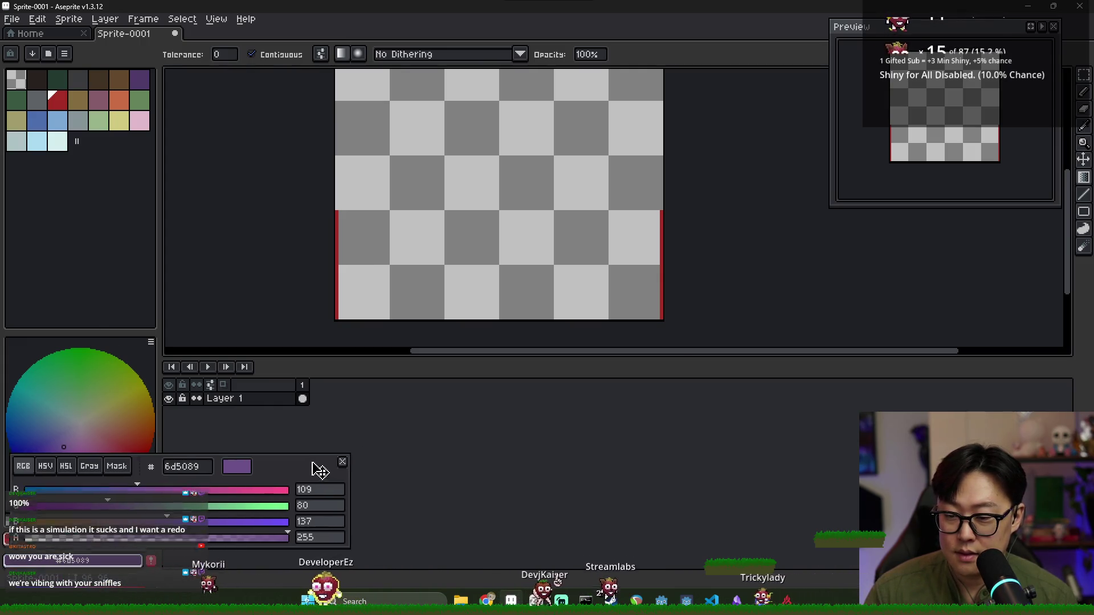
{"action": "left_click_drag", "start_coordinate": [313, 473], "coordinate": [915, 257]}
{"action": "left_click_drag", "start_coordinate": [859, 313], "coordinate": [473, 304]}
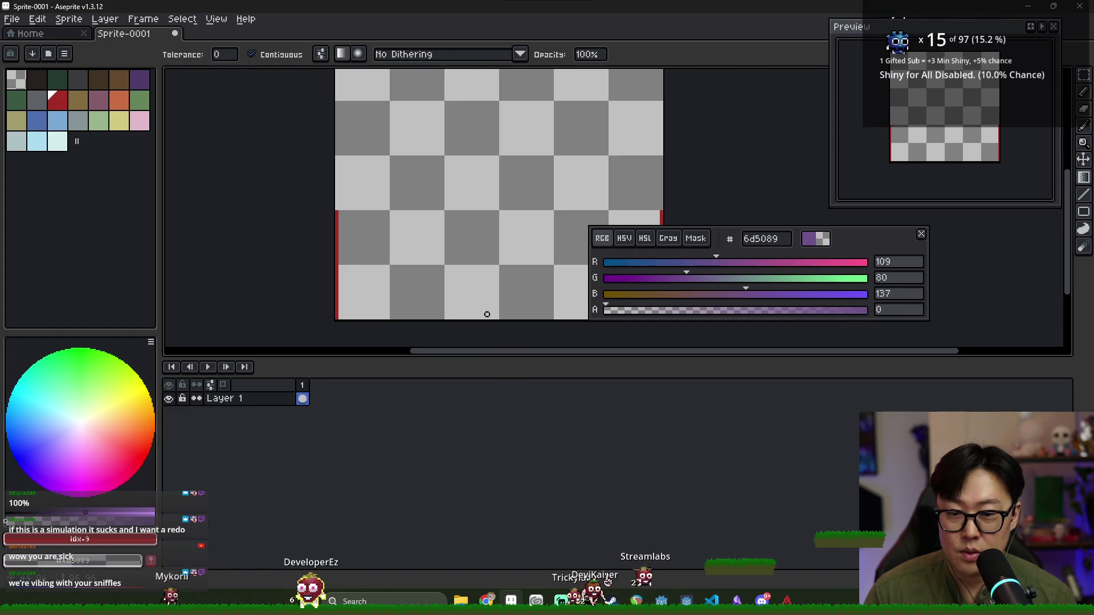
{"action": "left_click", "coordinate": [922, 235]}
Fill the sprite's lower half with a transparent-to-red gradient
{"action": "mouse_move", "coordinate": [477, 314]}
{"action": "left_mouse_down"}
{"action": "mouse_move", "coordinate": [478, 245]}
{"action": "mouse_move", "coordinate": [495, 202]}
{"action": "left_mouse_up"}
{"action": "scroll", "coordinate": [525, 206], "scroll_direction": "down", "scroll_amount": 3}
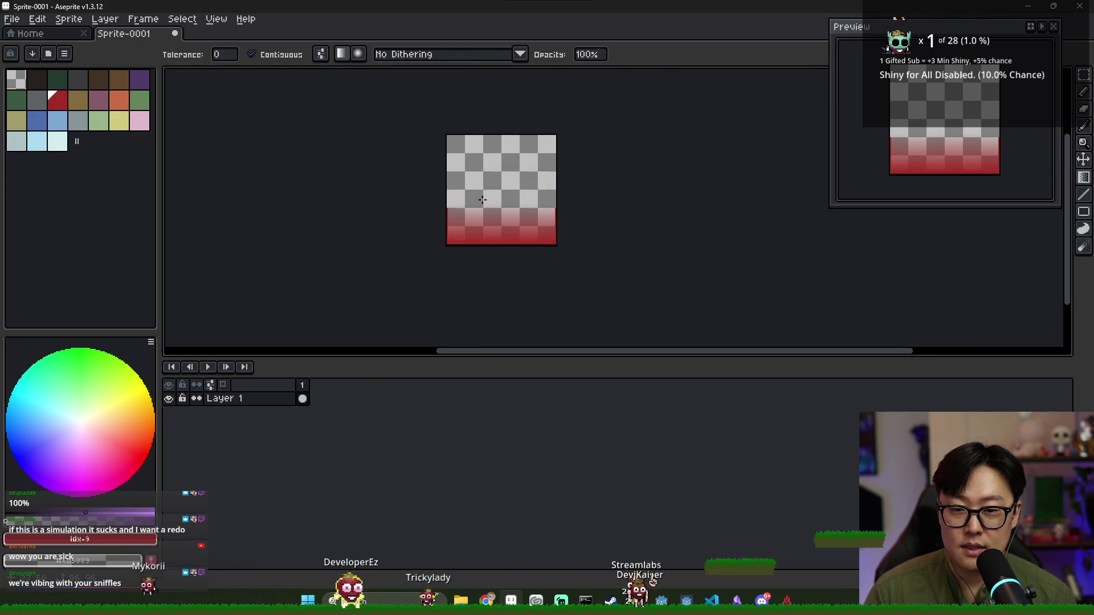
{"action": "scroll", "coordinate": [415, 173], "scroll_direction": "up", "scroll_amount": 3}
{"action": "scroll", "coordinate": [533, 227], "scroll_direction": "down", "scroll_amount": 3}
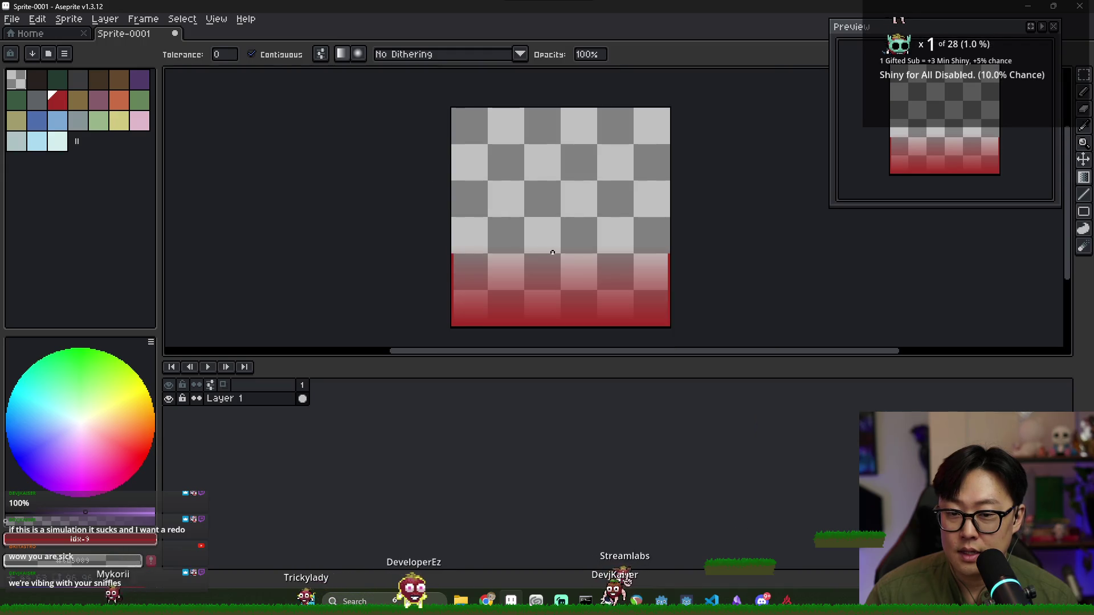
{"action": "scroll", "coordinate": [533, 226], "scroll_direction": "up", "scroll_amount": 4}
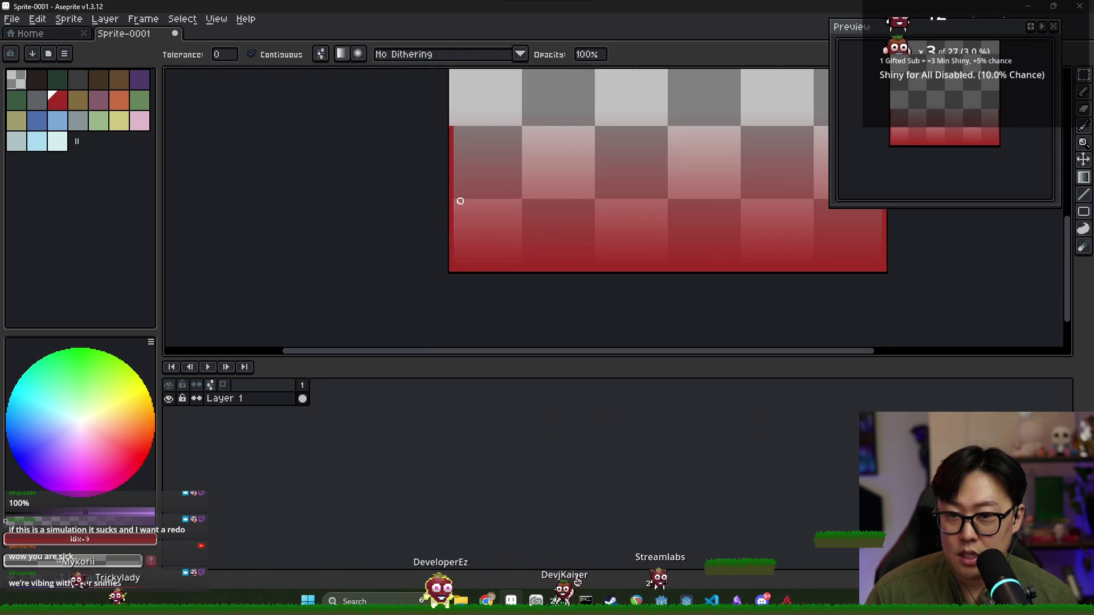
Pick another palette colour, switch to Move, pan the full sprite into view, and return to Godot
{"action": "left_click", "coordinate": [39, 82]}
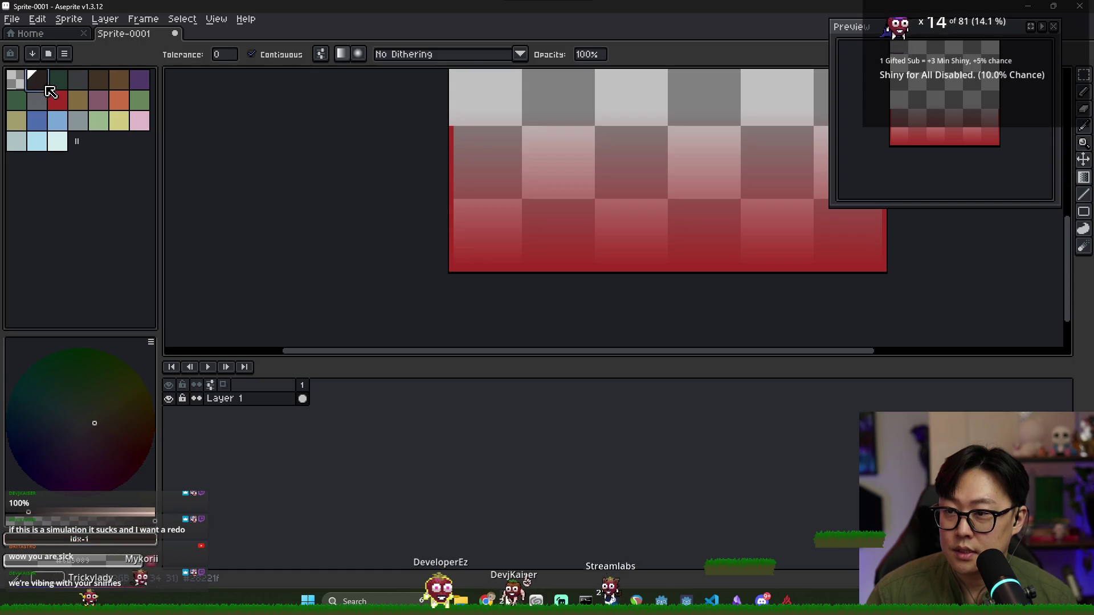
{"action": "key", "text": "v"}
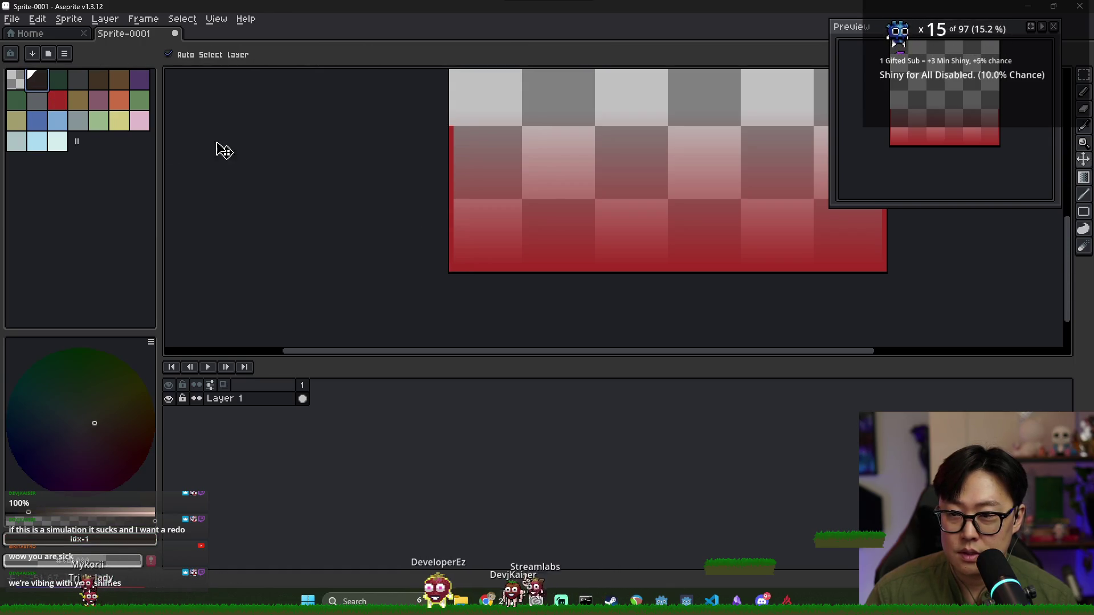
{"action": "scroll", "coordinate": [371, 173], "scroll_direction": "down", "scroll_amount": 1}
{"action": "left_click_drag", "start_coordinate": [452, 173], "coordinate": [354, 196]}
{"action": "scroll", "coordinate": [354, 194], "scroll_direction": "down", "scroll_amount": 1}
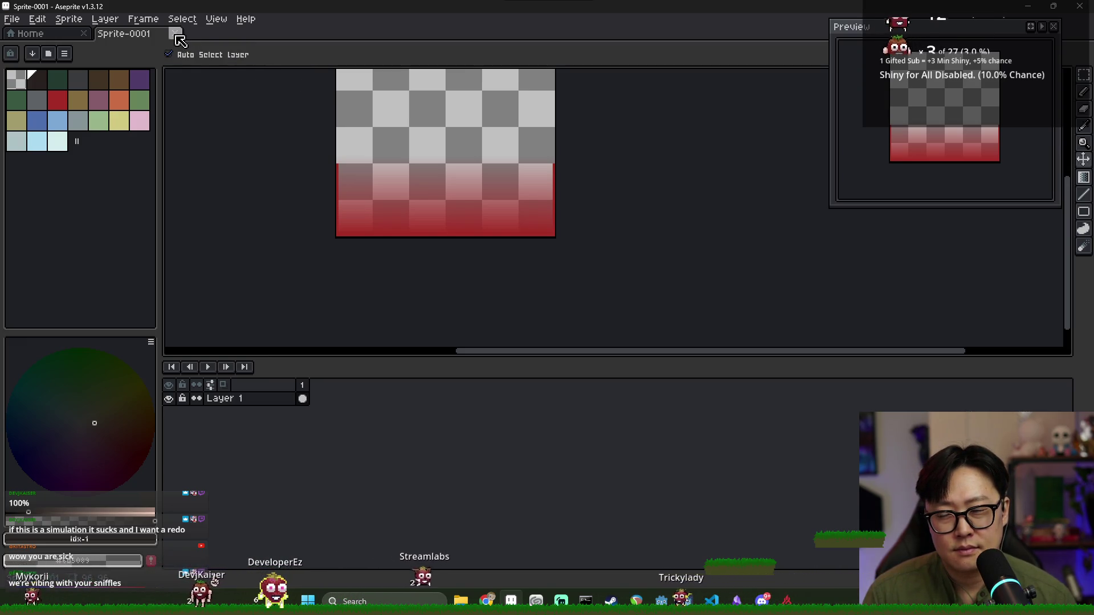
{"action": "key", "text": "alt+Tab"}
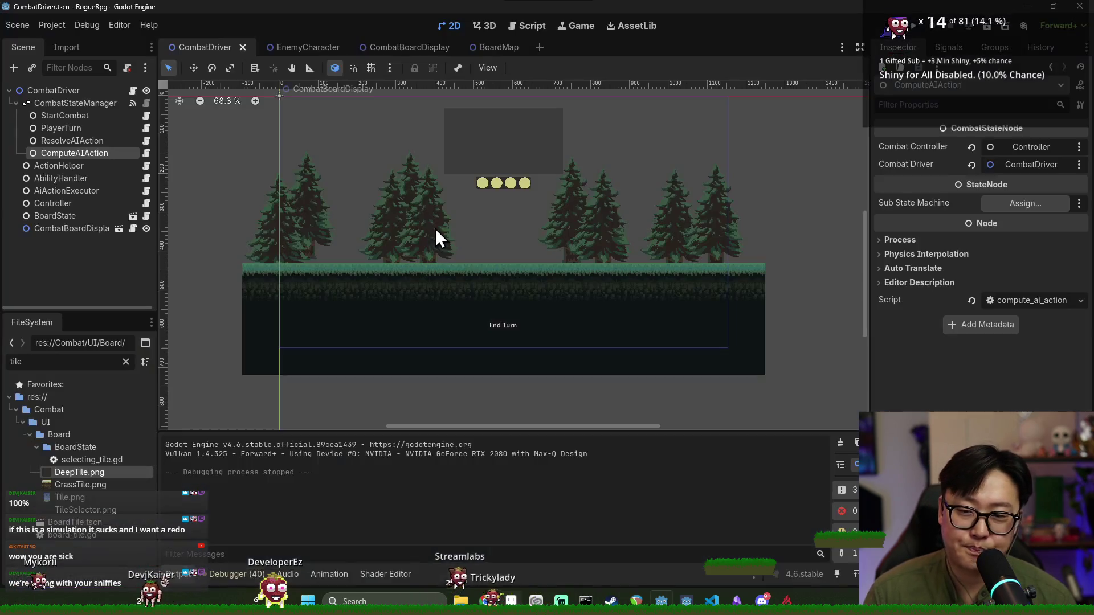
Close Sprite-0001 in Aseprite choosing Don't Save, then switch back to Godot
{"action": "key", "text": "alt+Tab"}
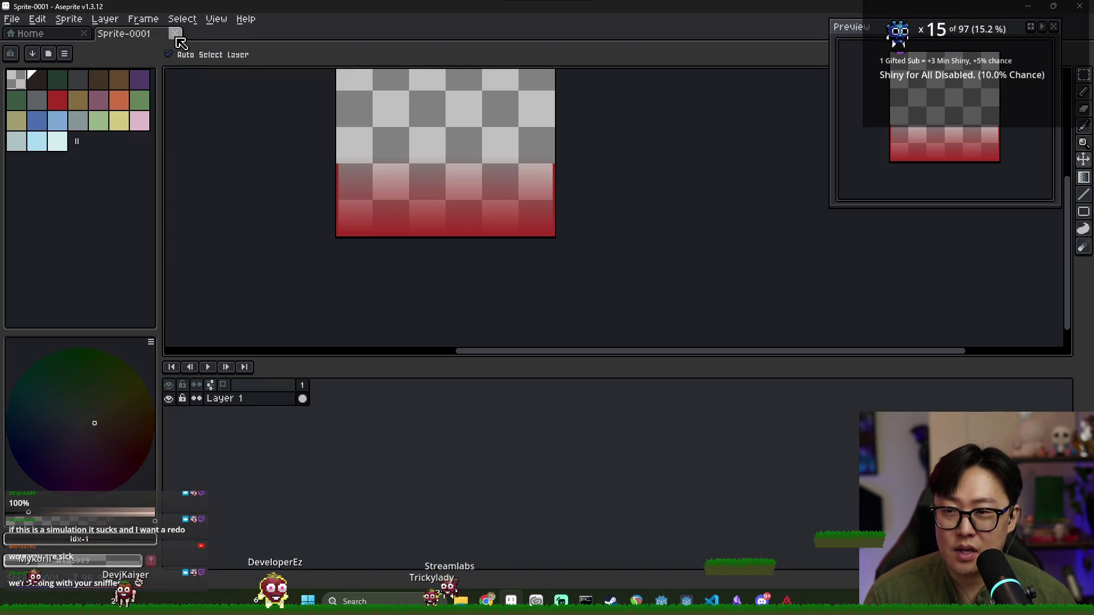
{"action": "left_click", "coordinate": [178, 36]}
{"action": "left_click", "coordinate": [546, 326]}
{"action": "key", "text": "alt+Tab"}
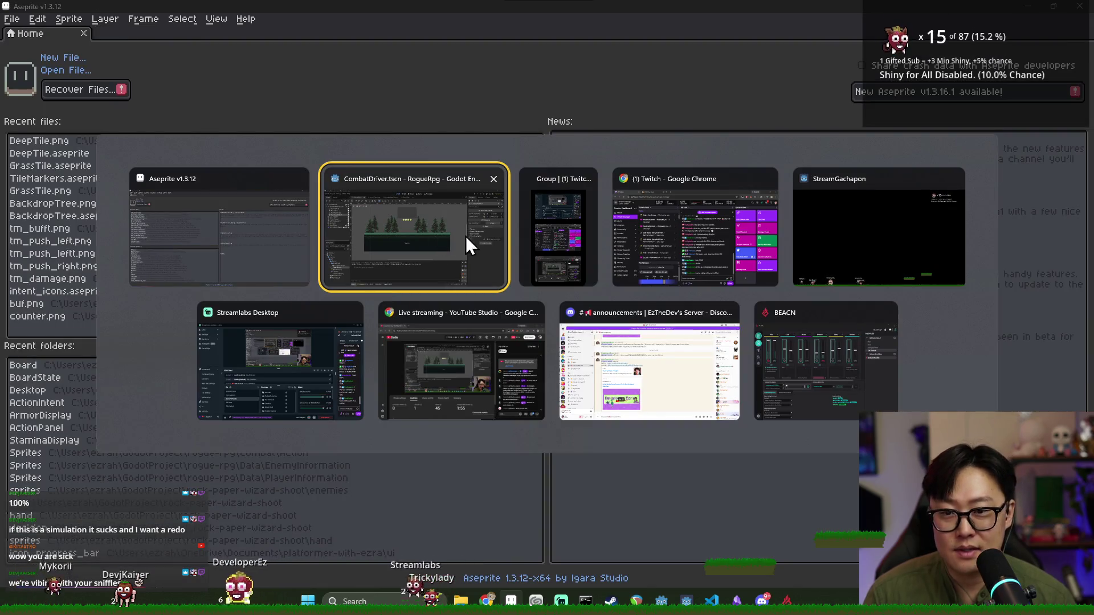
{"action": "key", "text": "Escape"}
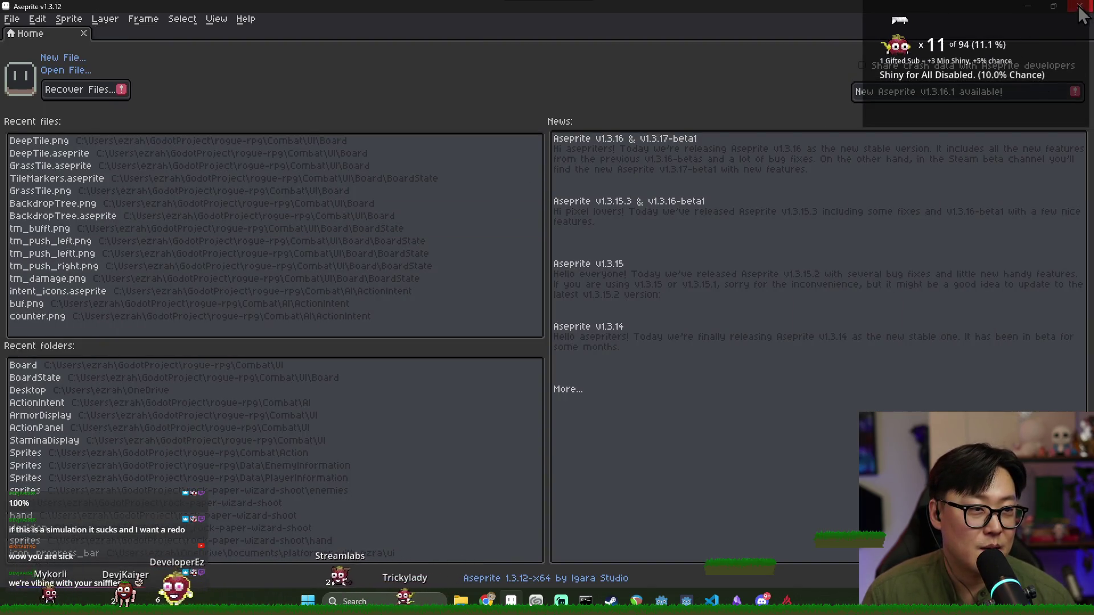
{"action": "key", "text": "alt+Tab"}
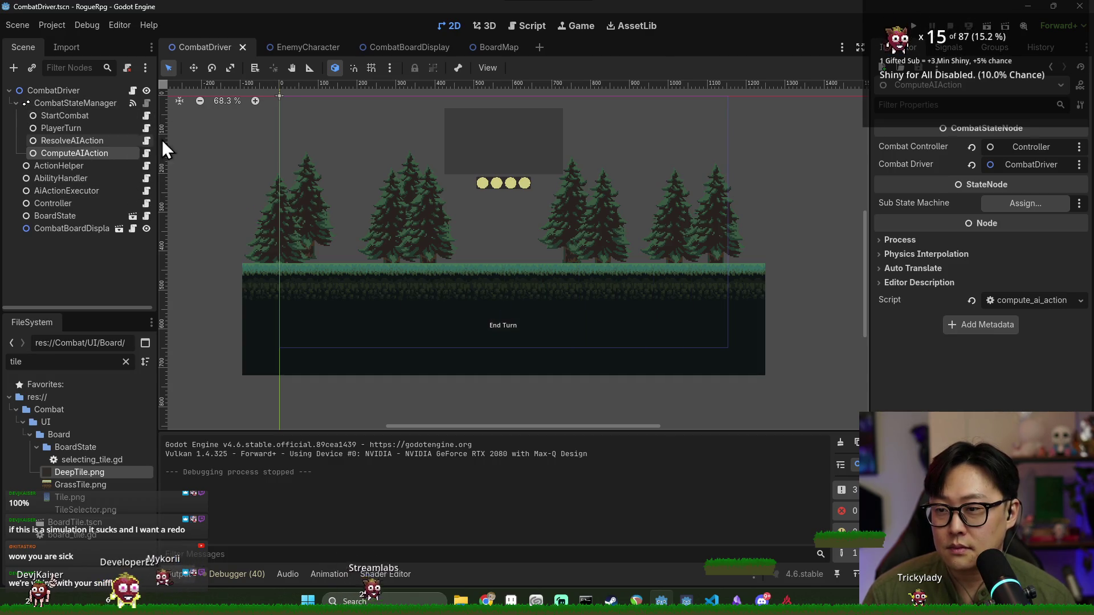
Close EnemyCharacter, switch to BoardMap, and test-run the game into a combat encounter
{"action": "left_click", "coordinate": [319, 46]}
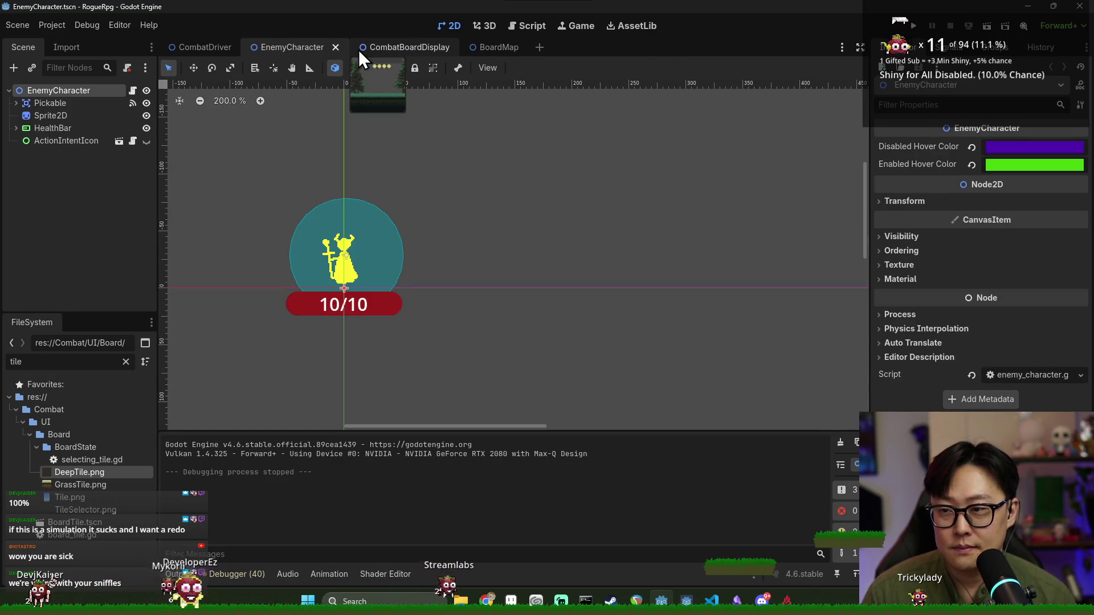
{"action": "left_click", "coordinate": [336, 47]}
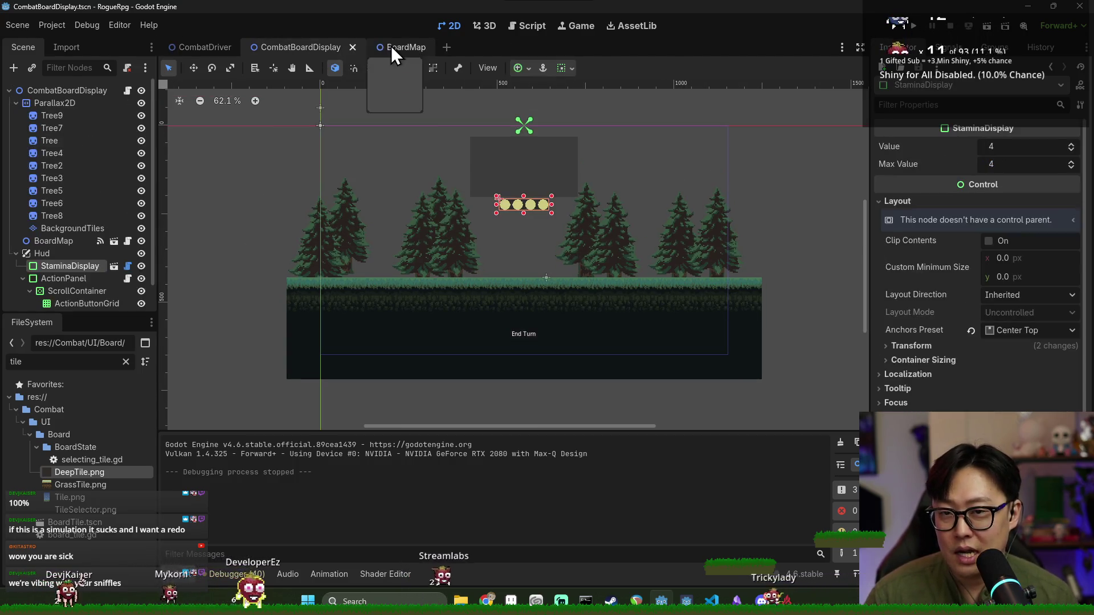
{"action": "left_click", "coordinate": [392, 47]}
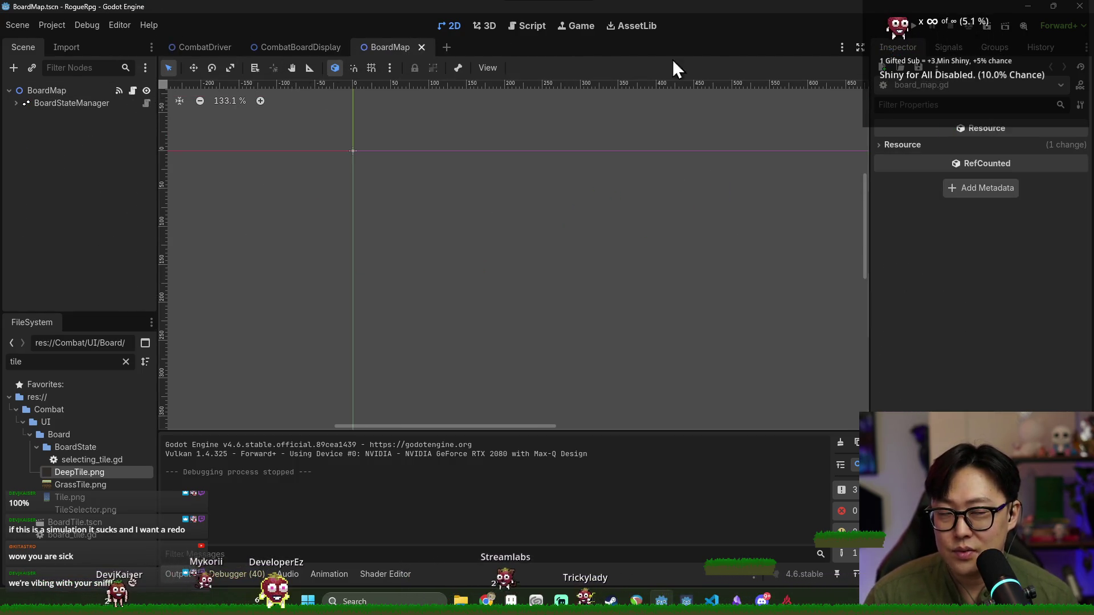
{"action": "left_click", "coordinate": [910, 29]}
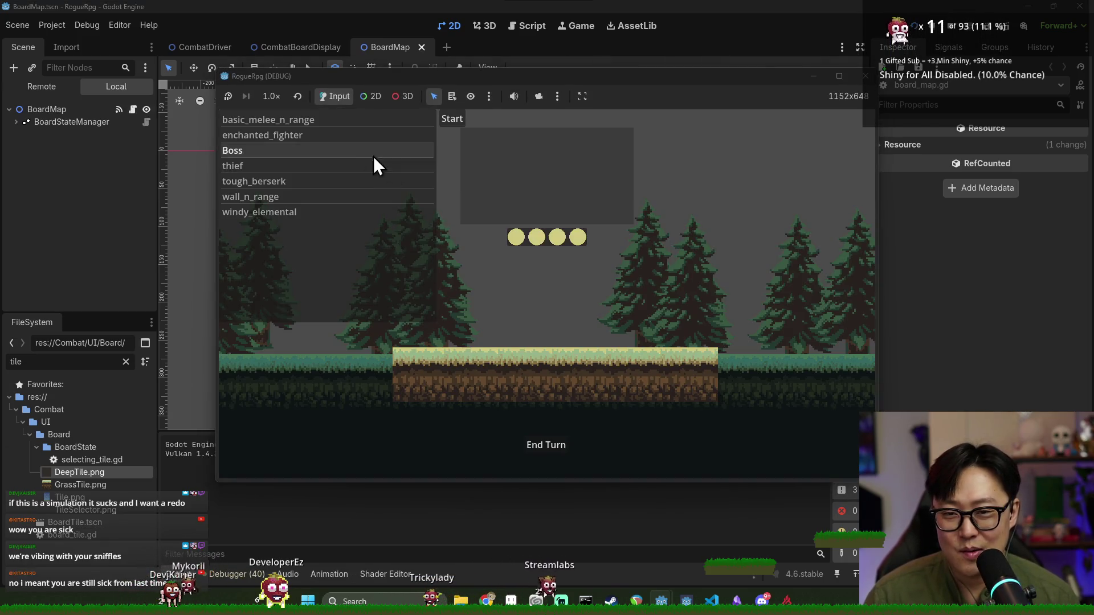
{"action": "left_click", "coordinate": [450, 118]}
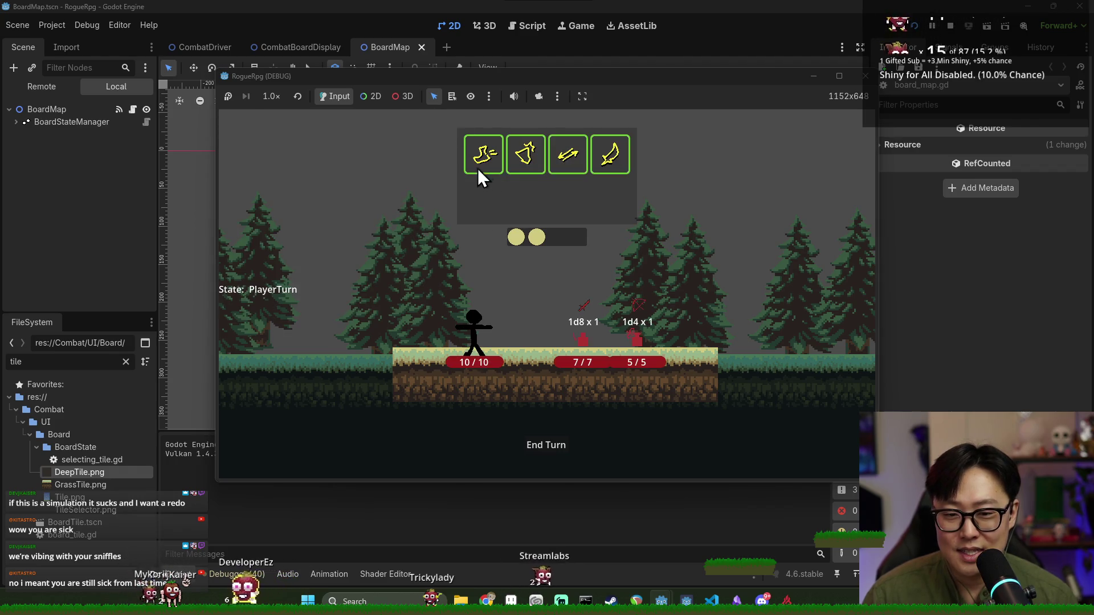
{"action": "key", "text": "F8"}
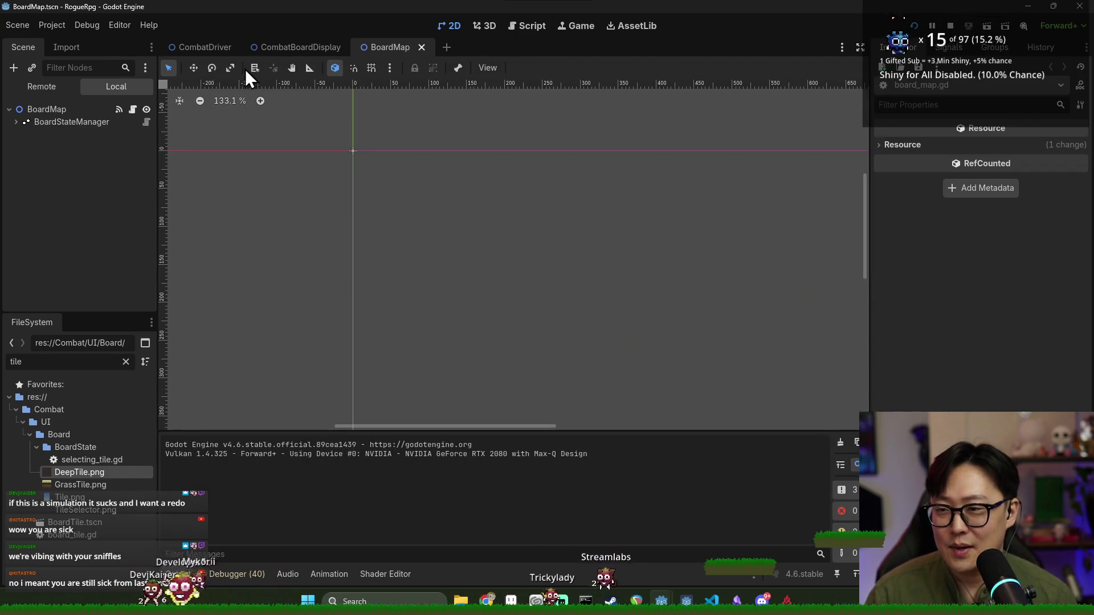
Open the board_map.gd script from the BoardMap scene
{"action": "left_click", "coordinate": [96, 363]}
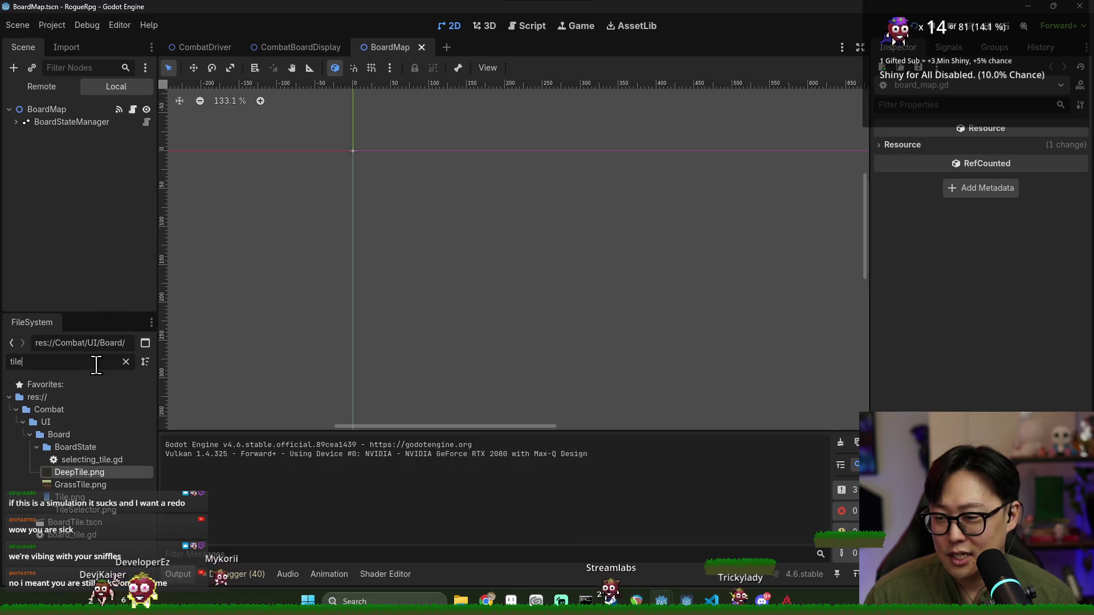
{"action": "left_click", "coordinate": [97, 108]}
{"action": "left_click", "coordinate": [133, 108]}
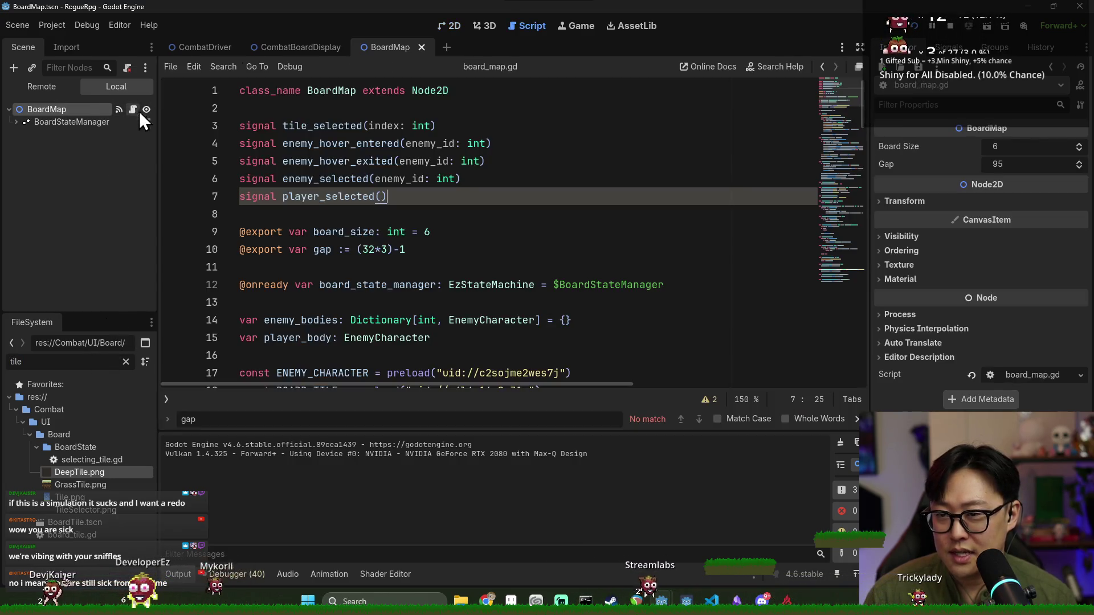
Hide the output log, review get_index_lowerbound and _on_tile_selected, and set a breakpoint on line 111
{"action": "scroll", "coordinate": [346, 338], "scroll_direction": "down", "scroll_amount": 20}
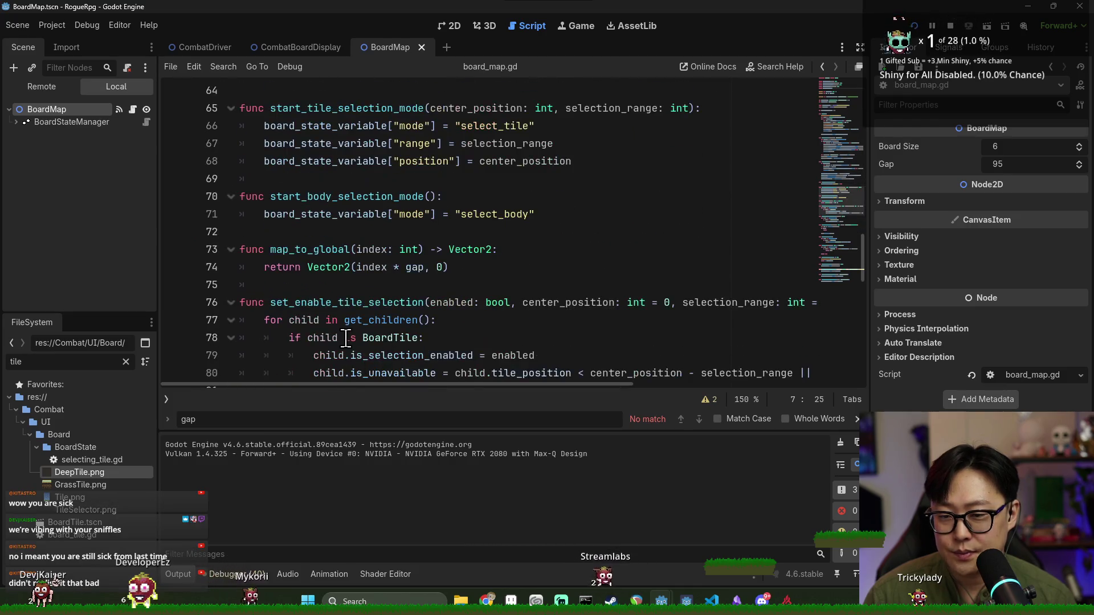
{"action": "scroll", "coordinate": [346, 338], "scroll_direction": "down", "scroll_amount": 5}
{"action": "left_click", "coordinate": [191, 580]}
{"action": "scroll", "coordinate": [298, 251], "scroll_direction": "down", "scroll_amount": 6}
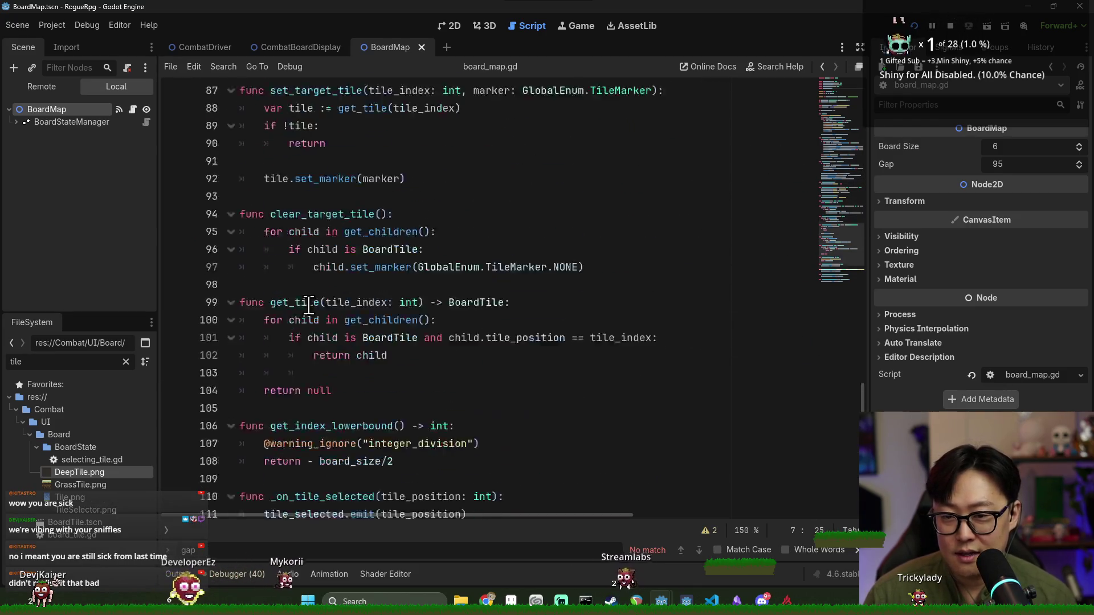
{"action": "double_click", "coordinate": [297, 250]}
{"action": "scroll", "coordinate": [298, 250], "scroll_direction": "down", "scroll_amount": 1}
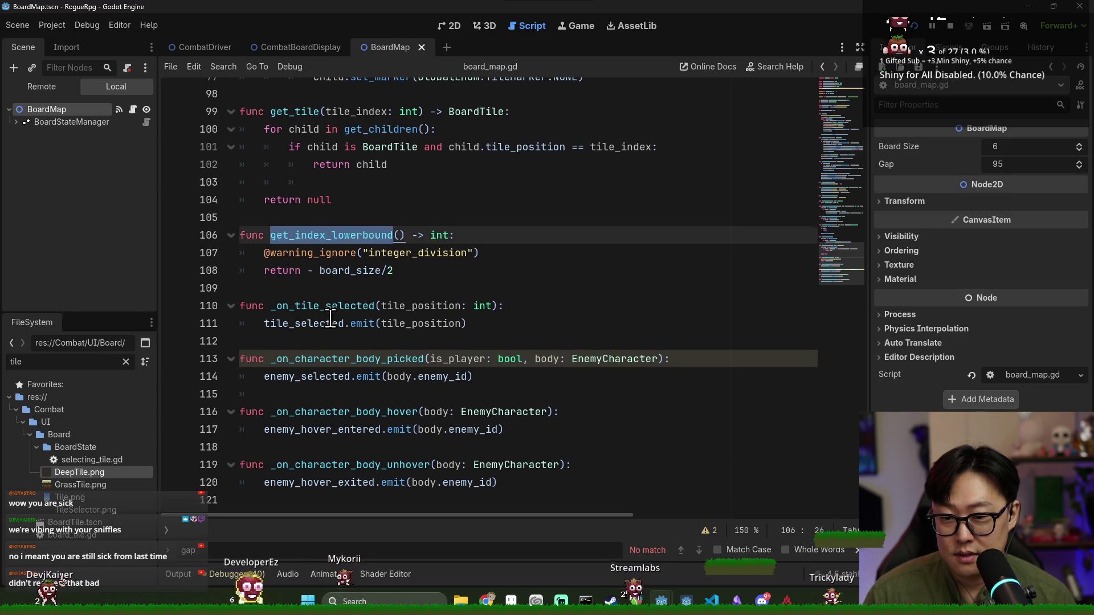
{"action": "double_click", "coordinate": [322, 306]}
{"action": "left_click", "coordinate": [182, 325]}
Debug-run the game, target a tile to hit the breakpoint, continue, then stop
{"action": "key", "text": "F5"}
{"action": "left_click", "coordinate": [485, 164]}
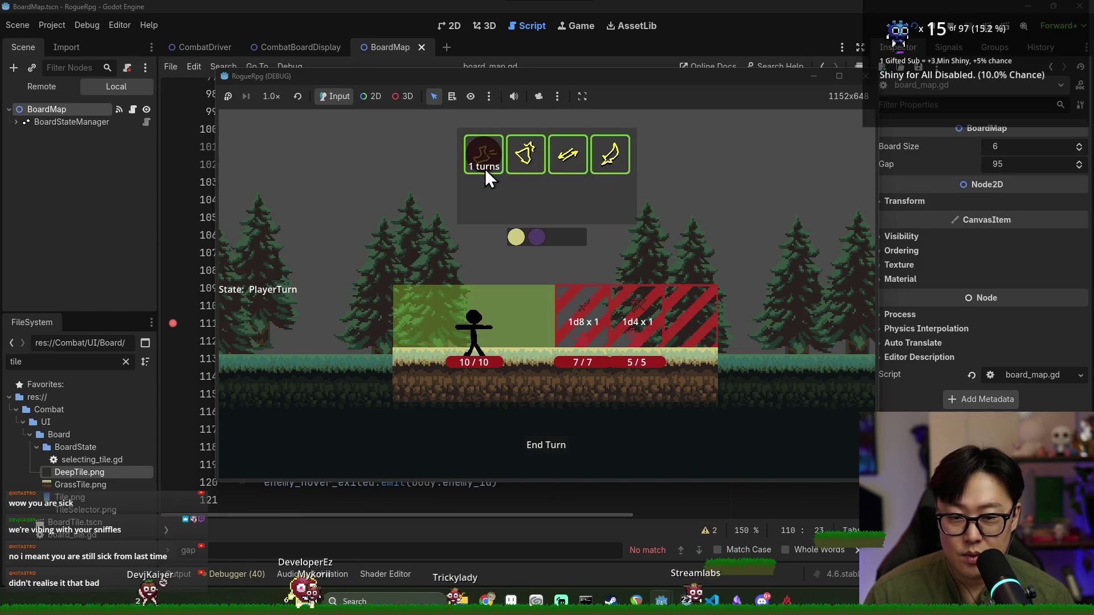
{"action": "left_click", "coordinate": [422, 317]}
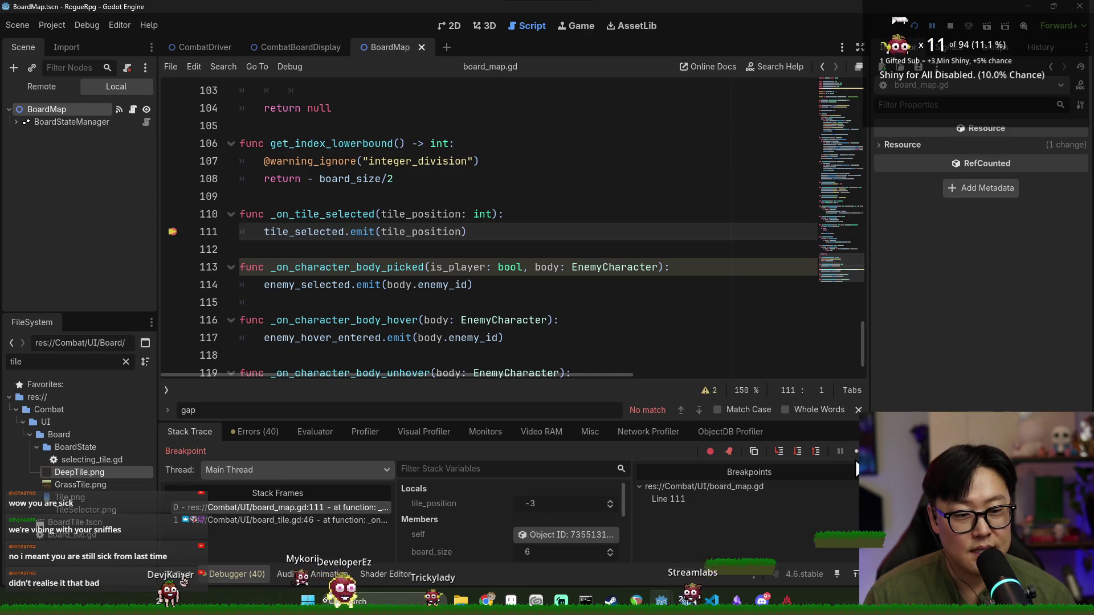
{"action": "left_click", "coordinate": [857, 451]}
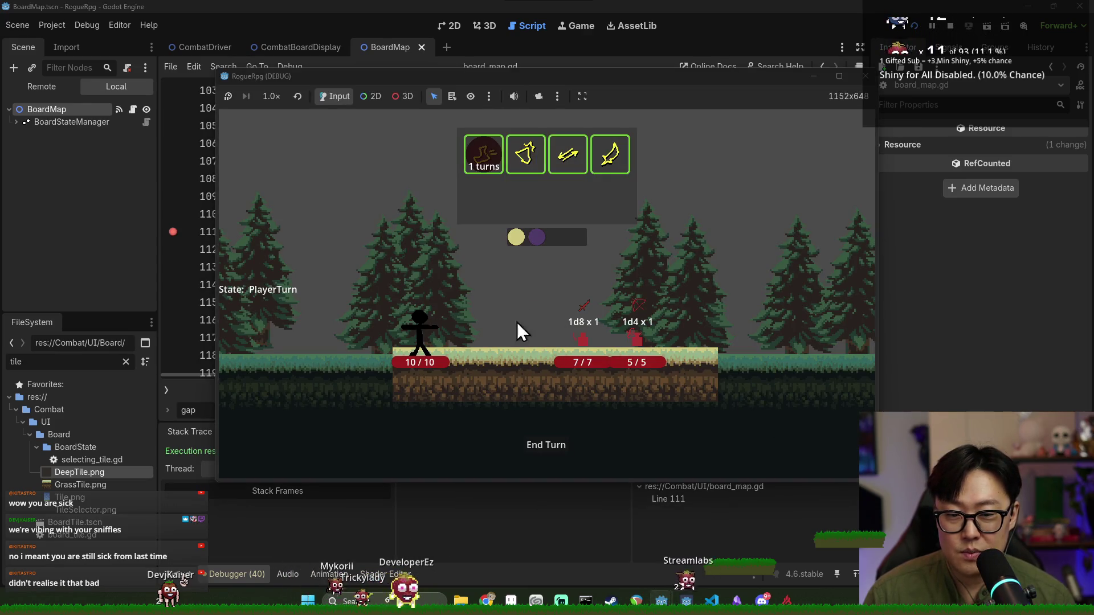
{"action": "left_click", "coordinate": [948, 28]}
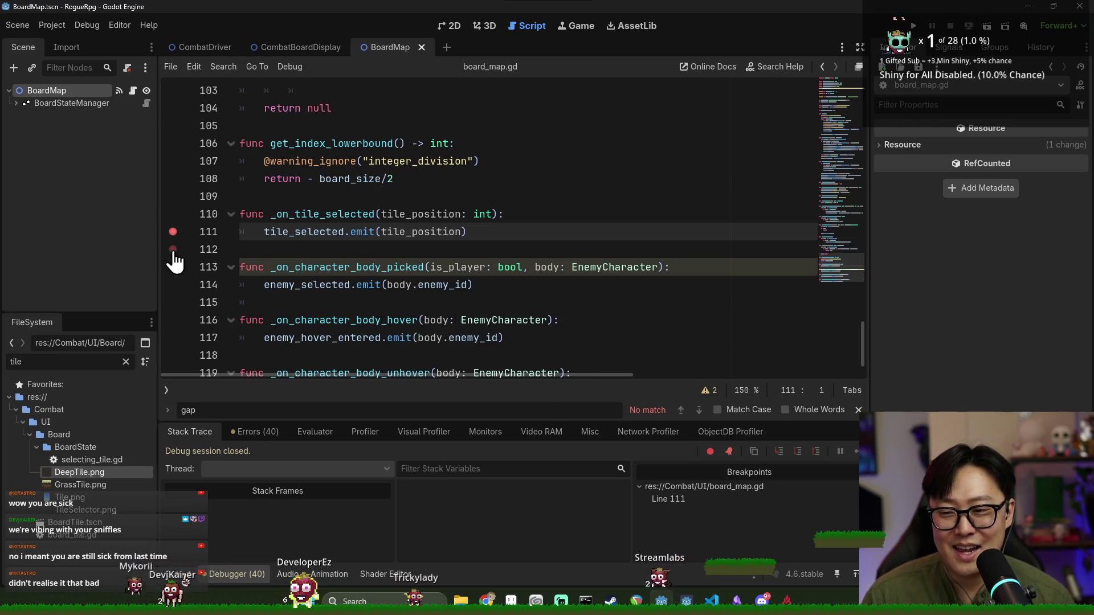
Remove the line-111 breakpoint, review _on_tile_selected, save board_map.gd, and run the project
{"action": "left_click", "coordinate": [310, 255]}
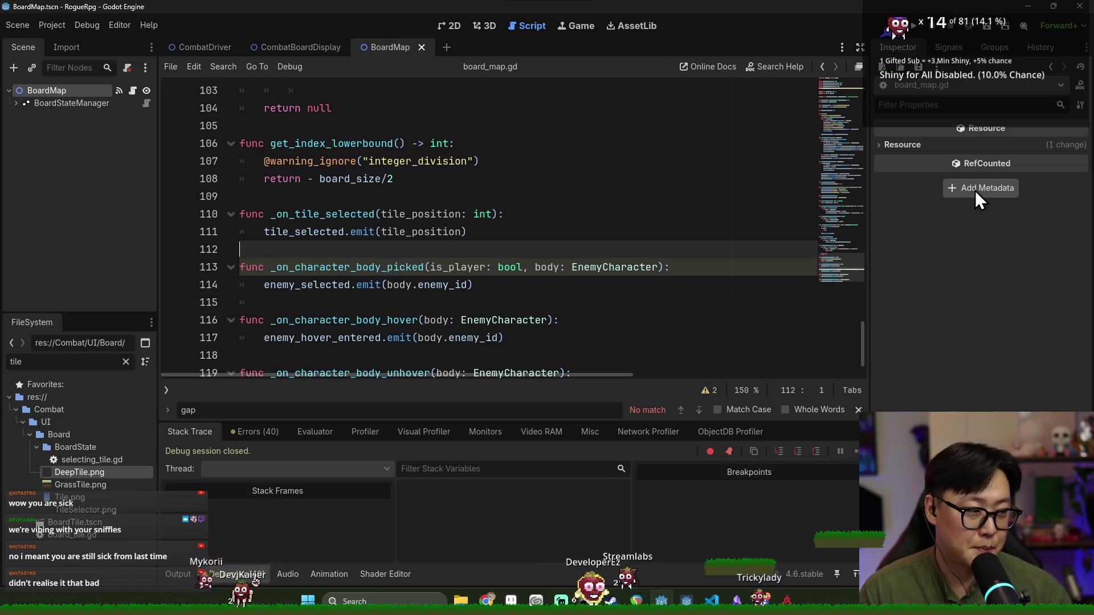
{"action": "double_click", "coordinate": [308, 215]}
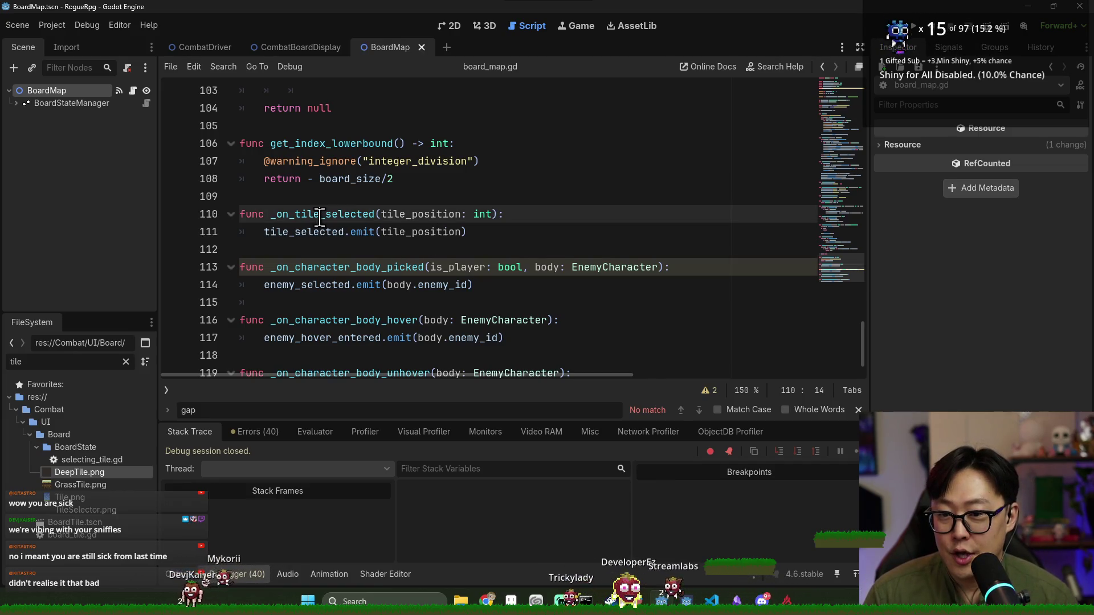
{"action": "left_click", "coordinate": [303, 228]}
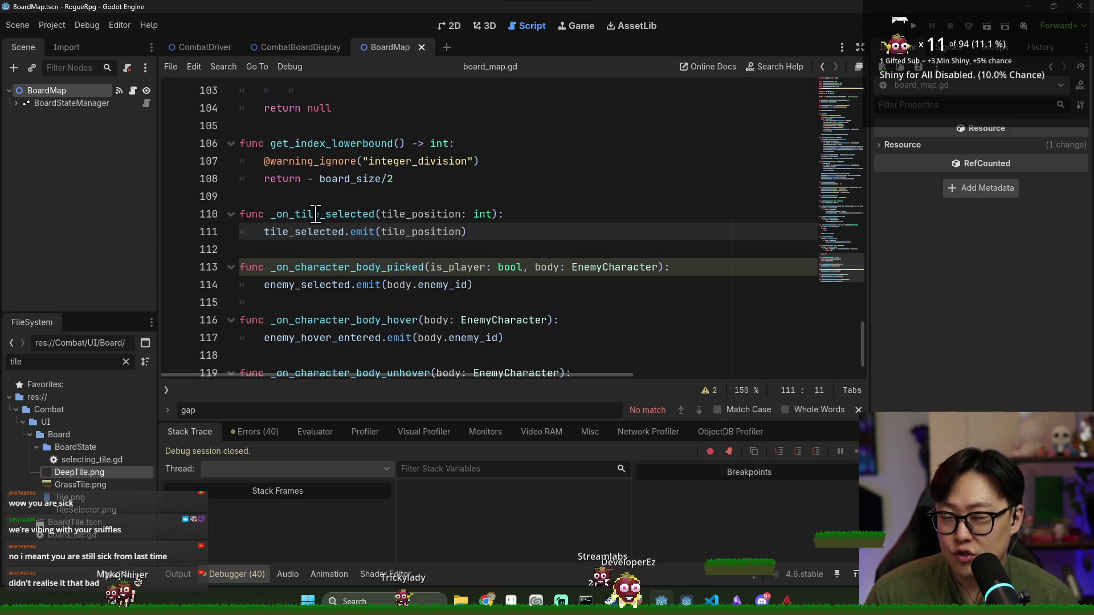
{"action": "left_click", "coordinate": [321, 218]}
{"action": "key", "text": "ctrl+s"}
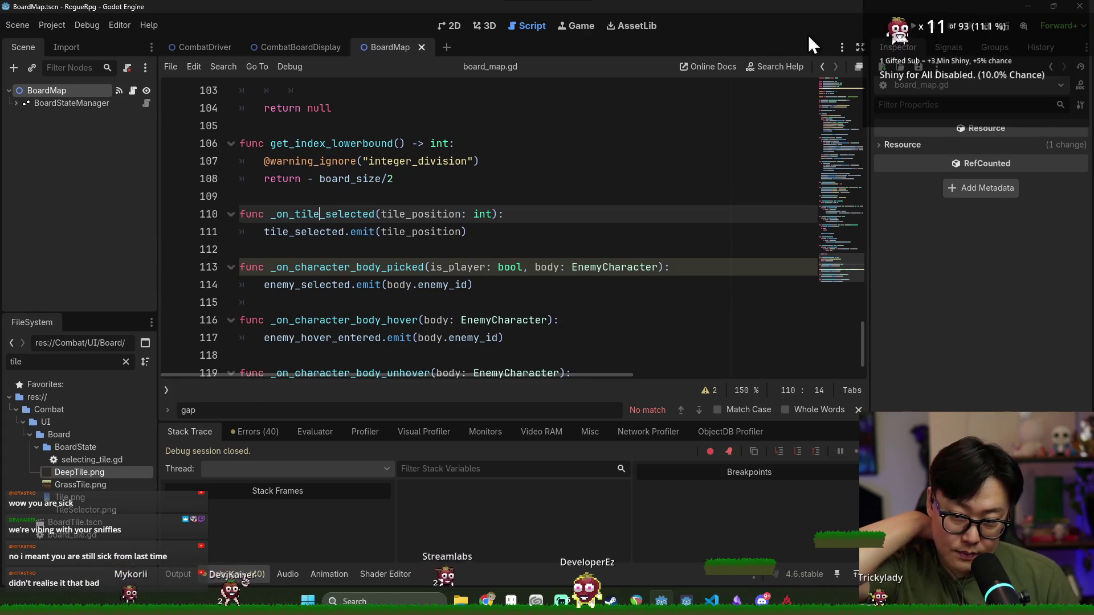
{"action": "left_click", "coordinate": [913, 28]}
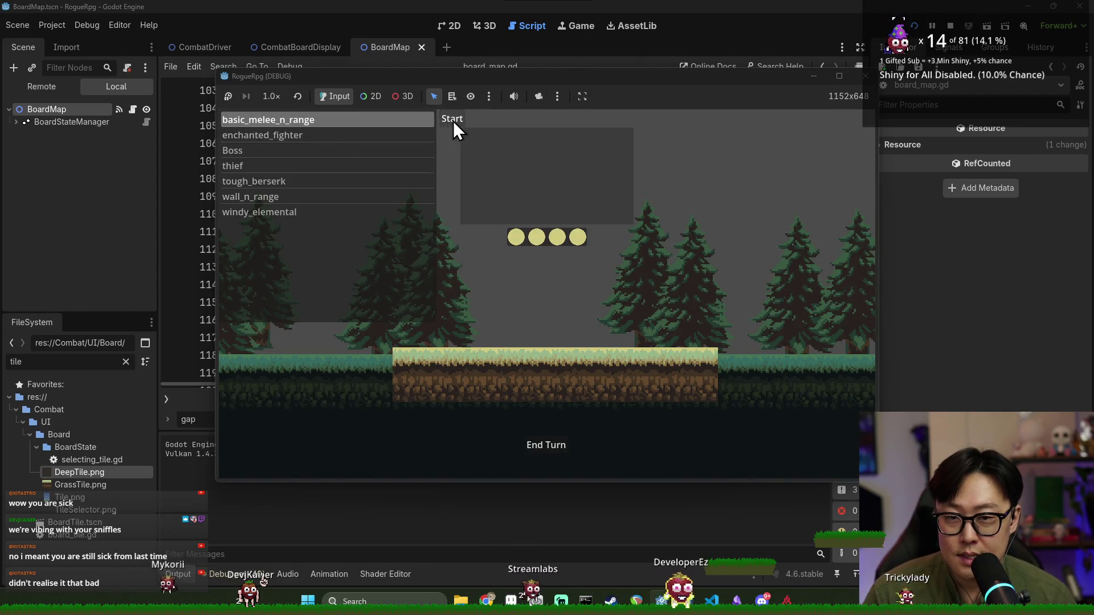
Start combat and inspect CombatStateManager under CombatDriver in the Remote scene tree
{"action": "left_click", "coordinate": [453, 120]}
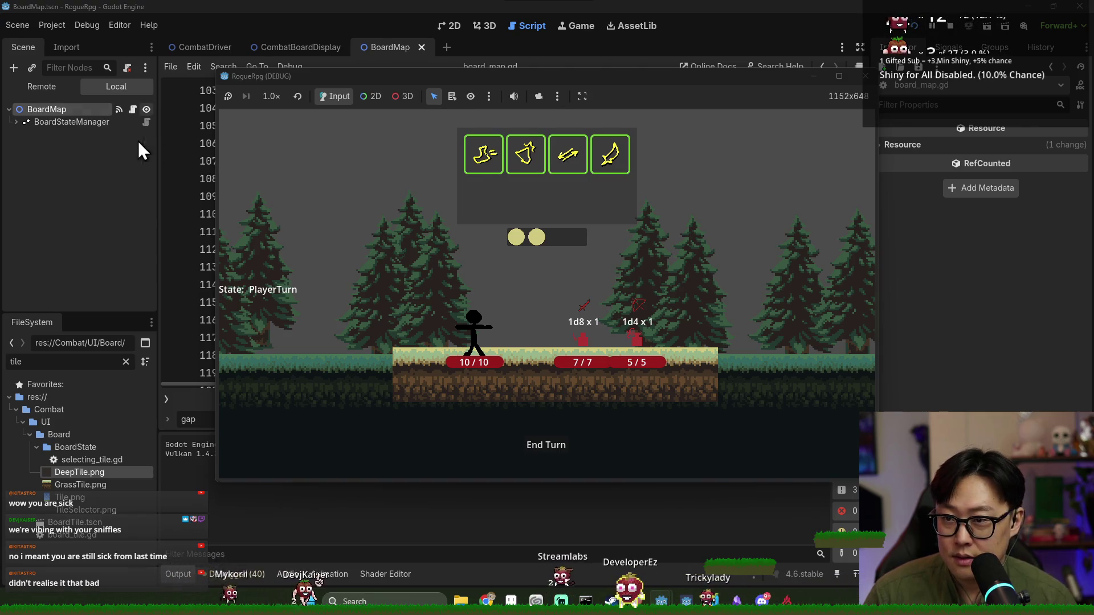
{"action": "left_click", "coordinate": [67, 47]}
{"action": "left_click", "coordinate": [33, 49]}
{"action": "left_click", "coordinate": [41, 87]}
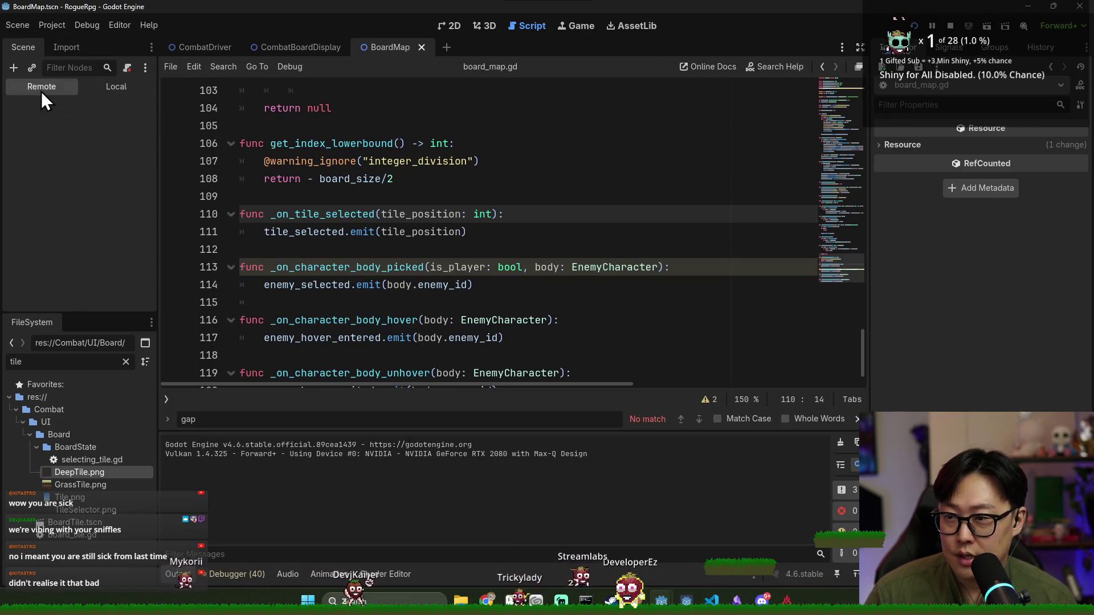
{"action": "left_click", "coordinate": [22, 147]}
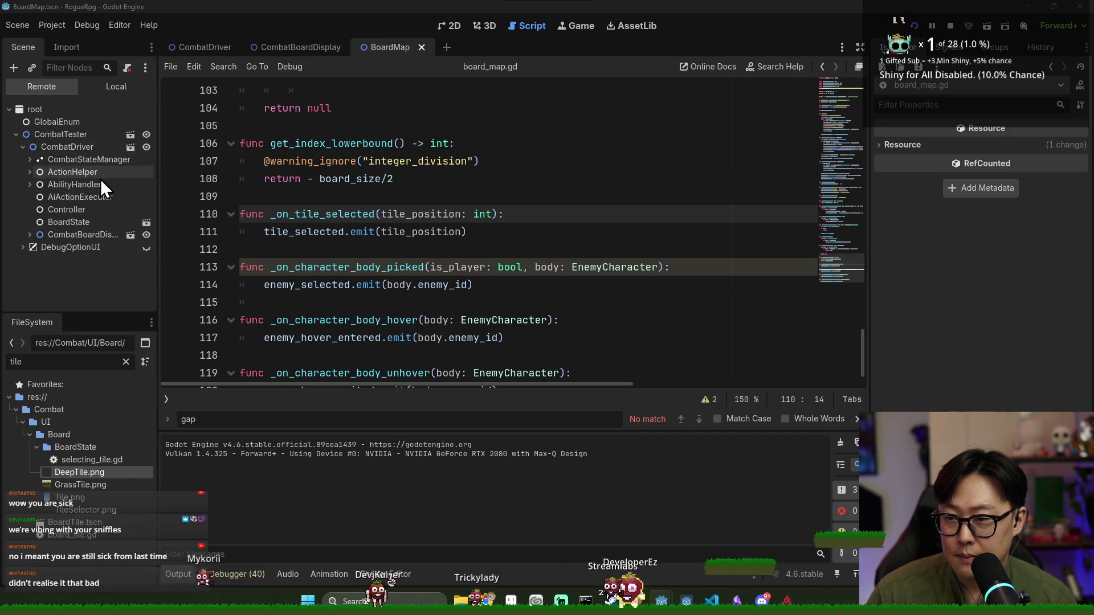
{"action": "left_click", "coordinate": [82, 161]}
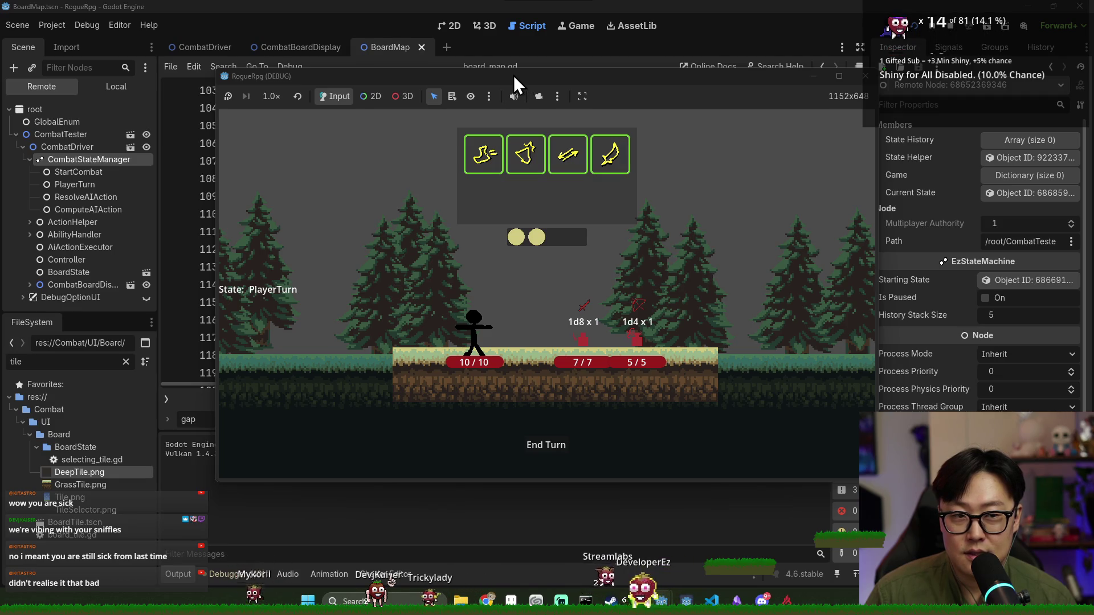
Move and enlarge the running game window
{"action": "left_click", "coordinate": [473, 57]}
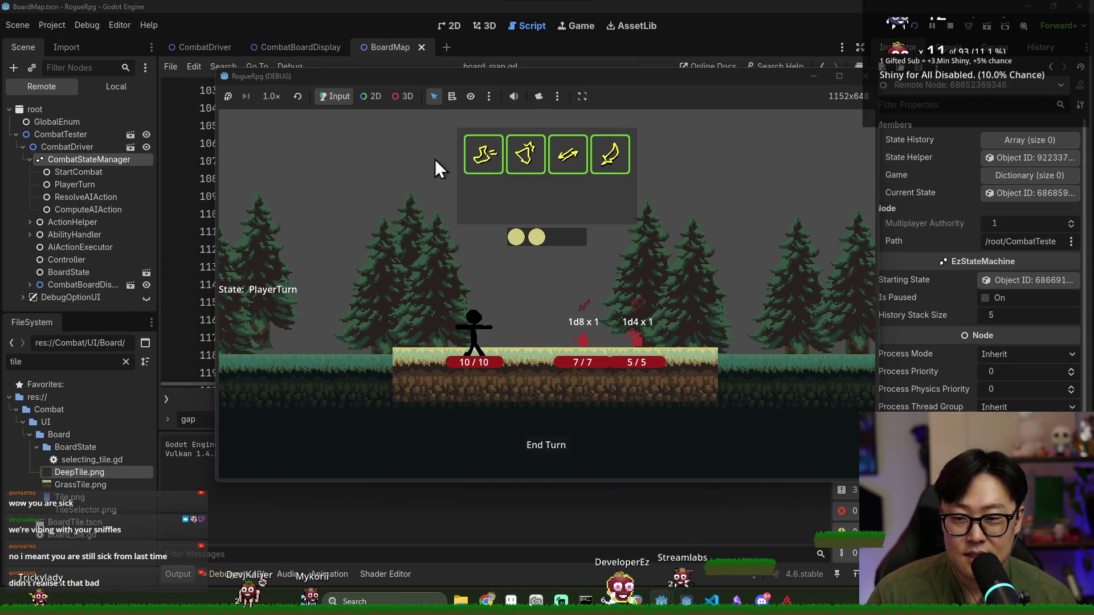
{"action": "mouse_move", "coordinate": [256, 78]}
{"action": "left_mouse_down"}
{"action": "mouse_move", "coordinate": [456, 64]}
{"action": "mouse_move", "coordinate": [418, 91]}
{"action": "left_mouse_up"}
{"action": "left_click", "coordinate": [371, 5]}
{"action": "key", "text": "alt+Tab"}
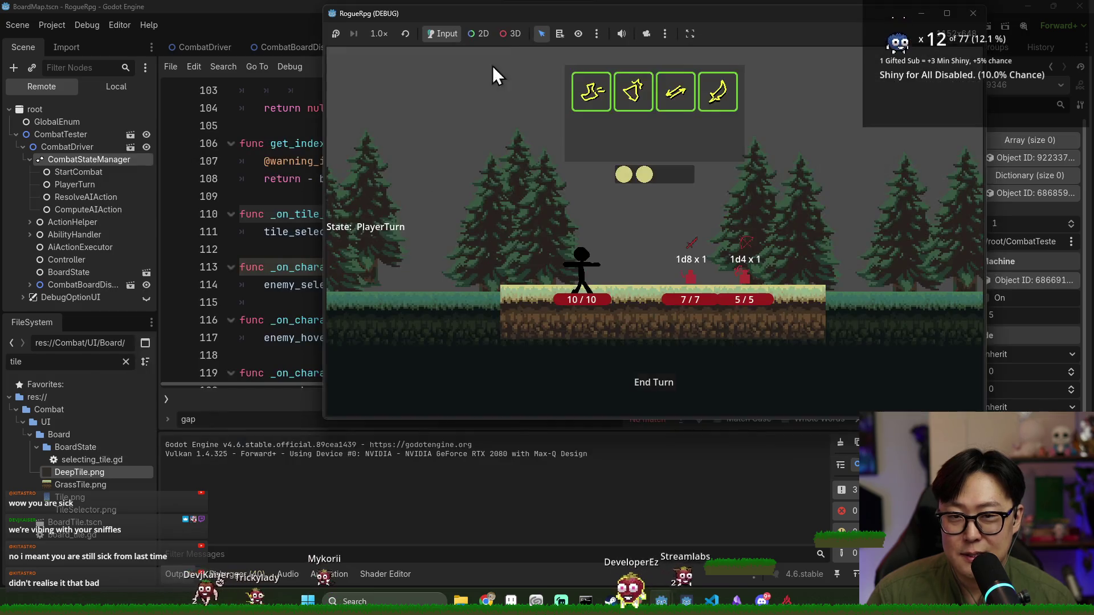
{"action": "left_click_drag", "start_coordinate": [485, 16], "coordinate": [427, 85]}
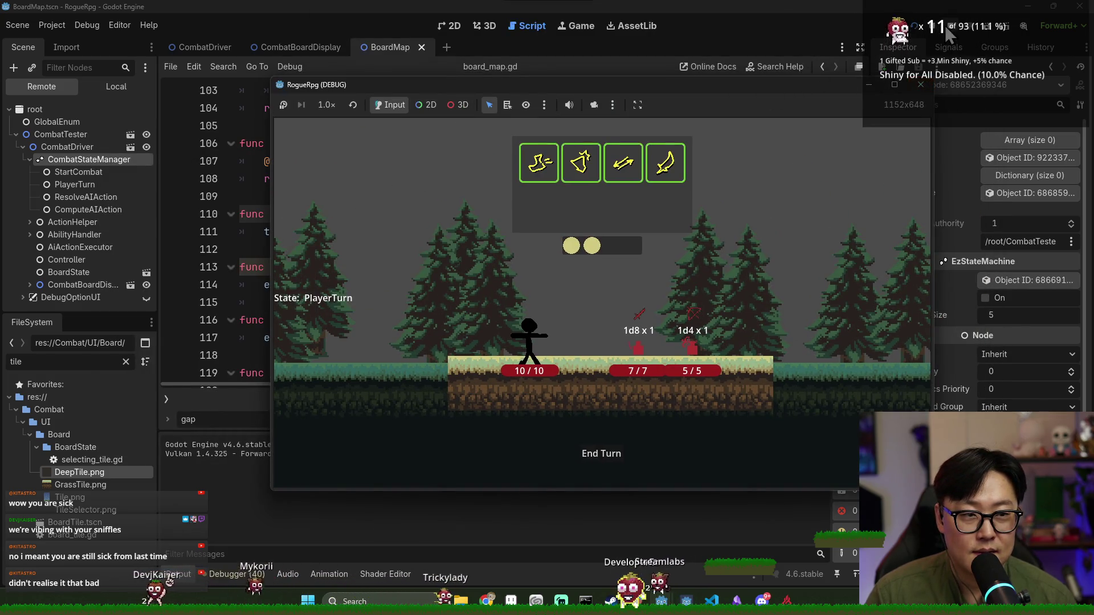
Stop the game, show the embedded Game view, and run the project again
{"action": "left_click", "coordinate": [947, 26]}
{"action": "left_click", "coordinate": [576, 30]}
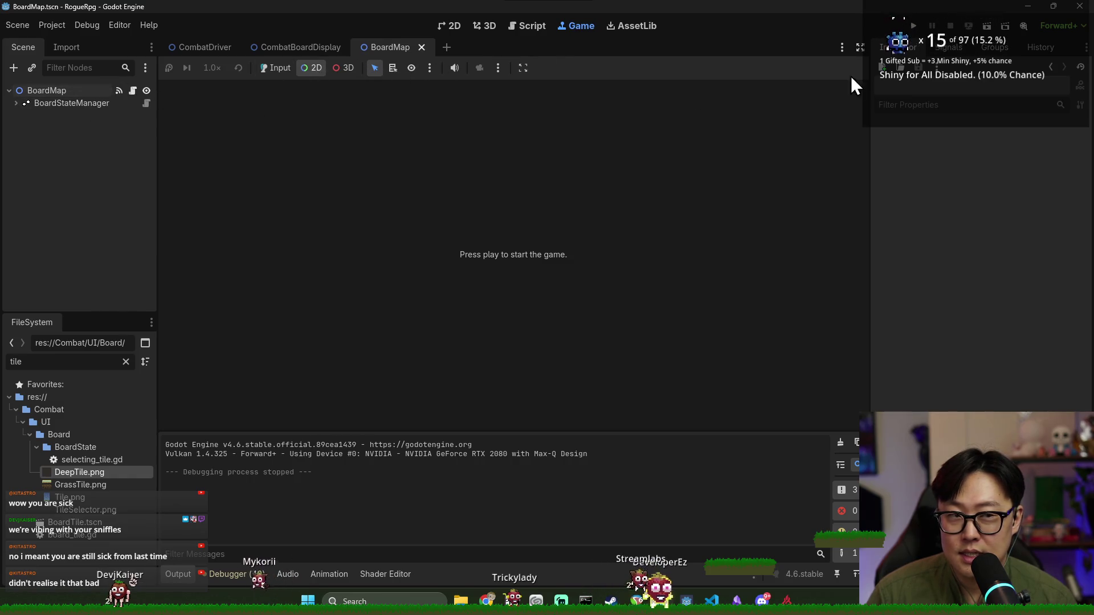
{"action": "left_click", "coordinate": [915, 28]}
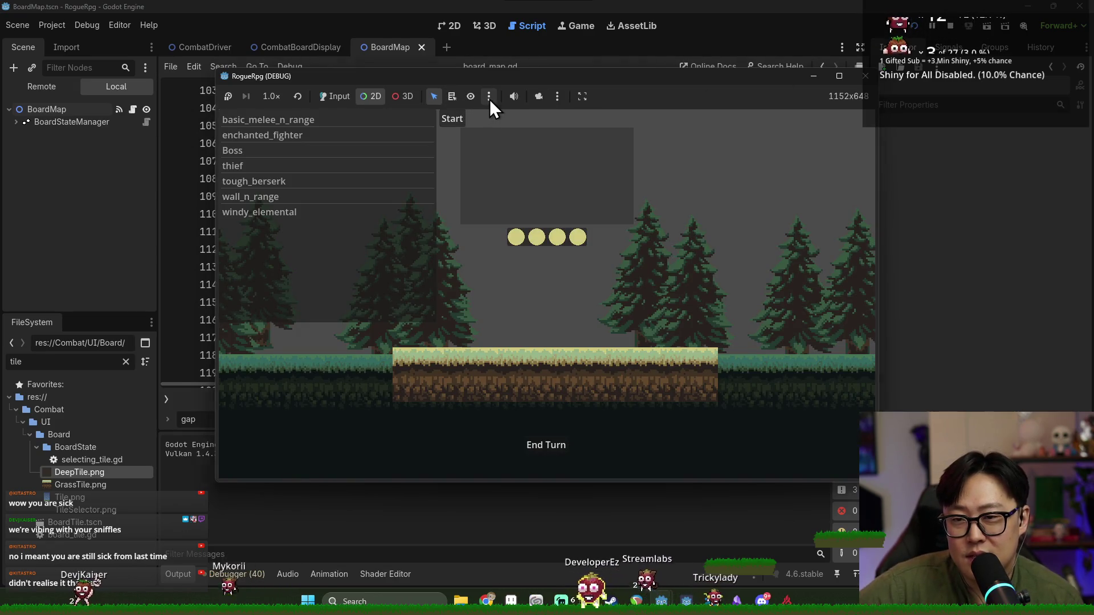
Try the game's node selection modes, selecting the enemy list node via list pick
{"action": "left_click", "coordinate": [489, 98]}
{"action": "left_click", "coordinate": [490, 99]}
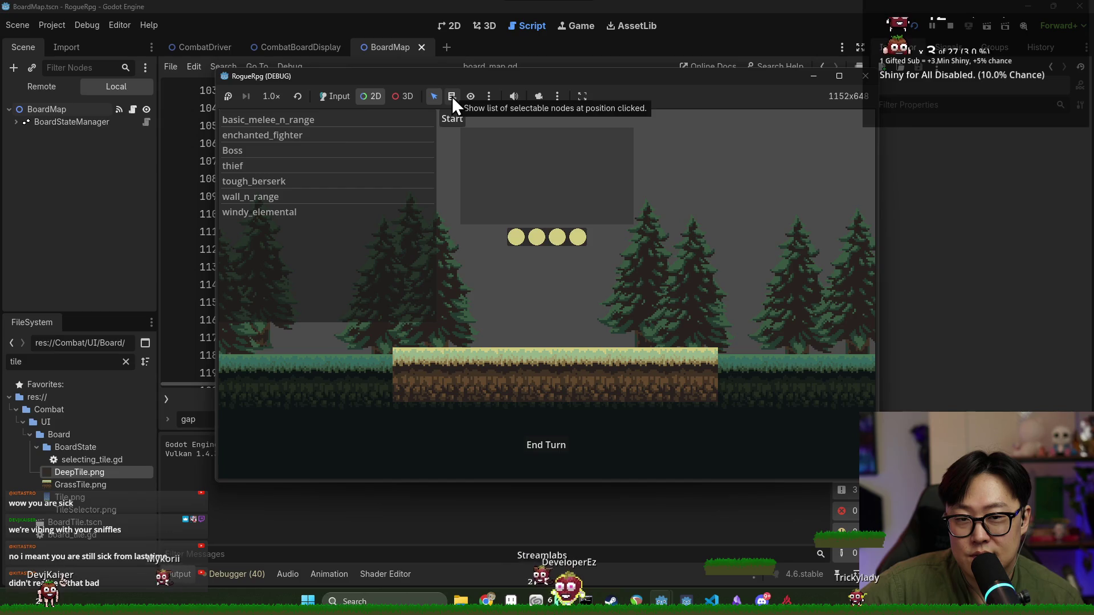
{"action": "left_click", "coordinate": [452, 97]}
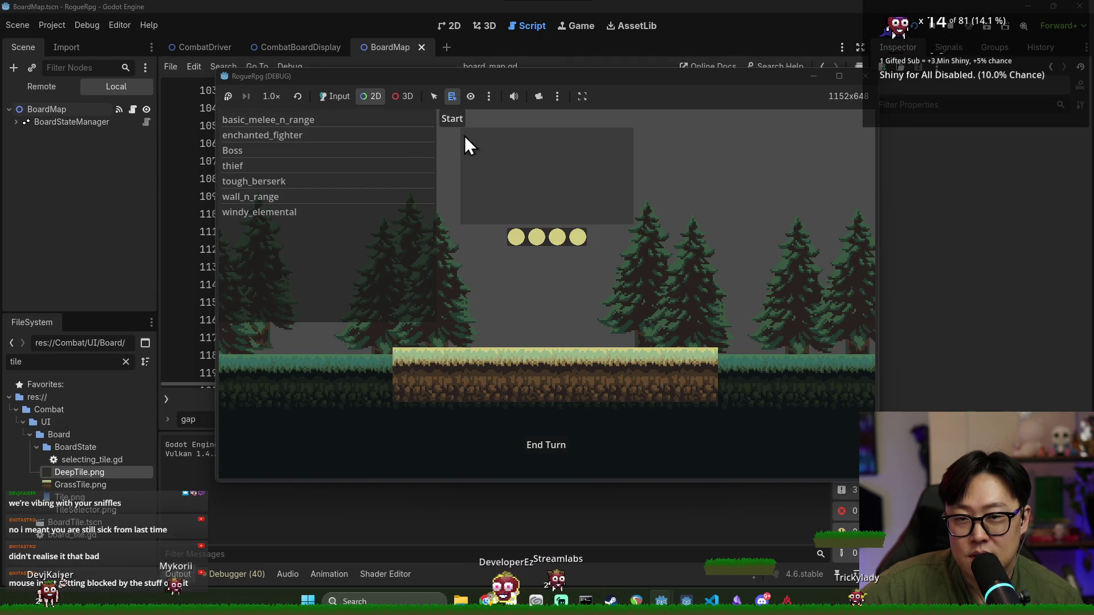
{"action": "left_click", "coordinate": [421, 131]}
{"action": "left_click", "coordinate": [434, 97]}
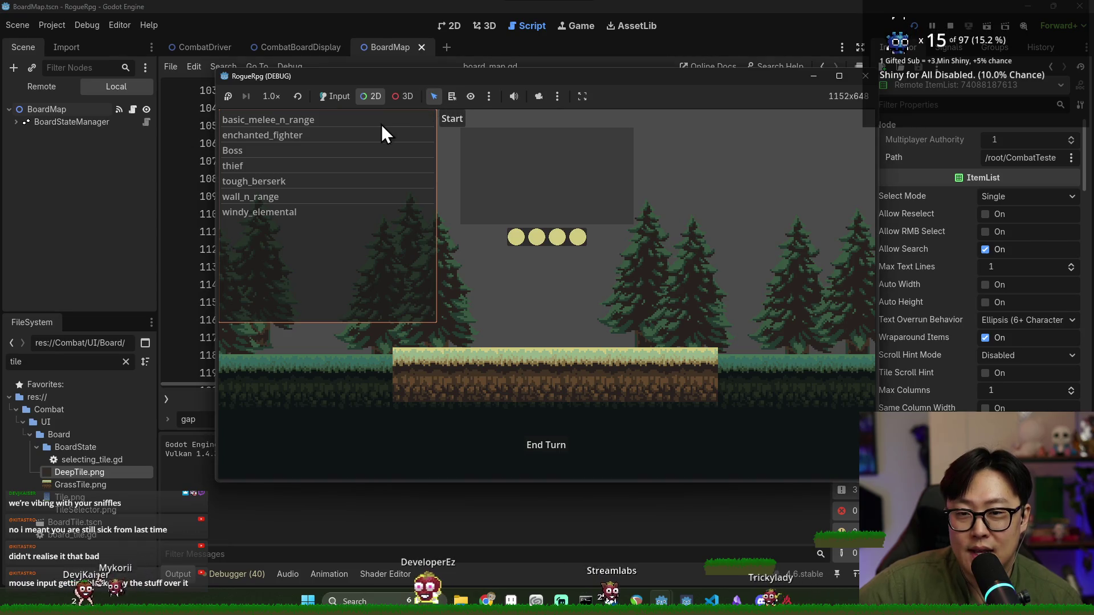
{"action": "left_click", "coordinate": [453, 97]}
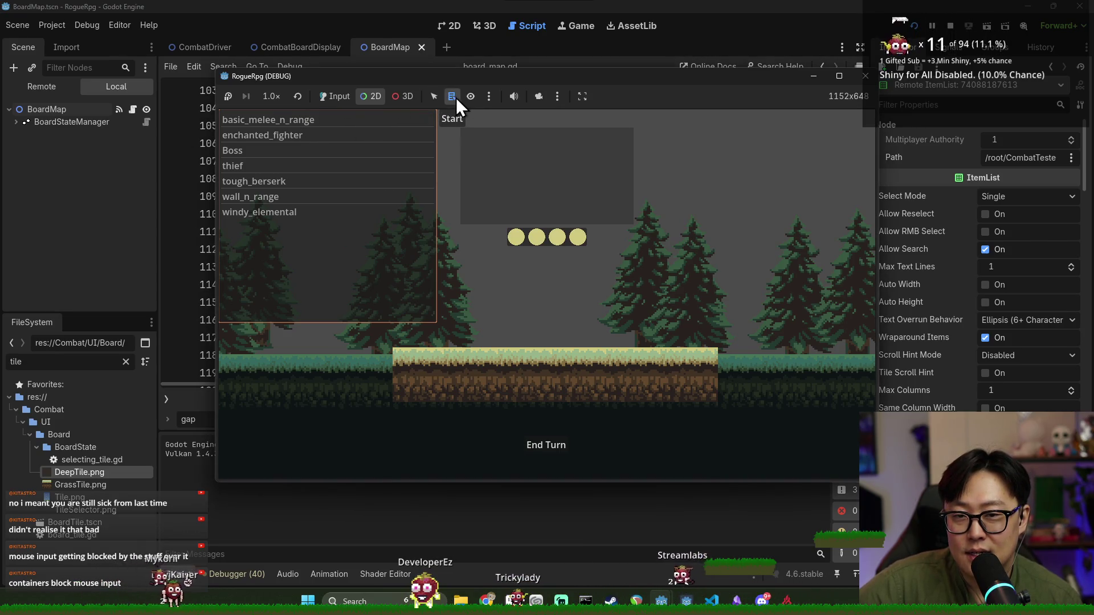
{"action": "left_click", "coordinate": [435, 99]}
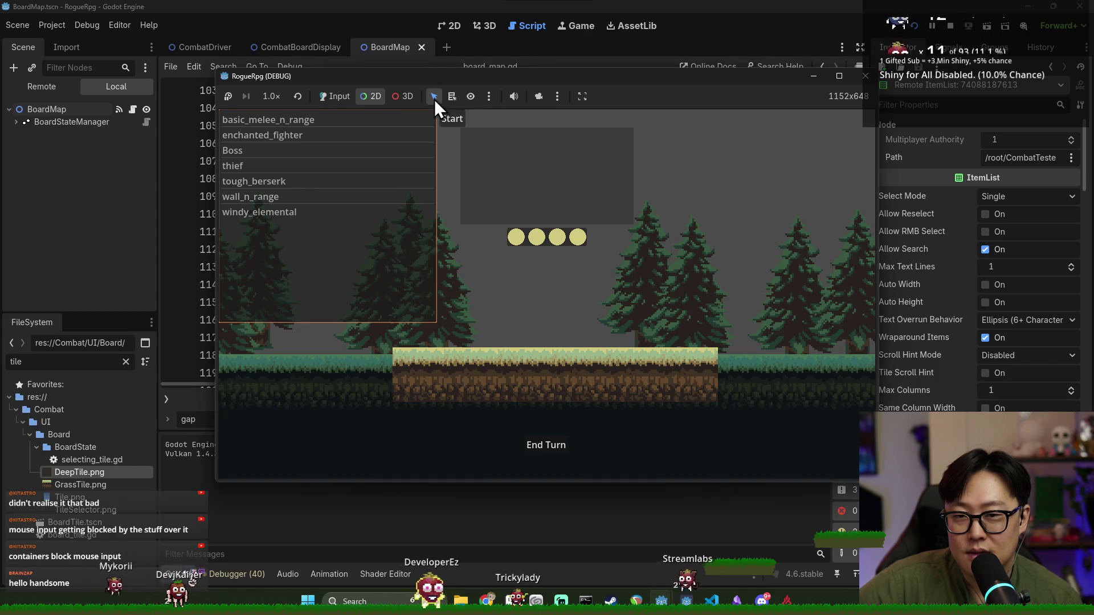
{"action": "left_click", "coordinate": [489, 97]}
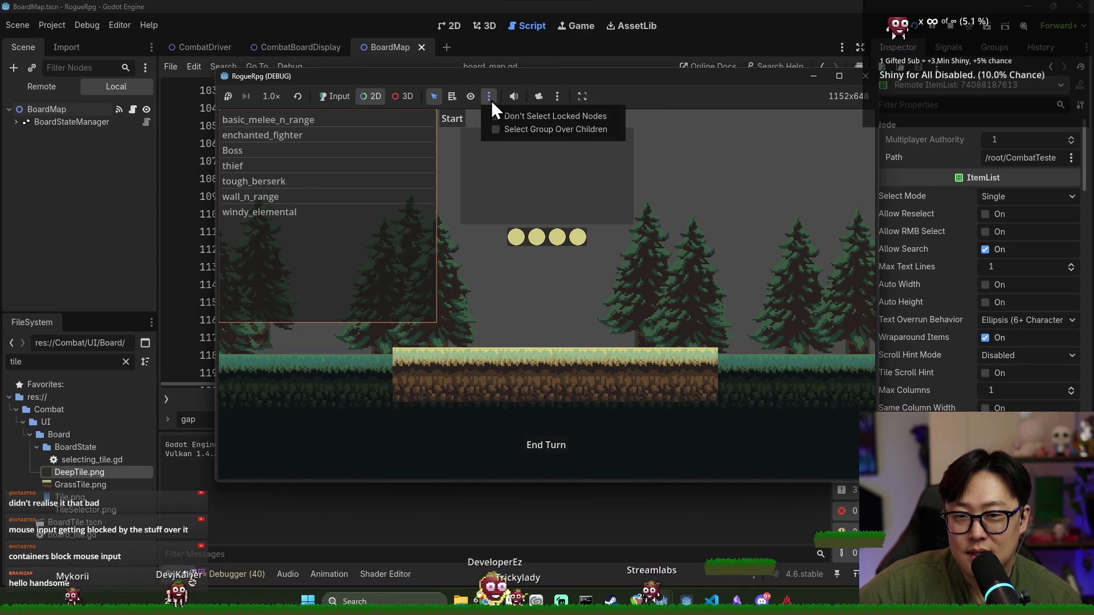
{"action": "left_click", "coordinate": [474, 162]}
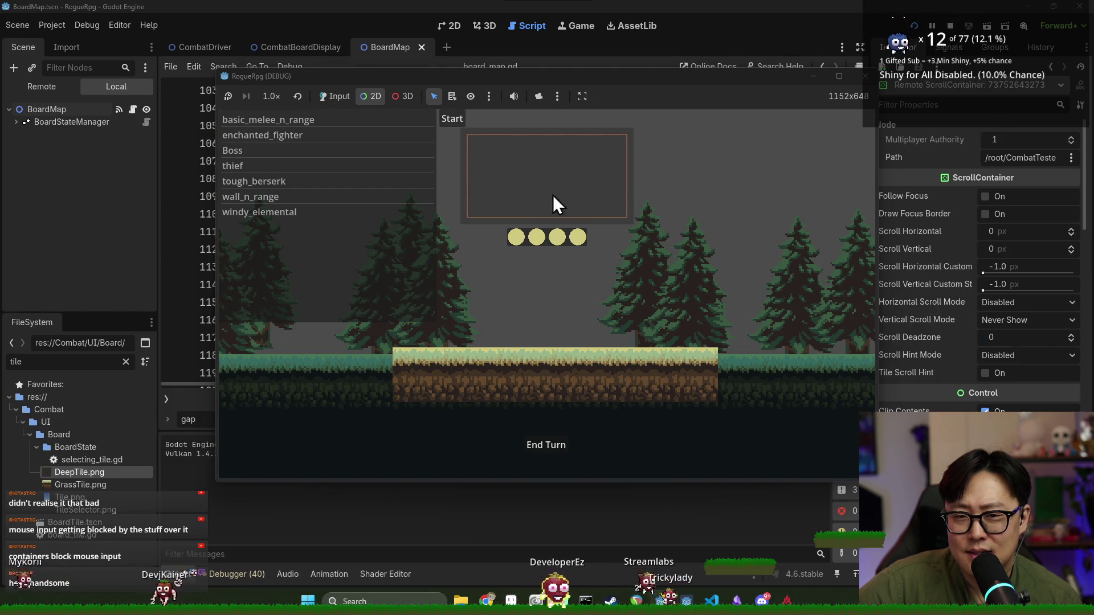
Select the collision shape, Start button and first enemy nodes in the running game
{"action": "left_click", "coordinate": [548, 319]}
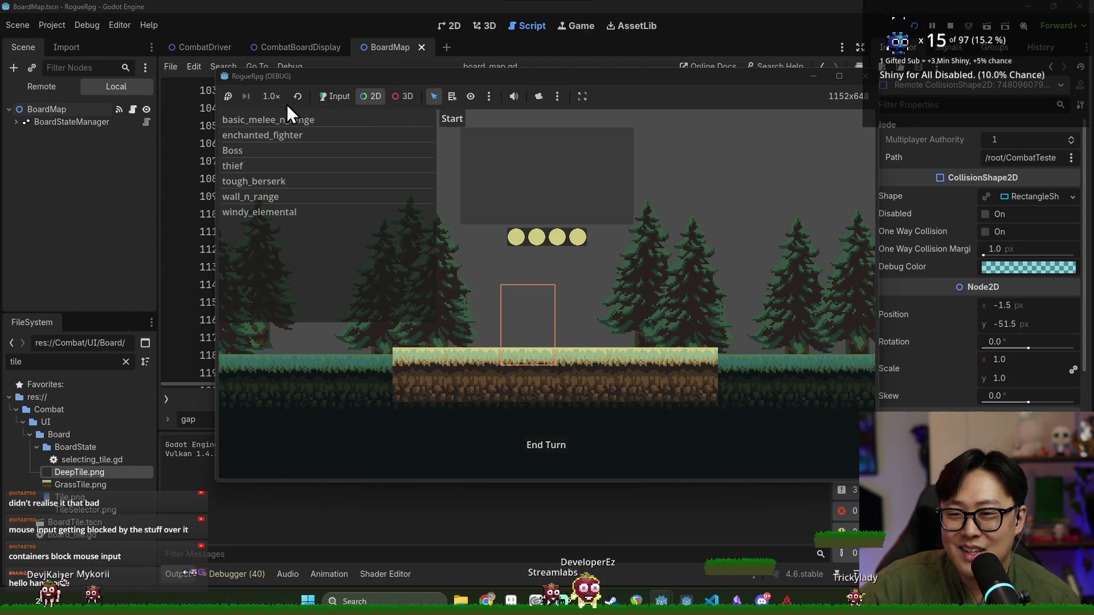
{"action": "left_click", "coordinate": [454, 118]}
{"action": "left_click", "coordinate": [421, 117]}
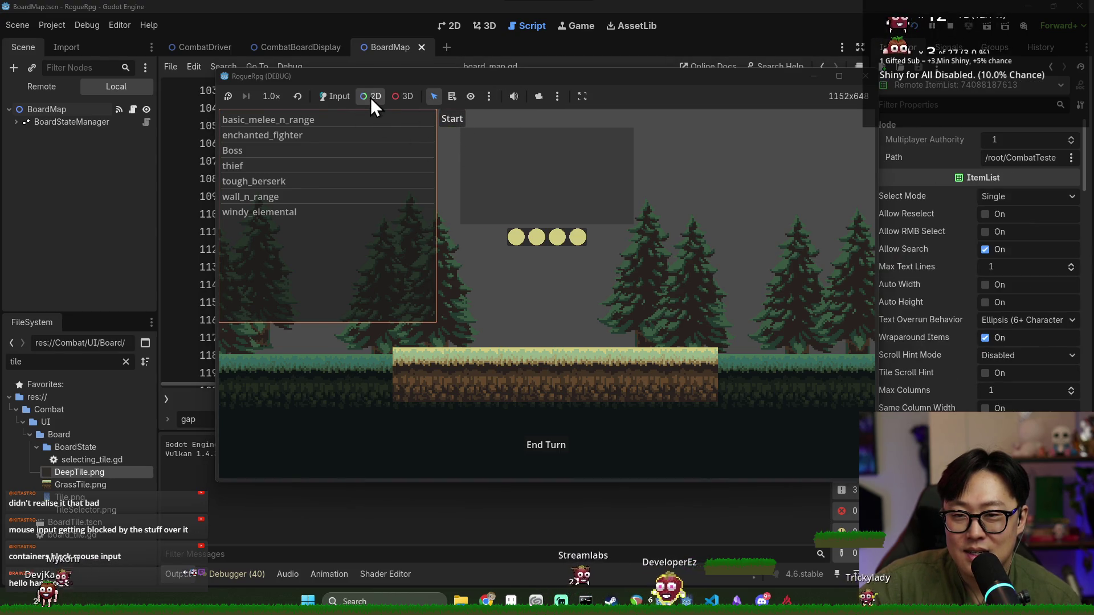
{"action": "left_click", "coordinate": [342, 97]}
{"action": "left_click", "coordinate": [374, 100]}
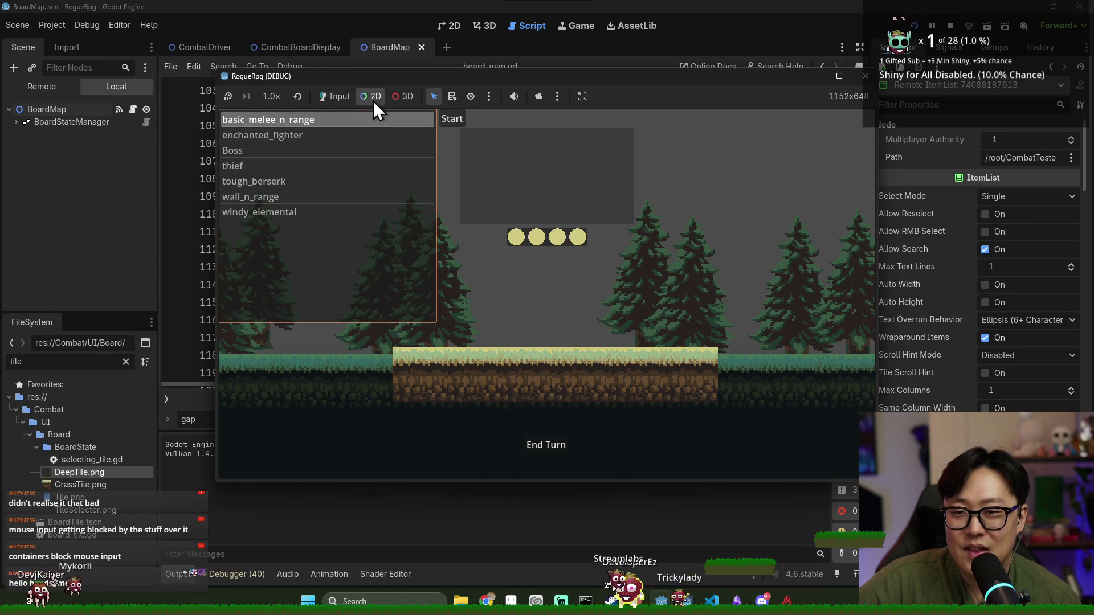
{"action": "left_click", "coordinate": [336, 99]}
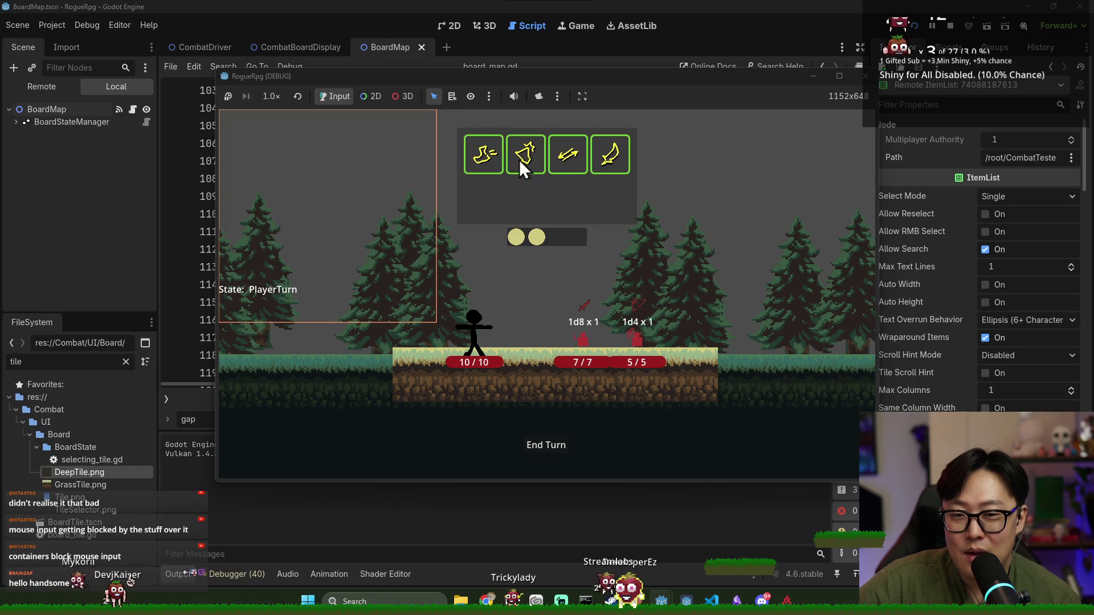
{"action": "left_click", "coordinate": [453, 98]}
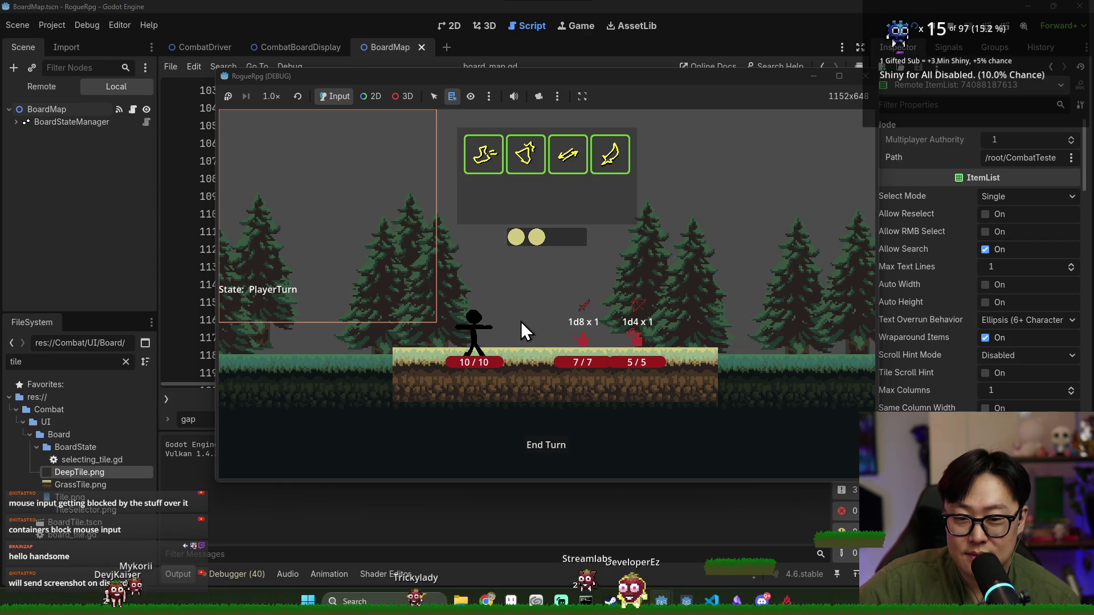
{"action": "left_click", "coordinate": [435, 96]}
Inspect the 1d8 x 1 damage label and overlapping collision shapes, then return to board_map.gd
{"action": "left_click", "coordinate": [359, 96]}
{"action": "left_click", "coordinate": [567, 319]}
{"action": "left_click", "coordinate": [526, 346]}
{"action": "left_click", "coordinate": [563, 323]}
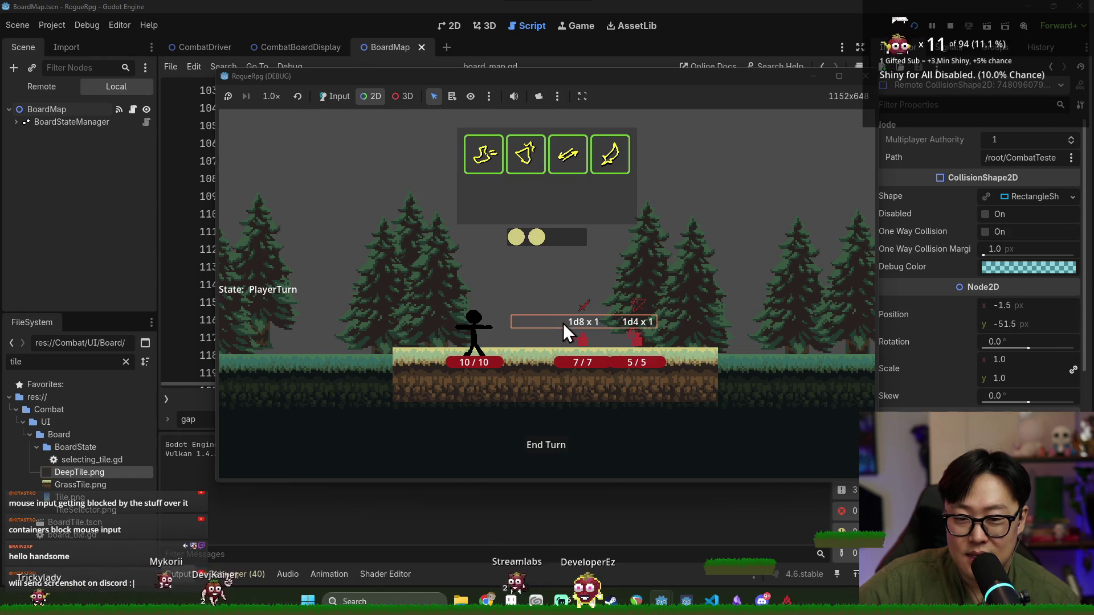
{"action": "left_click", "coordinate": [645, 326]}
{"action": "left_click", "coordinate": [562, 320]}
{"action": "left_click", "coordinate": [535, 330]}
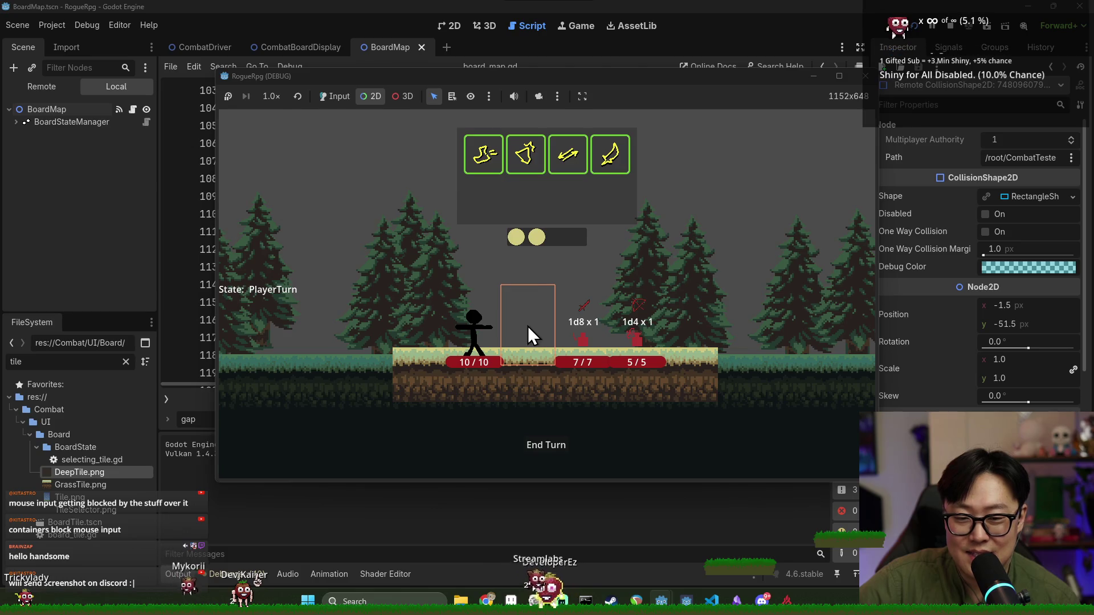
{"action": "left_click", "coordinate": [529, 322]}
{"action": "left_click", "coordinate": [535, 337]}
{"action": "left_click", "coordinate": [535, 340]}
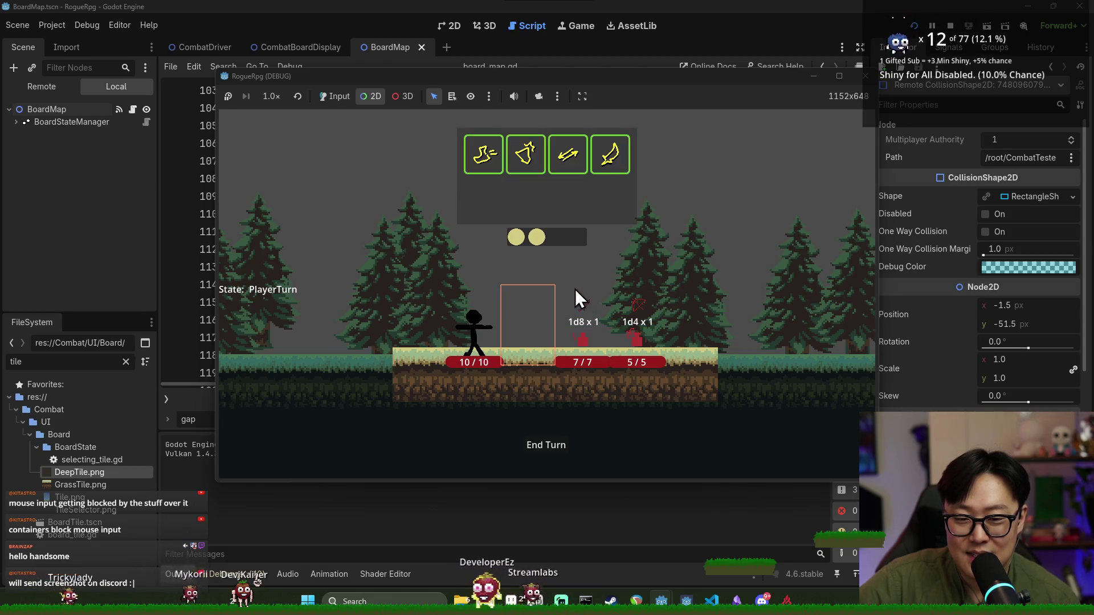
{"action": "left_click", "coordinate": [555, 43]}
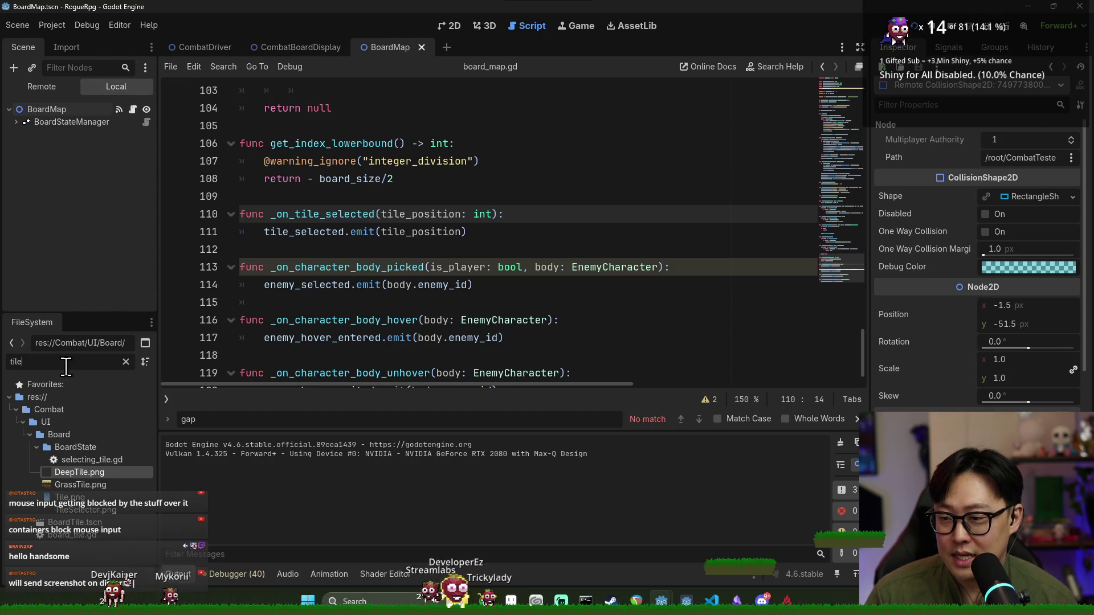
Filter files by 'enemy', open EnemyCharacter.tscn in 2D, and select ActionIntentIcon
{"action": "type", "text": "enemy"}
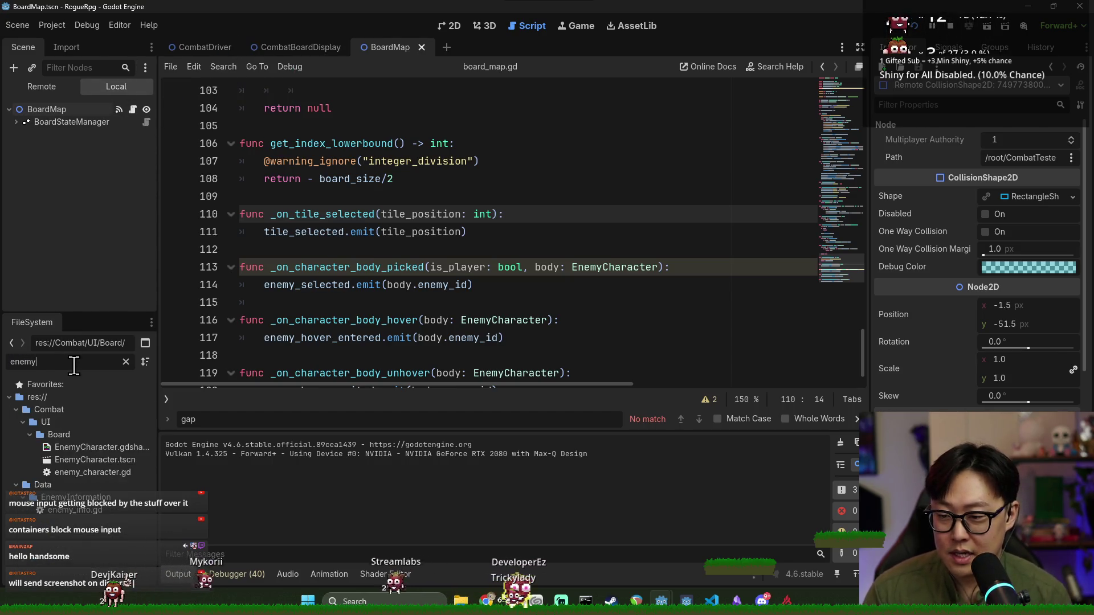
{"action": "double_click", "coordinate": [95, 461]}
{"action": "left_click", "coordinate": [454, 26]}
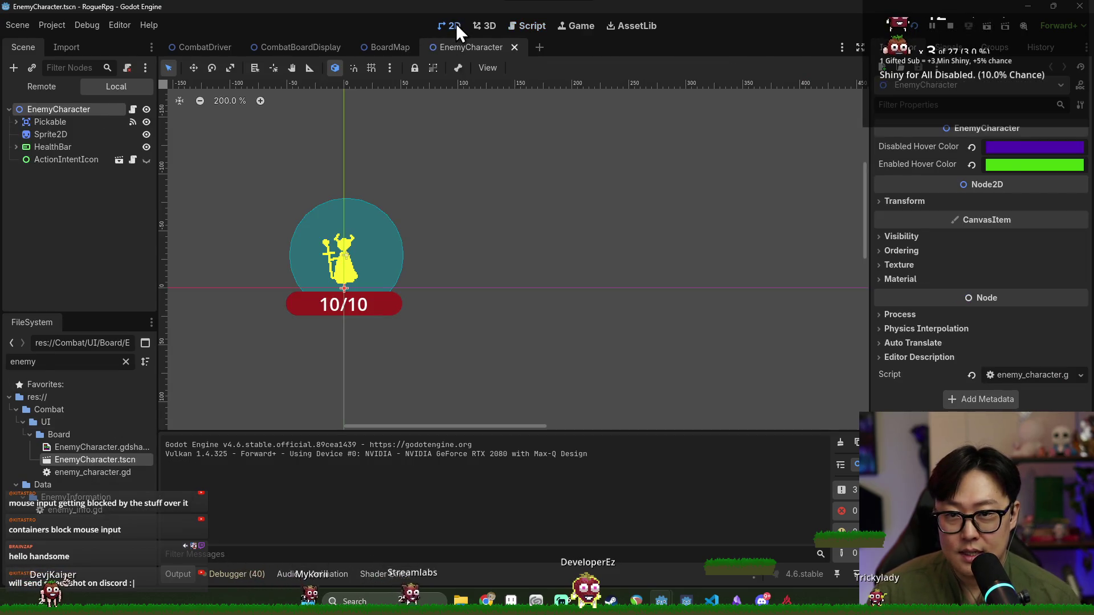
{"action": "scroll", "coordinate": [380, 249], "scroll_direction": "down", "scroll_amount": 3}
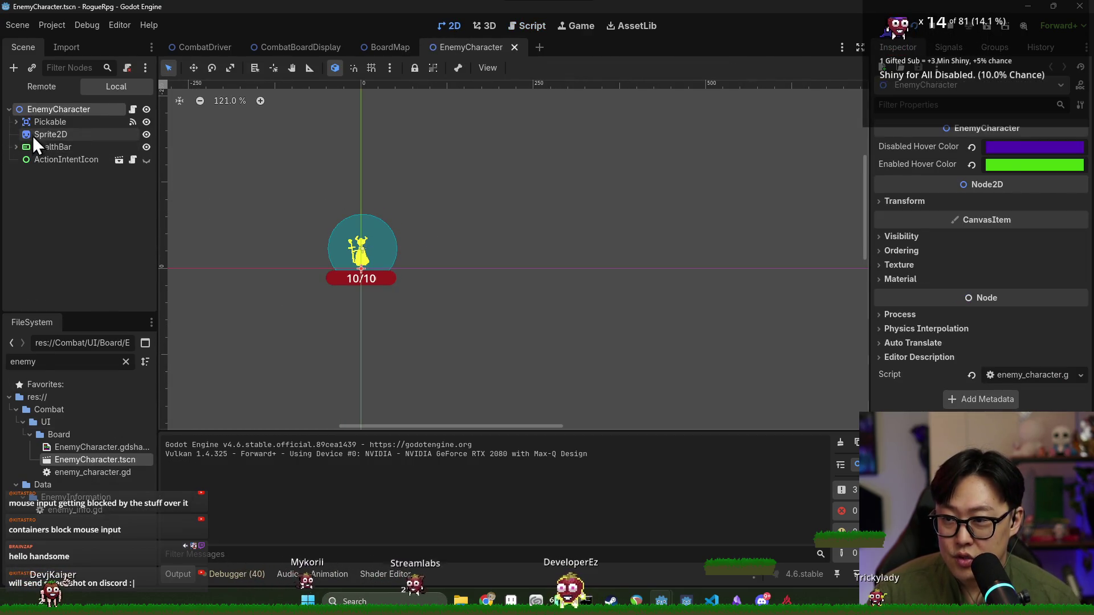
{"action": "left_click", "coordinate": [33, 159]}
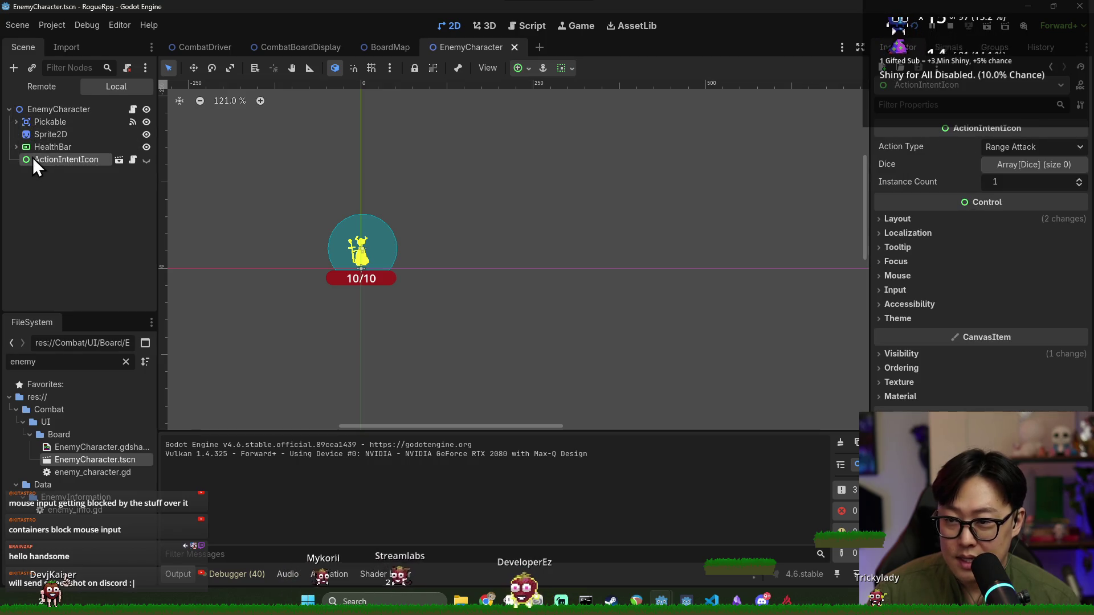
Open the ActionIntentIcon scene, set its root's Mouse Filter to Ignore, and save
{"action": "left_click", "coordinate": [118, 160]}
{"action": "left_click", "coordinate": [78, 114]}
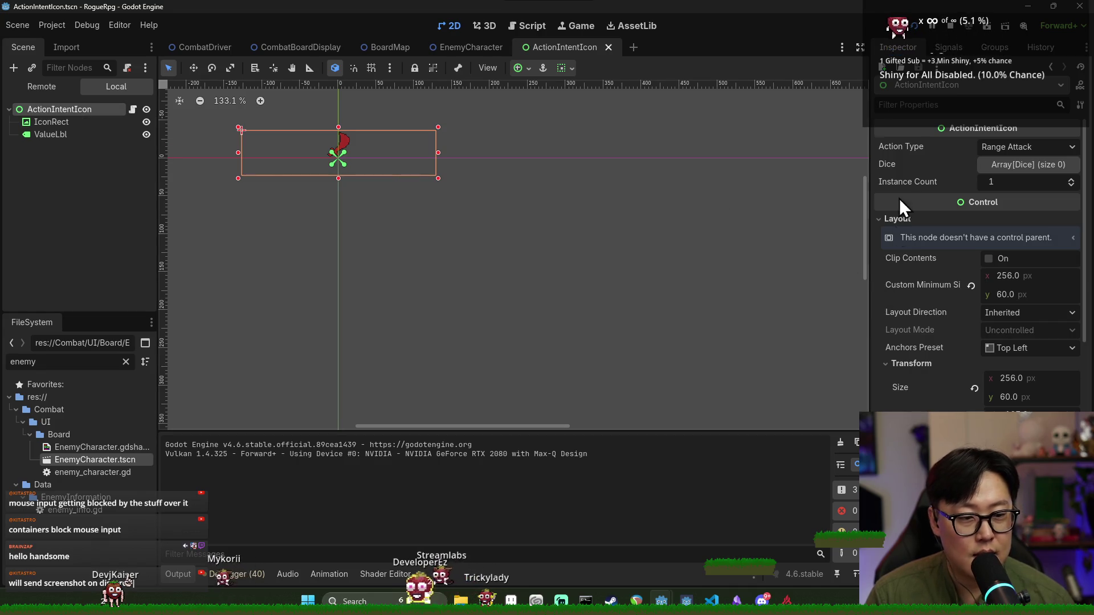
{"action": "type", "text": "mouse"}
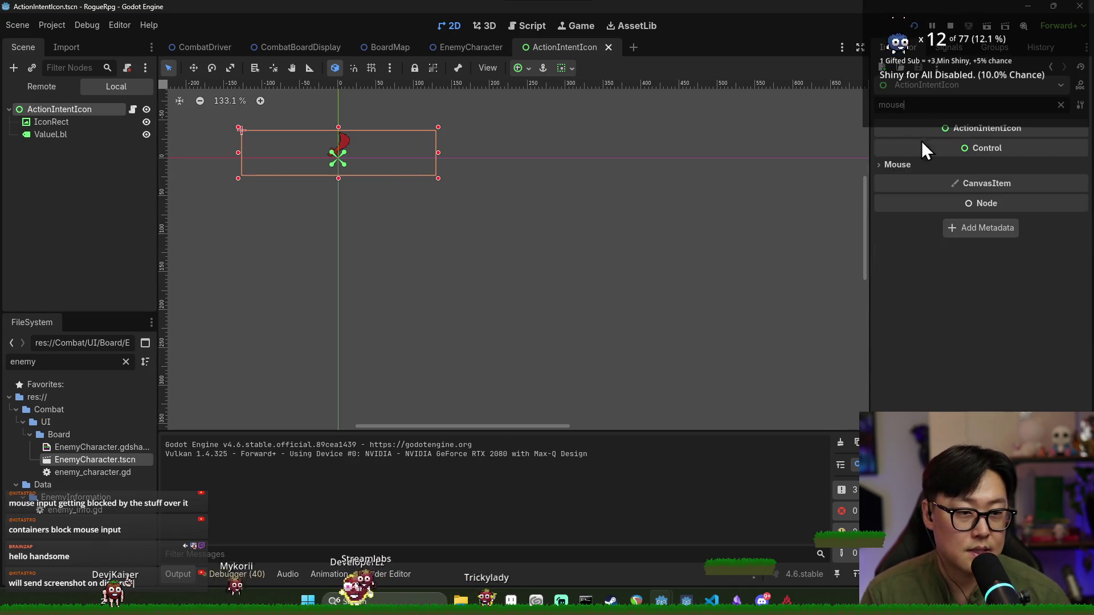
{"action": "left_click", "coordinate": [957, 165]}
{"action": "left_click", "coordinate": [1008, 180]}
{"action": "left_click", "coordinate": [1017, 227]}
{"action": "key", "text": "ctrl+s"}
Set IconRect's Mouse Filter to Ignore and save the scene
{"action": "left_click", "coordinate": [80, 121]}
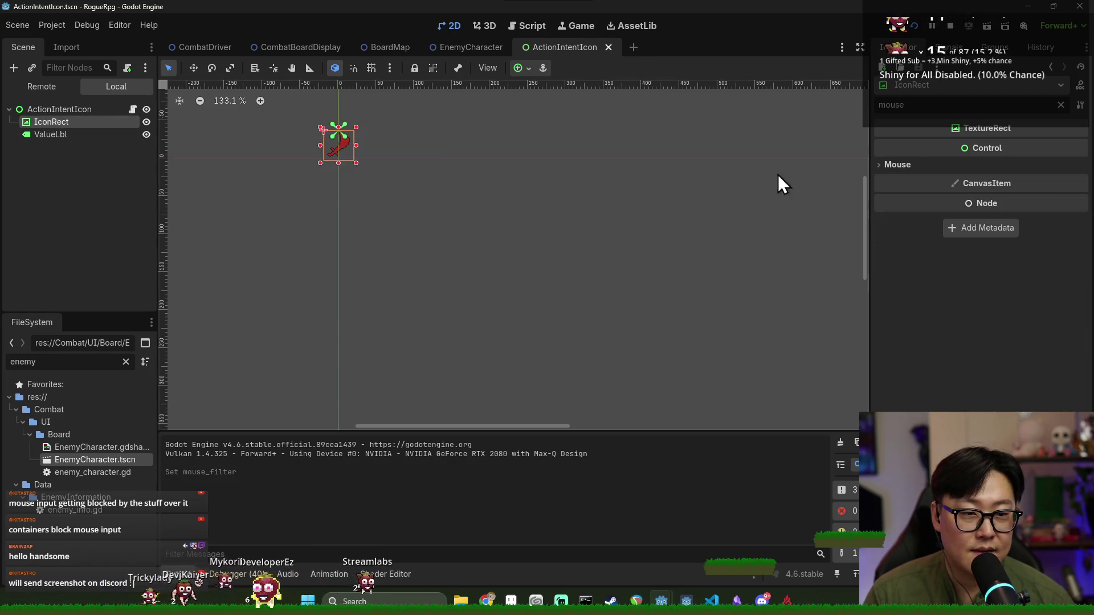
{"action": "left_click", "coordinate": [929, 165]}
{"action": "left_click", "coordinate": [997, 188]}
{"action": "left_click", "coordinate": [1003, 225]}
{"action": "key", "text": "ctrl+s"}
Check ValueLbl's mouse filter, save again, and run the game to test
{"action": "left_click", "coordinate": [74, 136]}
{"action": "left_click", "coordinate": [920, 165]}
{"action": "left_click", "coordinate": [80, 111]}
{"action": "key", "text": "ctrl+s"}
{"action": "left_click", "coordinate": [914, 26]}
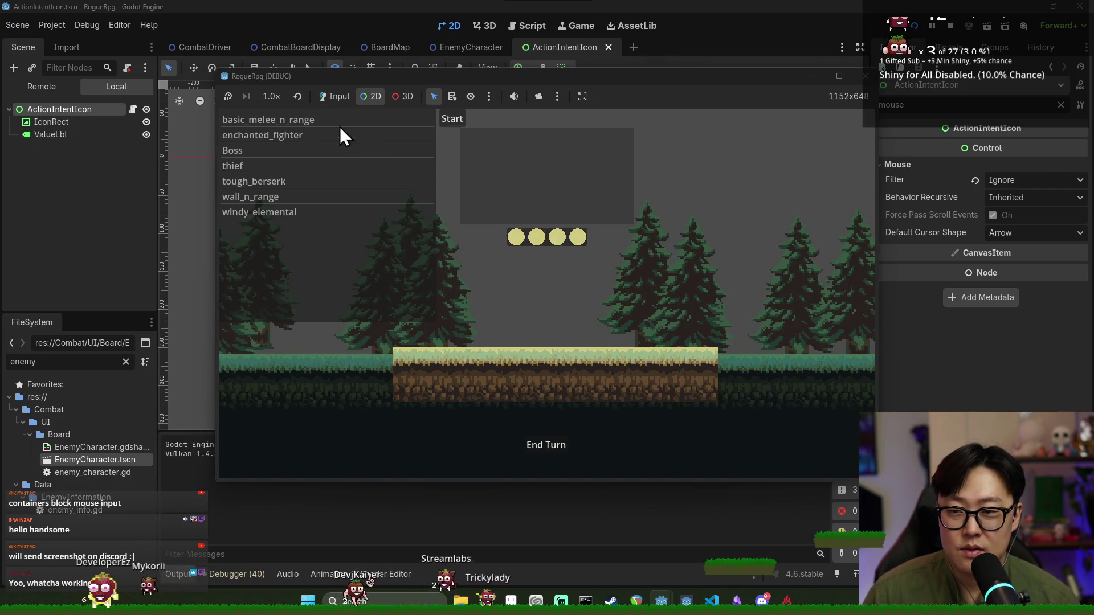
Start a battle with input mode on, move the player onto the green tile, then stop the game
{"action": "left_click", "coordinate": [342, 129]}
{"action": "left_click", "coordinate": [341, 98]}
{"action": "left_click", "coordinate": [447, 119]}
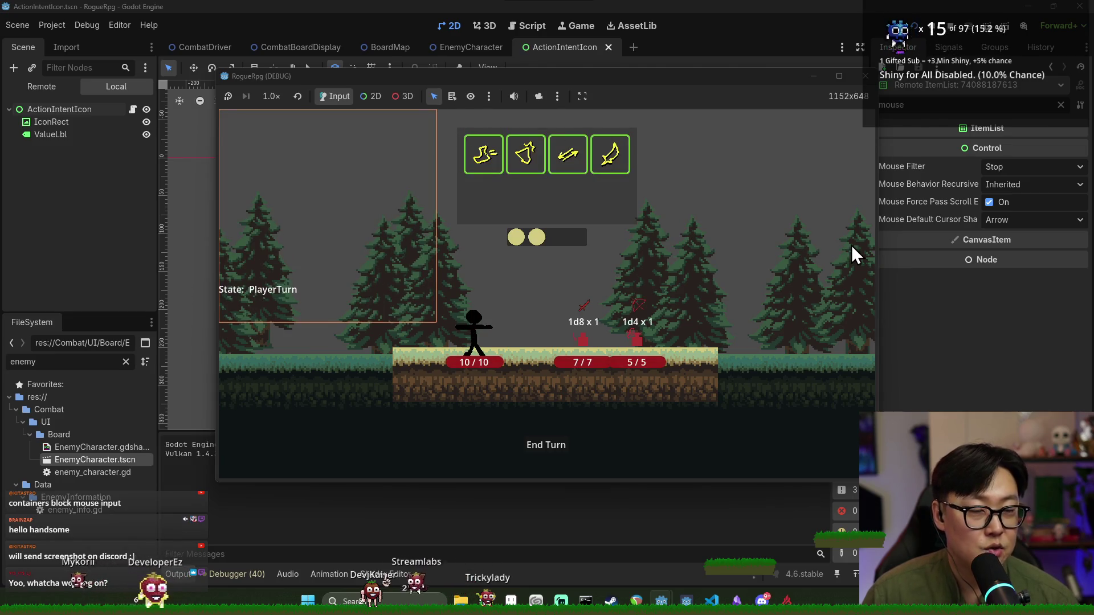
{"action": "left_click", "coordinate": [490, 157]}
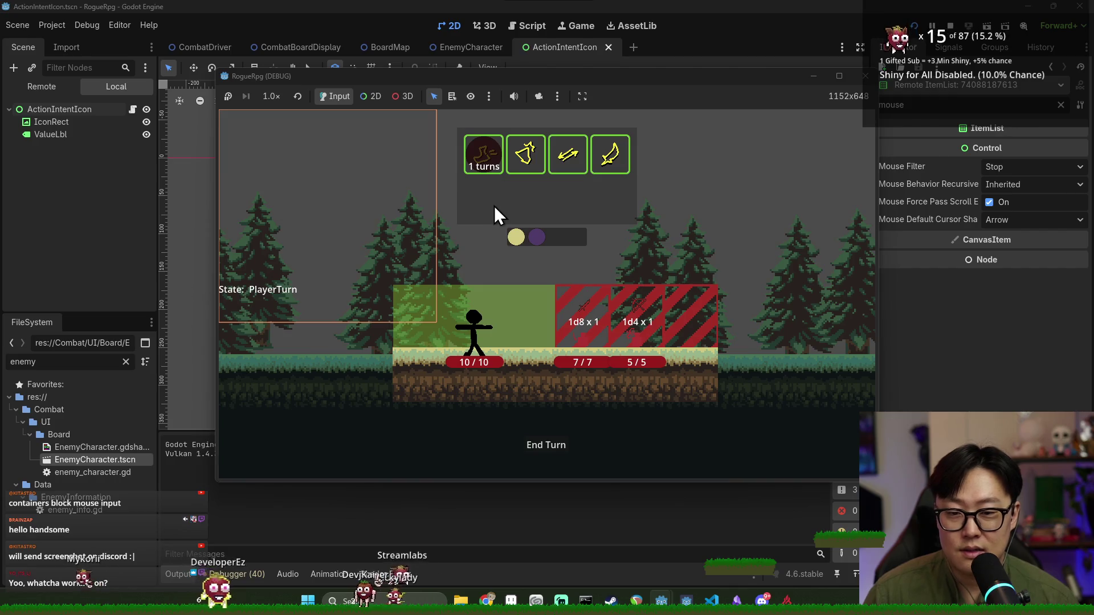
{"action": "left_click", "coordinate": [522, 323]}
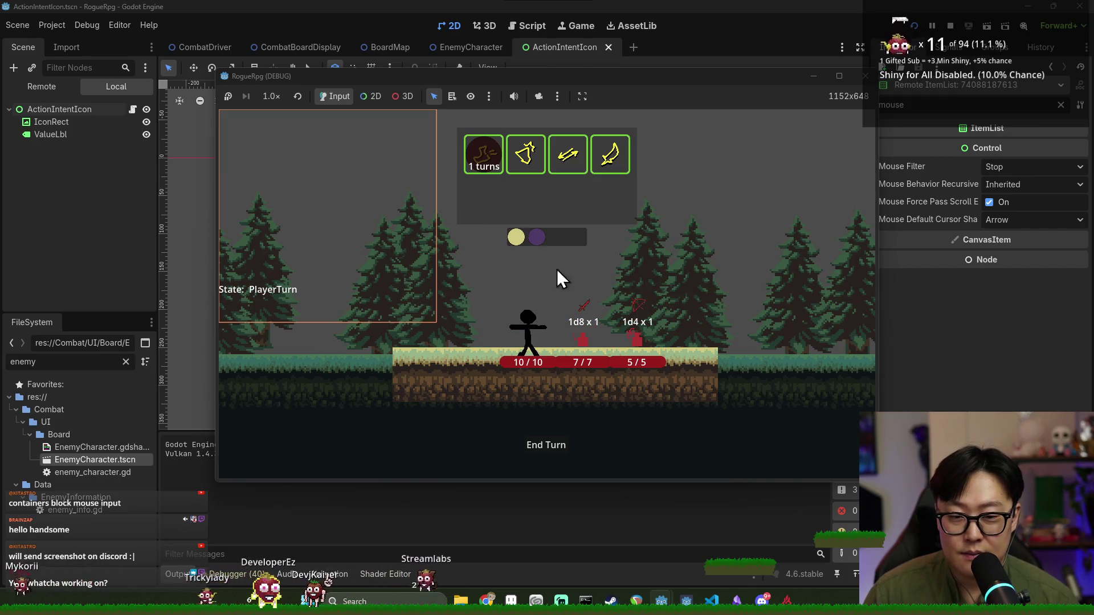
{"action": "key", "text": "F8"}
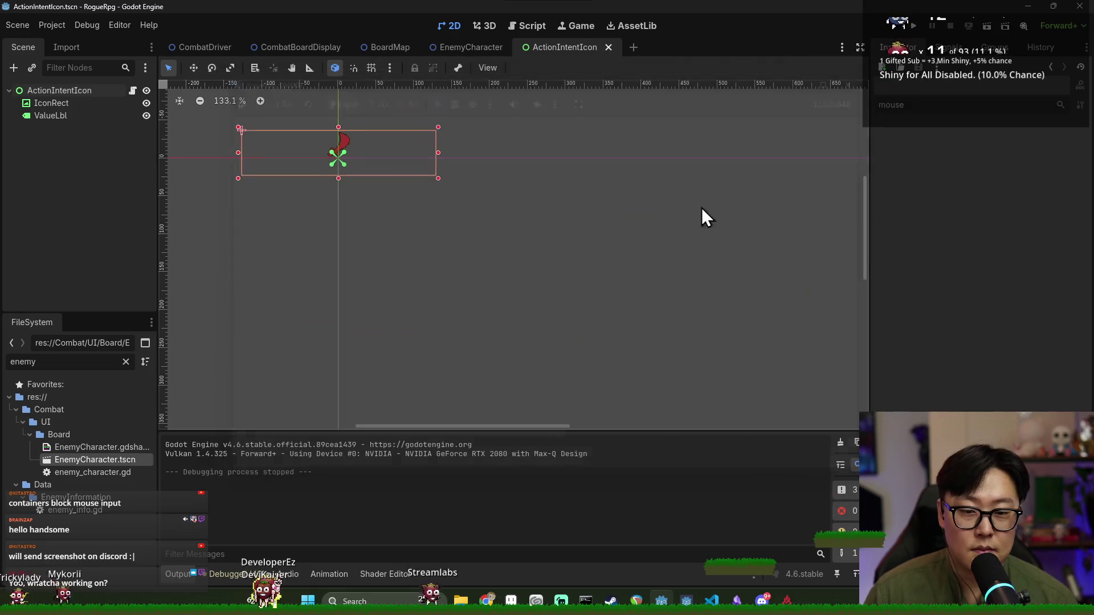
Deselect the icon and close the ActionIntentIcon scene to return to EnemyCharacter
{"action": "left_click", "coordinate": [507, 127]}
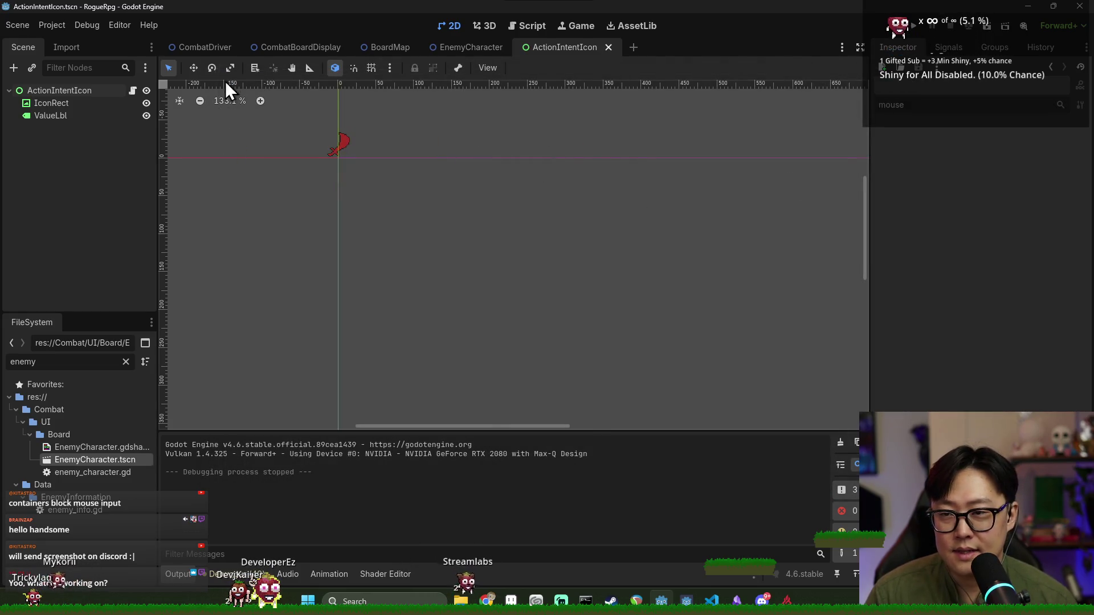
{"action": "key", "text": "alt+Tab"}
{"action": "left_click", "coordinate": [307, 251]}
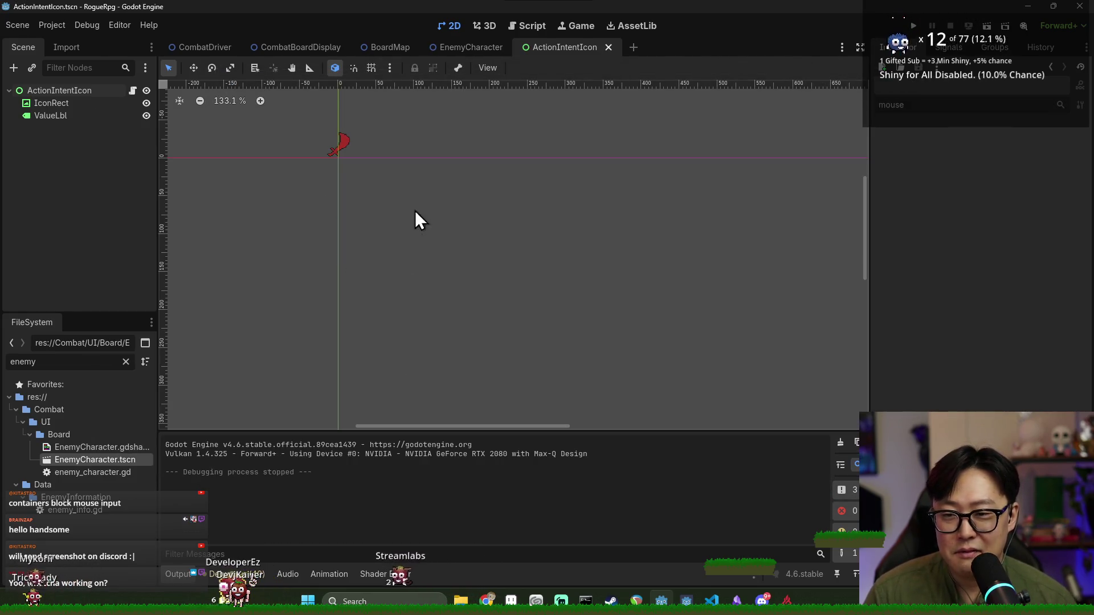
{"action": "left_click", "coordinate": [609, 46]}
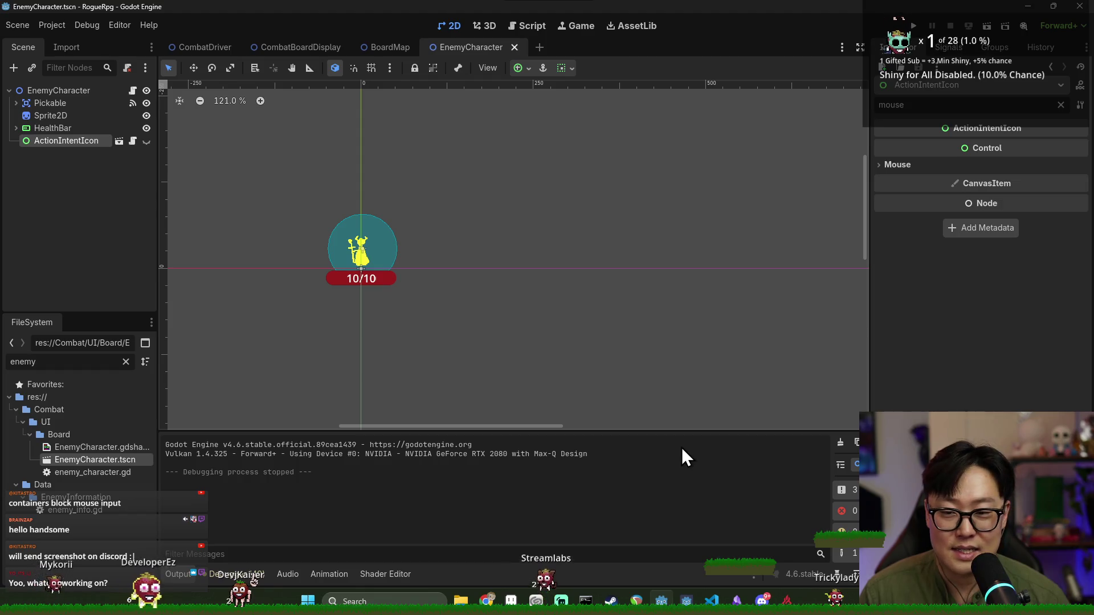
Switch from the Godot editor over to the Aseprite window
{"action": "key", "text": "alt+Tab"}
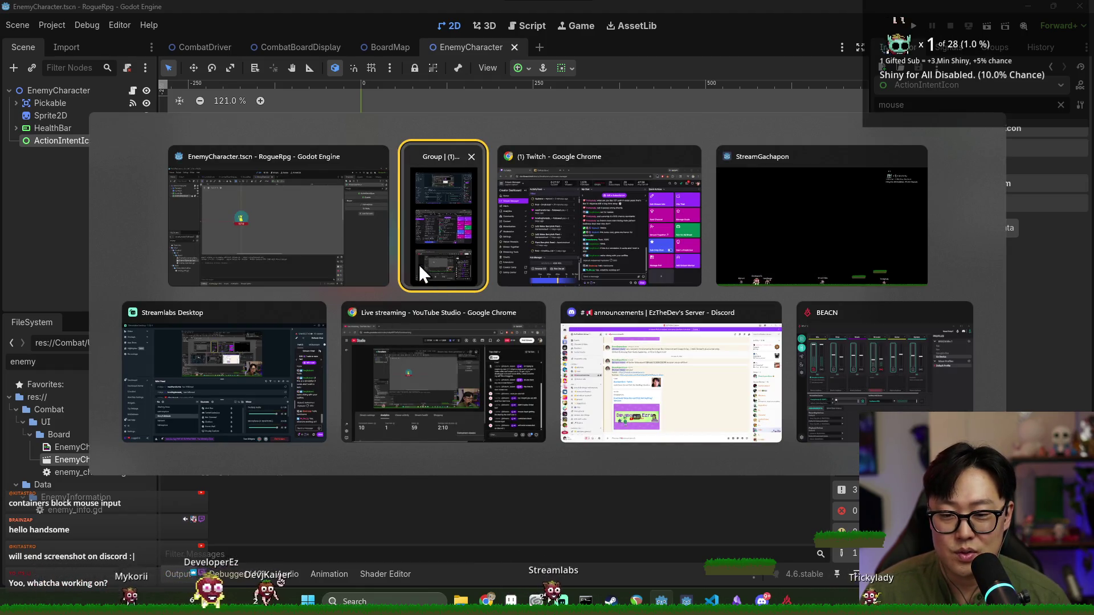
{"action": "left_click", "coordinate": [325, 229]}
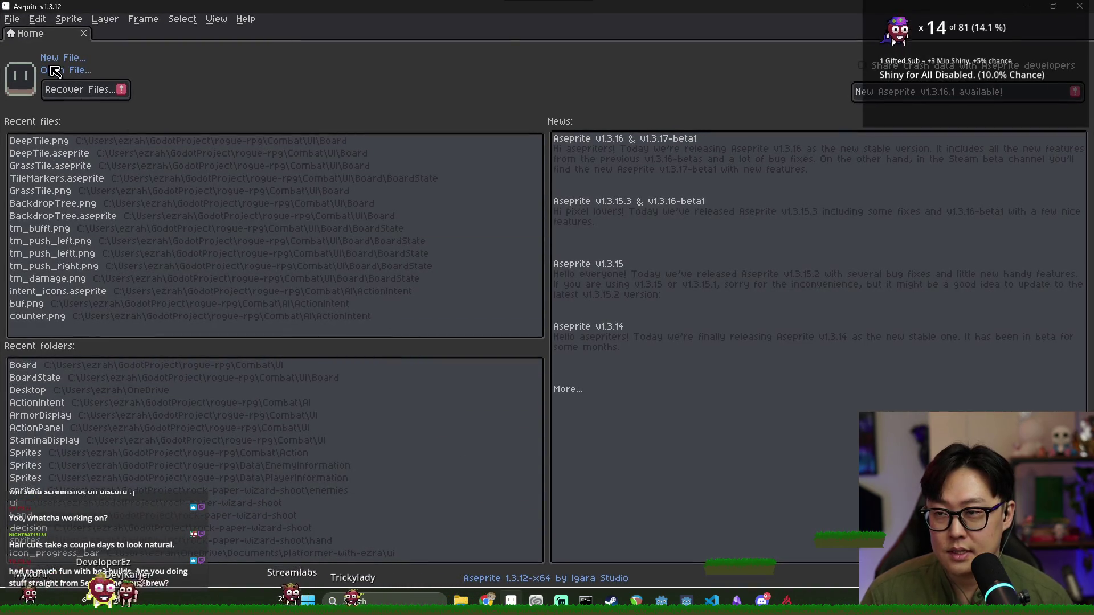
Browse the Board folder in Aseprite's Open dialog, cancel it, and switch back to Godot
{"action": "left_click", "coordinate": [11, 19]}
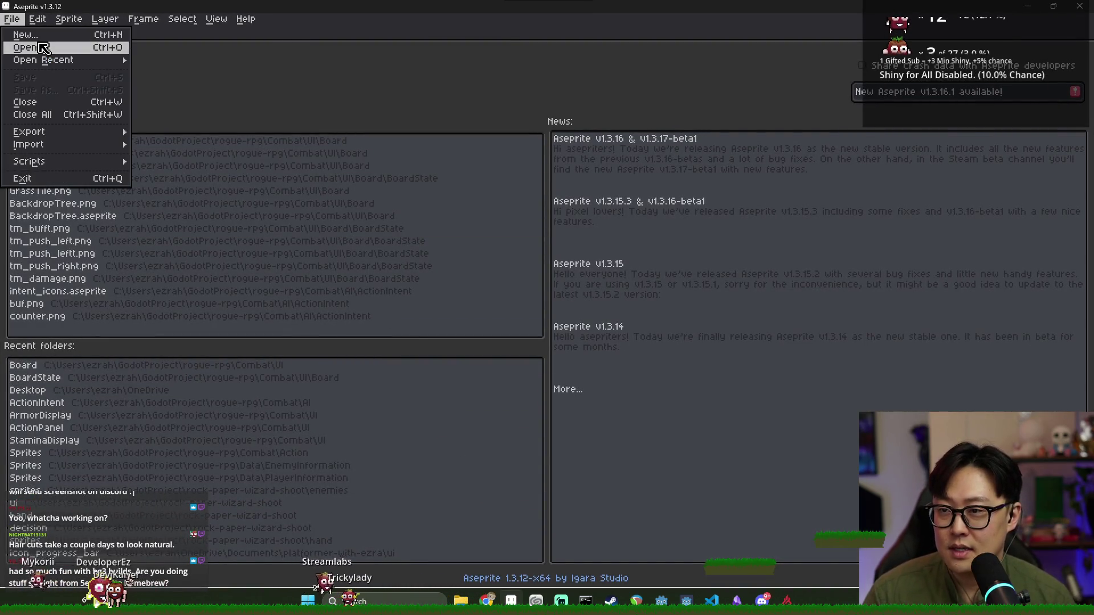
{"action": "left_click", "coordinate": [24, 46]}
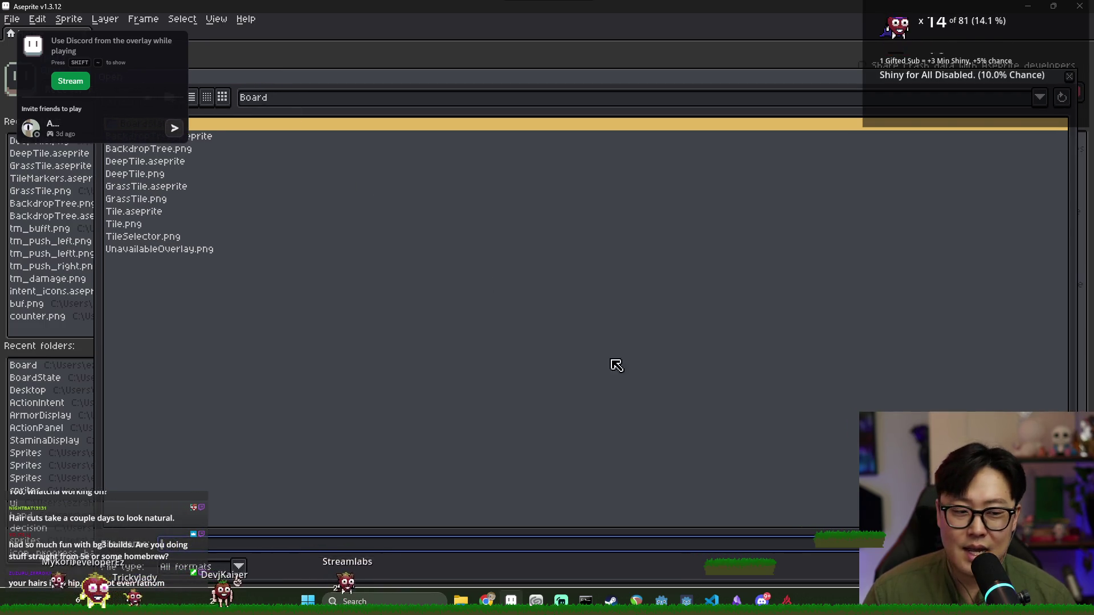
{"action": "key", "text": "Escape"}
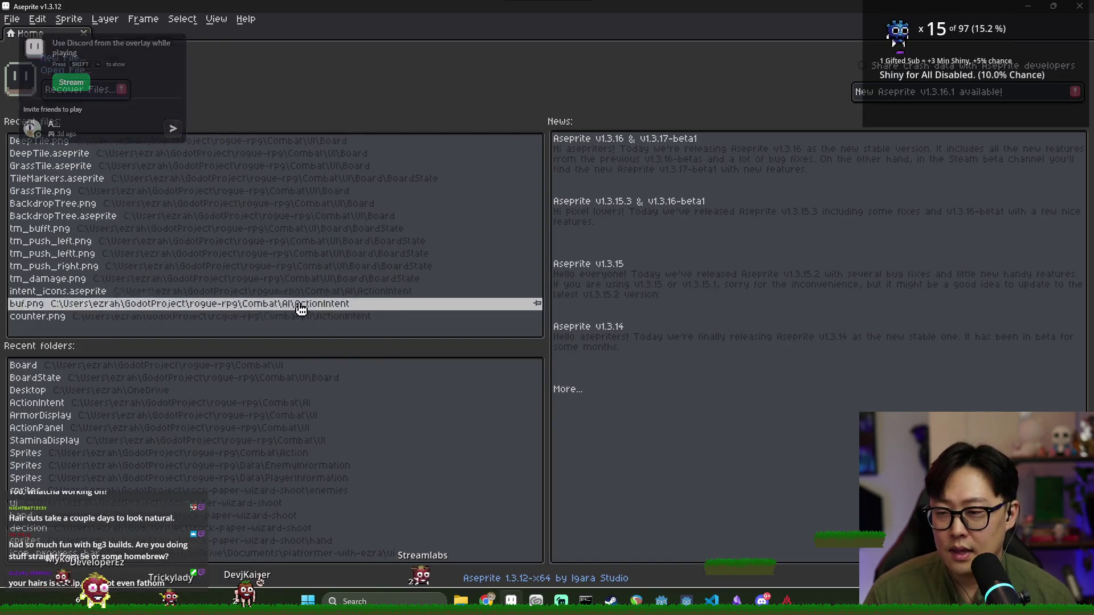
{"action": "key", "text": "alt+Tab"}
{"action": "key", "text": "alt+Tab"}
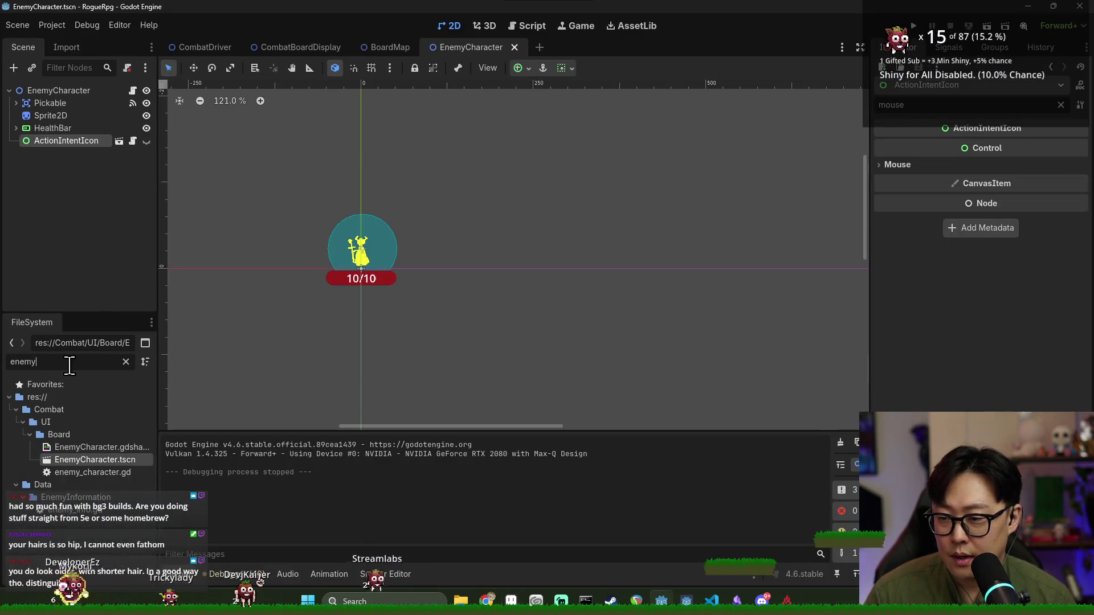
Find the enemy files in the FileSystem dock and load Ballista.tres into the Inspector
{"action": "left_click", "coordinate": [83, 509]}
{"action": "left_click", "coordinate": [126, 361]}
{"action": "left_click", "coordinate": [64, 447]}
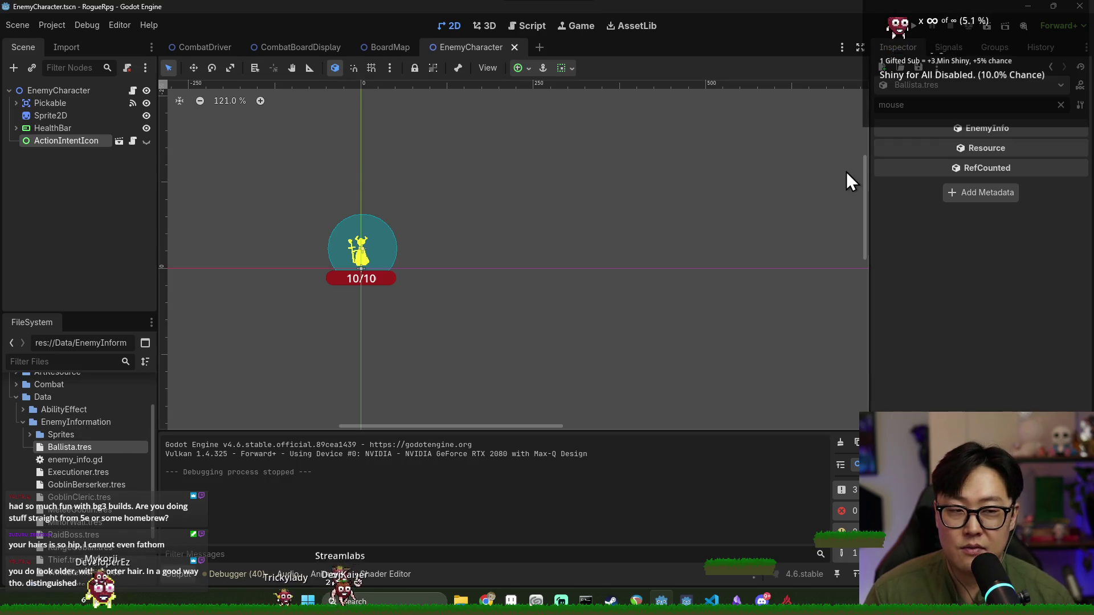
Clear the property filter, widen the Inspector, preview Ballista's sprite texture, then collapse EnemyInformation
{"action": "left_click", "coordinate": [1061, 105]}
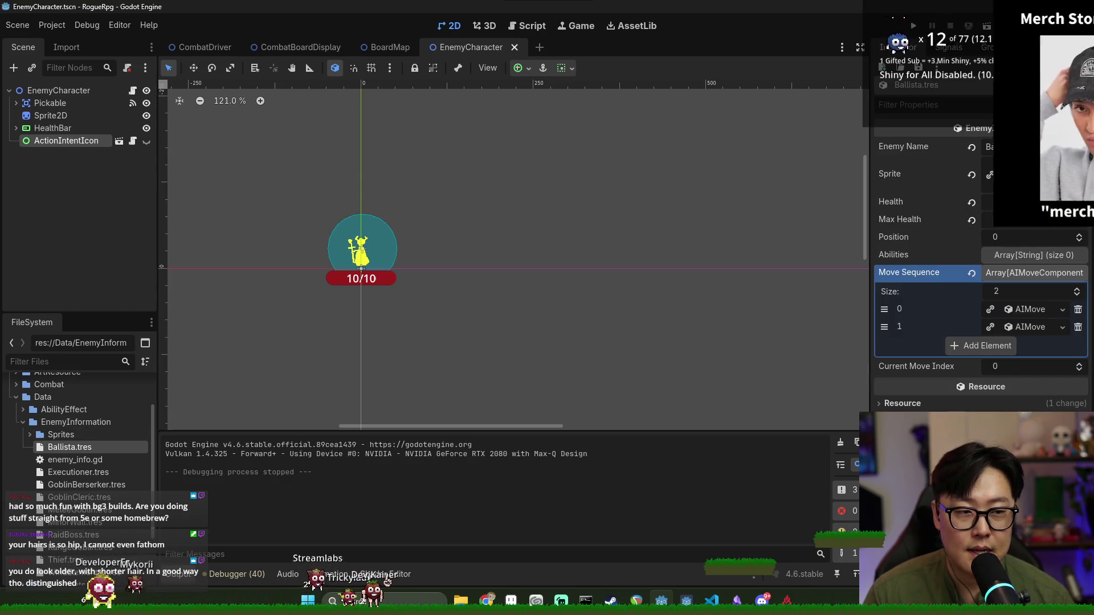
{"action": "left_click_drag", "start_coordinate": [875, 187], "coordinate": [827, 181]}
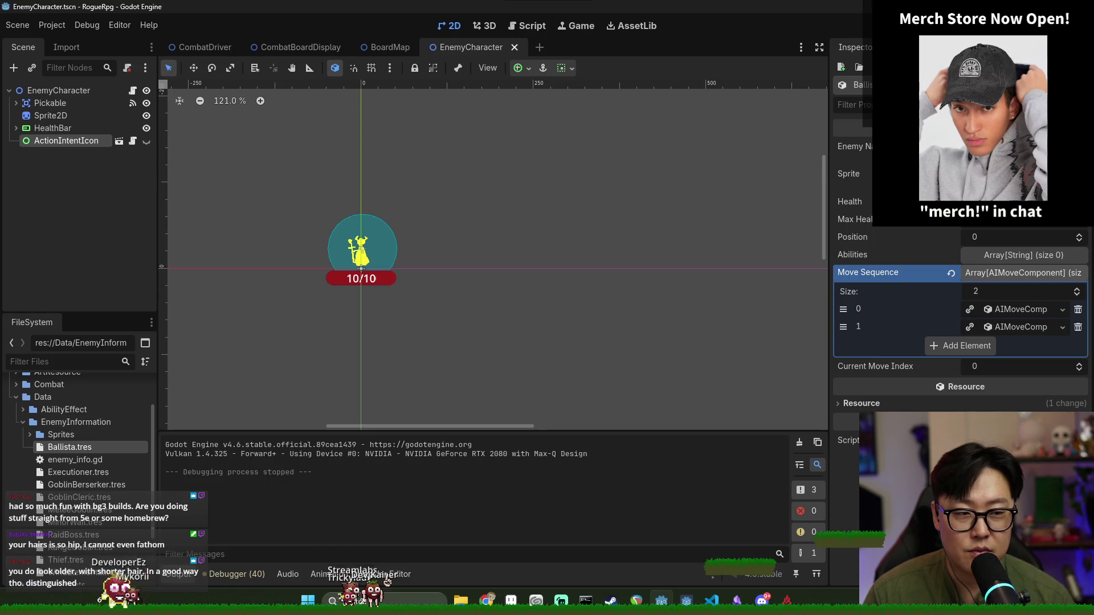
{"action": "left_click", "coordinate": [969, 174]}
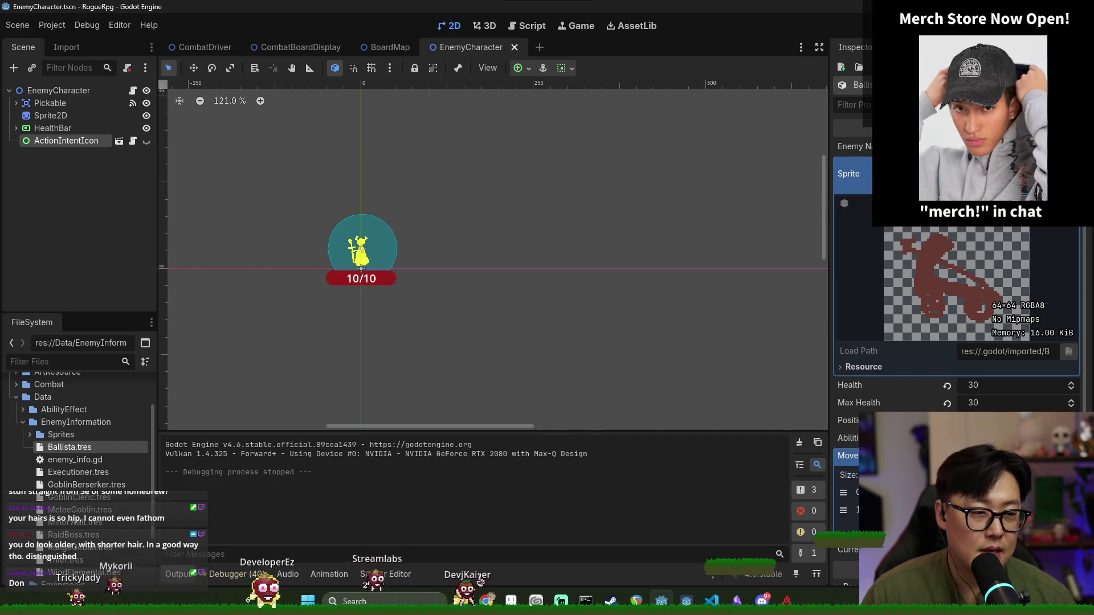
{"action": "left_click", "coordinate": [968, 173]}
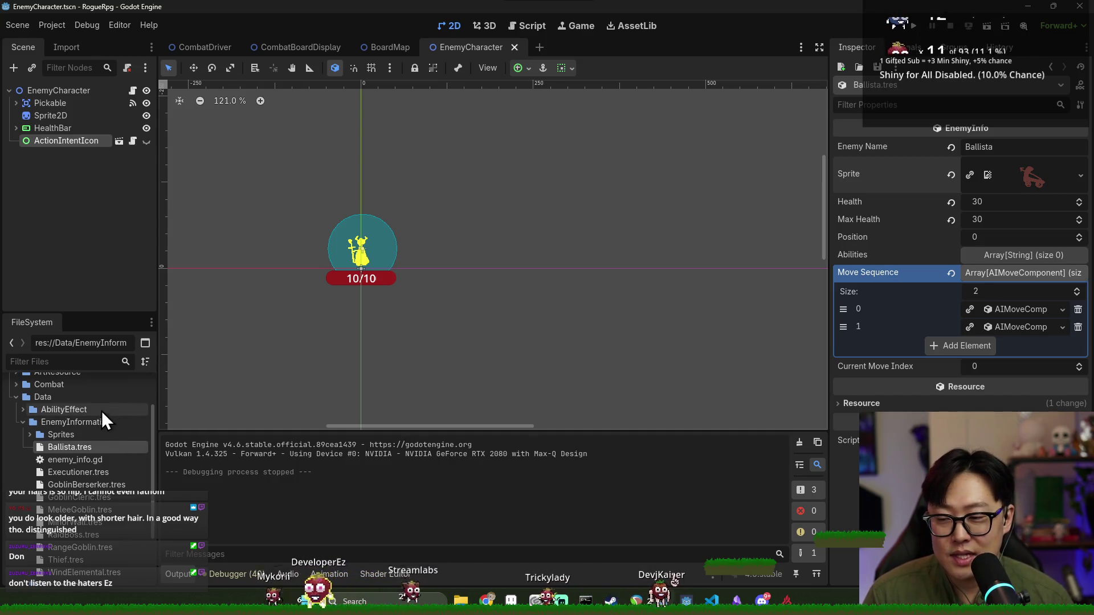
{"action": "double_click", "coordinate": [90, 421]}
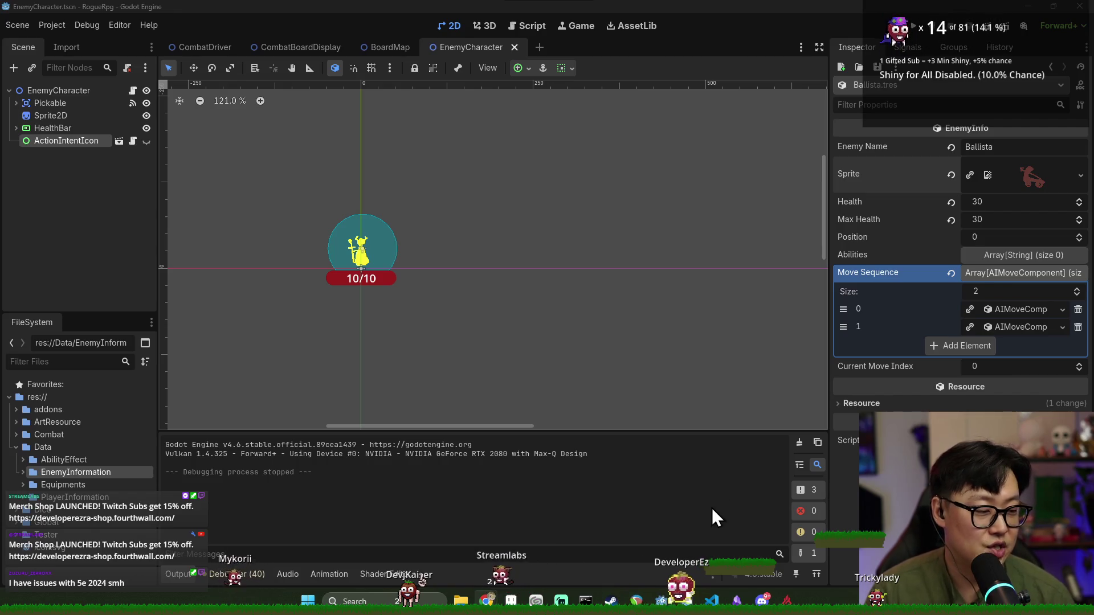
Switch away from the Godot editor to another window
{"action": "key", "text": "alt+Tab"}
{"action": "left_click", "coordinate": [672, 391]}
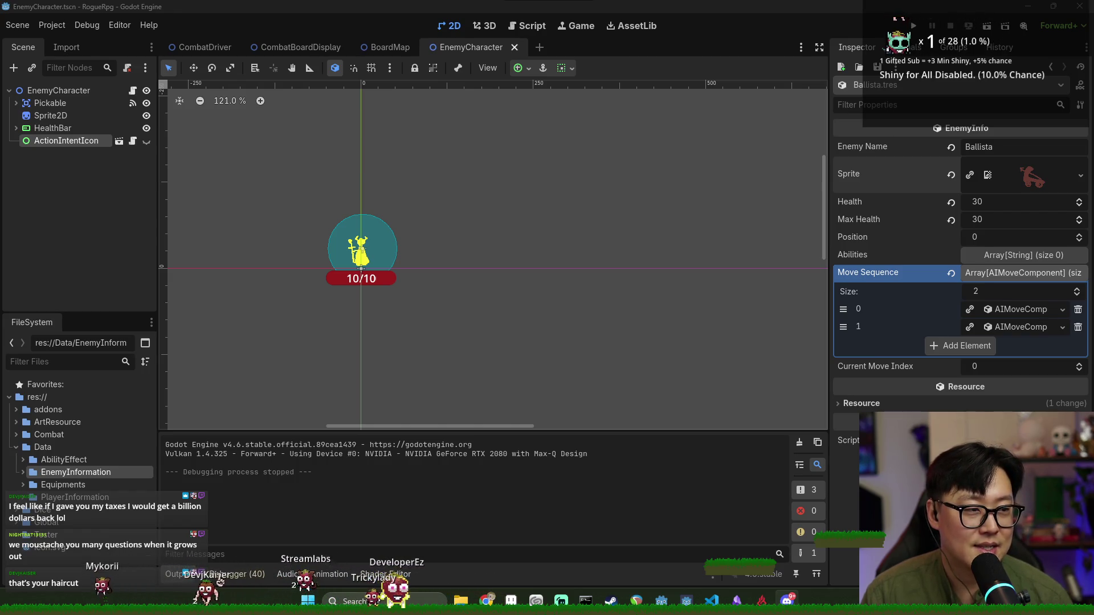
{"action": "key", "text": "alt+Tab"}
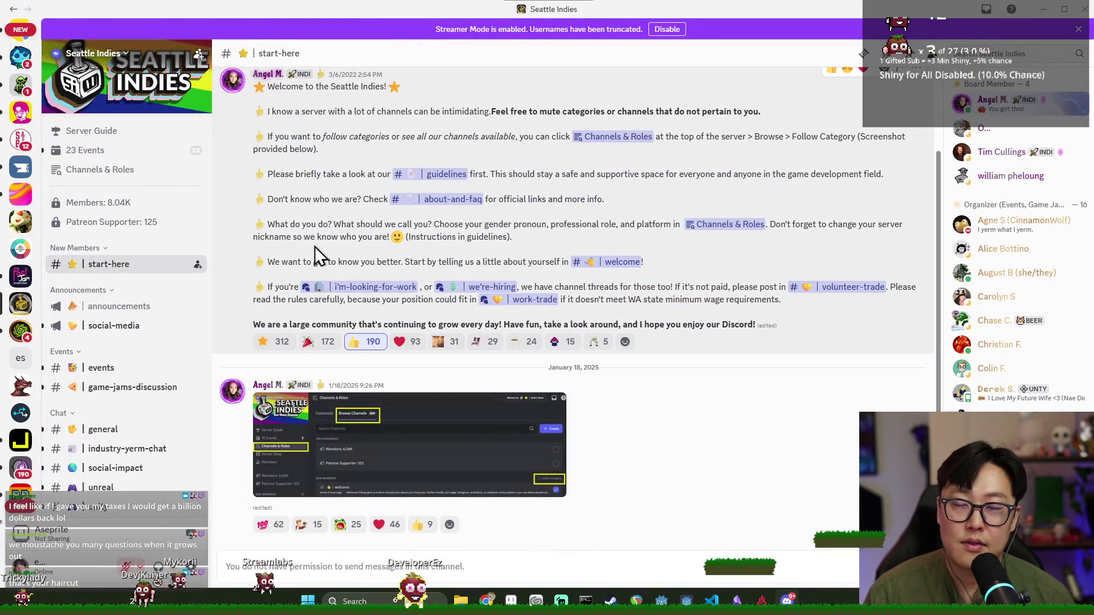
Scroll the Seattle Indies channel list and open the design channel
{"action": "scroll", "coordinate": [175, 256], "scroll_direction": "down", "scroll_amount": 3}
{"action": "scroll", "coordinate": [171, 259], "scroll_direction": "down", "scroll_amount": 5}
{"action": "scroll", "coordinate": [123, 285], "scroll_direction": "up", "scroll_amount": 1}
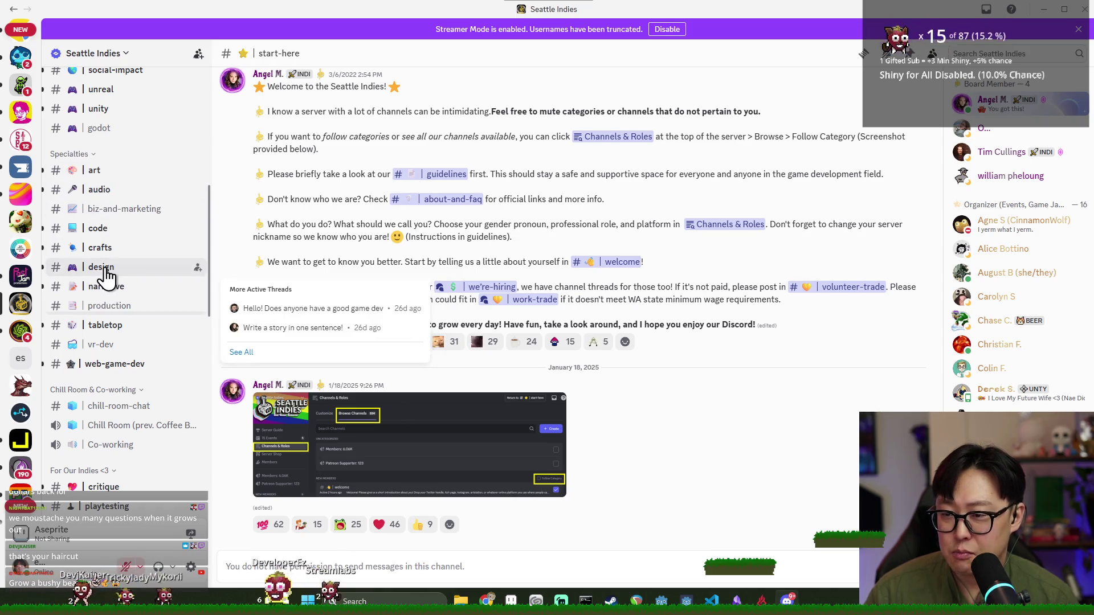
{"action": "left_click", "coordinate": [106, 273]}
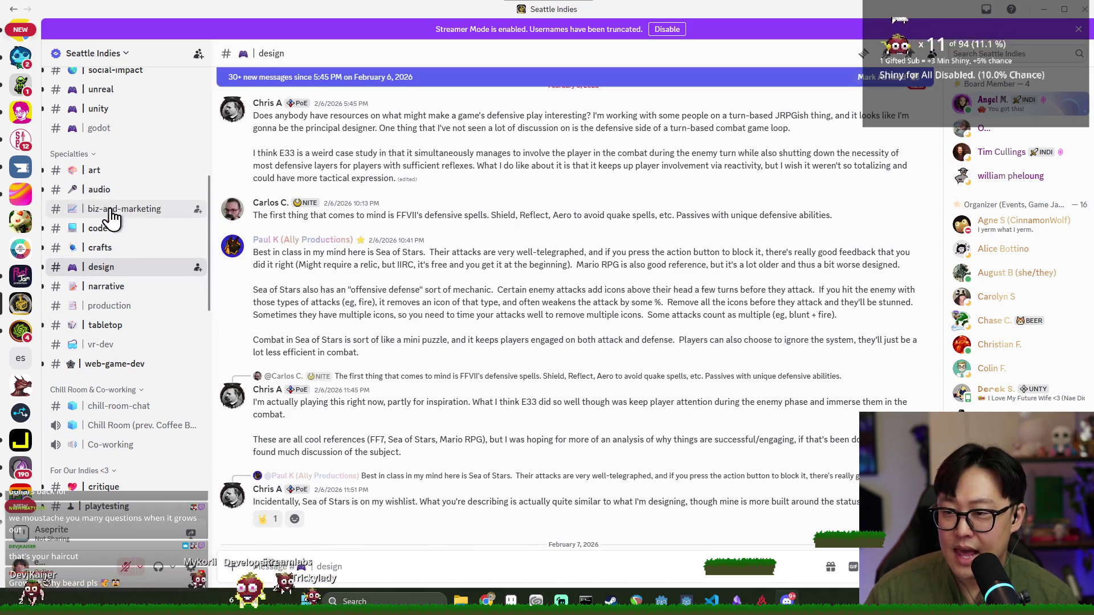
Scroll back up the channel list and open the godot channel
{"action": "scroll", "coordinate": [112, 348], "scroll_direction": "down", "scroll_amount": 7}
{"action": "scroll", "coordinate": [118, 350], "scroll_direction": "up", "scroll_amount": 6}
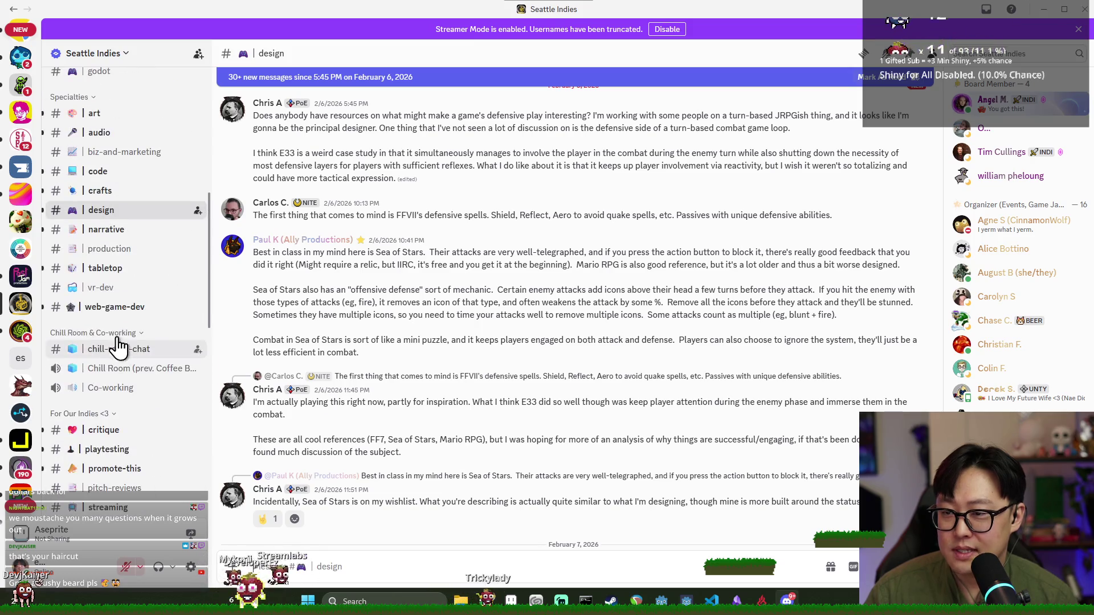
{"action": "scroll", "coordinate": [116, 311], "scroll_direction": "up", "scroll_amount": 1}
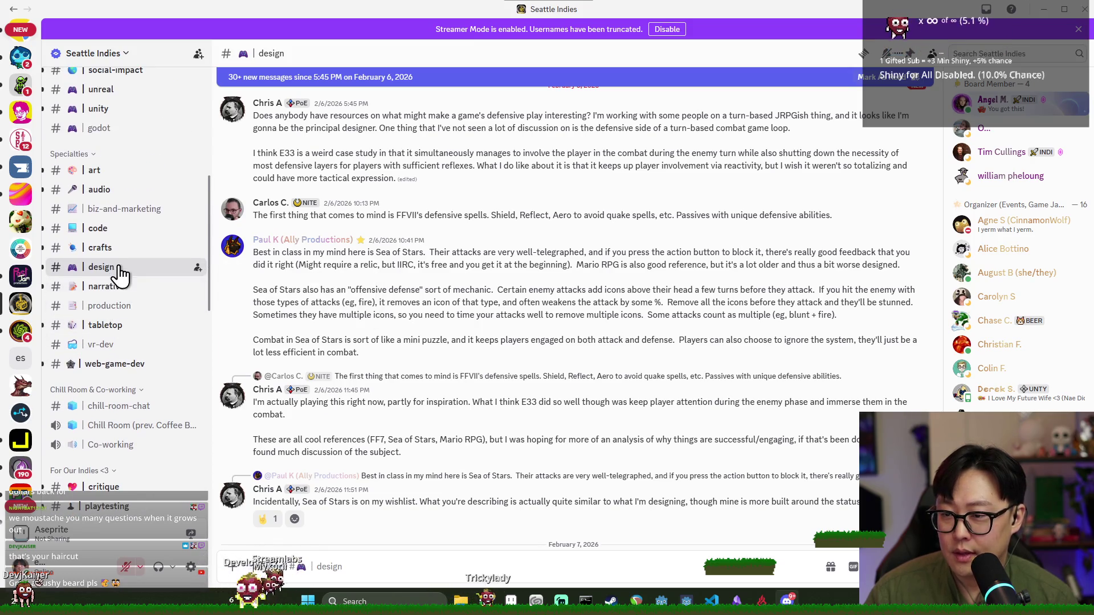
{"action": "mouse_move", "coordinate": [116, 239]}
{"action": "scroll", "coordinate": [120, 242], "scroll_direction": "up", "scroll_amount": 2}
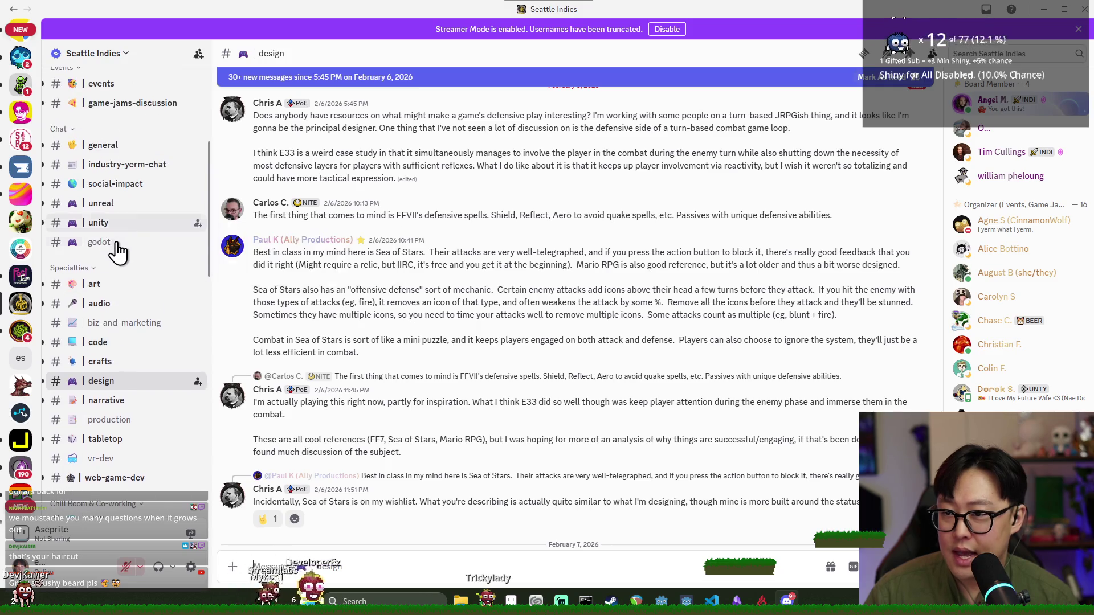
{"action": "left_click", "coordinate": [143, 244]}
Scroll through the godot channel's recent posts, then return to the Godot editor
{"action": "scroll", "coordinate": [367, 343], "scroll_direction": "up", "scroll_amount": 10}
{"action": "scroll", "coordinate": [381, 345], "scroll_direction": "up", "scroll_amount": 15}
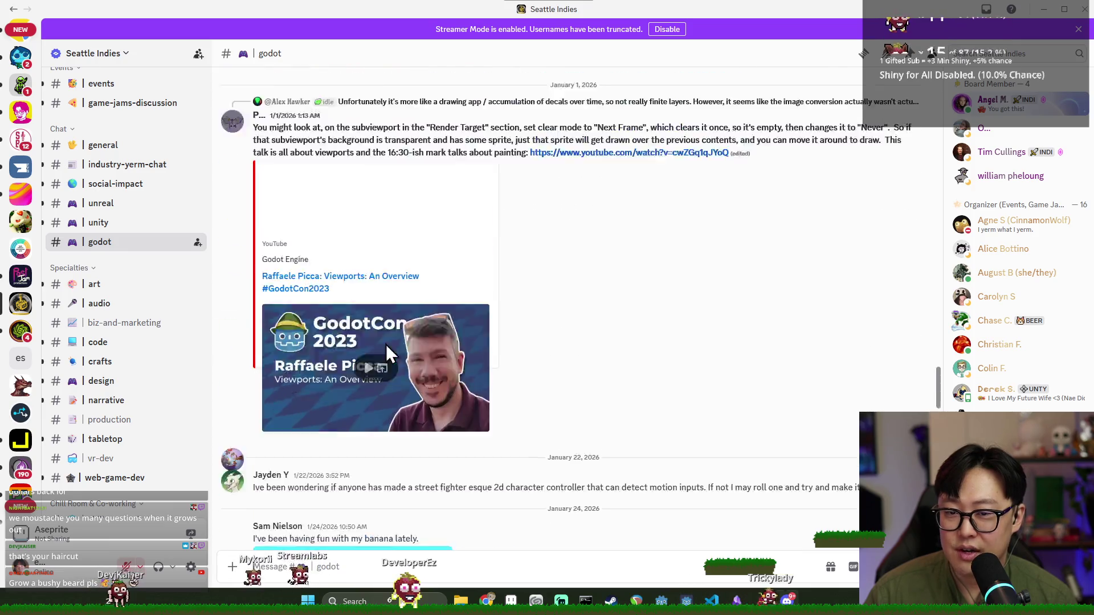
{"action": "scroll", "coordinate": [357, 333], "scroll_direction": "down", "scroll_amount": 20}
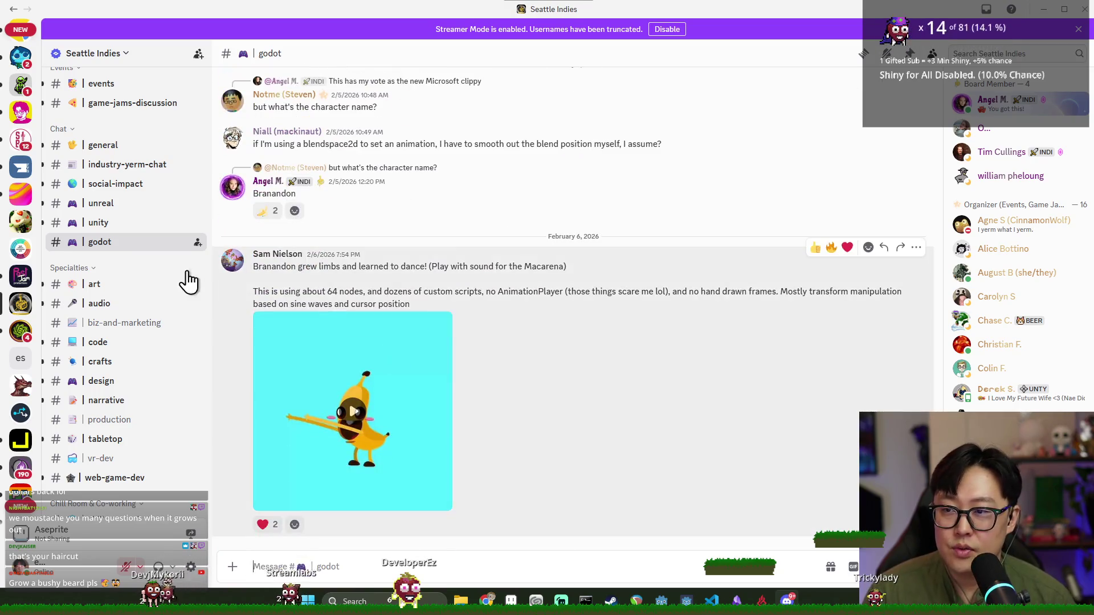
{"action": "scroll", "coordinate": [162, 215], "scroll_direction": "down", "scroll_amount": 5}
{"action": "scroll", "coordinate": [139, 237], "scroll_direction": "down", "scroll_amount": 5}
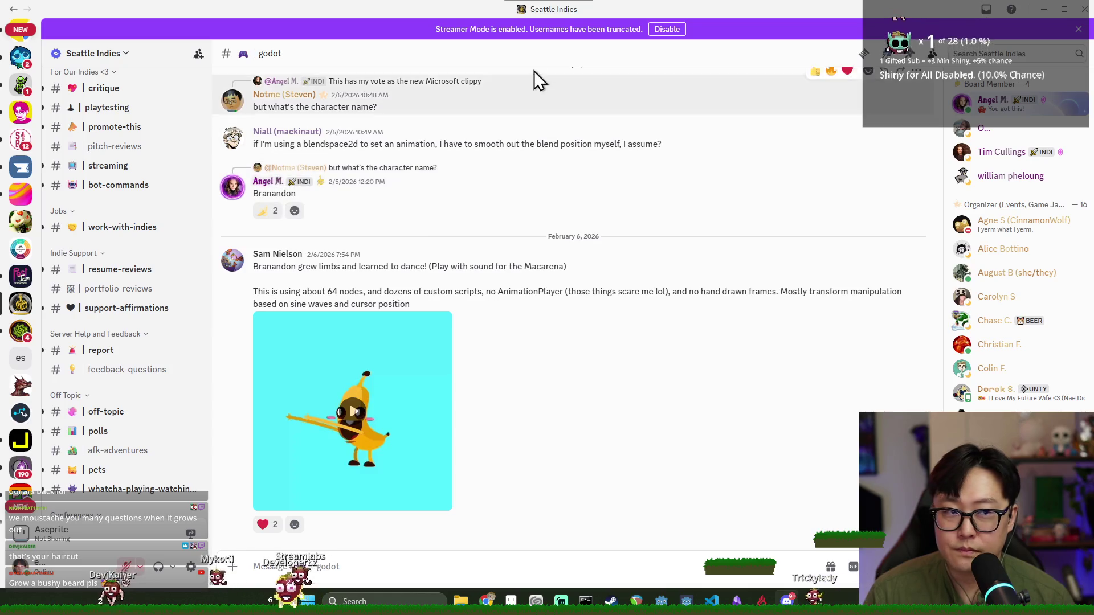
{"action": "key", "text": "alt+Tab"}
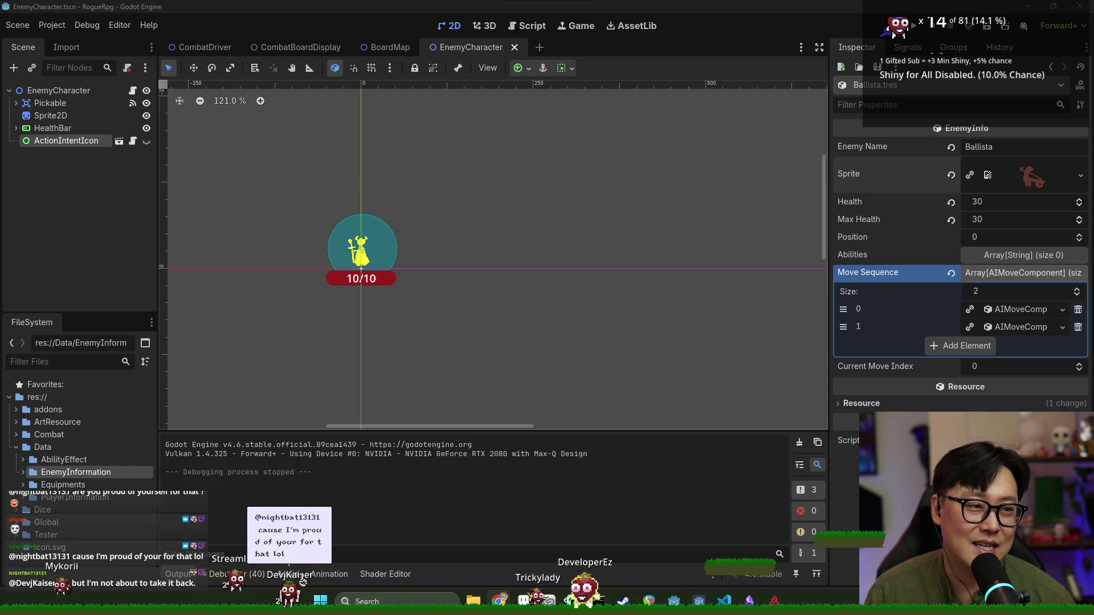
{"action": "left_click_drag", "start_coordinate": [1093, 2], "coordinate": [497, 2]}
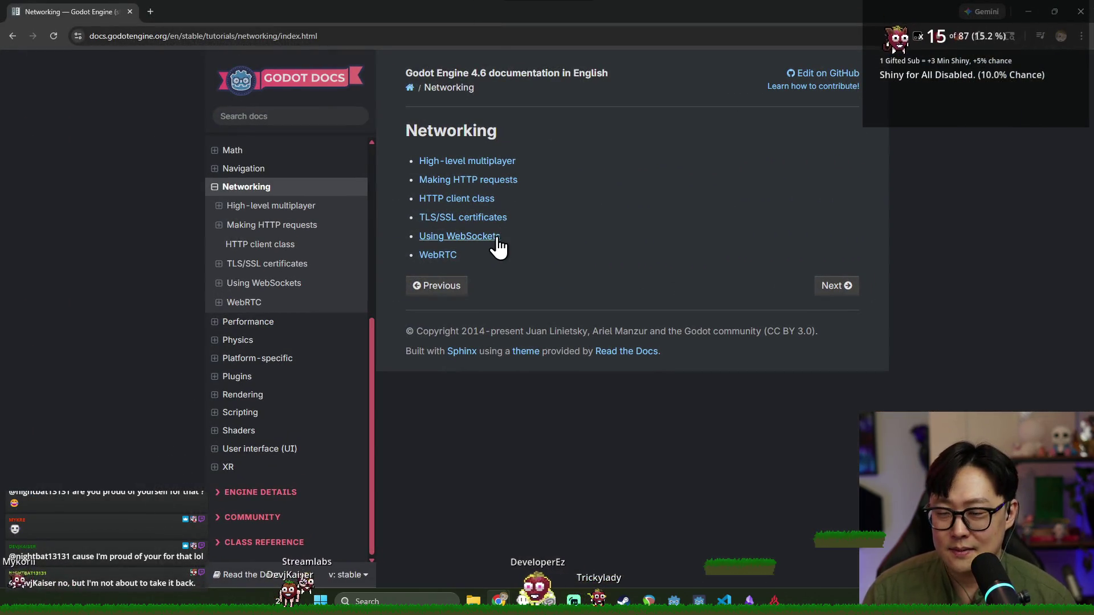
Skim the High-level multiplayer docs page, then move on to Making HTTP requests
{"action": "left_click", "coordinate": [829, 292]}
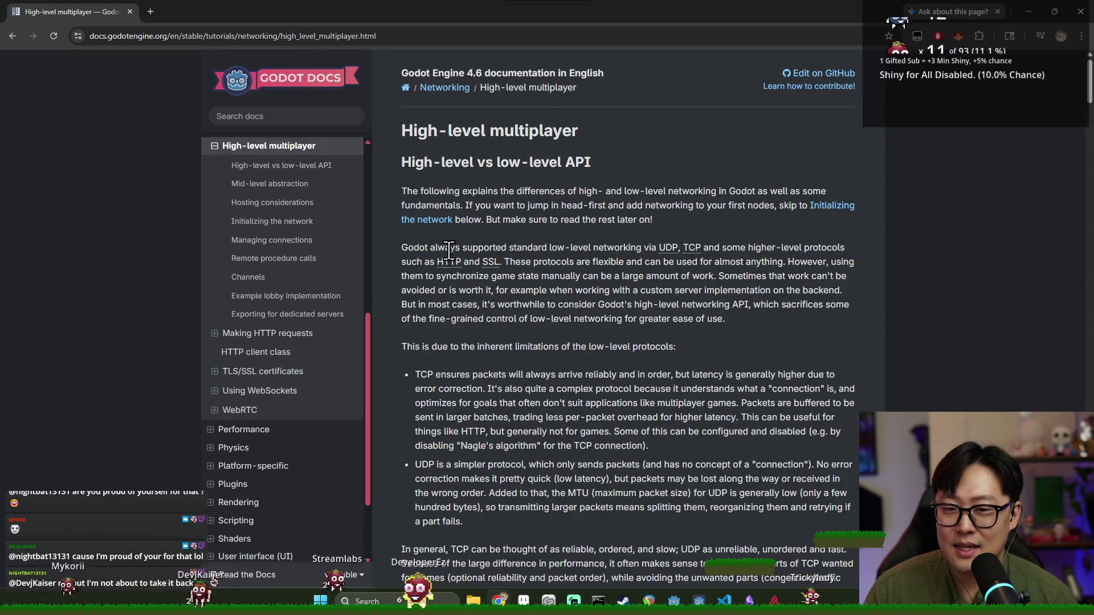
{"action": "scroll", "coordinate": [448, 251], "scroll_direction": "down", "scroll_amount": 20}
{"action": "scroll", "coordinate": [552, 288], "scroll_direction": "down", "scroll_amount": 20}
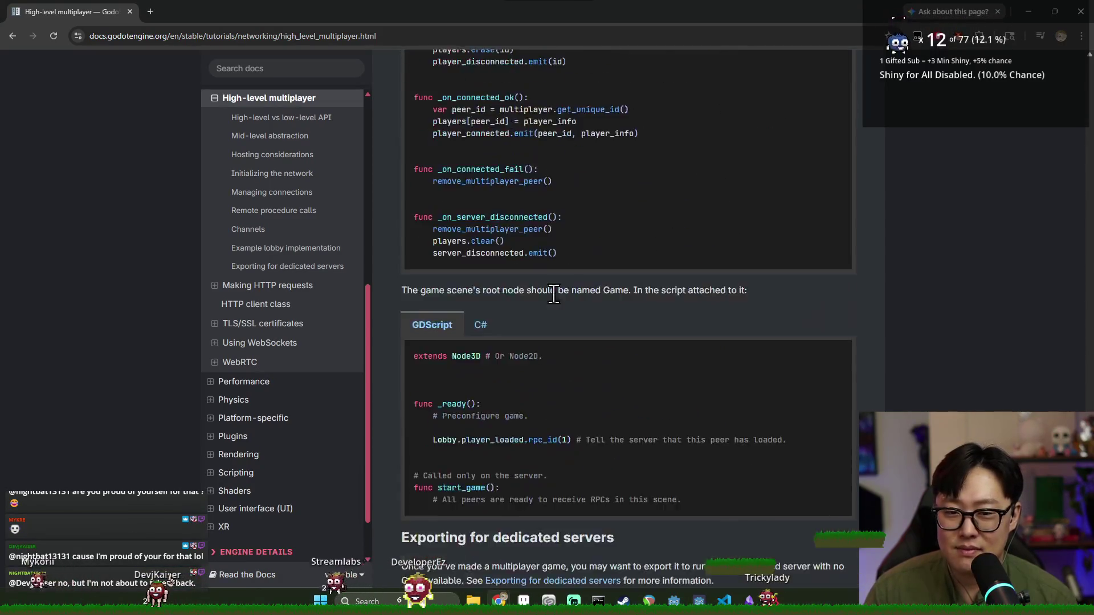
{"action": "scroll", "coordinate": [556, 299], "scroll_direction": "down", "scroll_amount": 10}
{"action": "left_click", "coordinate": [826, 302]}
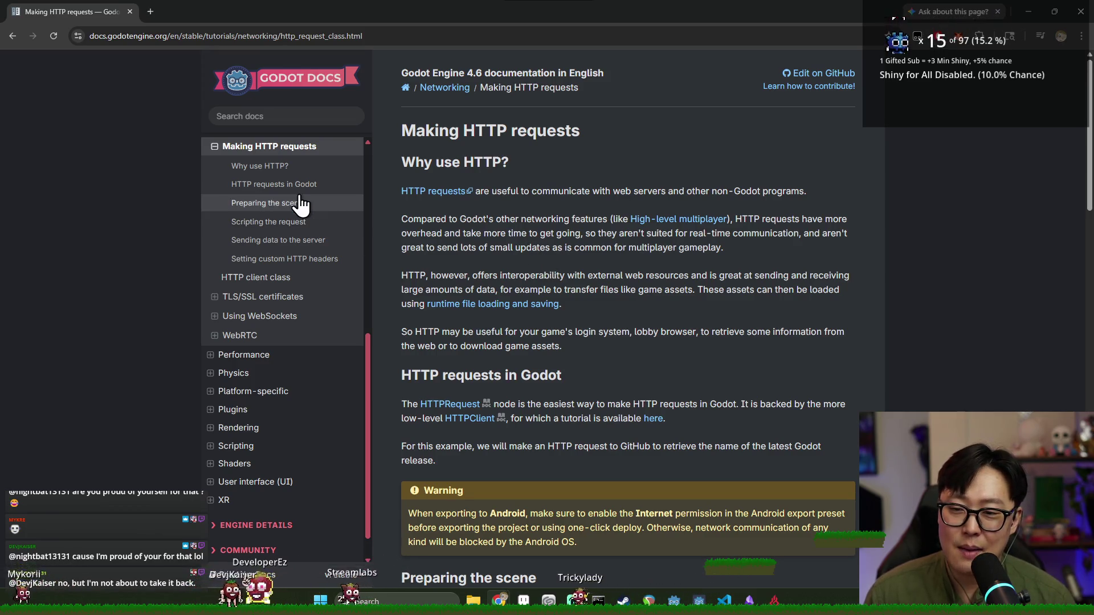
{"action": "scroll", "coordinate": [291, 257], "scroll_direction": "up", "scroll_amount": 4}
{"action": "scroll", "coordinate": [316, 365], "scroll_direction": "down", "scroll_amount": 3}
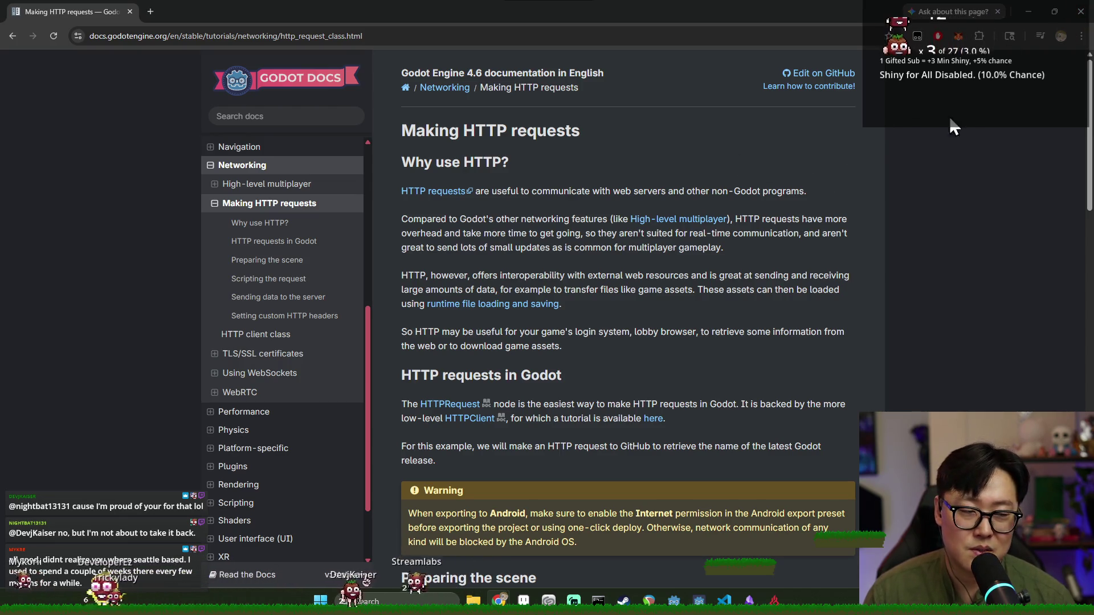
{"action": "left_click", "coordinate": [1081, 13]}
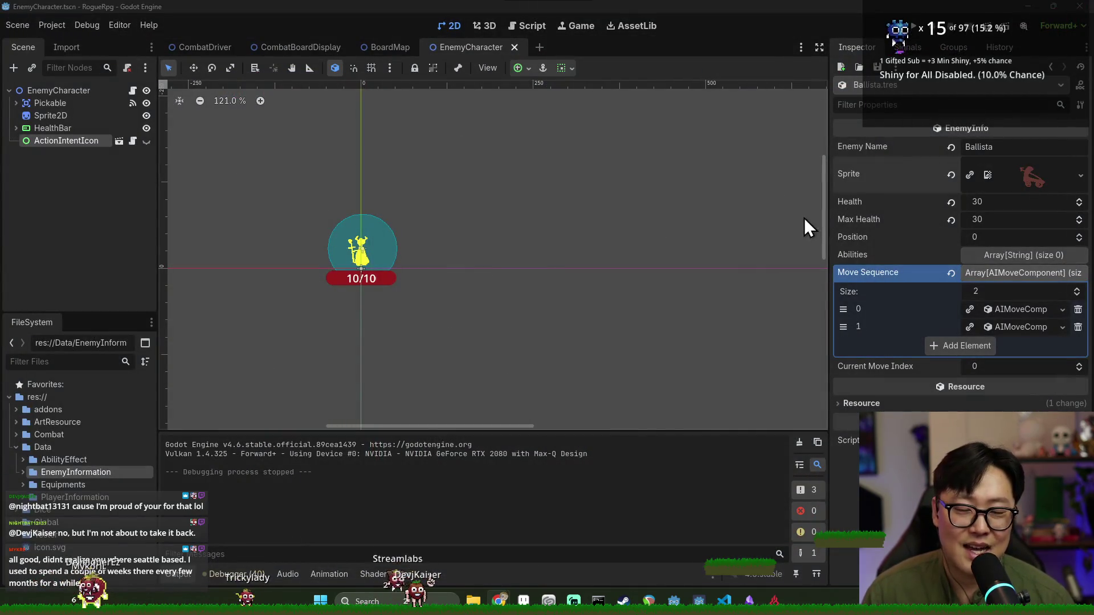
{"action": "left_click_drag", "start_coordinate": [409, 241], "coordinate": [532, 237]}
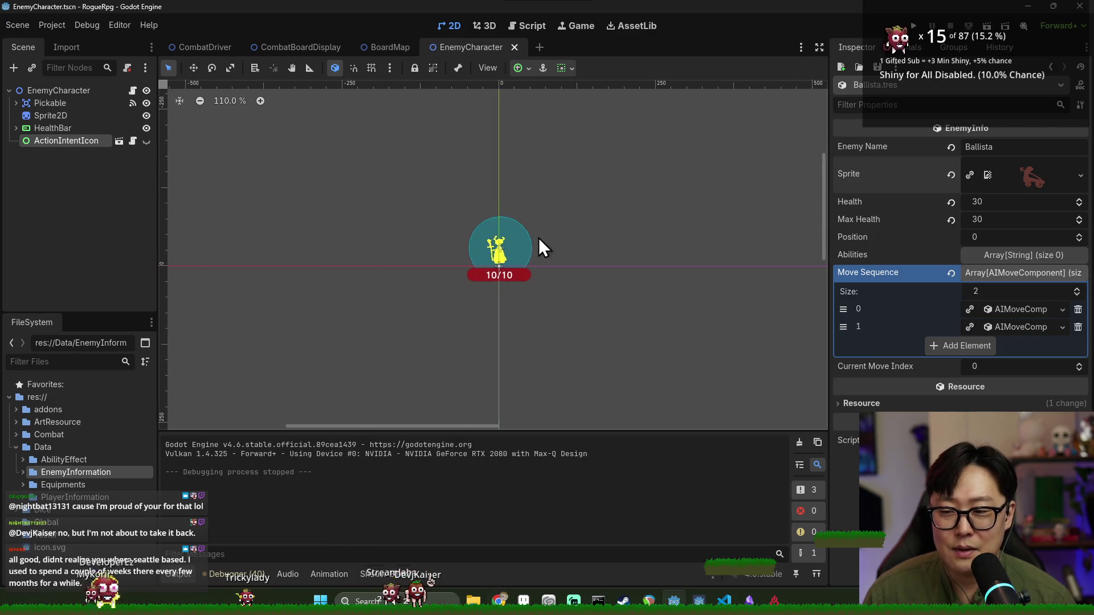
{"action": "scroll", "coordinate": [502, 261], "scroll_direction": "up", "scroll_amount": 3}
{"action": "scroll", "coordinate": [574, 246], "scroll_direction": "up", "scroll_amount": 5}
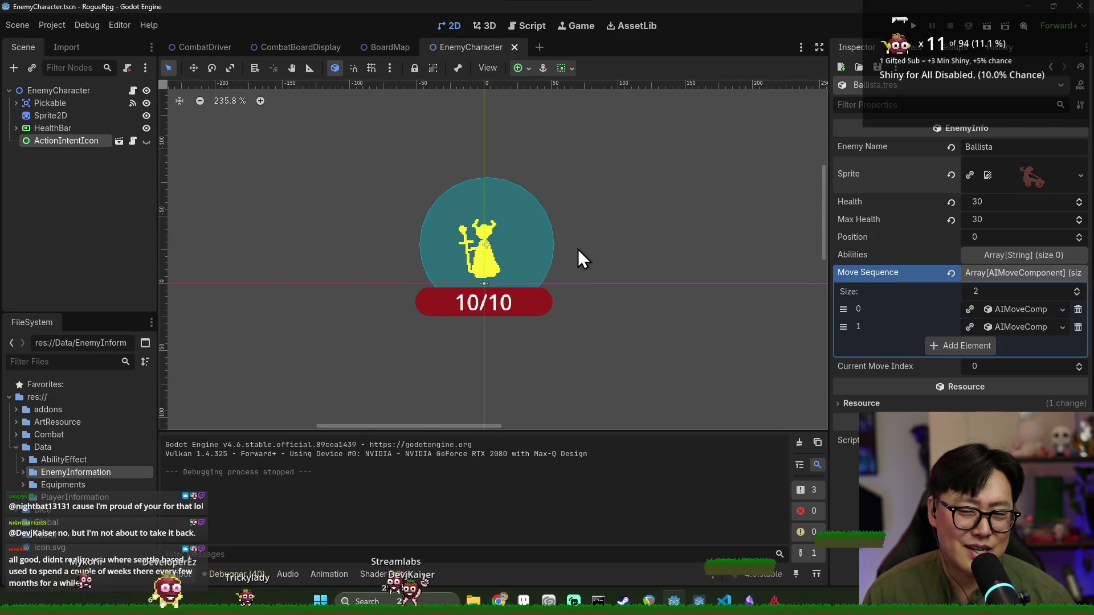
{"action": "scroll", "coordinate": [618, 259], "scroll_direction": "down", "scroll_amount": 1}
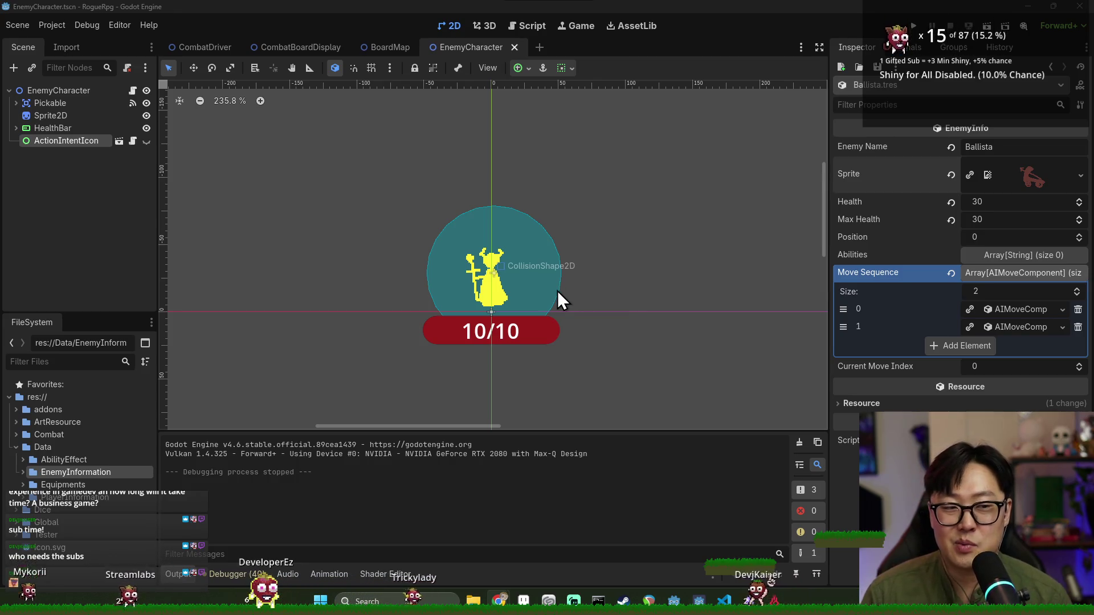
{"action": "left_click", "coordinate": [83, 230]}
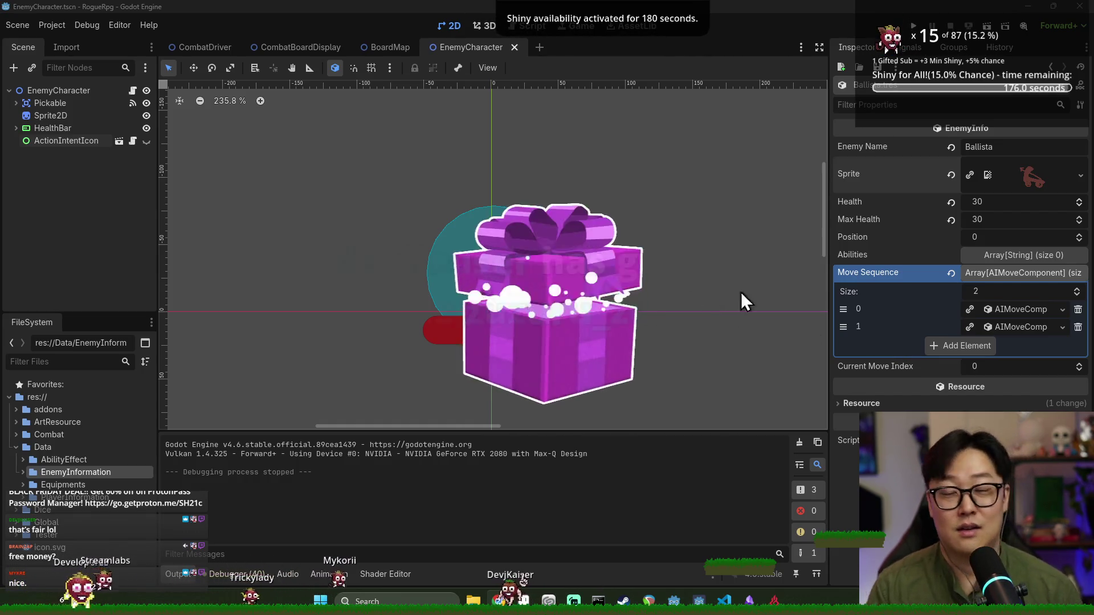
{"action": "key", "text": "alt+Tab"}
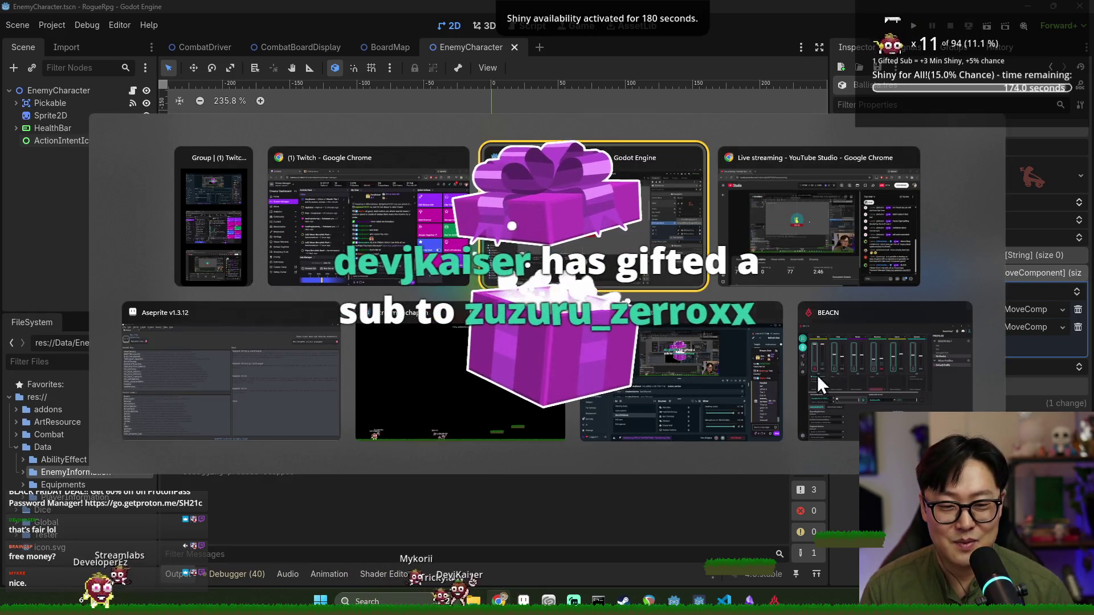
Lower BEACN's Chat channel volume slightly, then return to the Godot editor
{"action": "left_click", "coordinate": [839, 369]}
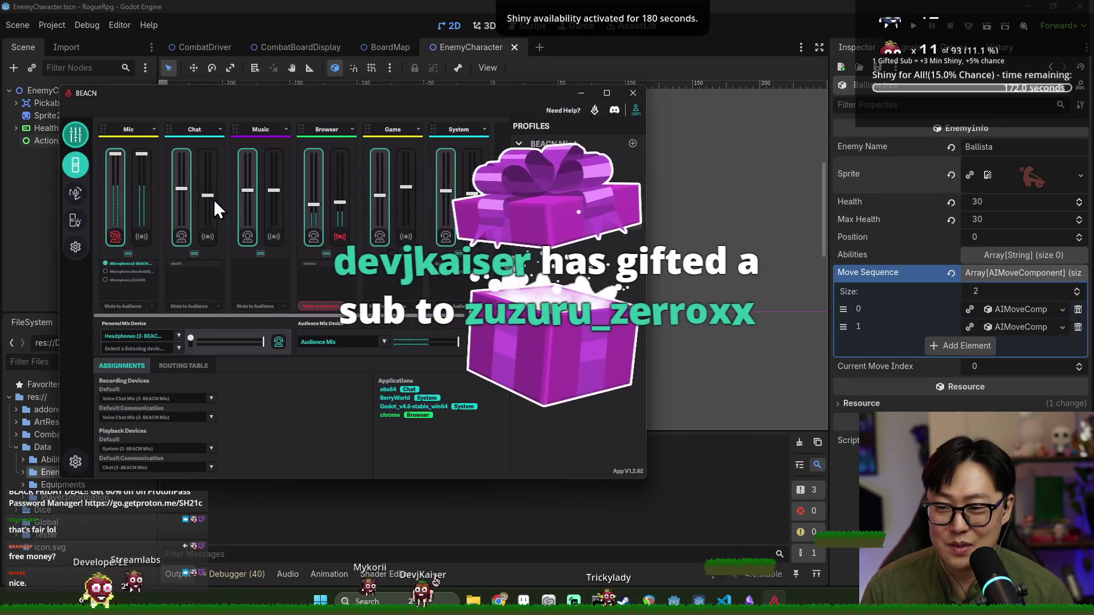
{"action": "left_click_drag", "start_coordinate": [185, 190], "coordinate": [186, 205]}
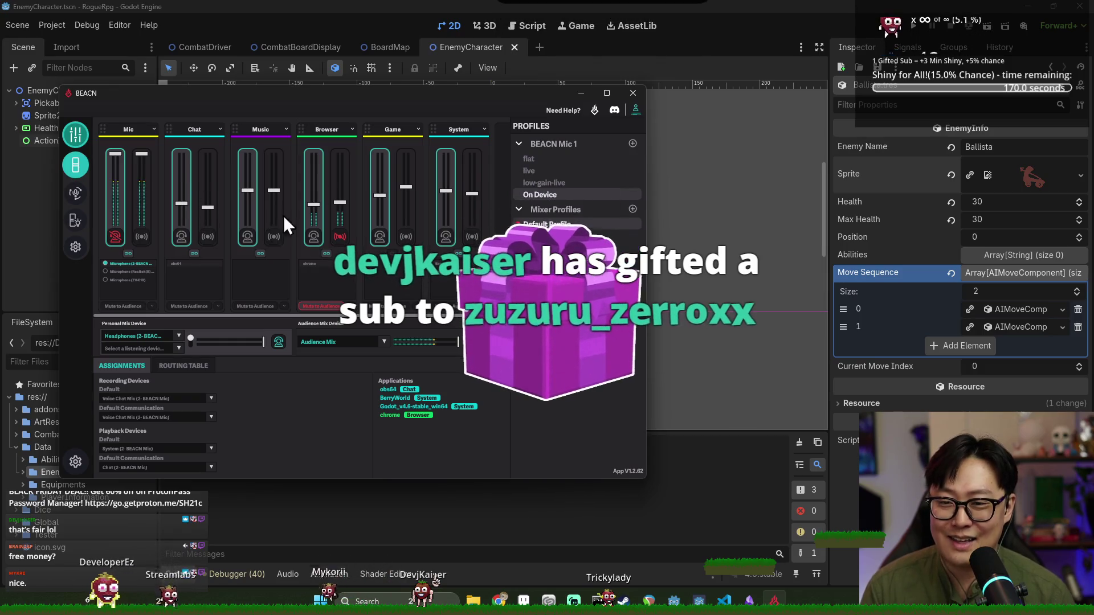
{"action": "left_click", "coordinate": [628, 4]}
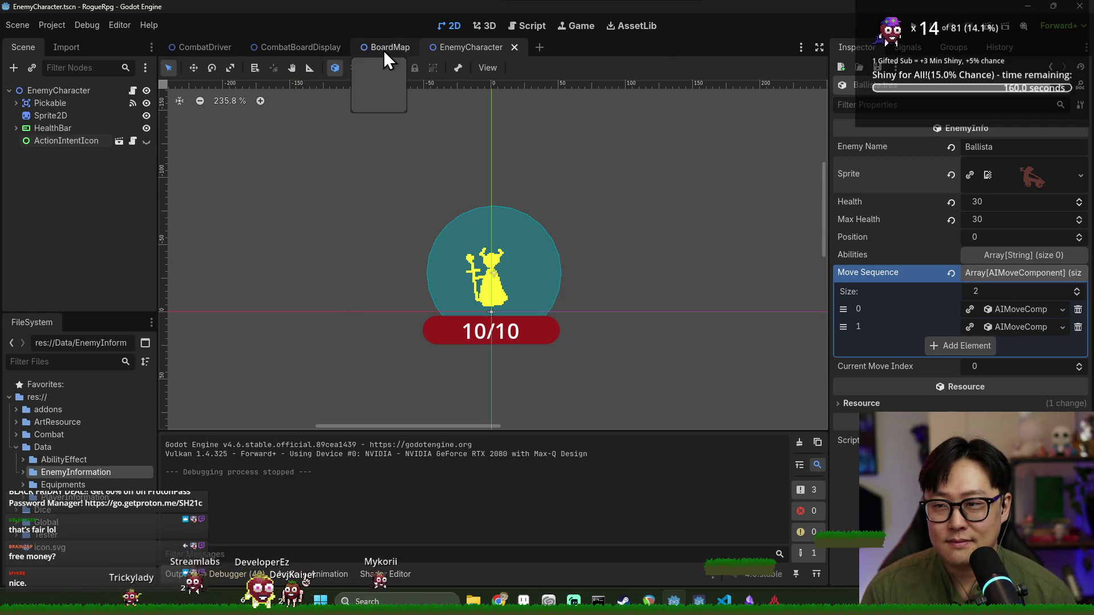
Run the CombatDriver scene and start an encounter against two enemies
{"action": "left_click", "coordinate": [199, 45]}
{"action": "left_click", "coordinate": [913, 25]}
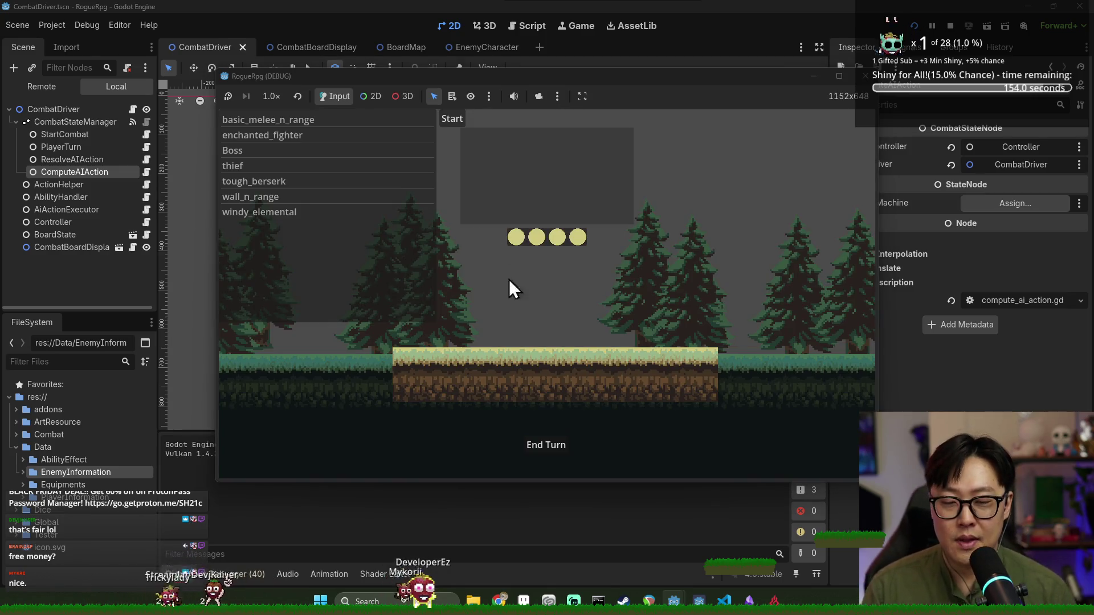
{"action": "left_click", "coordinate": [452, 118]}
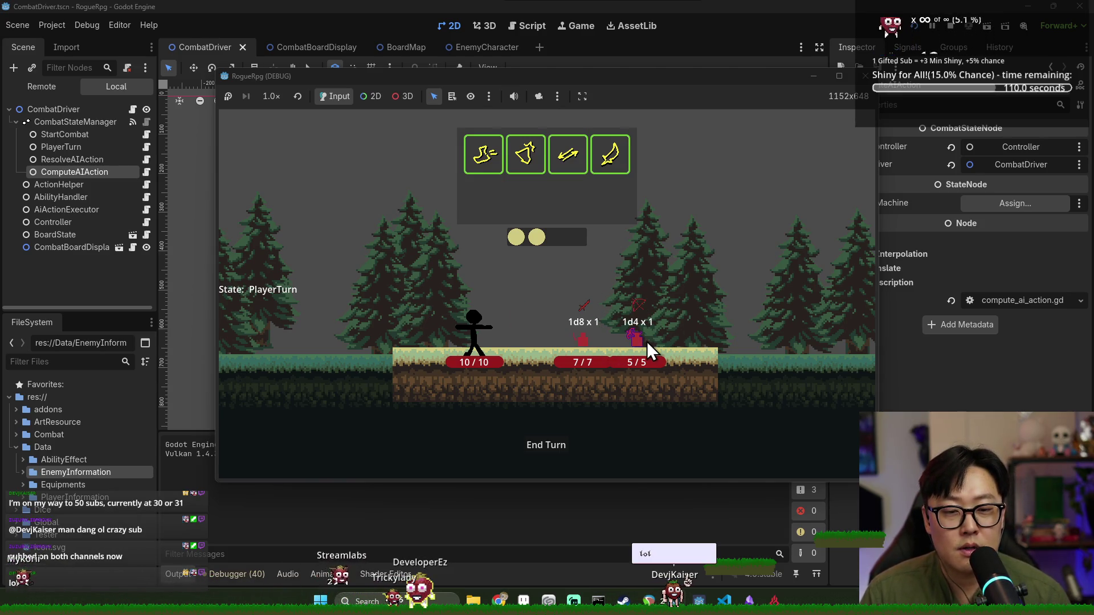
Stop the running RogueRpg debug game with F8
{"action": "key", "text": "F8"}
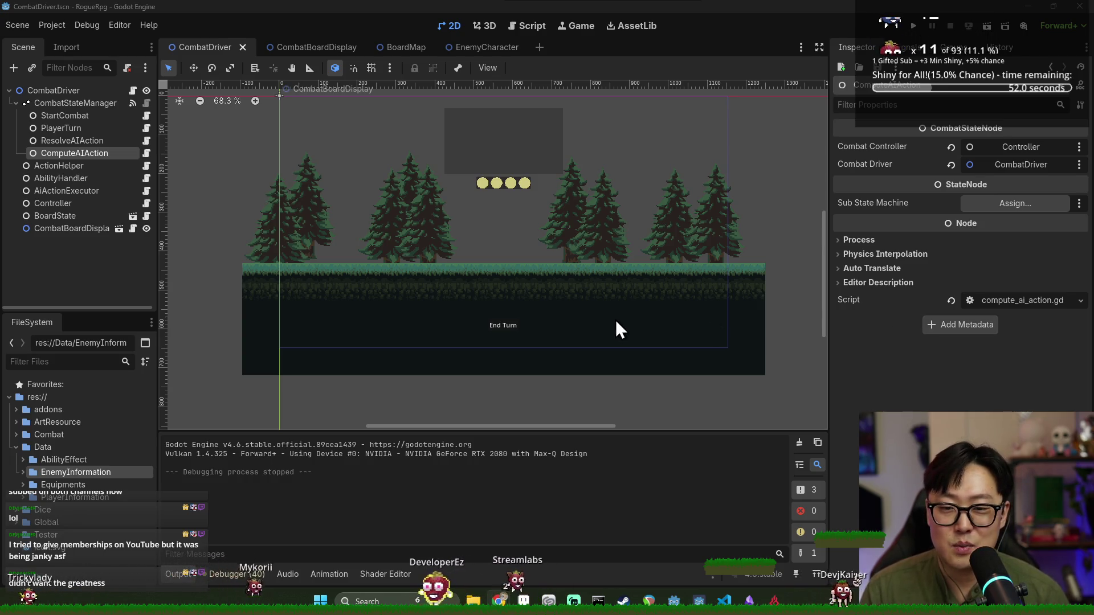
{"action": "scroll", "coordinate": [619, 316], "scroll_direction": "up", "scroll_amount": 2}
{"action": "scroll", "coordinate": [471, 289], "scroll_direction": "down", "scroll_amount": 1}
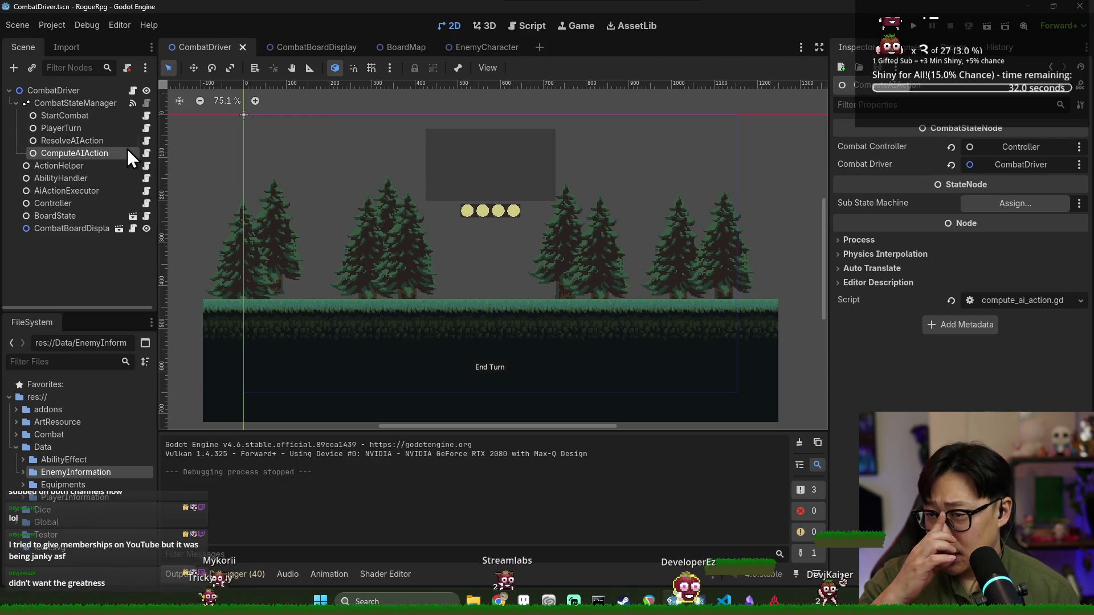
Inspect the ComputeAIAction script's show_action_intent and queue_next_action calls
{"action": "left_click", "coordinate": [146, 153]}
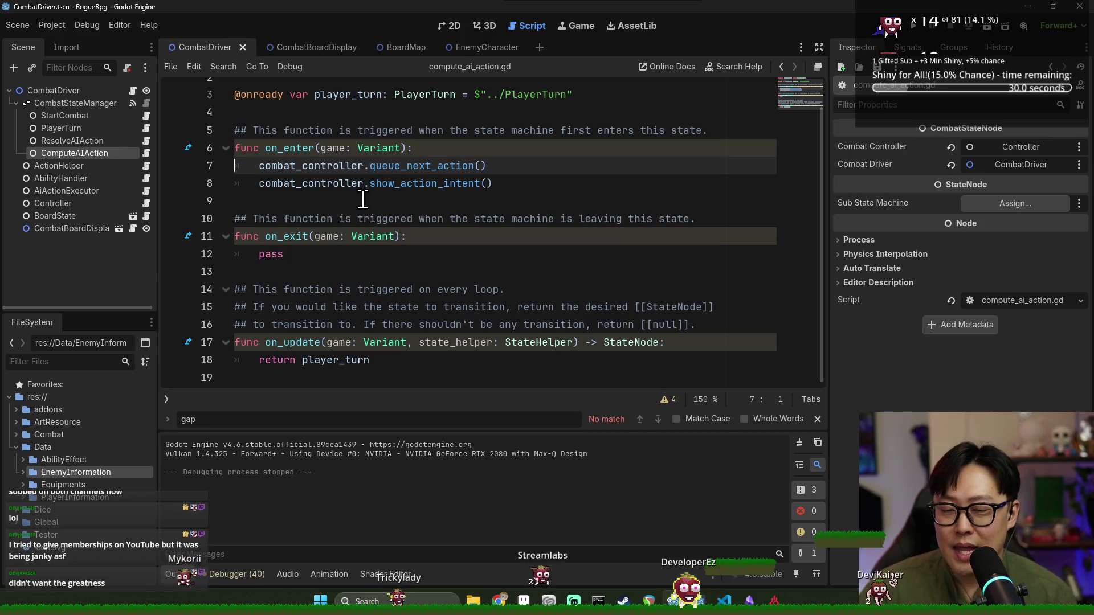
{"action": "double_click", "coordinate": [290, 169]}
{"action": "left_click", "coordinate": [421, 183]}
{"action": "double_click", "coordinate": [425, 183]}
{"action": "left_click", "coordinate": [442, 183]}
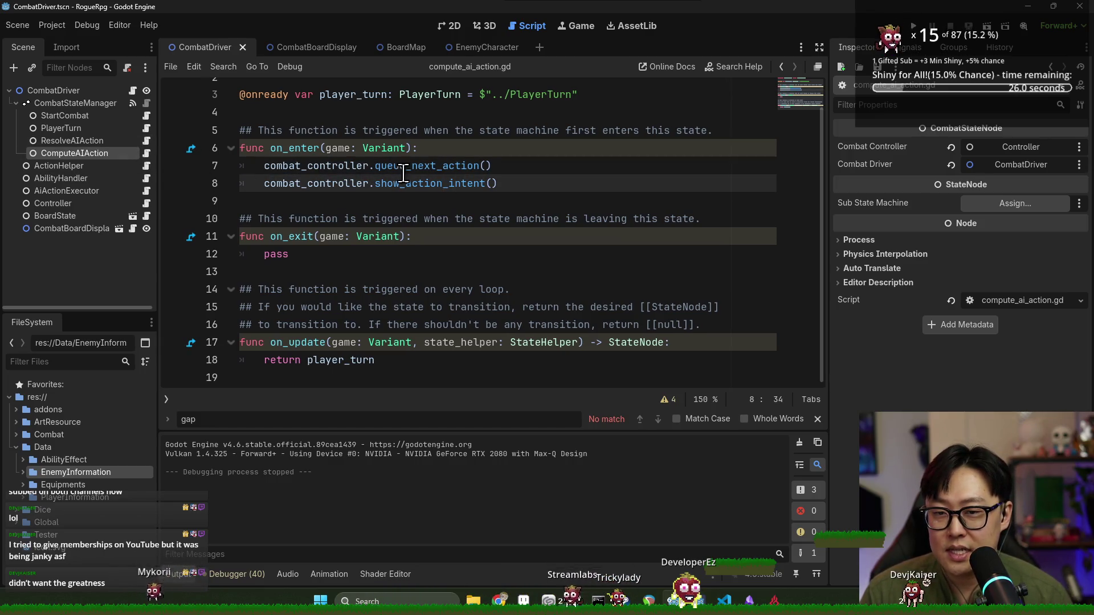
{"action": "double_click", "coordinate": [403, 167]}
Open the ResolveAIAction script and examine its ai_action_executor check on line 27
{"action": "left_click", "coordinate": [140, 142]}
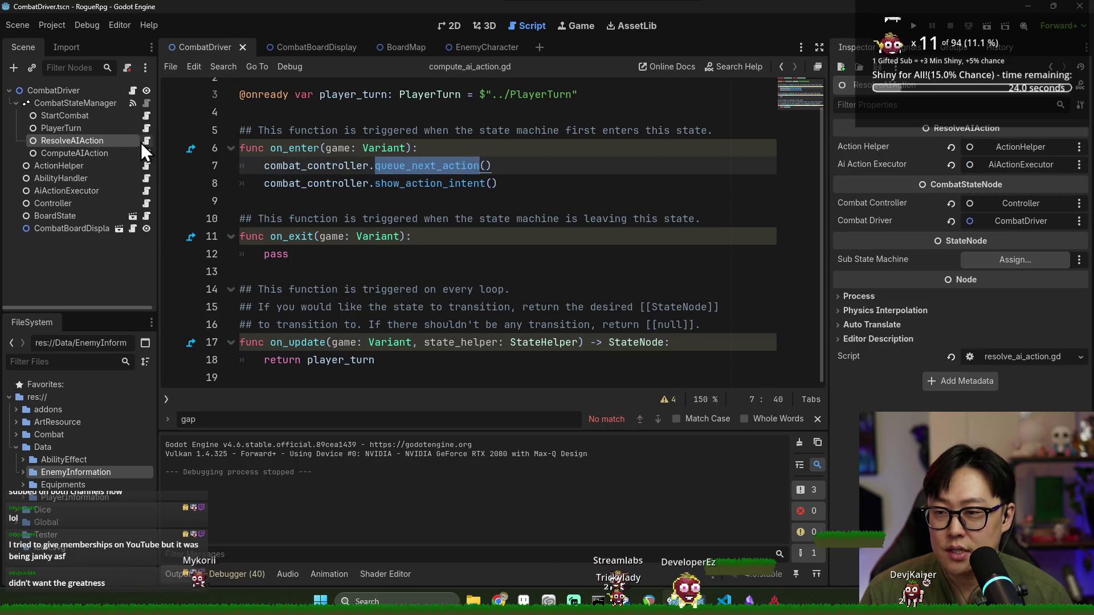
{"action": "left_click", "coordinate": [143, 142]}
{"action": "scroll", "coordinate": [420, 200], "scroll_direction": "up", "scroll_amount": 1}
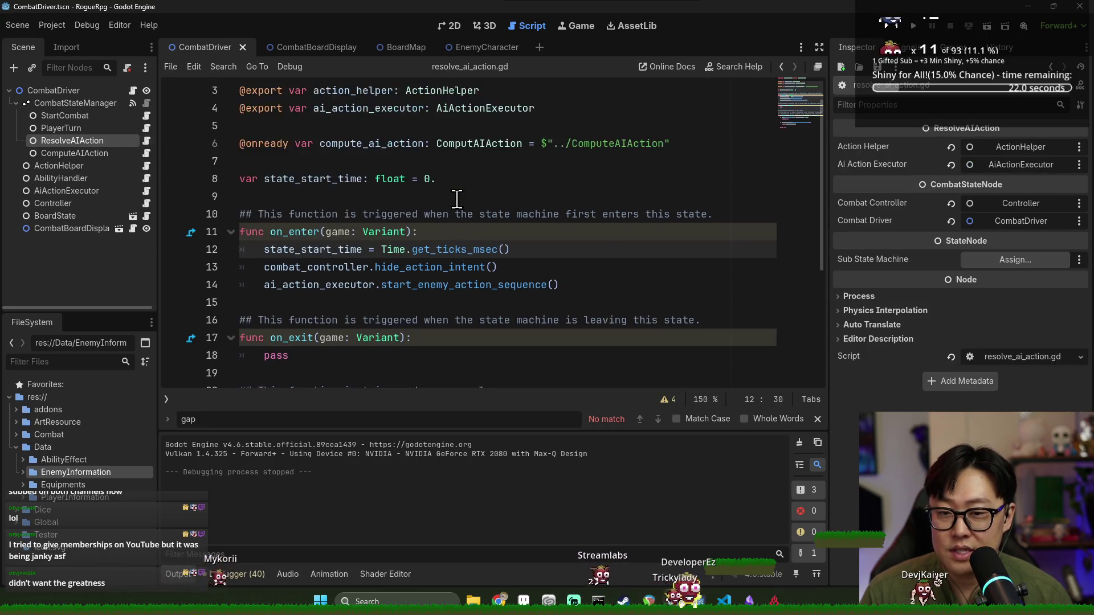
{"action": "scroll", "coordinate": [342, 171], "scroll_direction": "down", "scroll_amount": 2}
{"action": "double_click", "coordinate": [289, 143]}
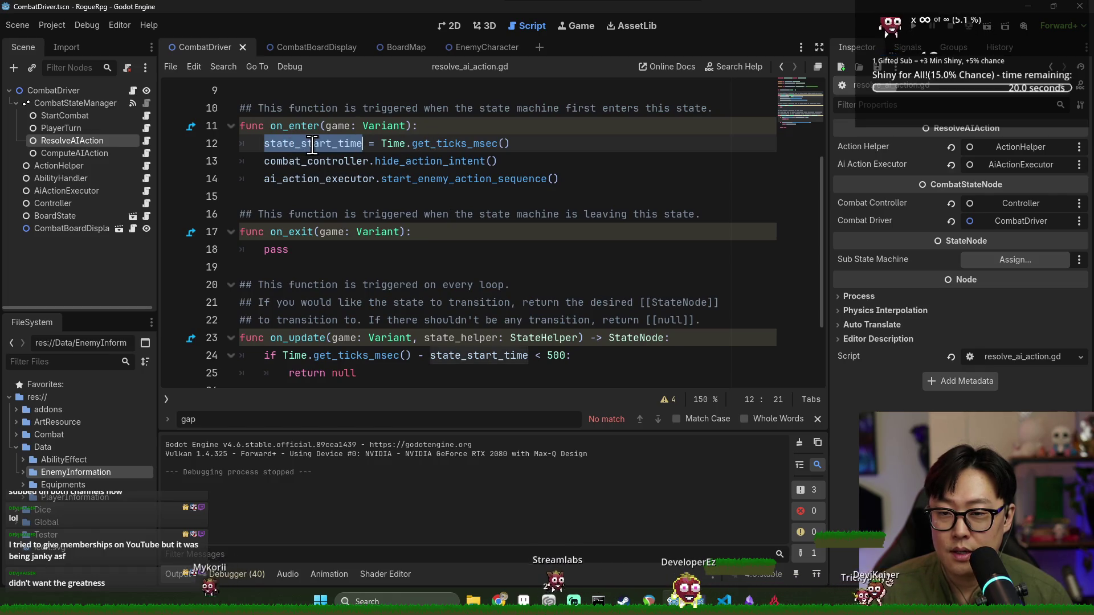
{"action": "double_click", "coordinate": [455, 143]}
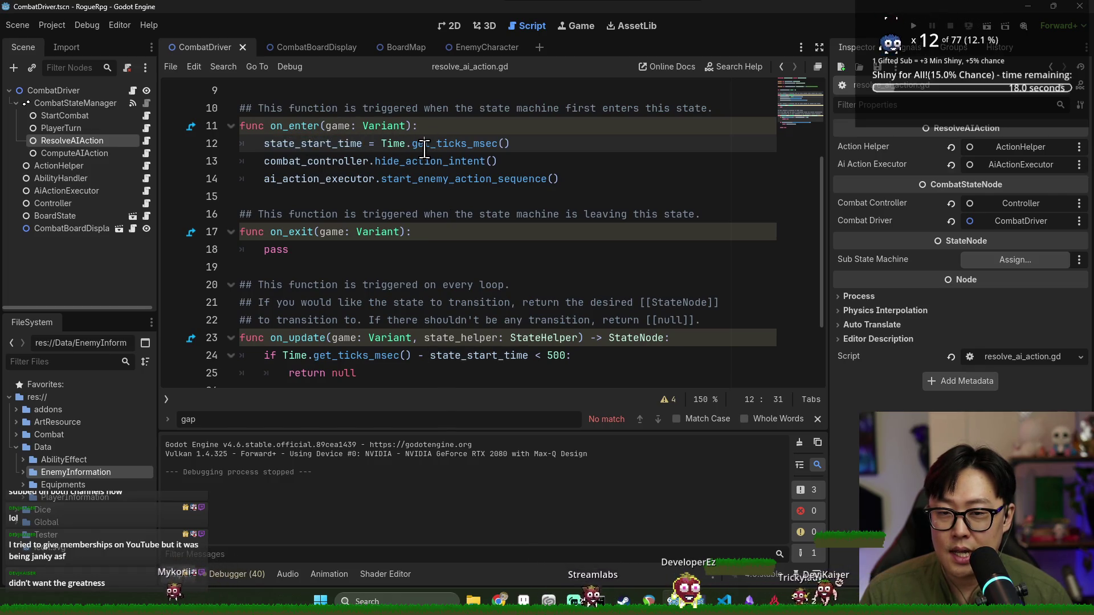
{"action": "scroll", "coordinate": [426, 261], "scroll_direction": "down", "scroll_amount": 2}
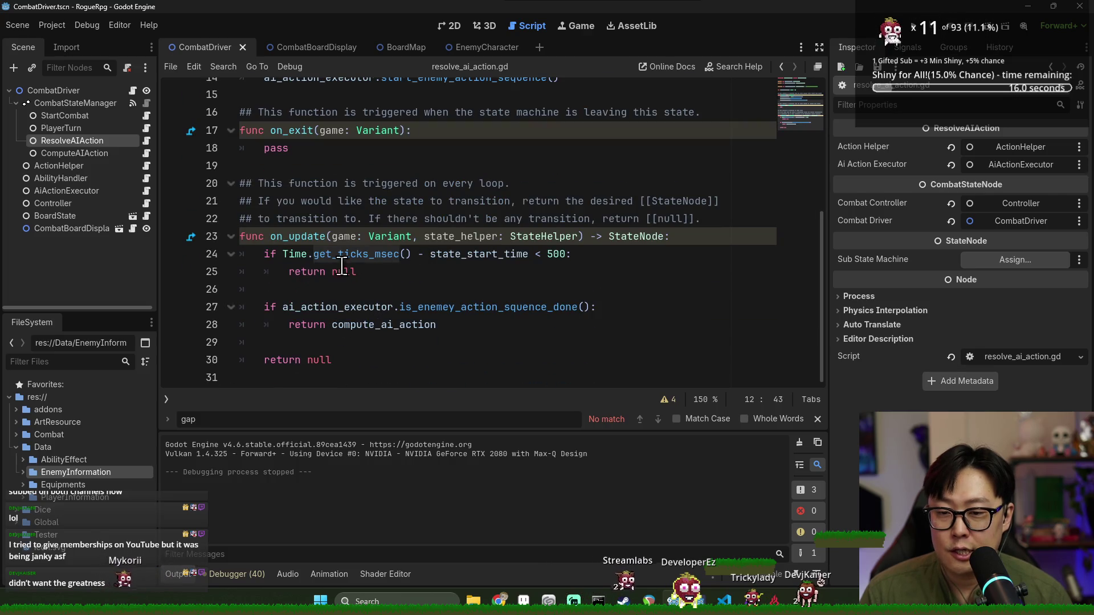
{"action": "left_click_drag", "start_coordinate": [332, 325], "coordinate": [383, 325]}
{"action": "double_click", "coordinate": [347, 311]}
{"action": "double_click", "coordinate": [348, 317]}
{"action": "left_click", "coordinate": [350, 313]}
{"action": "double_click", "coordinate": [350, 313]}
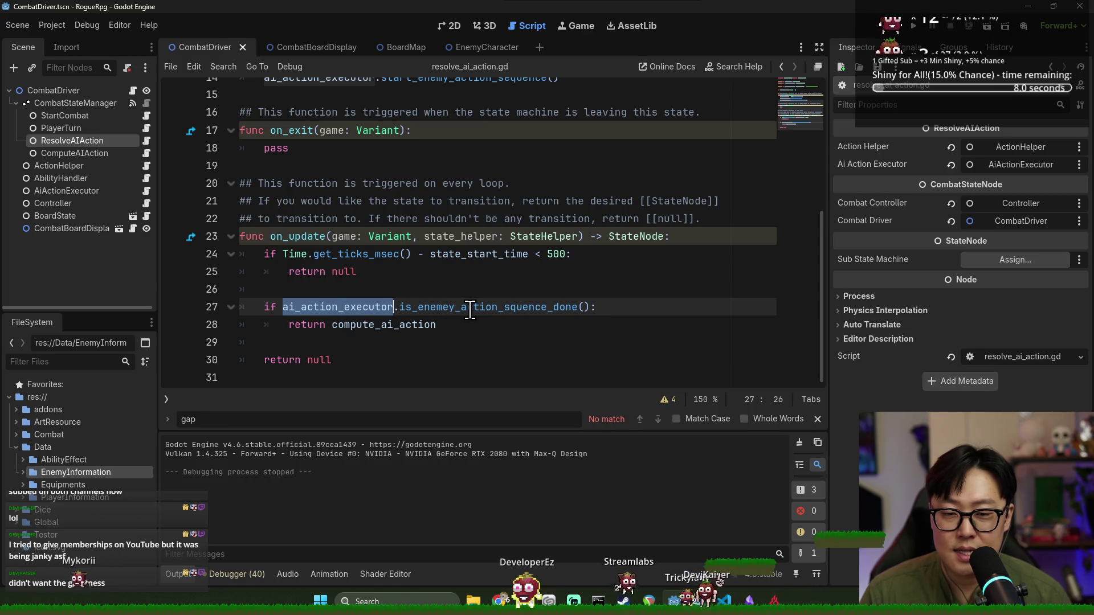
Jump to the start_enemy_action_sequence definition in ai_action_executor.gd
{"action": "scroll", "coordinate": [453, 302], "scroll_direction": "up", "scroll_amount": 2}
{"action": "left_click", "coordinate": [319, 148]}
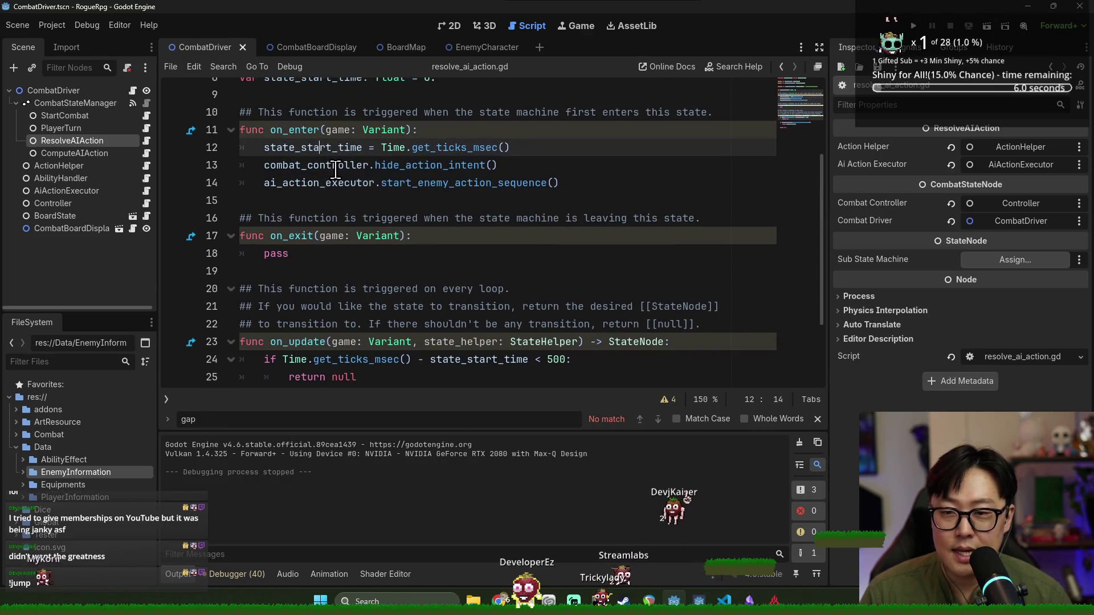
{"action": "left_click", "coordinate": [319, 182]}
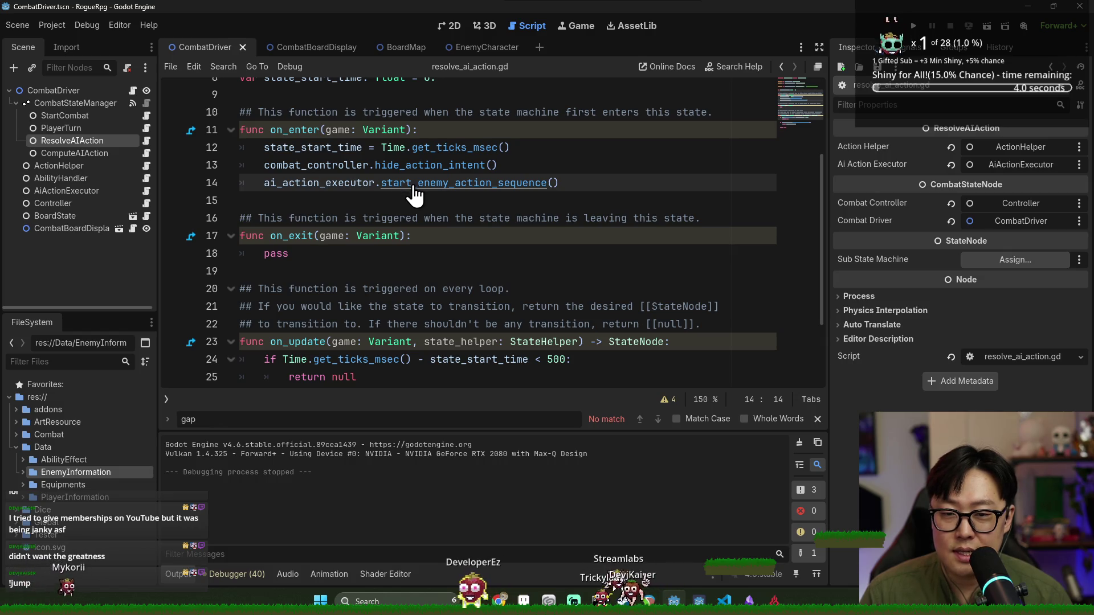
{"action": "left_click", "coordinate": [411, 184], "text": "ctrl"}
{"action": "left_click", "coordinate": [313, 176]}
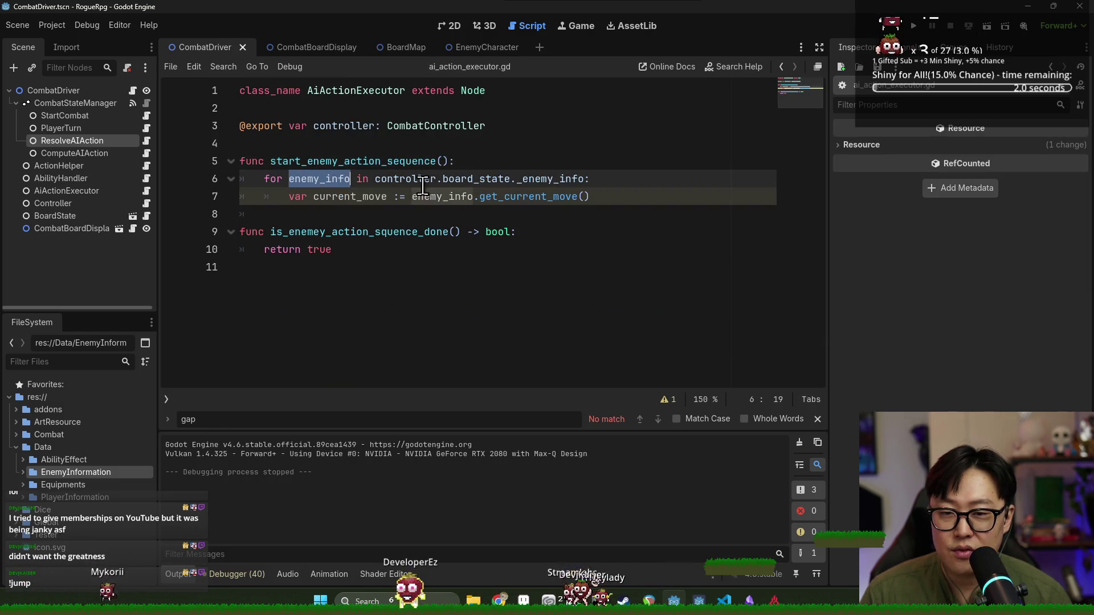
Add a new line after the current_move line inside the enemy_info loop
{"action": "left_click", "coordinate": [522, 178]}
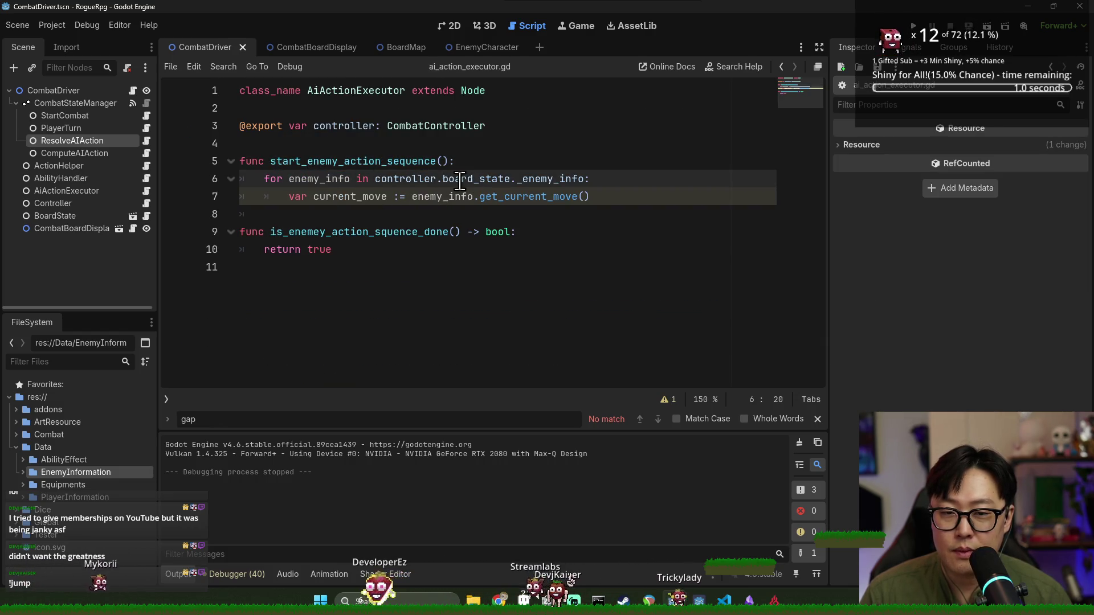
{"action": "left_click", "coordinate": [319, 189]}
{"action": "double_click", "coordinate": [366, 194]}
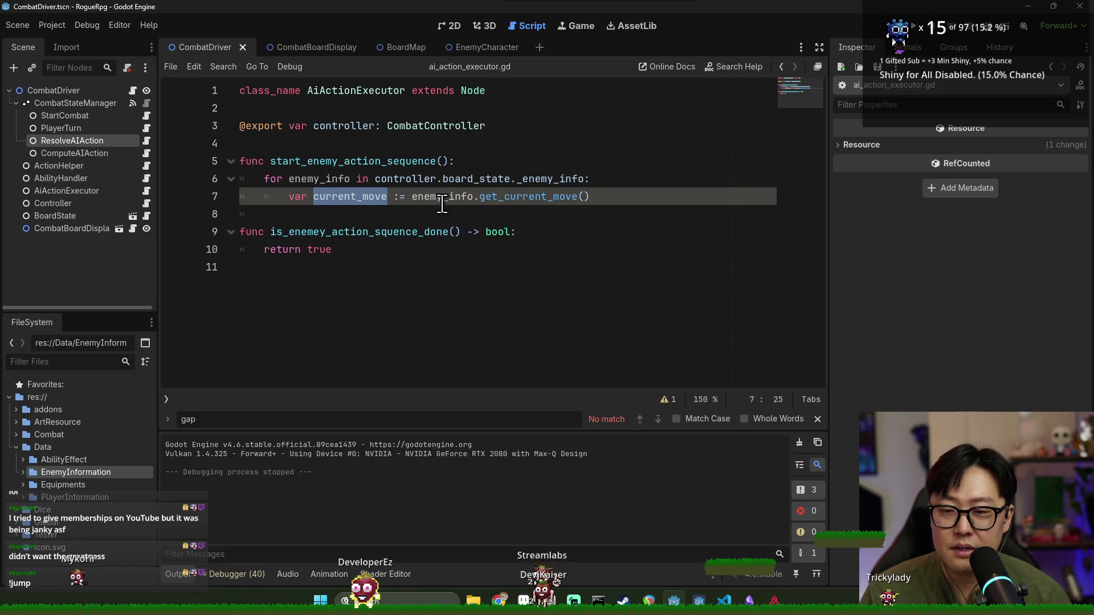
{"action": "left_click", "coordinate": [587, 196]}
{"action": "key", "text": "Return"}
{"action": "key", "text": "Return"}
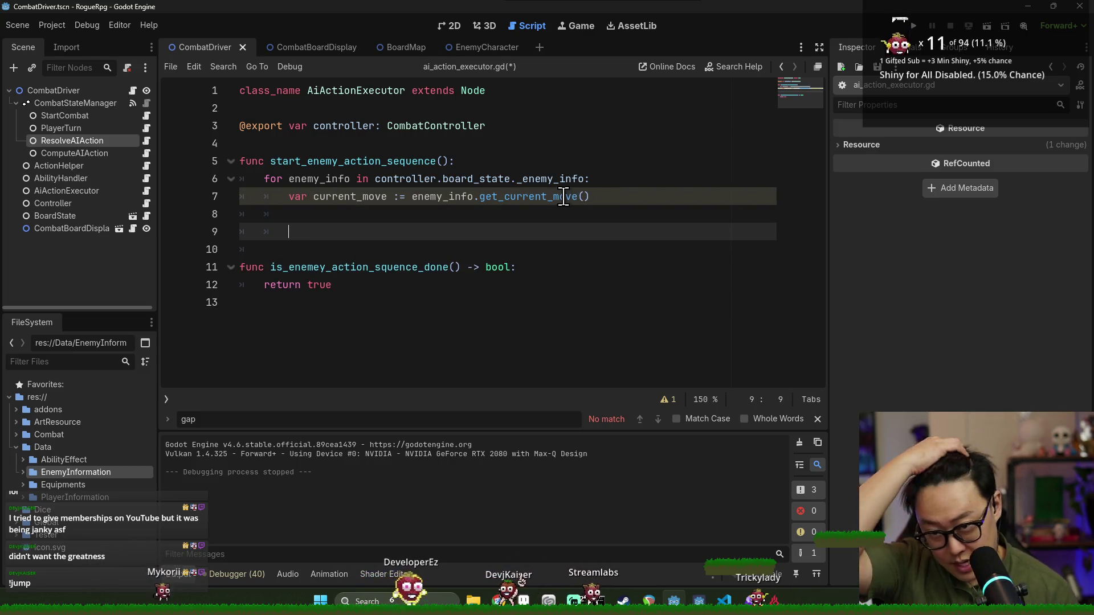
Copy current_move onto line 9, check get_current_move's return type, and save ai_action_executor.gd
{"action": "double_click", "coordinate": [342, 197]}
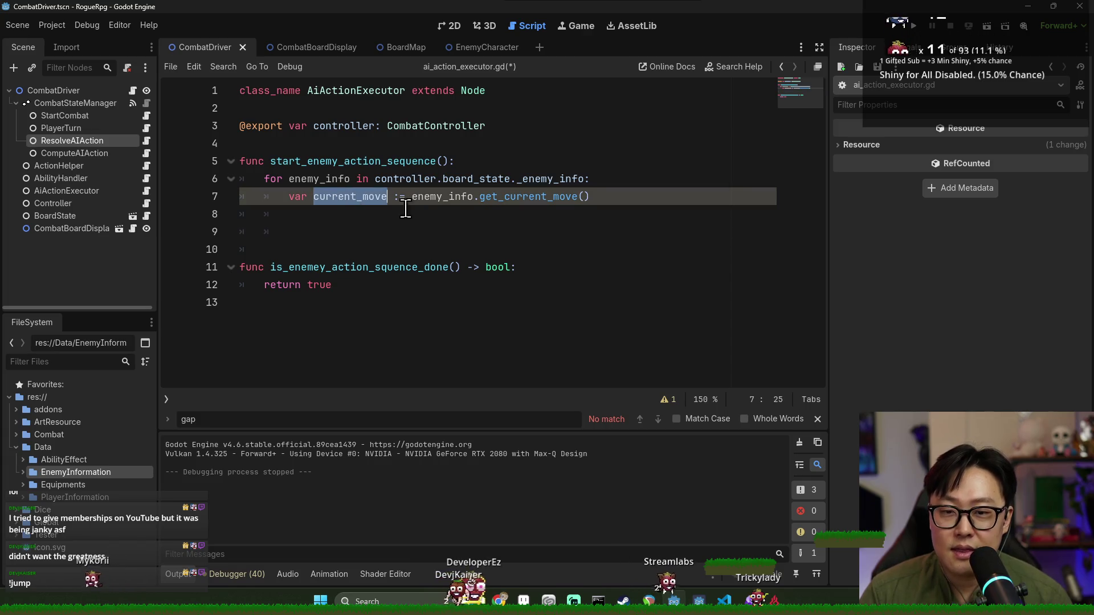
{"action": "left_click", "coordinate": [391, 231]}
{"action": "double_click", "coordinate": [350, 197]}
{"action": "key", "text": "ctrl+c"}
{"action": "left_click", "coordinate": [376, 231]}
{"action": "key", "text": "ctrl+v"}
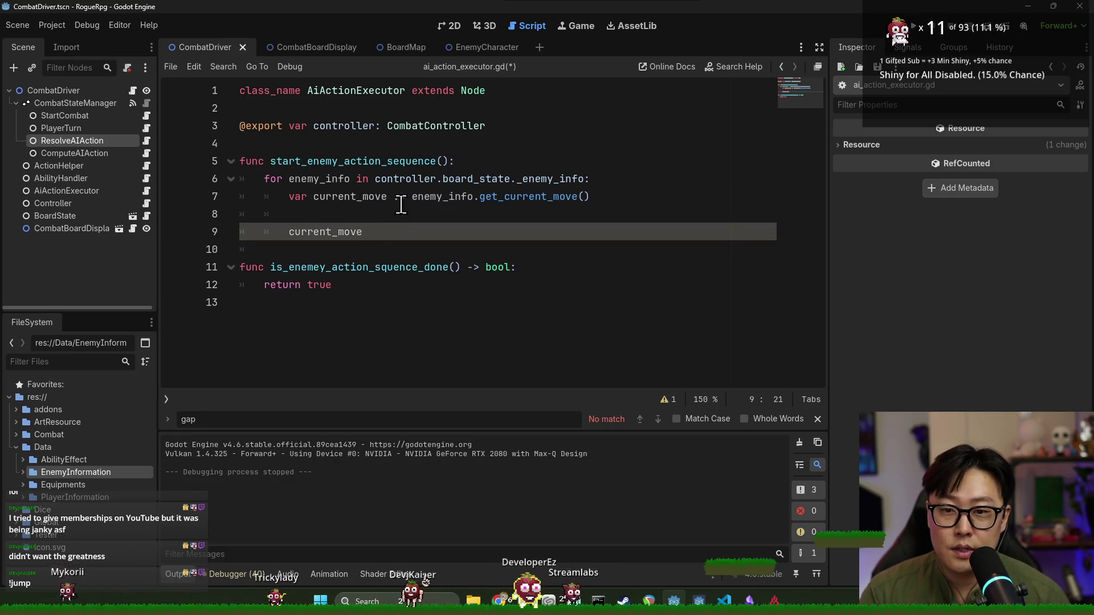
{"action": "left_click", "coordinate": [516, 196], "text": "ctrl"}
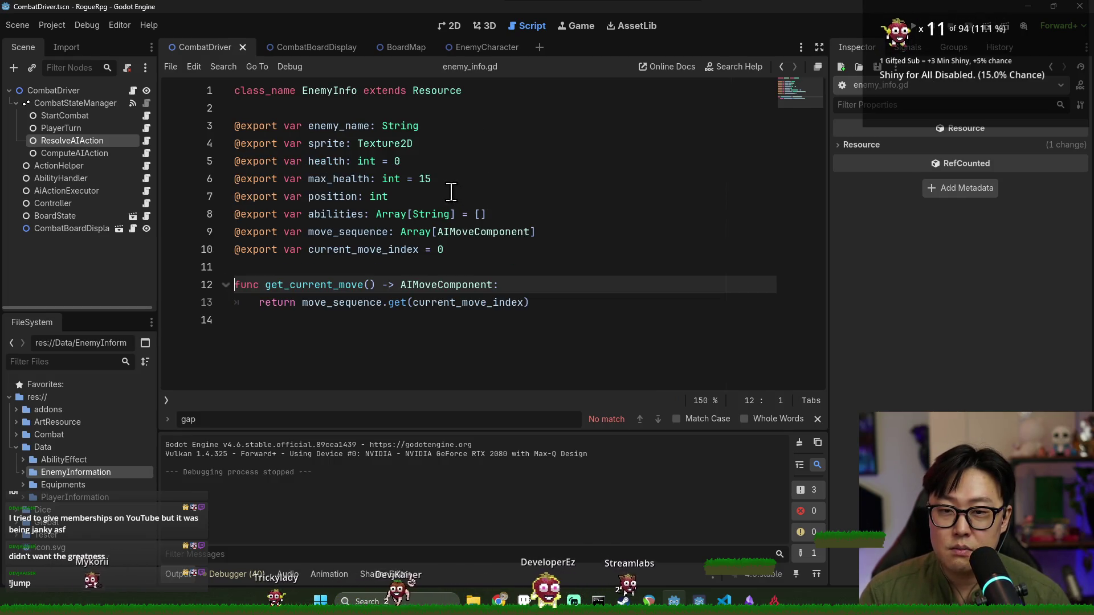
{"action": "double_click", "coordinate": [444, 284]}
{"action": "key", "text": "alt+Left"}
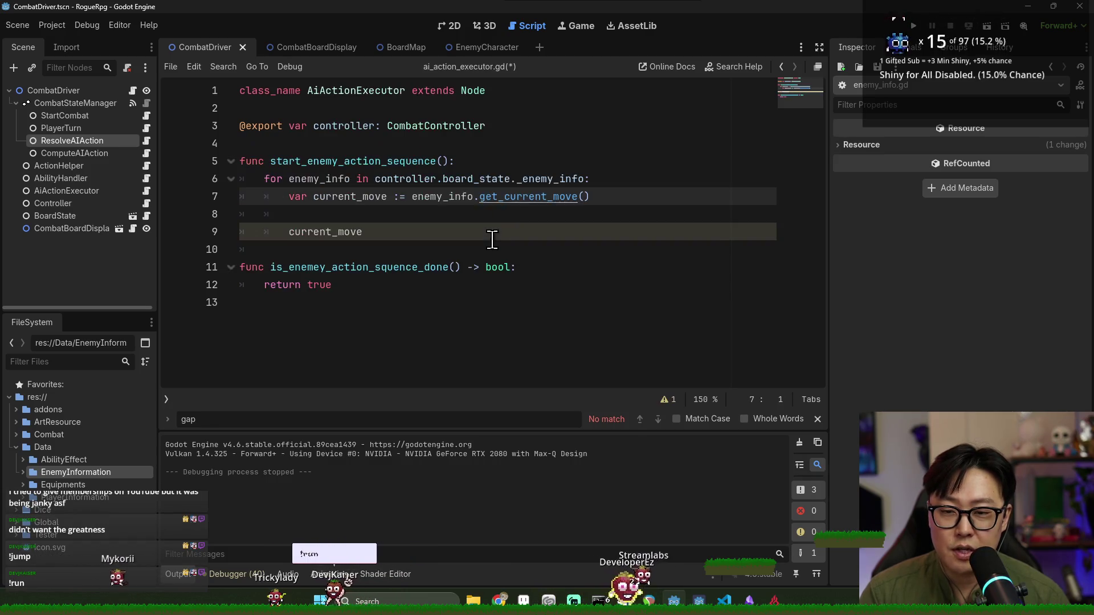
{"action": "left_click", "coordinate": [385, 231]}
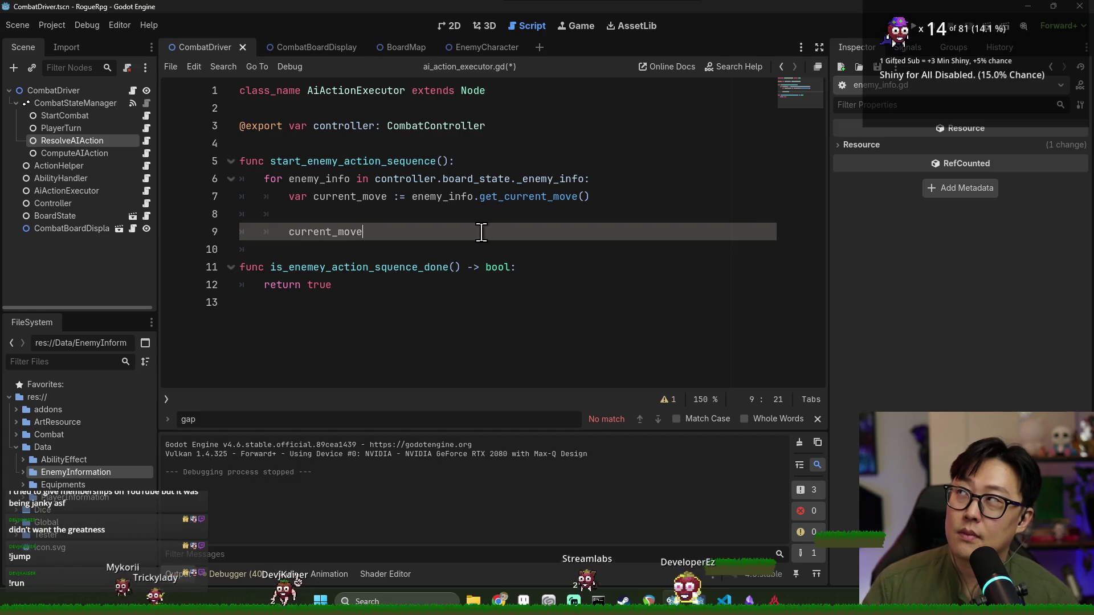
{"action": "key", "text": "ctrl+s"}
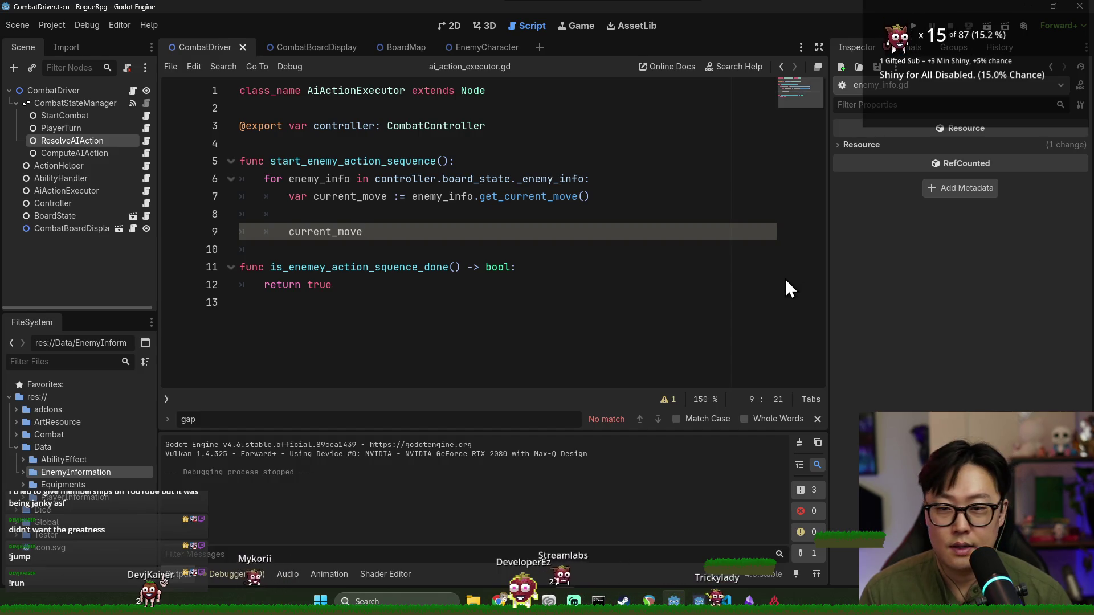
Review controller, enemy_info and the CombatController type in the function
{"action": "left_click", "coordinate": [369, 162]}
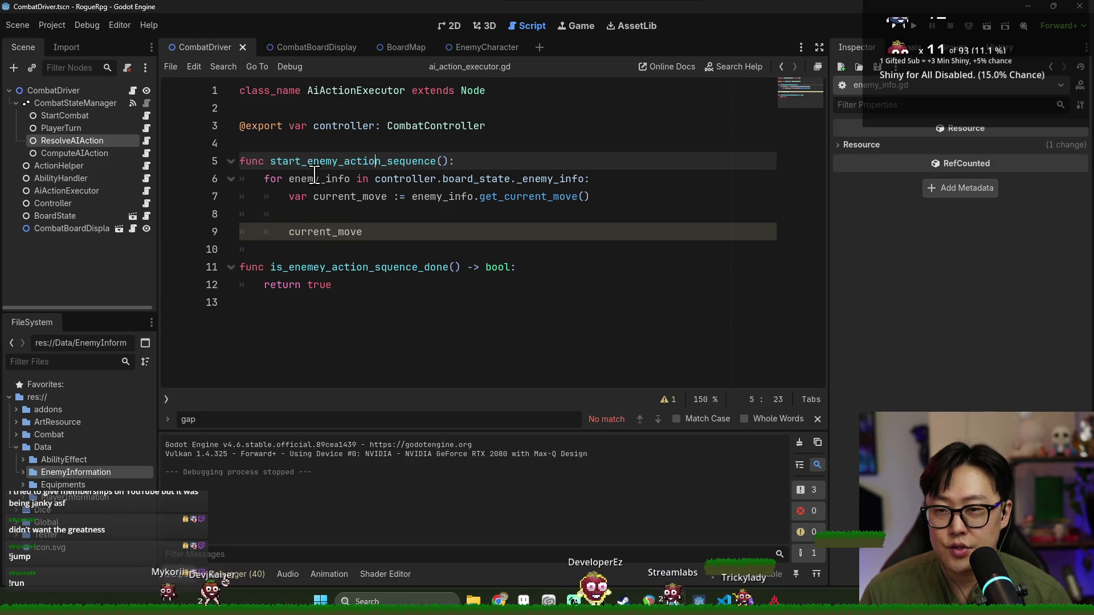
{"action": "left_click", "coordinate": [363, 235]}
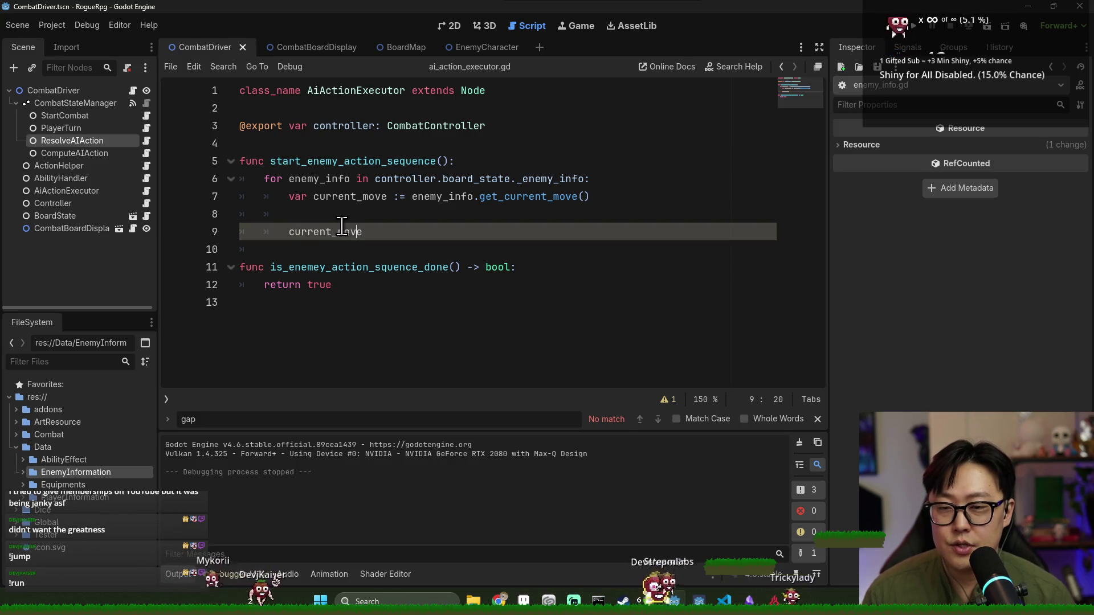
{"action": "double_click", "coordinate": [341, 126]}
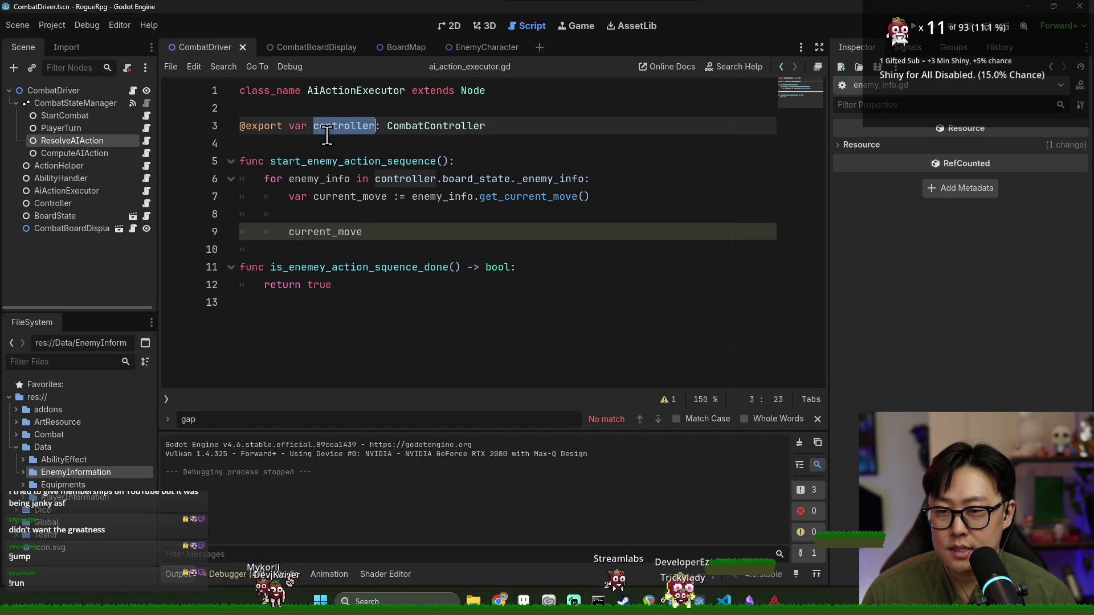
{"action": "double_click", "coordinate": [364, 233]}
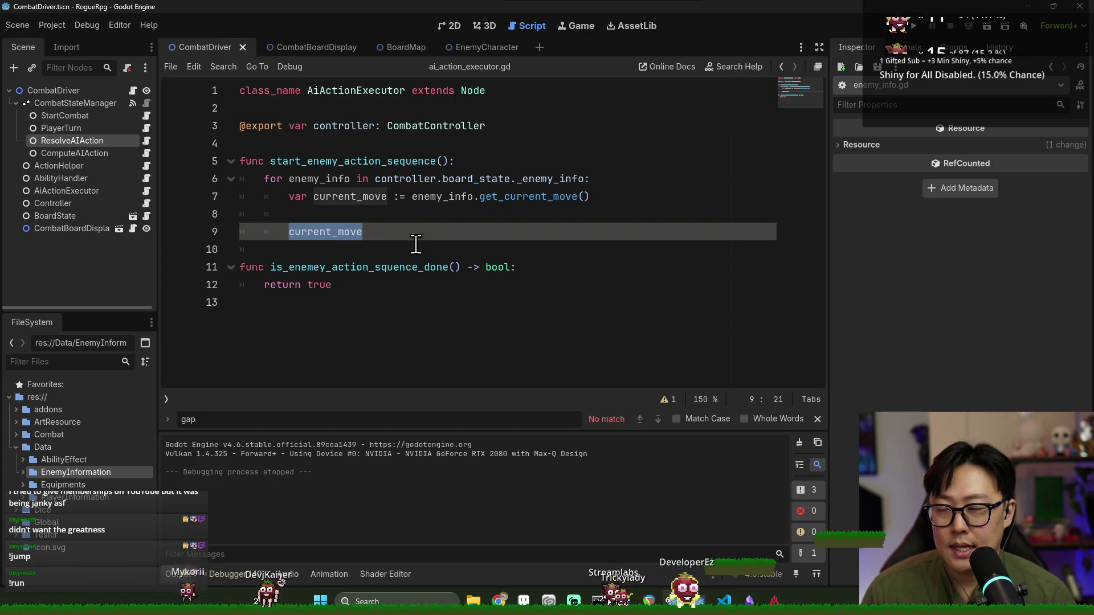
{"action": "double_click", "coordinate": [335, 182]}
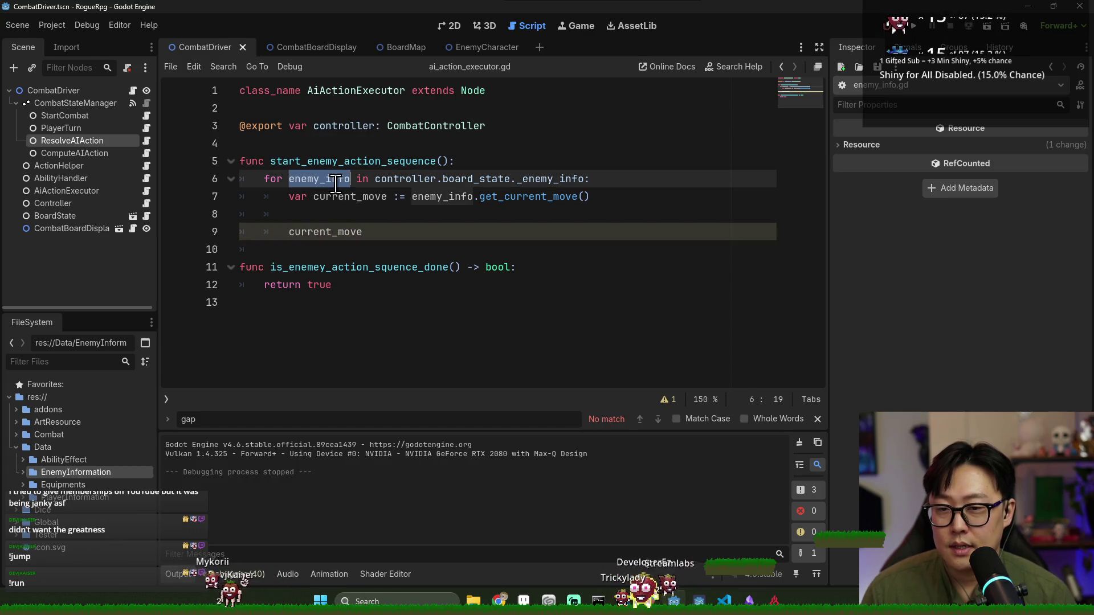
{"action": "left_click", "coordinate": [412, 133]}
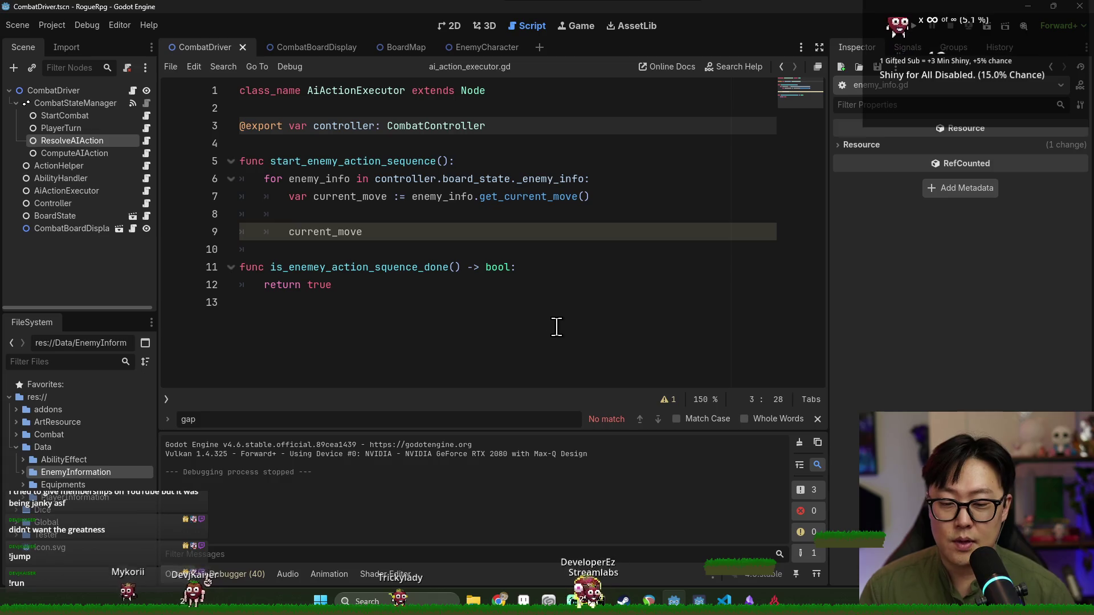
In Aseprite, create a new 32×32 pixel sprite
{"action": "left_click", "coordinate": [524, 601]}
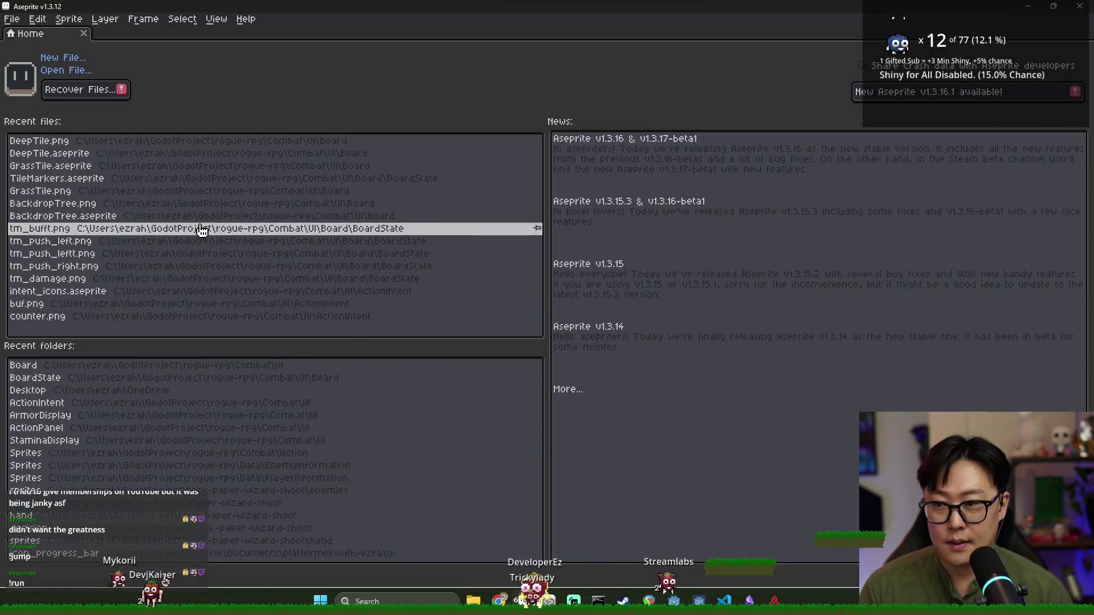
{"action": "left_click", "coordinate": [13, 19]}
{"action": "left_click", "coordinate": [32, 35]}
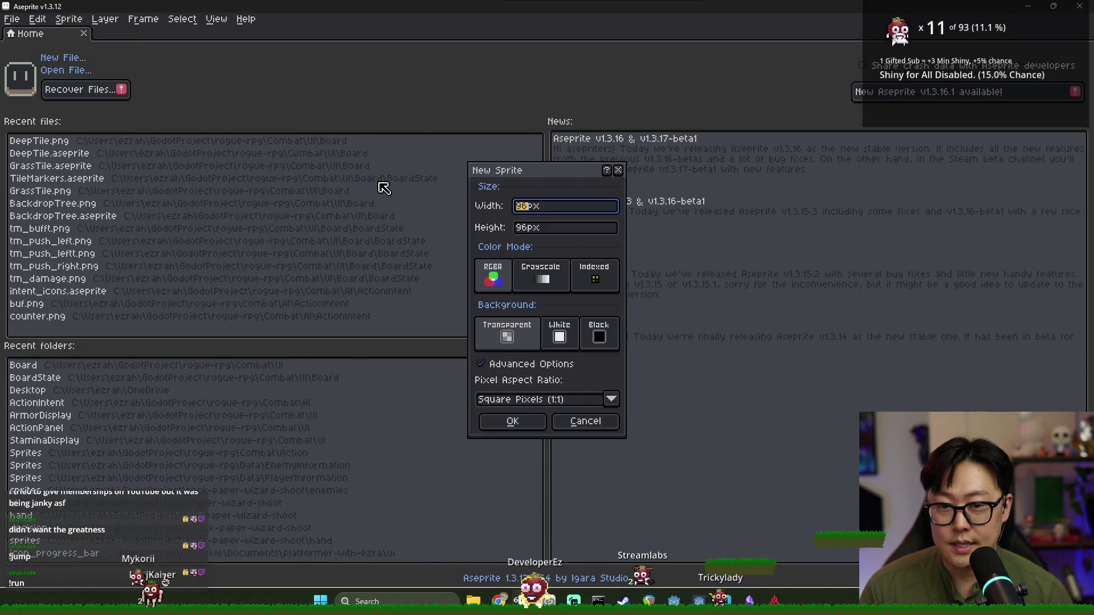
{"action": "type", "text": "32"}
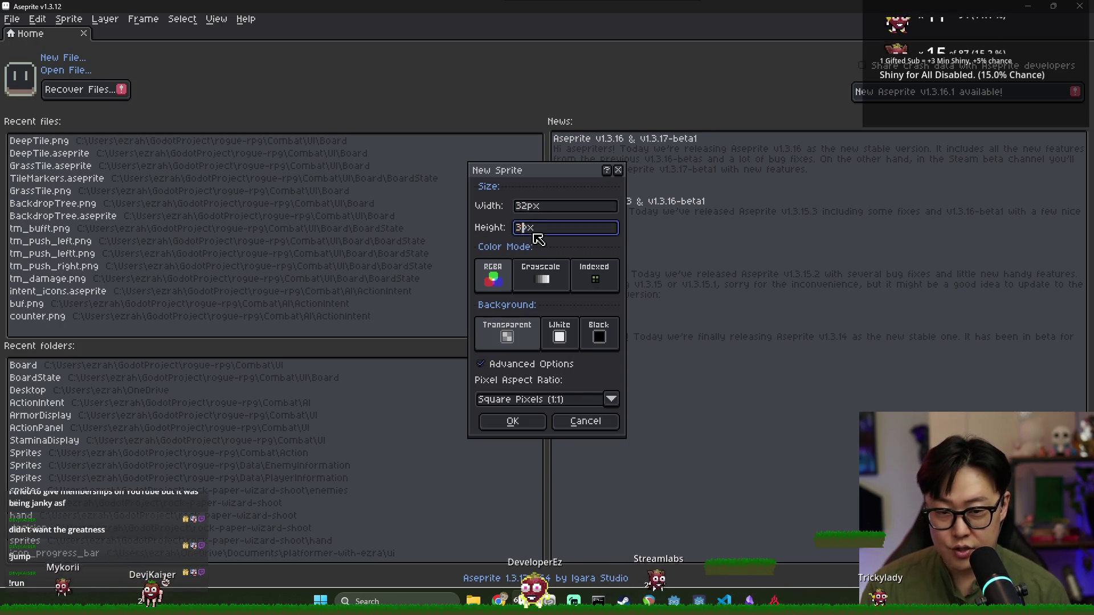
{"action": "key", "text": "Tab"}
{"action": "type", "text": "32"}
{"action": "key", "text": "Return"}
{"action": "scroll", "coordinate": [633, 214], "scroll_direction": "up", "scroll_amount": 1}
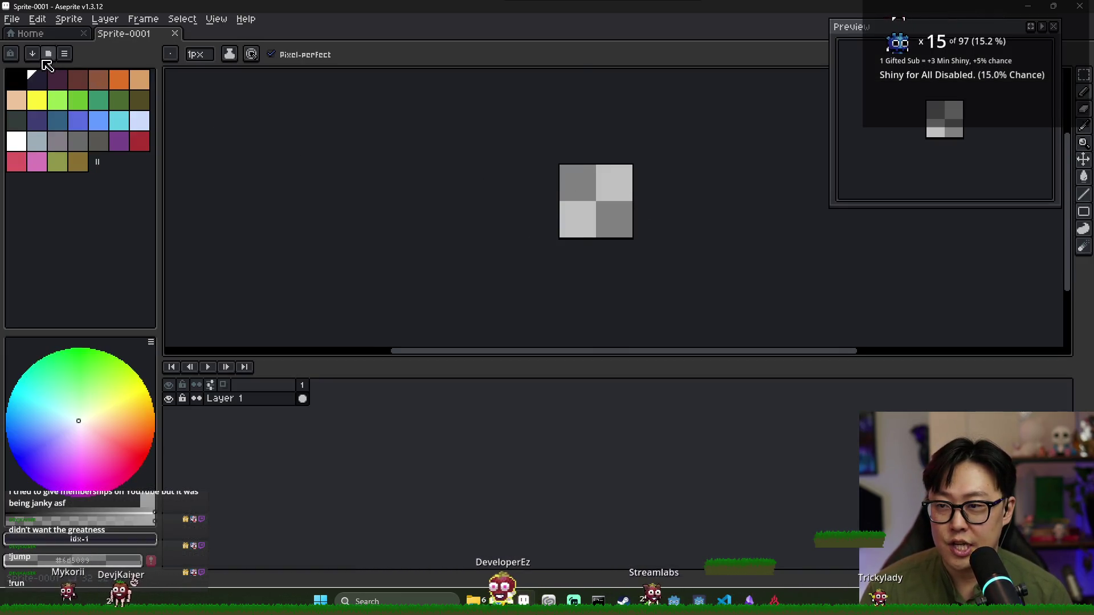
Load the fantasy_pastel_rpg palette preset and pick a pale blue drawing colour
{"action": "left_click", "coordinate": [32, 53]}
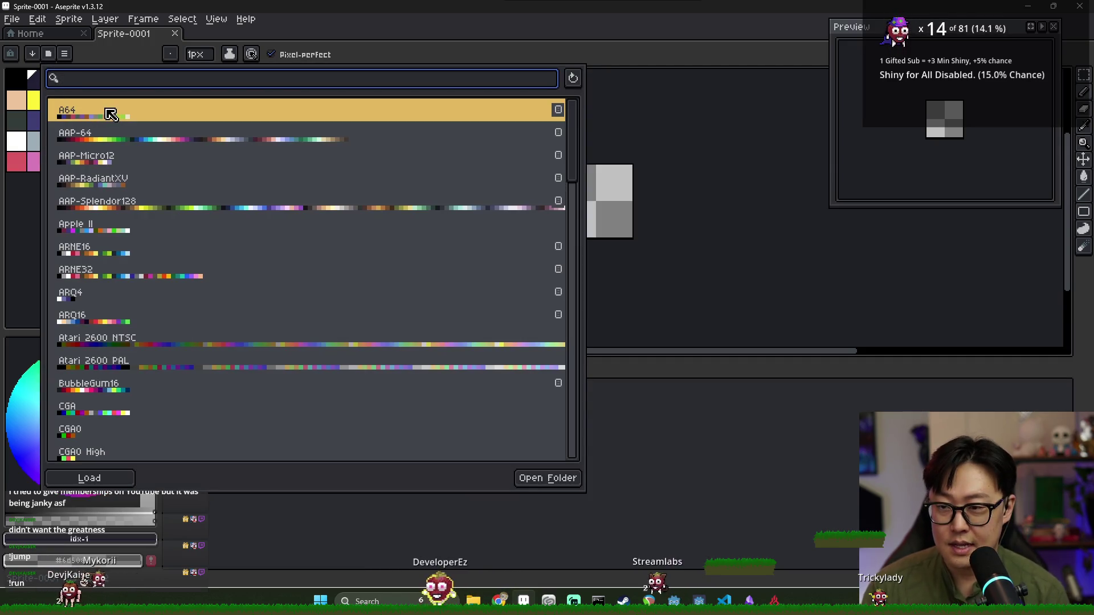
{"action": "type", "text": "f"}
{"action": "left_click", "coordinate": [110, 114]}
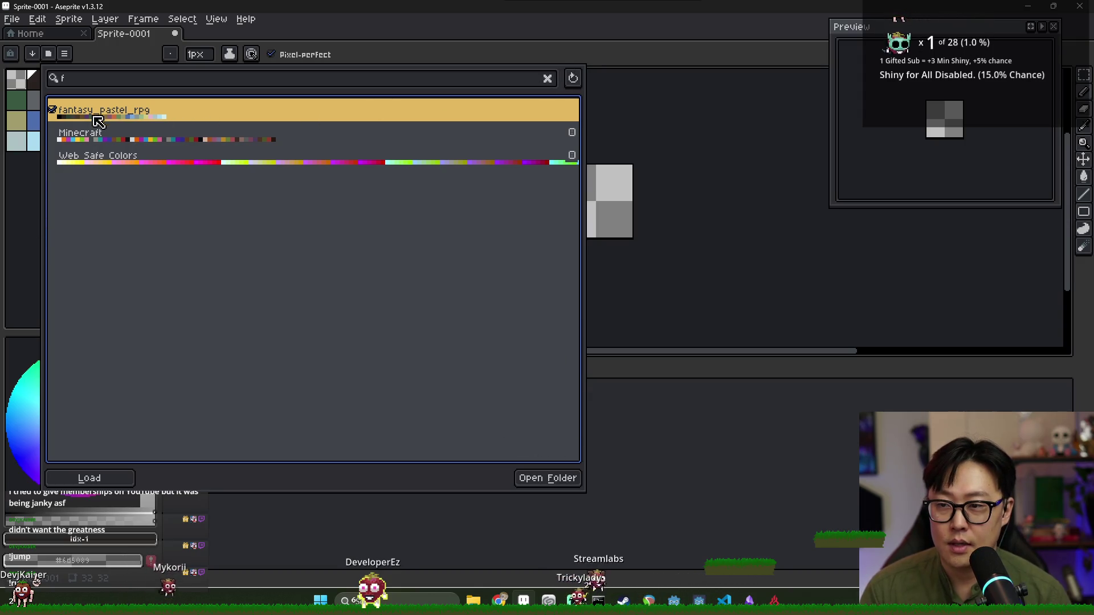
{"action": "key", "text": "Escape"}
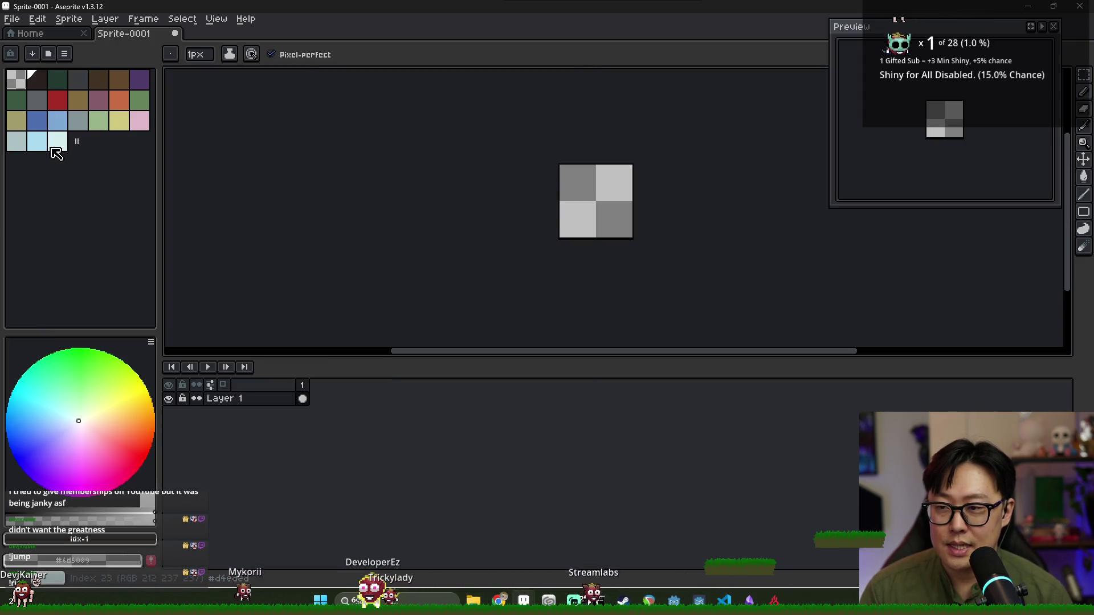
{"action": "left_click", "coordinate": [57, 141]}
{"action": "scroll", "coordinate": [426, 216], "scroll_direction": "up", "scroll_amount": 3}
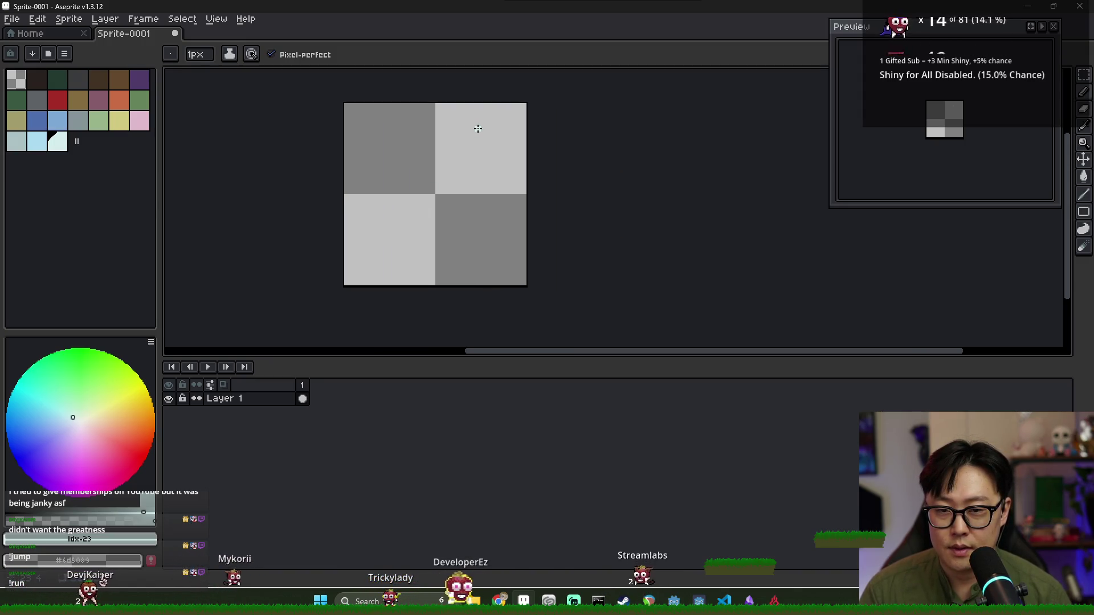
Draw a thin diagonal slash on frame 1 and a thicker blade slash on frame 2
{"action": "left_click_drag", "start_coordinate": [477, 129], "coordinate": [454, 169]}
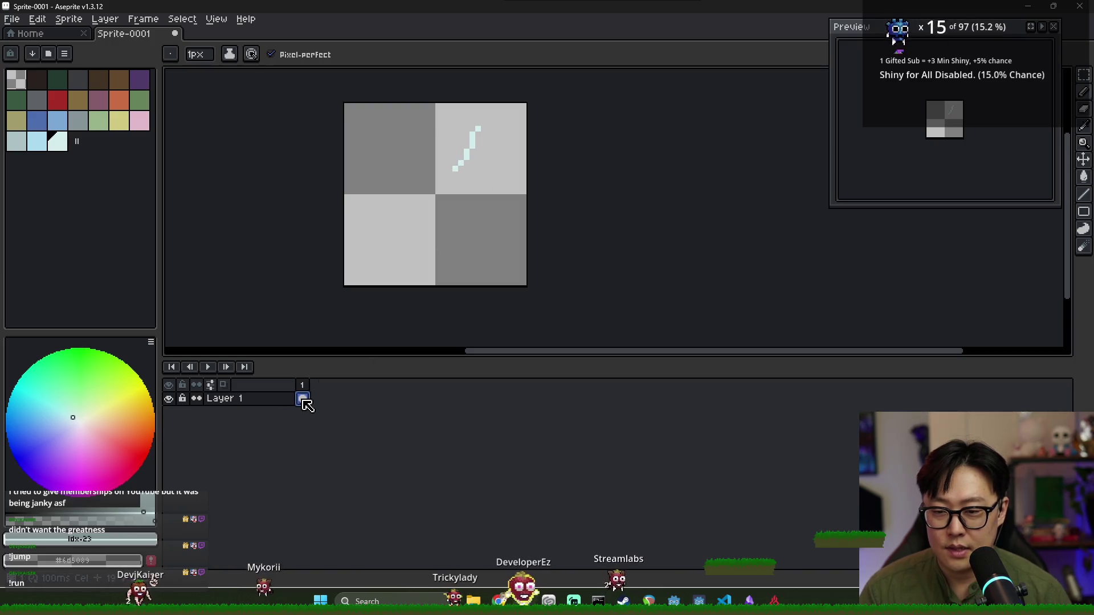
{"action": "key", "text": "alt+n"}
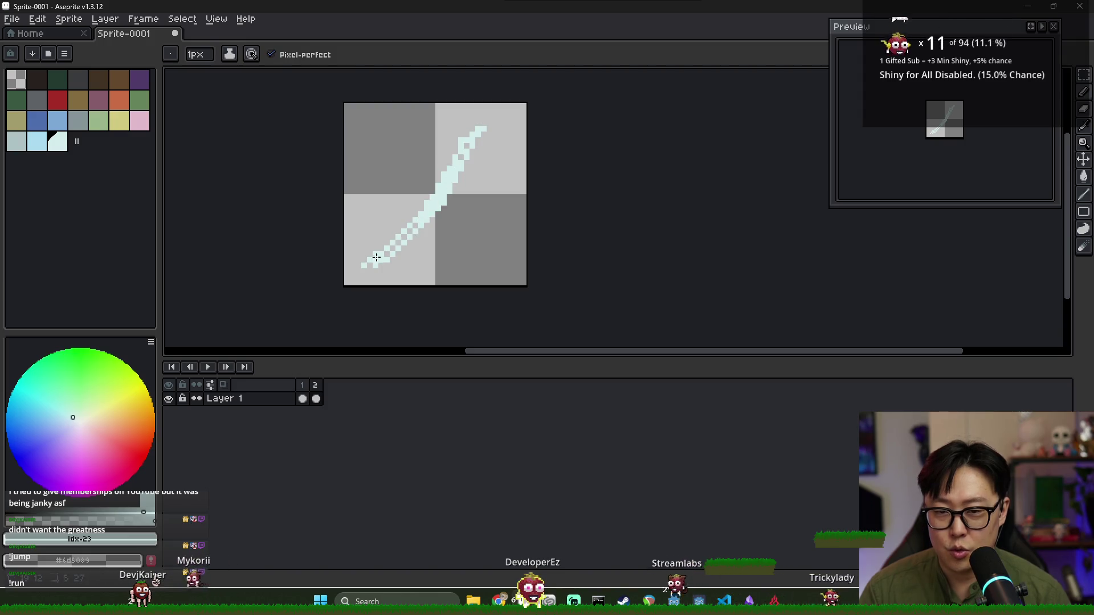
{"action": "left_click_drag", "start_coordinate": [472, 144], "coordinate": [462, 174]}
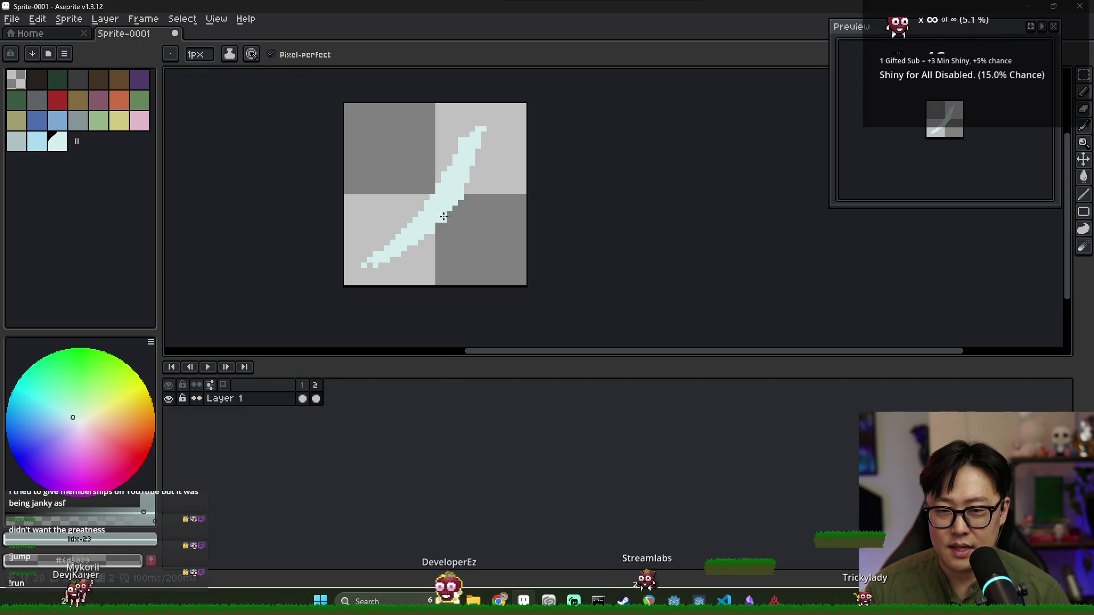
{"action": "key", "text": "e"}
{"action": "left_click_drag", "start_coordinate": [477, 140], "coordinate": [484, 168]}
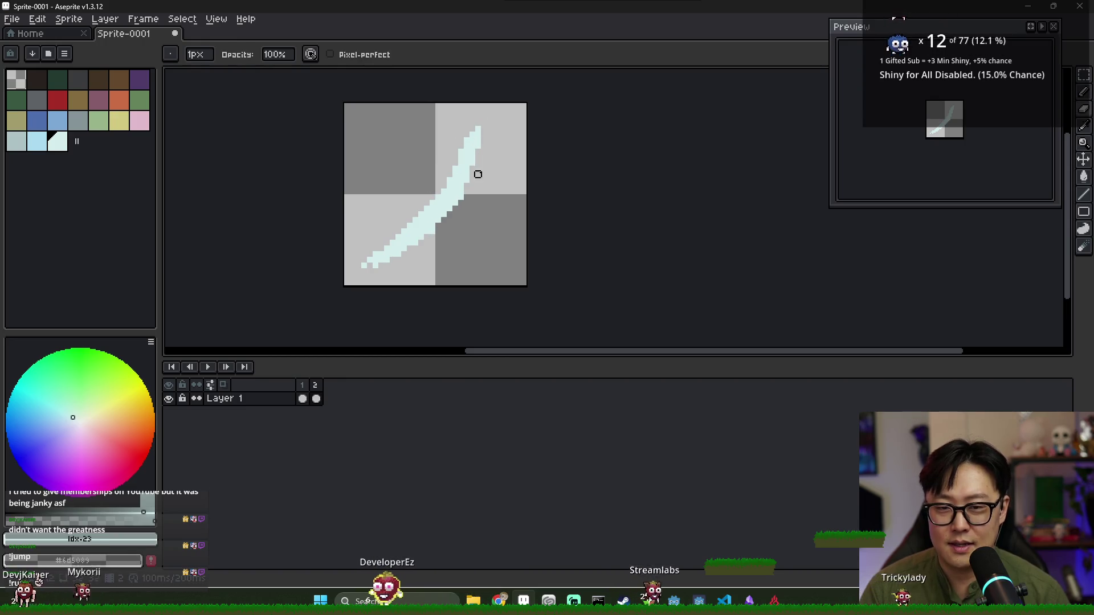
{"action": "key", "text": "b"}
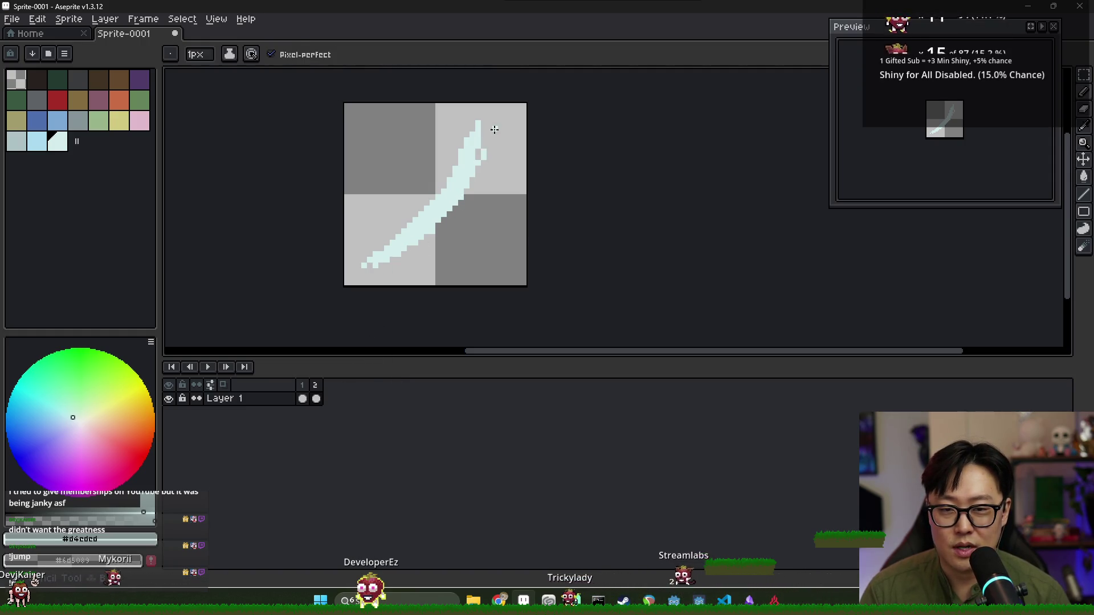
Add a third frame and erase the blade down into thin slash lines
{"action": "key", "text": "alt+n"}
{"action": "key", "text": "e"}
{"action": "mouse_move", "coordinate": [455, 169]}
{"action": "left_mouse_down"}
{"action": "mouse_move", "coordinate": [391, 252]}
{"action": "mouse_move", "coordinate": [478, 140]}
{"action": "left_mouse_up"}
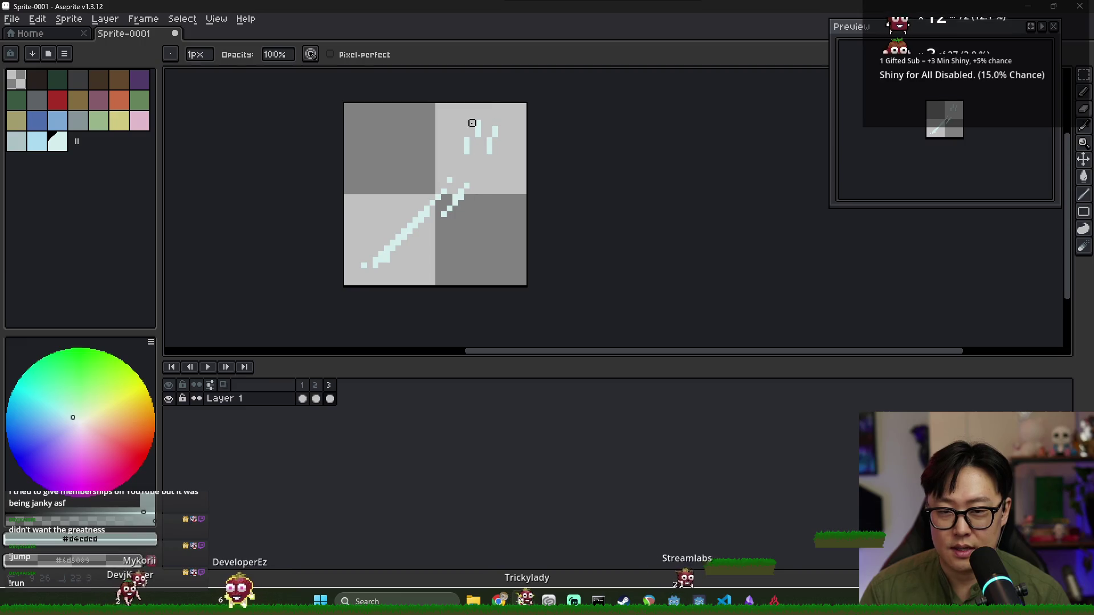
Erase the lower-left pixels of frame 3's slash after comparing frames 1 and 2
{"action": "key", "text": "b"}
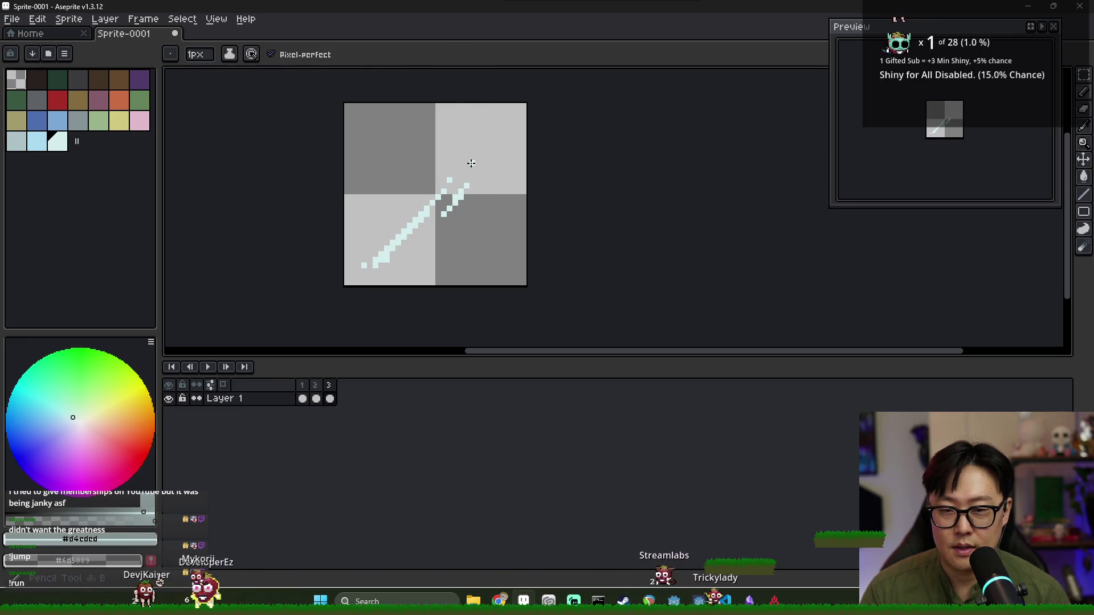
{"action": "left_click", "coordinate": [303, 385]}
{"action": "left_click", "coordinate": [315, 385]}
{"action": "left_click", "coordinate": [329, 386]}
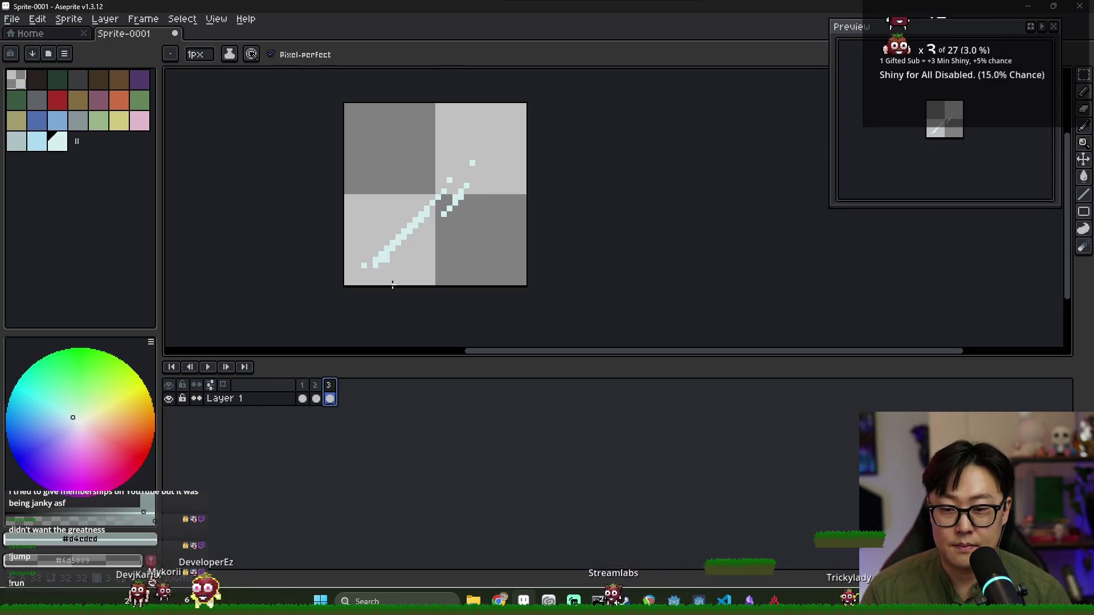
{"action": "key", "text": "e"}
{"action": "key", "text": "alt"}
{"action": "left_click_drag", "start_coordinate": [371, 269], "coordinate": [390, 251]}
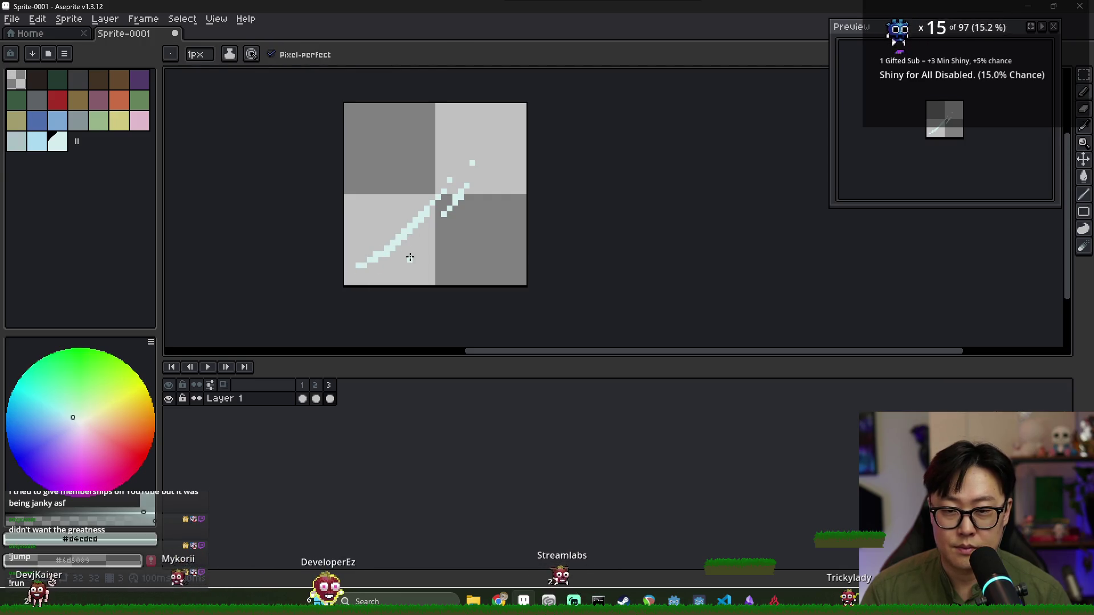
Sample the slash colour from the canvas for touching up frame 3
{"action": "key", "text": "Left"}
{"action": "left_click", "coordinate": [330, 387]}
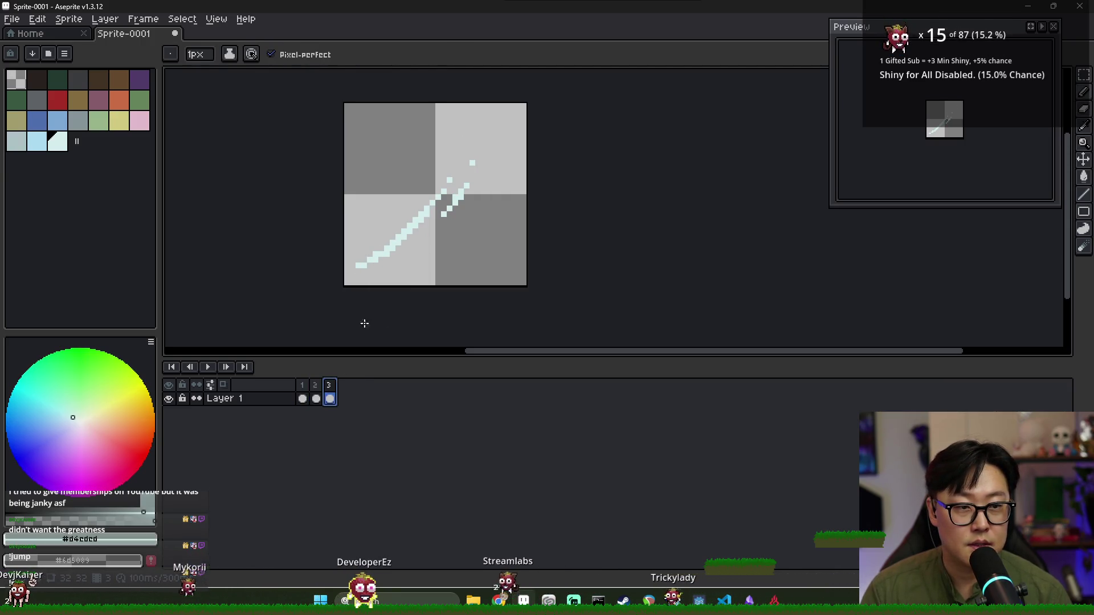
{"action": "key", "text": "alt"}
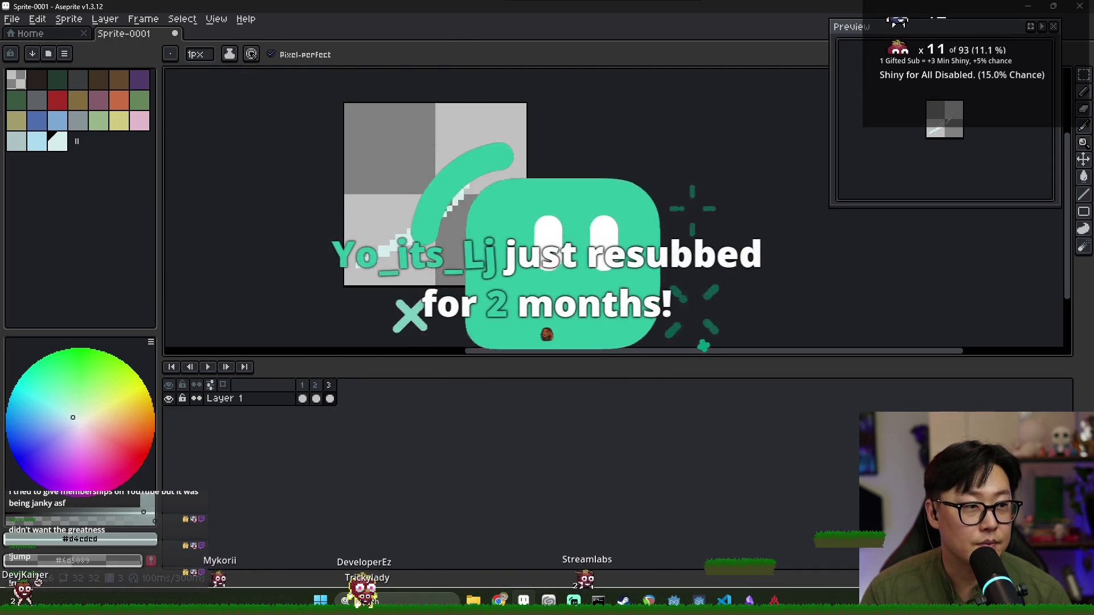
{"action": "key", "text": "e"}
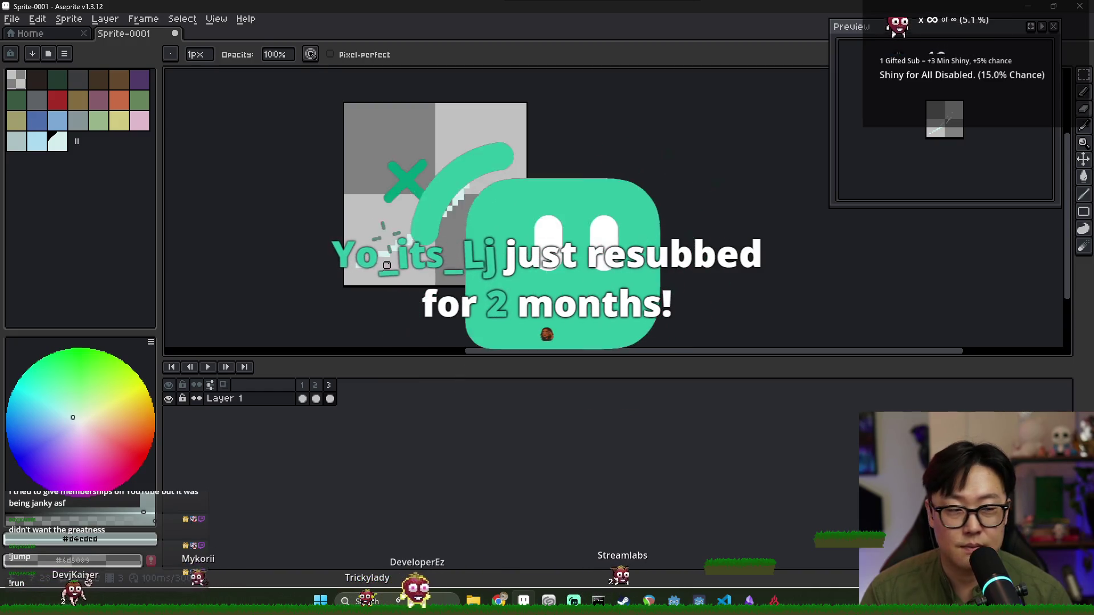
{"action": "left_click", "coordinate": [16, 79]}
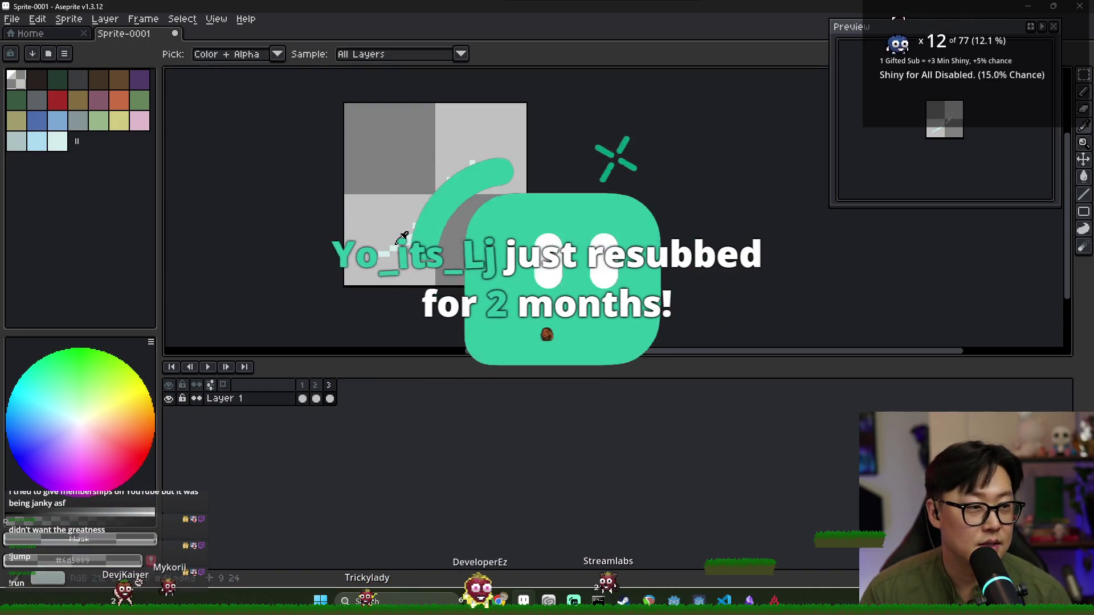
{"action": "left_click", "coordinate": [395, 254], "text": "alt"}
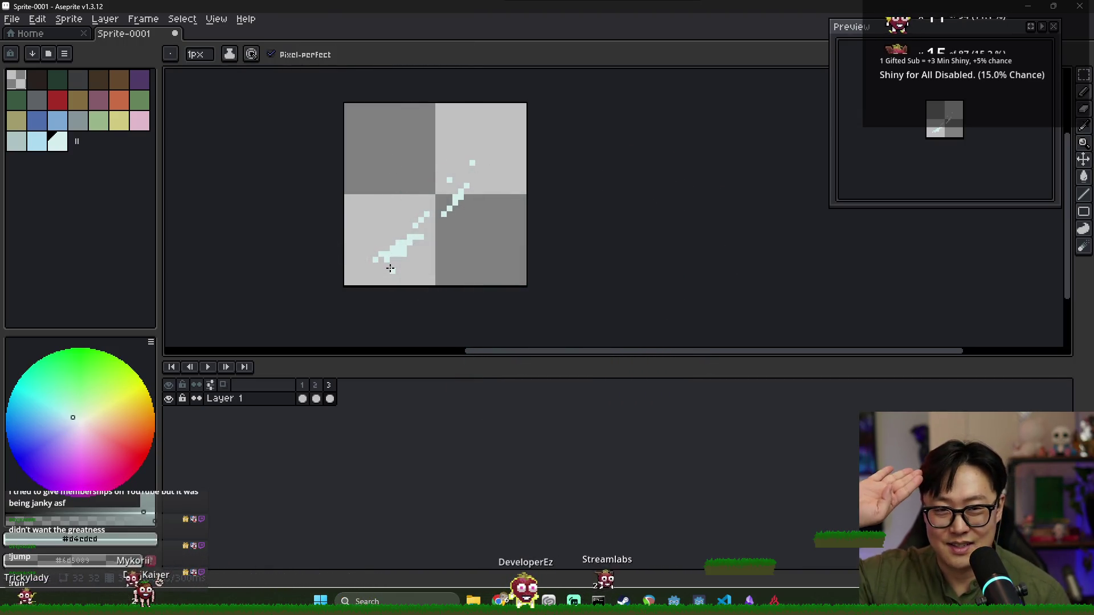
{"action": "key", "text": "alt"}
{"action": "left_click", "coordinate": [398, 251], "text": "alt"}
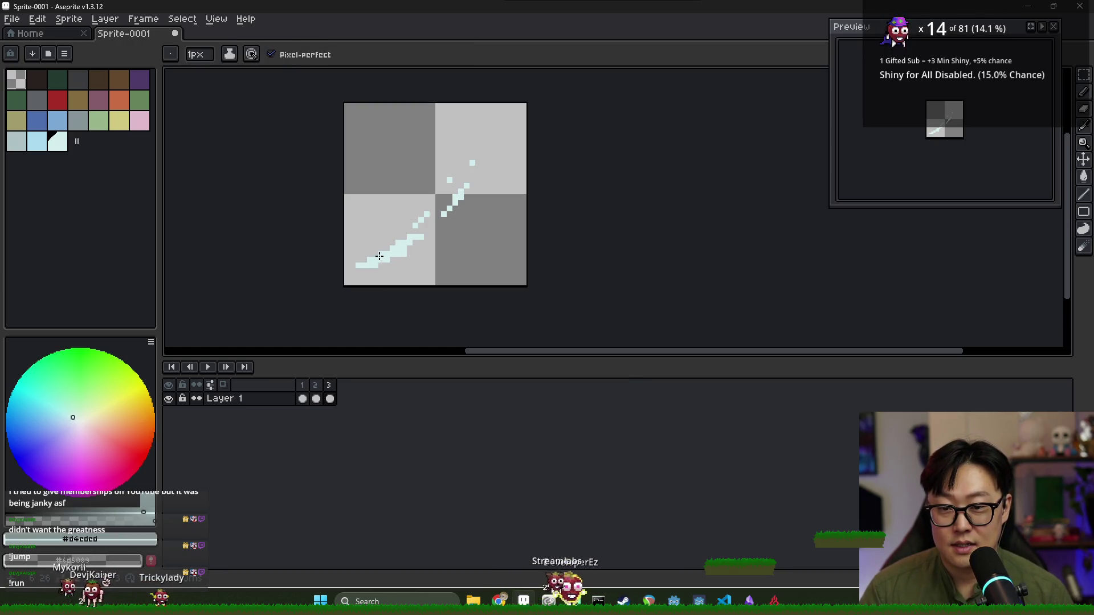
Touch up frame 3's lower end, then add an empty fourth frame
{"action": "left_click", "coordinate": [315, 385]}
{"action": "left_click", "coordinate": [329, 385]}
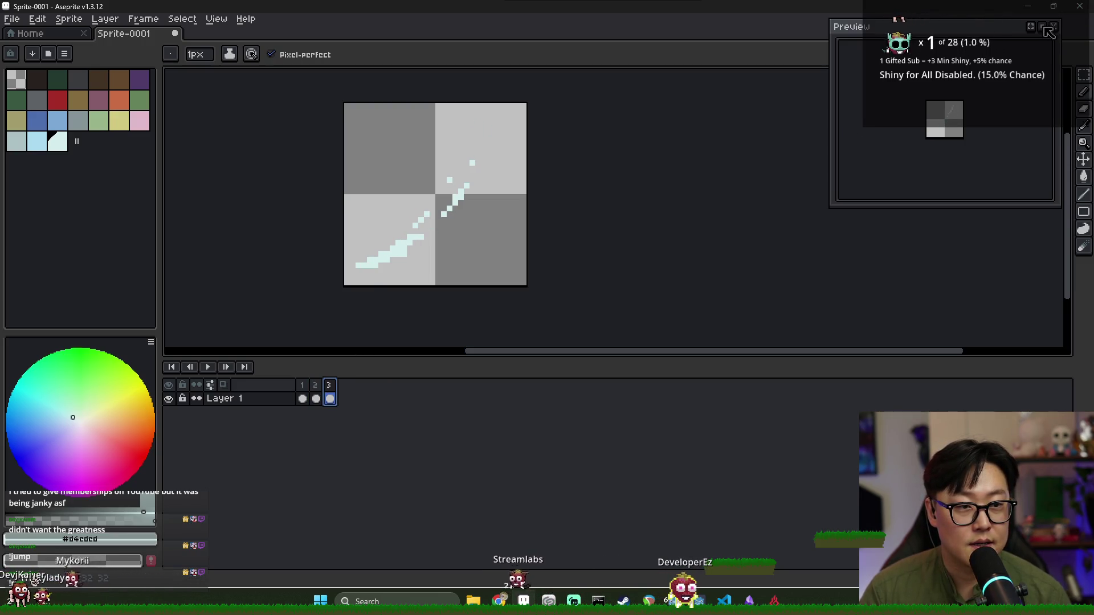
{"action": "left_click", "coordinate": [417, 245], "text": "alt"}
{"action": "left_click", "coordinate": [417, 243], "text": "alt"}
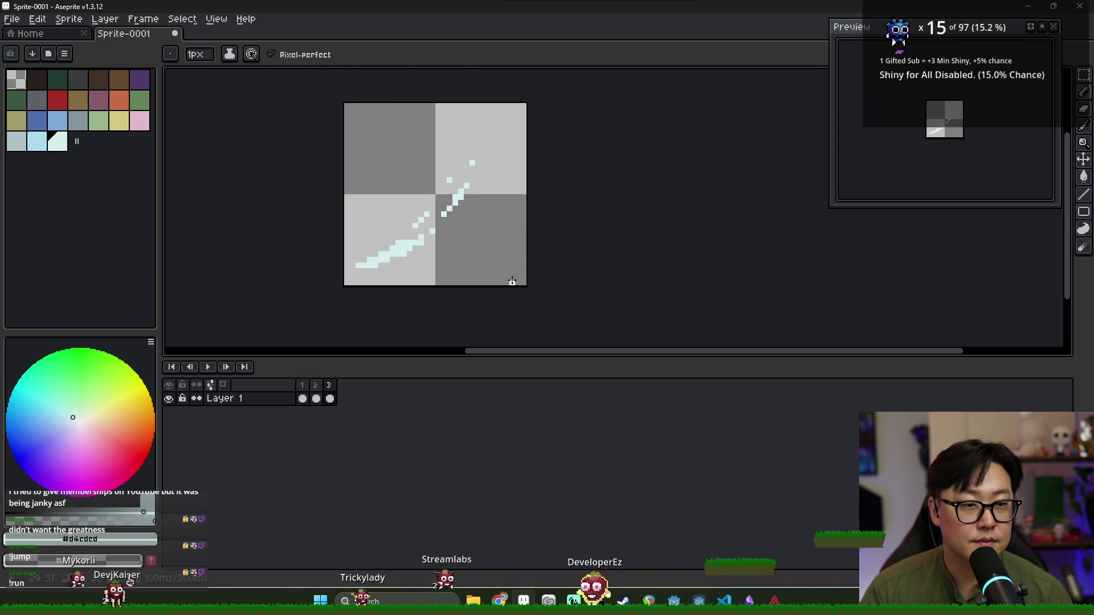
{"action": "key", "text": "alt+n"}
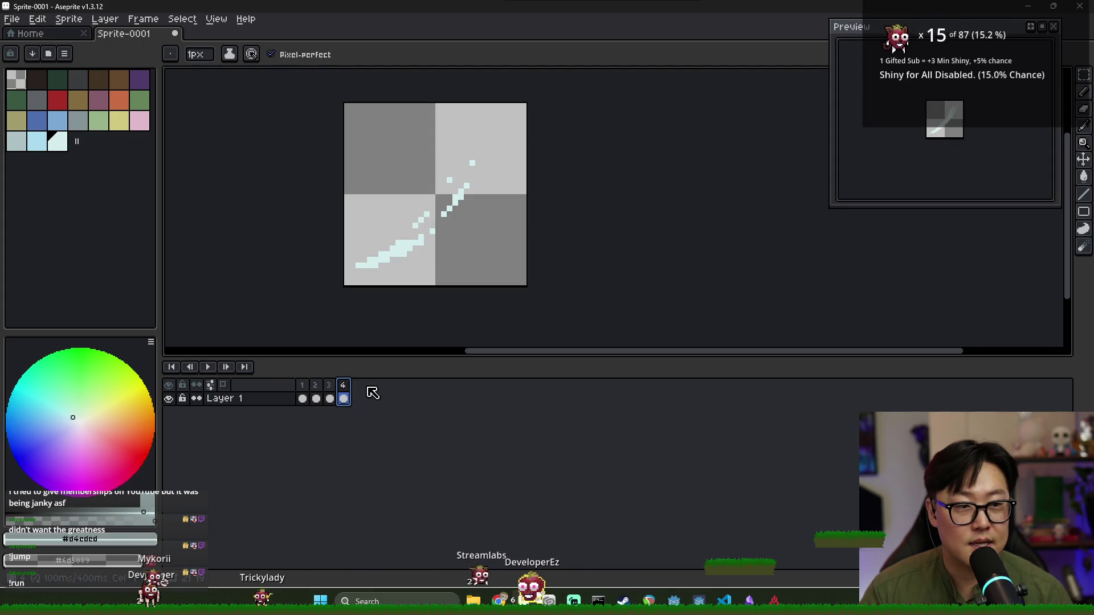
{"action": "key", "text": "Delete"}
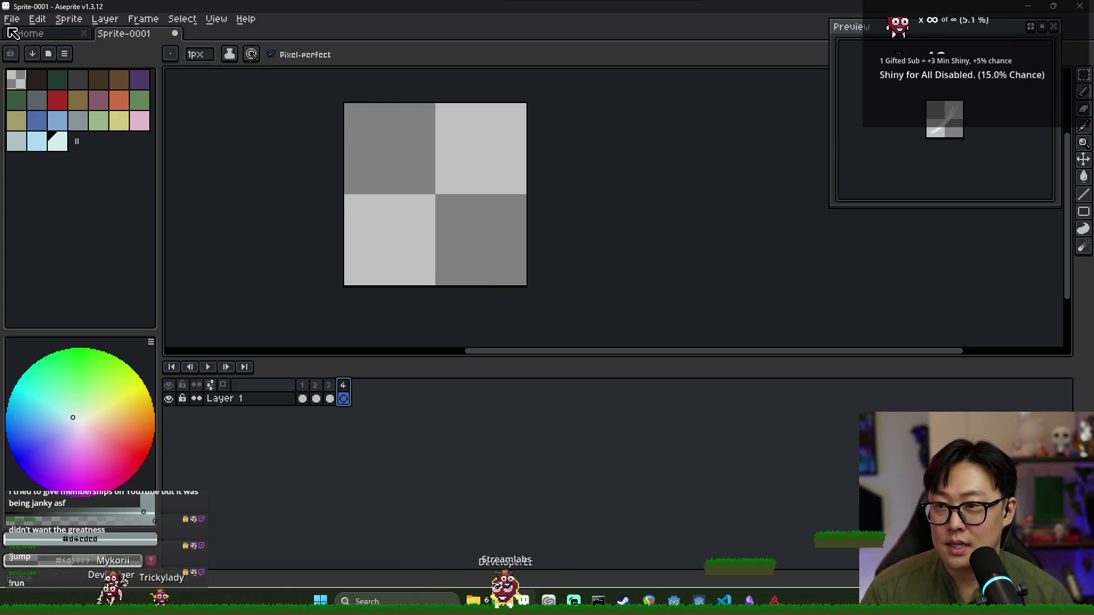
Start saving as slash_animation and browse the Combat folder's Action and BoardState subfolders
{"action": "key", "text": "ctrl+s"}
{"action": "type", "text": "slash"}
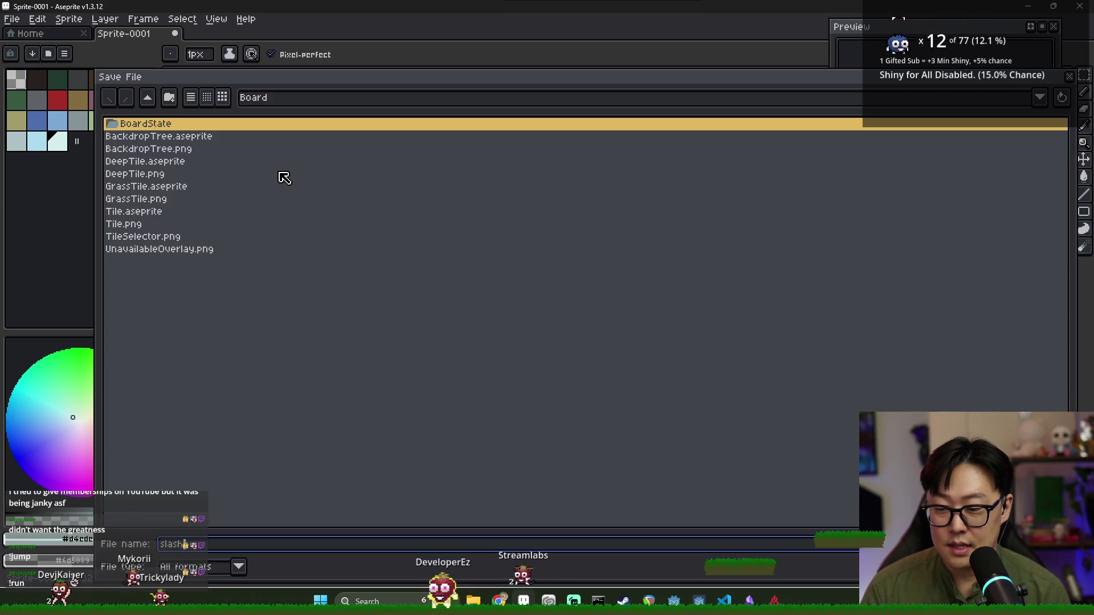
{"action": "type", "text": "_animation"}
{"action": "left_click", "coordinate": [148, 98]}
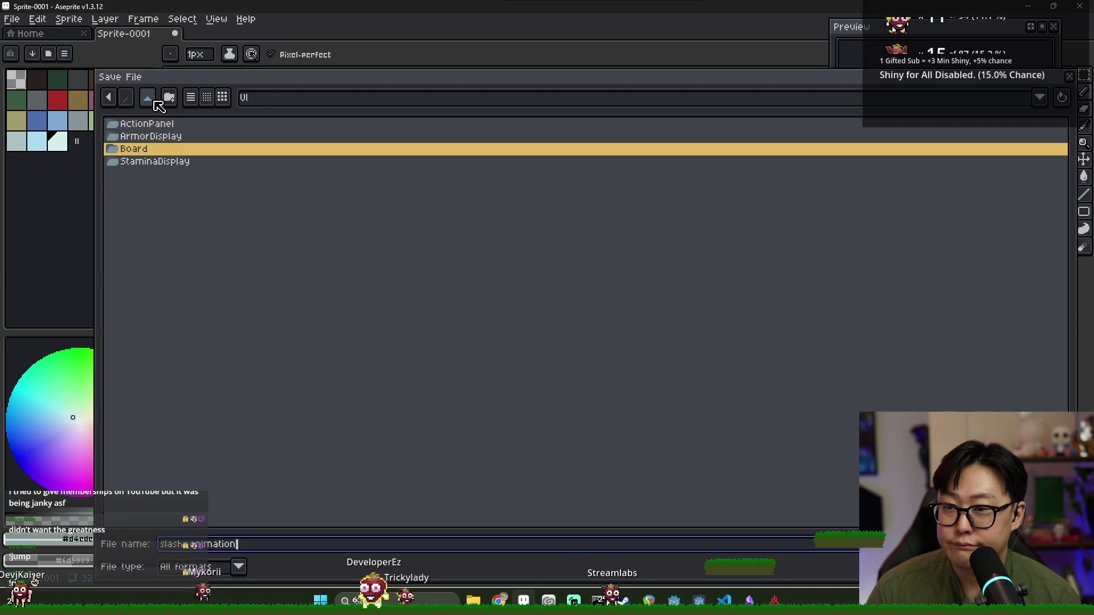
{"action": "left_click", "coordinate": [151, 100]}
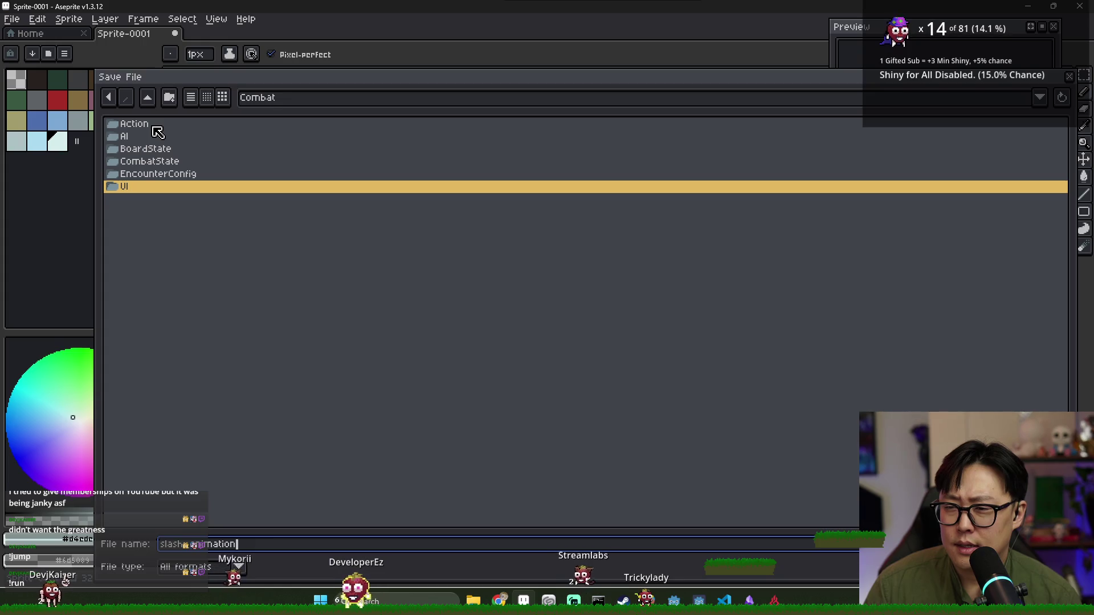
{"action": "double_click", "coordinate": [152, 125]}
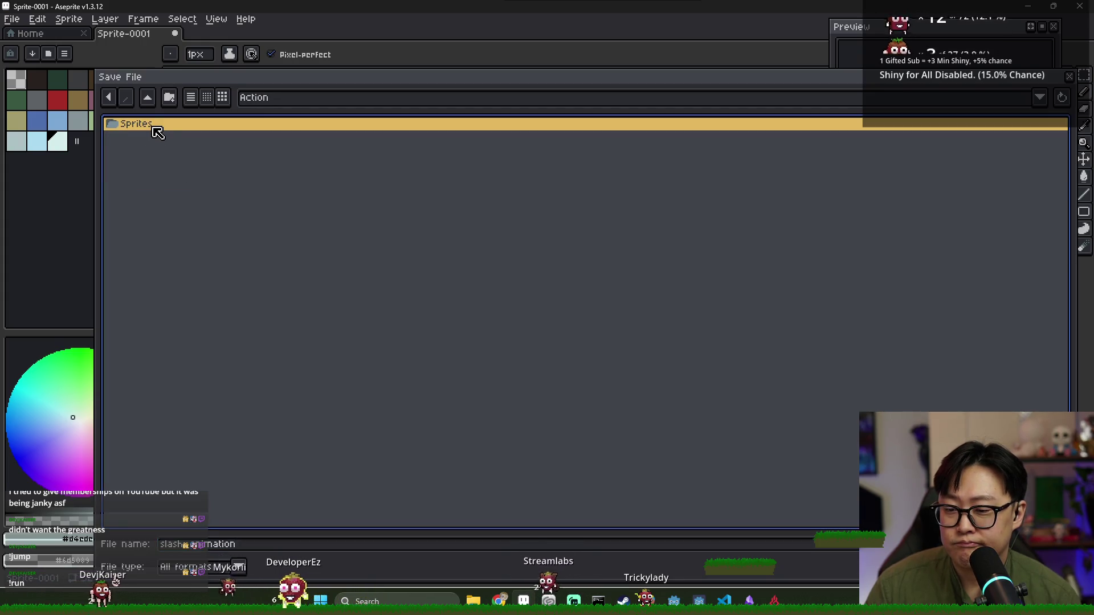
{"action": "left_click", "coordinate": [148, 98]}
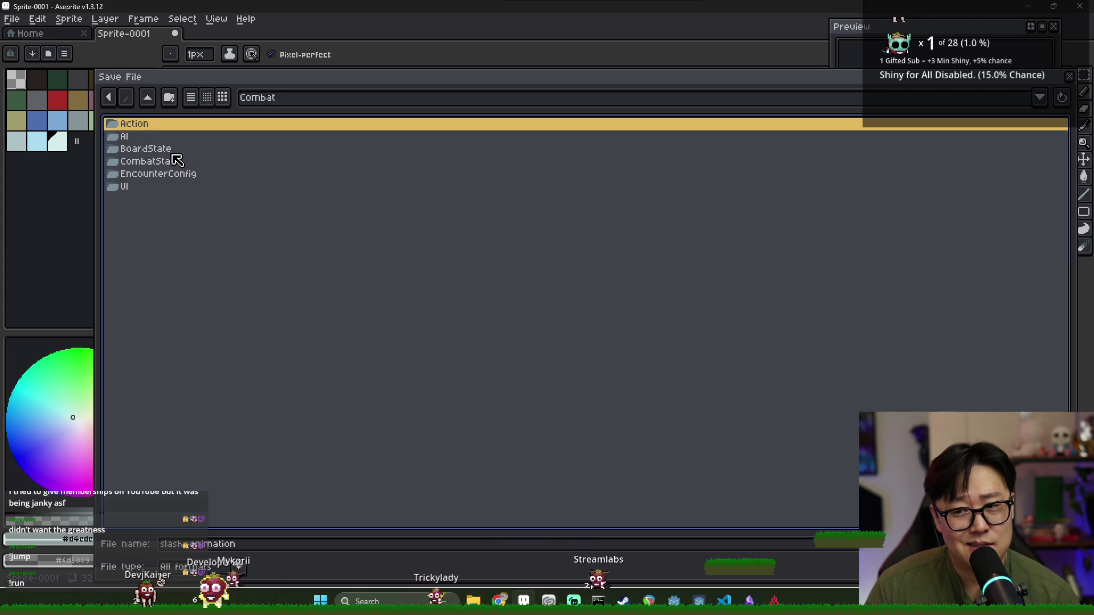
{"action": "left_click", "coordinate": [171, 150]}
{"action": "double_click", "coordinate": [170, 149]}
{"action": "left_click", "coordinate": [147, 98]}
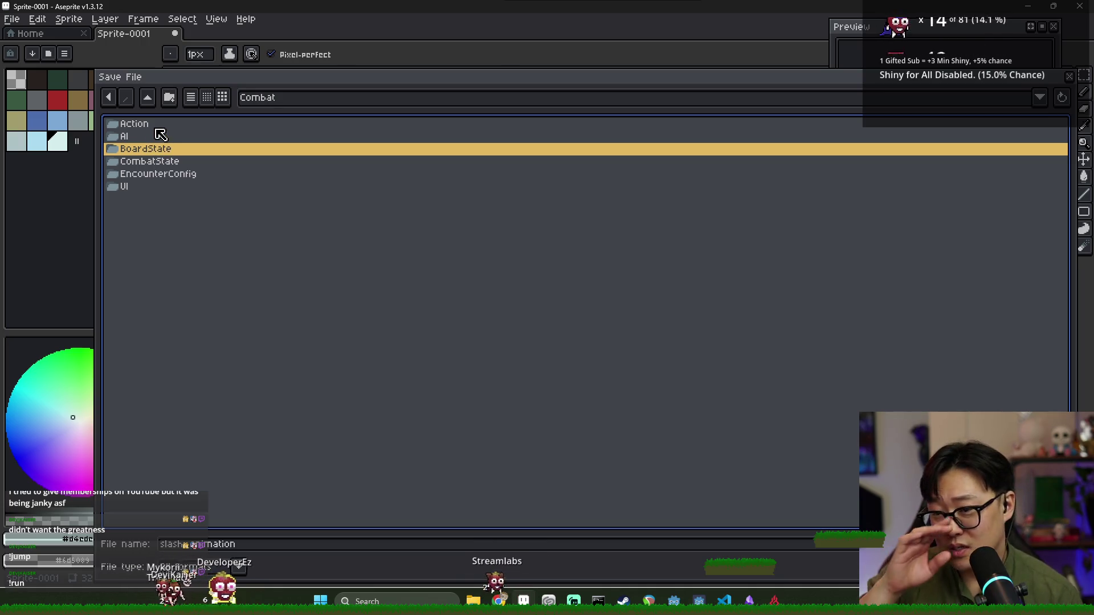
Browse Action/Sprites and BoardState, then settle in the UI/Board folder
{"action": "left_click", "coordinate": [157, 125]}
{"action": "double_click", "coordinate": [157, 125]}
{"action": "double_click", "coordinate": [149, 128]}
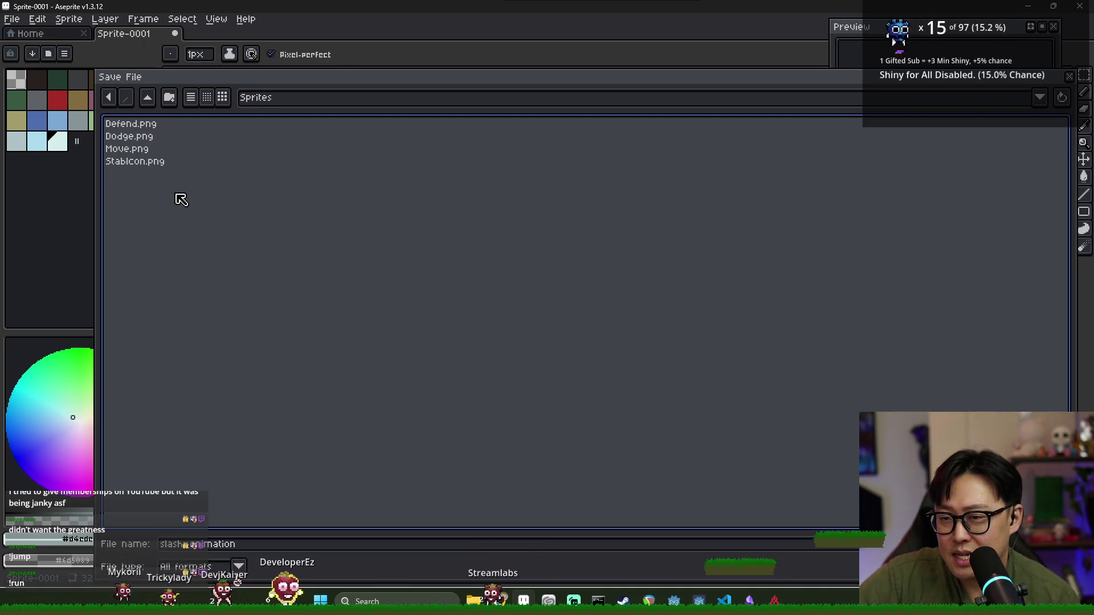
{"action": "left_click", "coordinate": [148, 98]}
{"action": "left_click", "coordinate": [148, 98]}
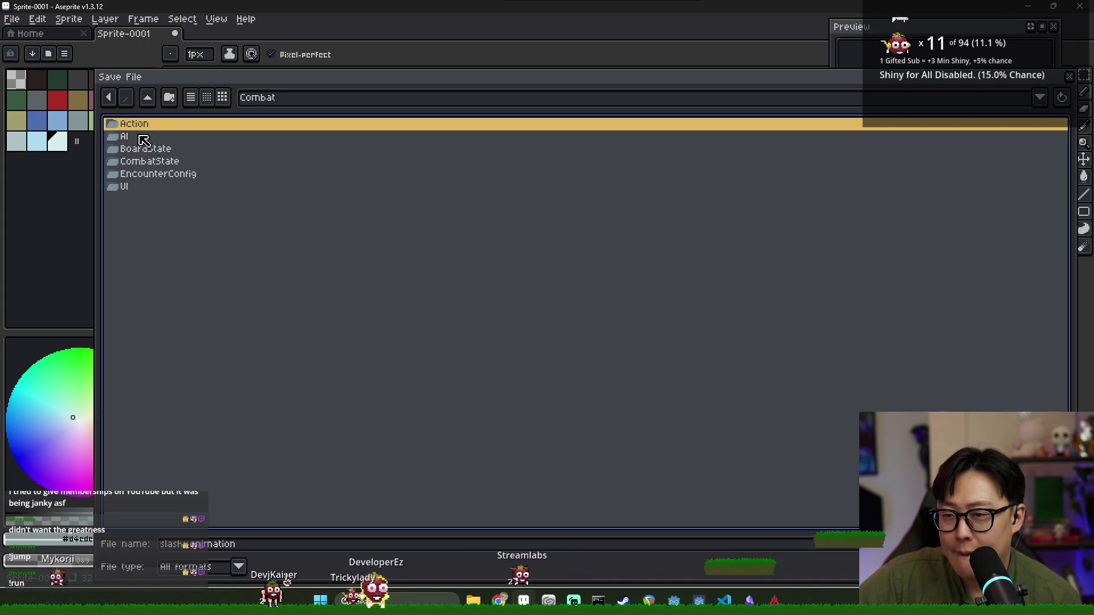
{"action": "double_click", "coordinate": [159, 147]}
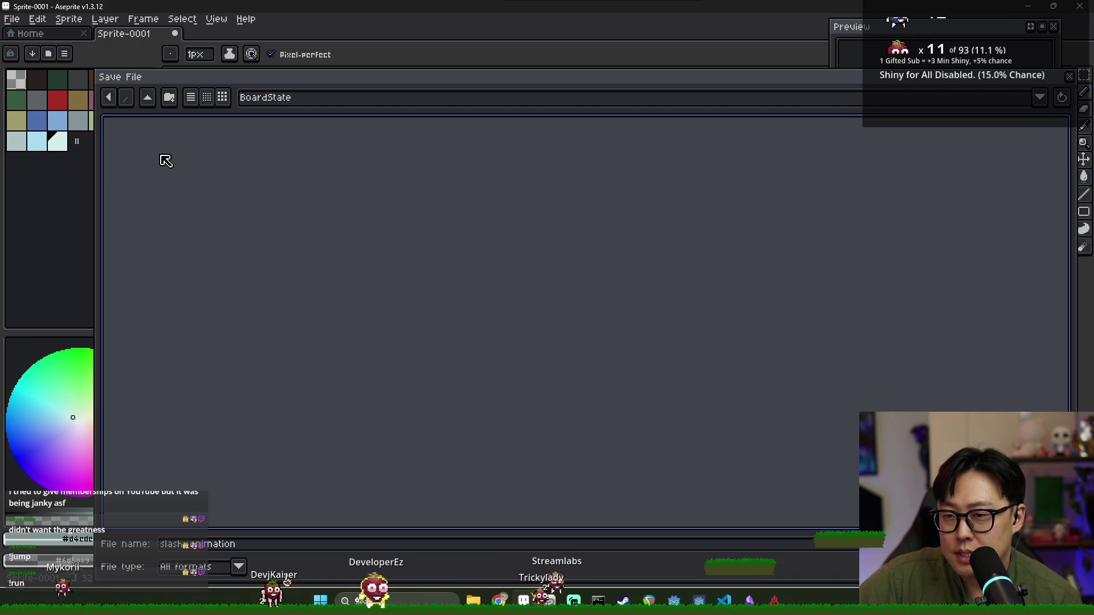
{"action": "left_click", "coordinate": [149, 99]}
{"action": "key", "text": "BackSpace"}
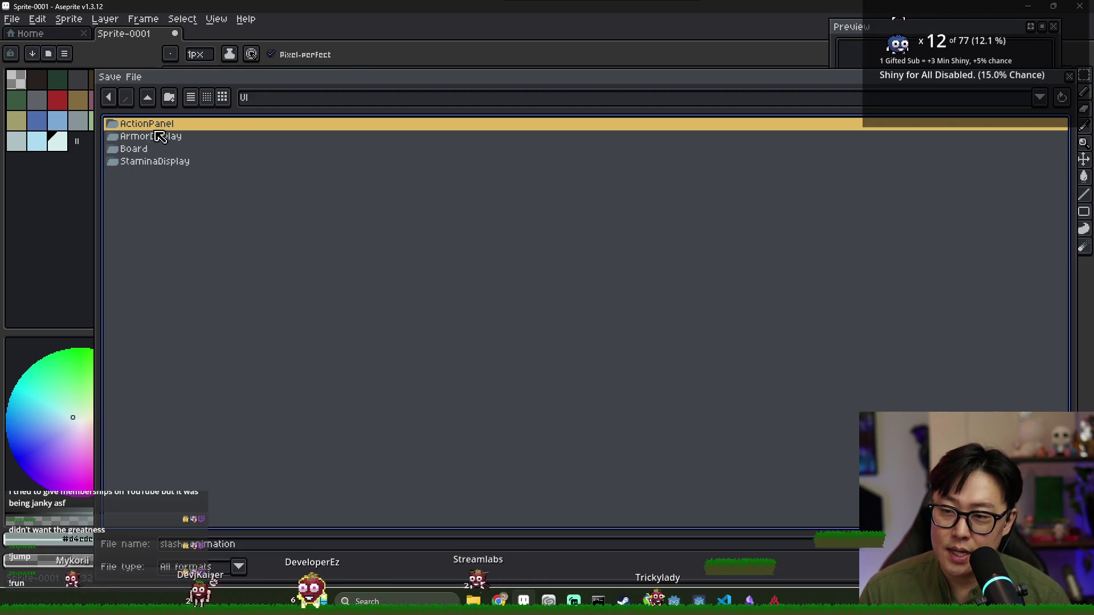
{"action": "double_click", "coordinate": [152, 148]}
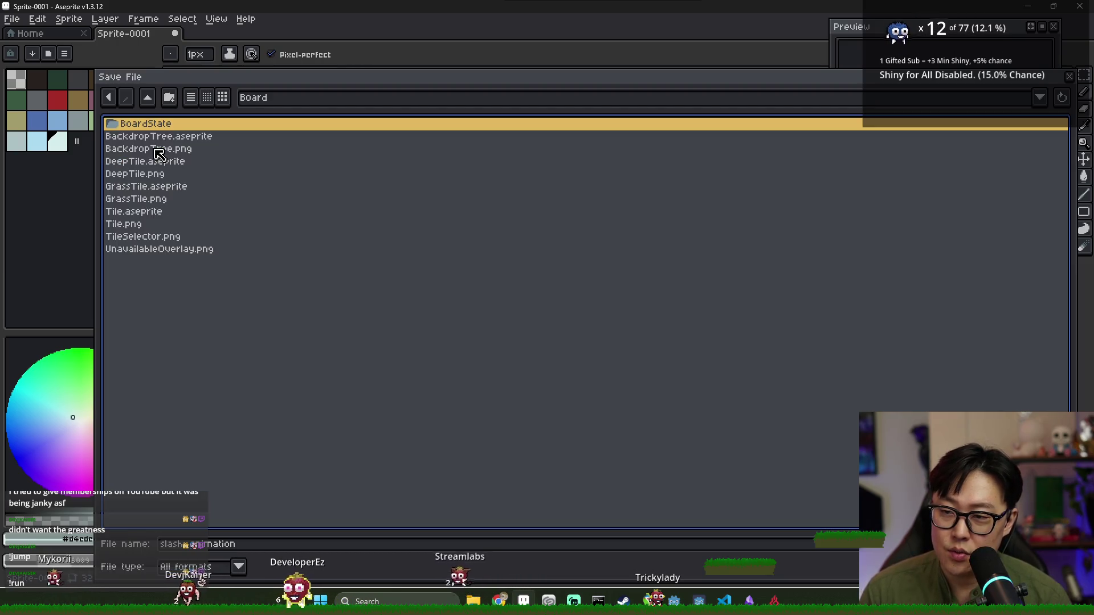
Create an EffectOnBoard folder inside Board and save slash_animation.aseprite there
{"action": "left_click", "coordinate": [169, 98]}
{"action": "type", "text": "Boa"}
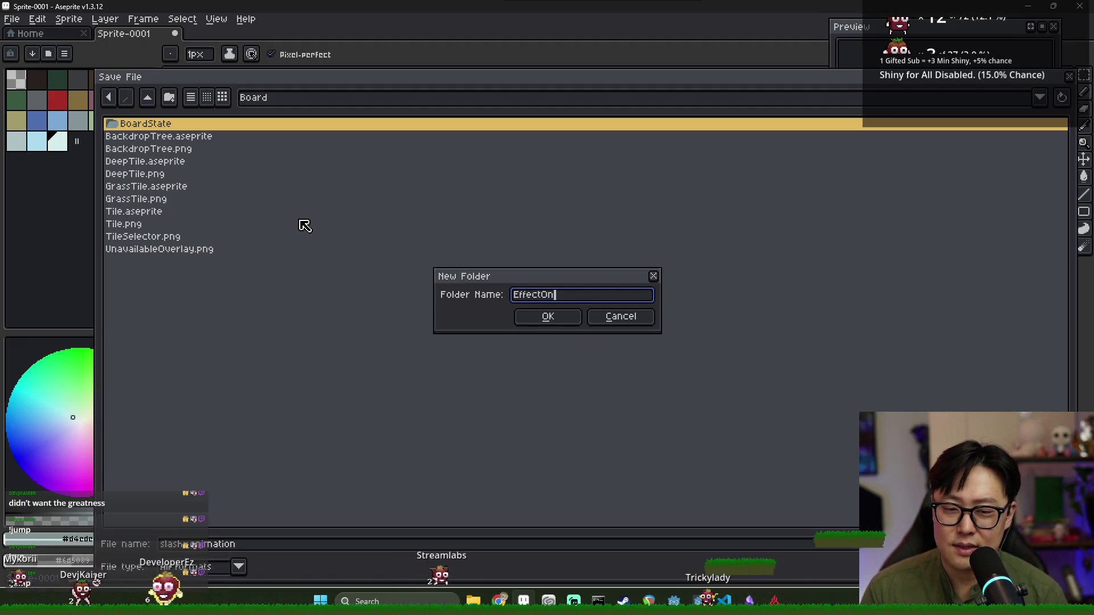
{"action": "type", "text": "rd"}
{"action": "key", "text": "Return"}
{"action": "left_click", "coordinate": [460, 544]}
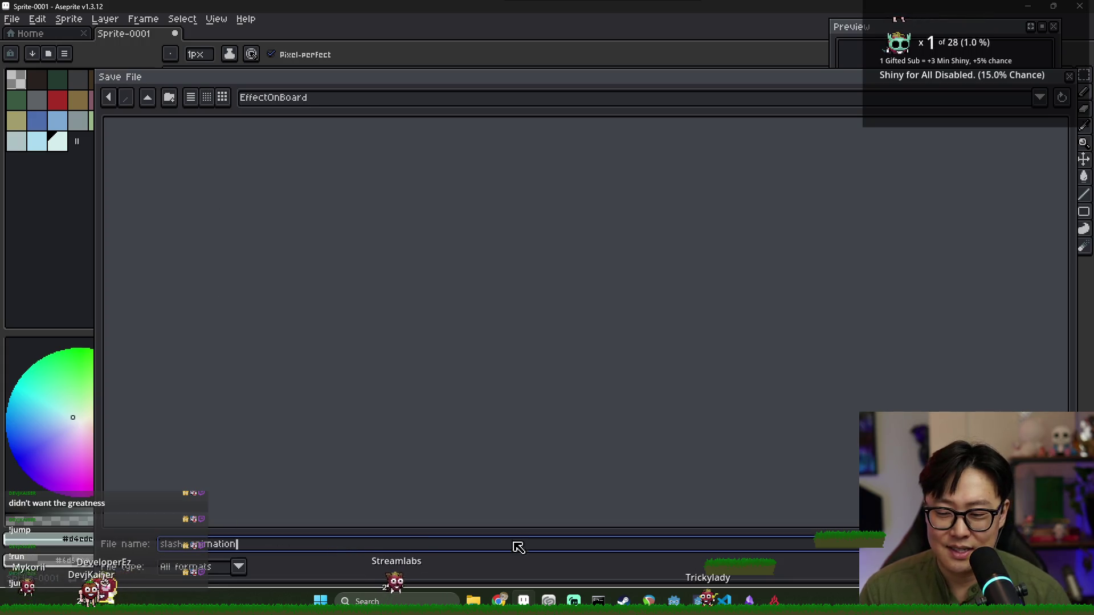
{"action": "key", "text": "Return"}
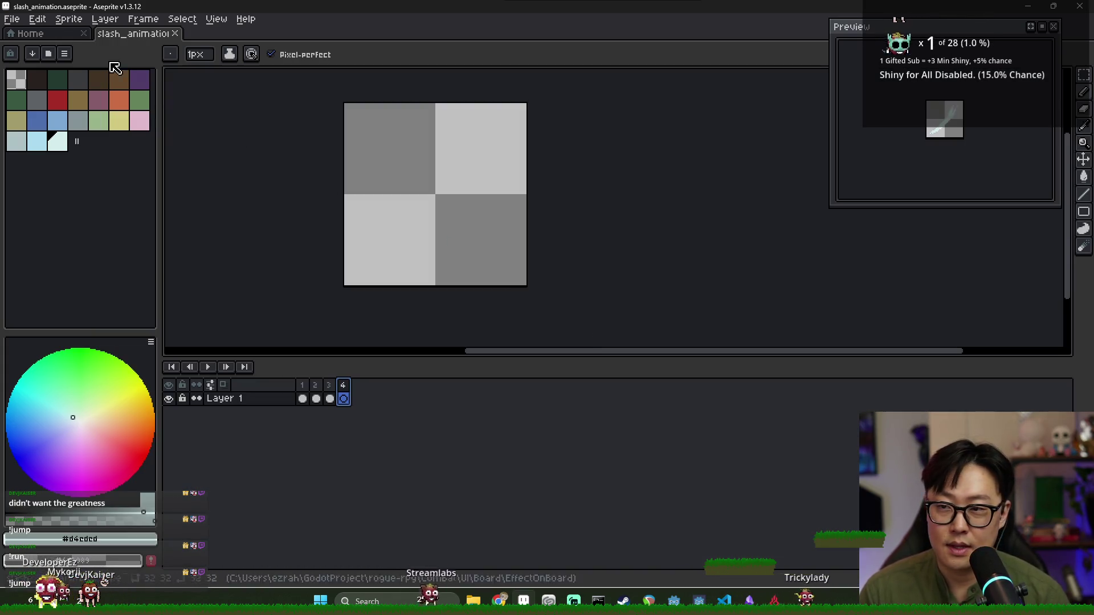
Export slash_animation.png as a sprite sheet, close the sprite, and return to Godot
{"action": "left_click", "coordinate": [11, 19]}
{"action": "mouse_move", "coordinate": [34, 130]}
{"action": "left_click", "coordinate": [188, 145]}
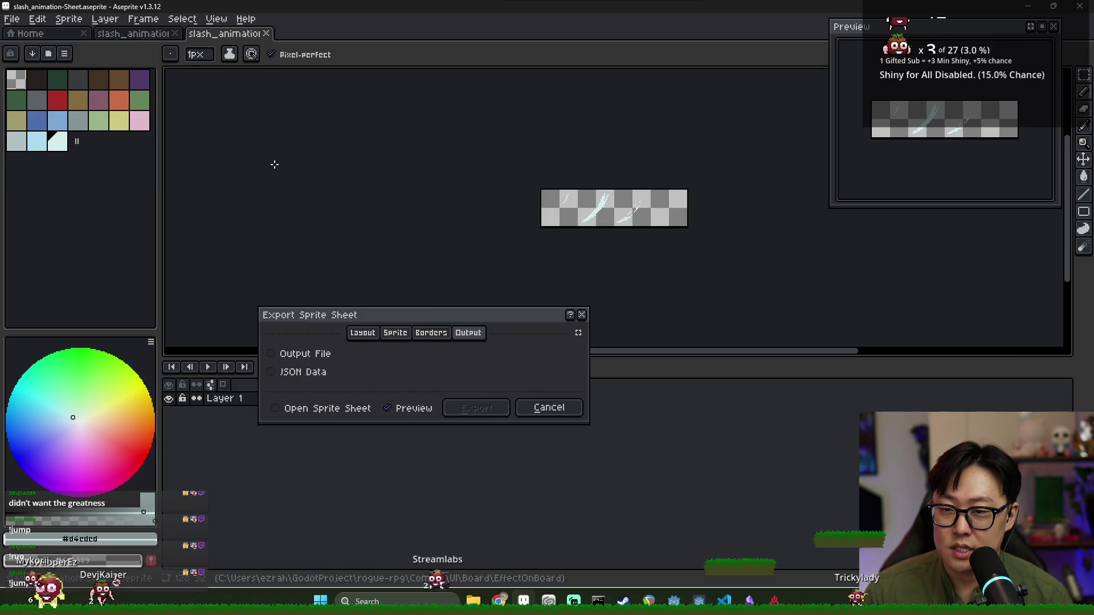
{"action": "left_click", "coordinate": [302, 355]}
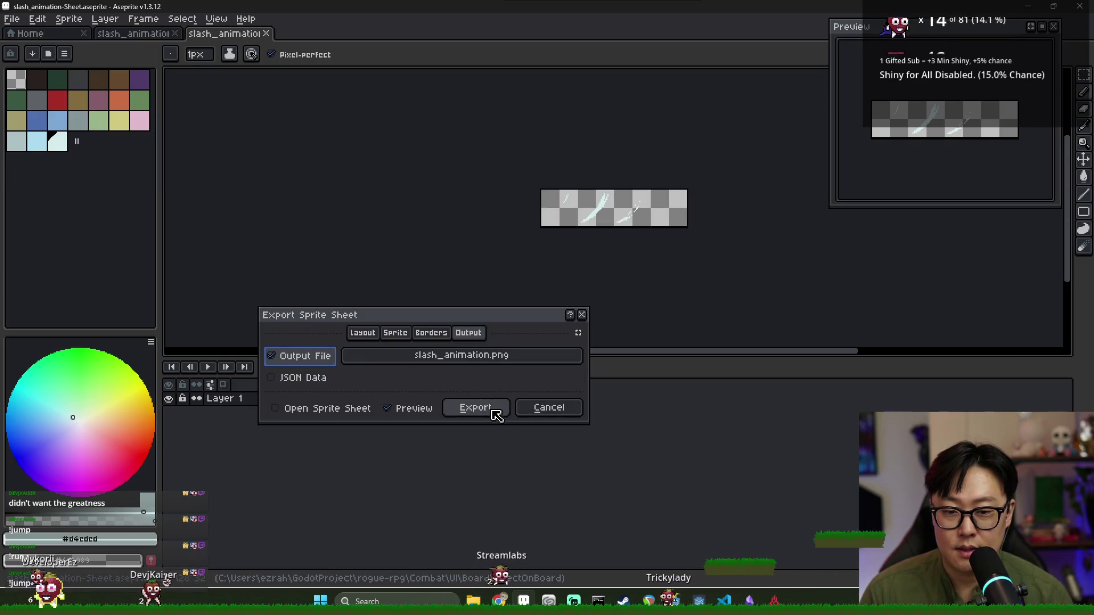
{"action": "left_click", "coordinate": [494, 411]}
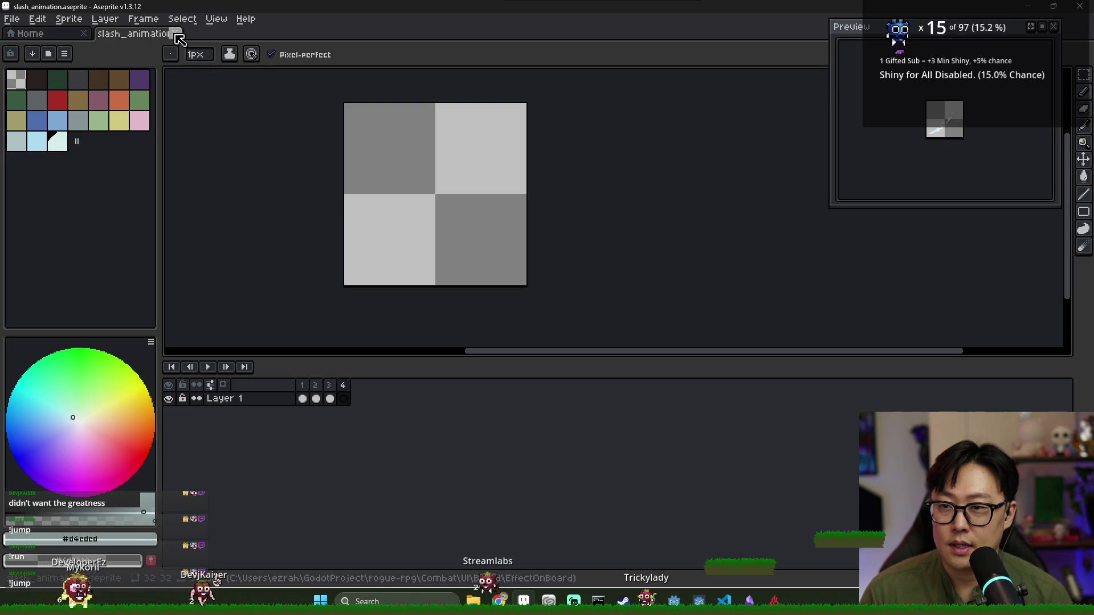
{"action": "left_click", "coordinate": [177, 34]}
{"action": "key", "text": "alt+Tab"}
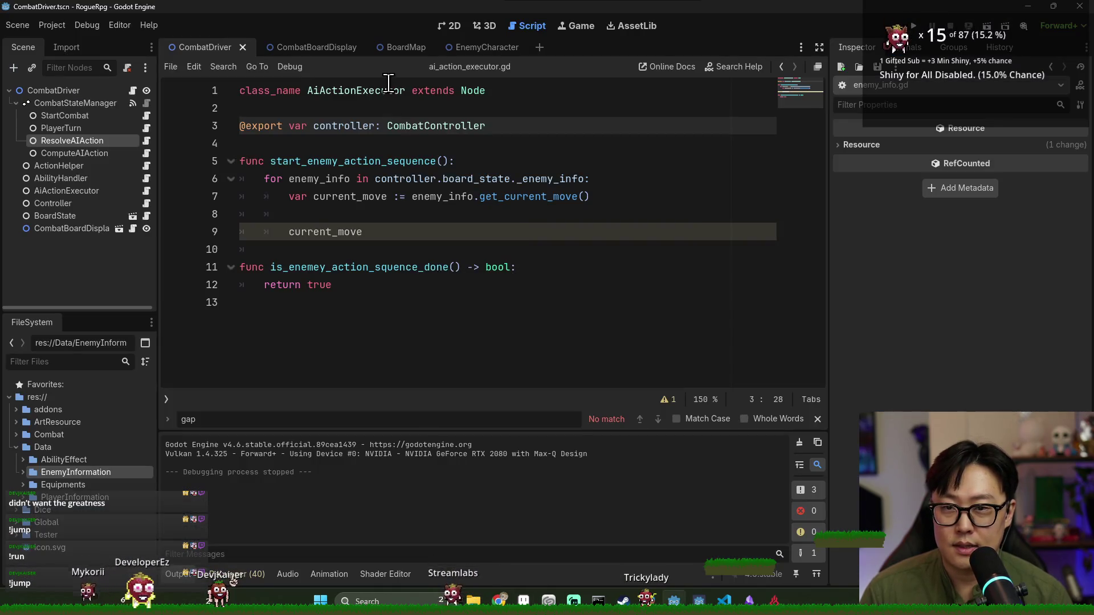
Filter the FileSystem by 'tile' and open BoardTile.tscn
{"action": "left_click", "coordinate": [91, 362]}
{"action": "type", "text": "tile"}
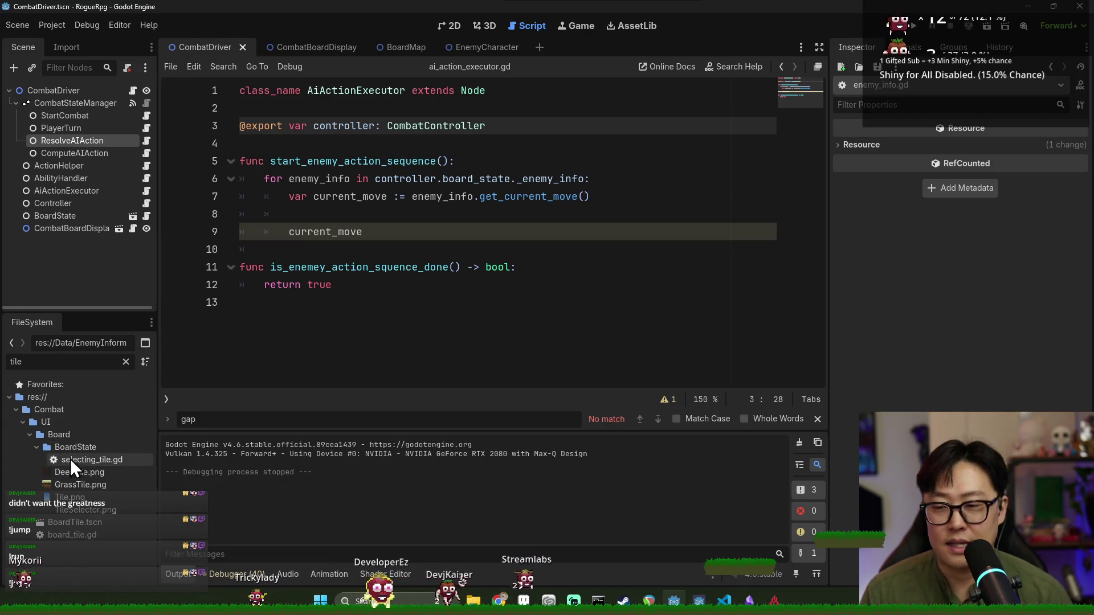
{"action": "double_click", "coordinate": [80, 522]}
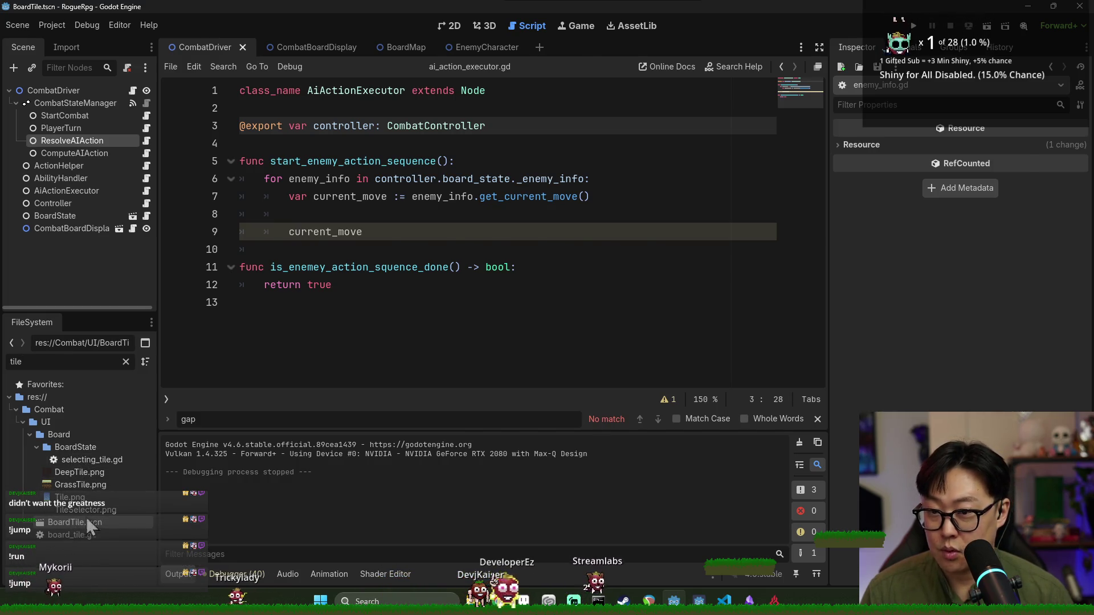
In the 2D view, add an AnimatedSprite2D child to BoardTile named SlashAnimation
{"action": "left_click", "coordinate": [449, 22]}
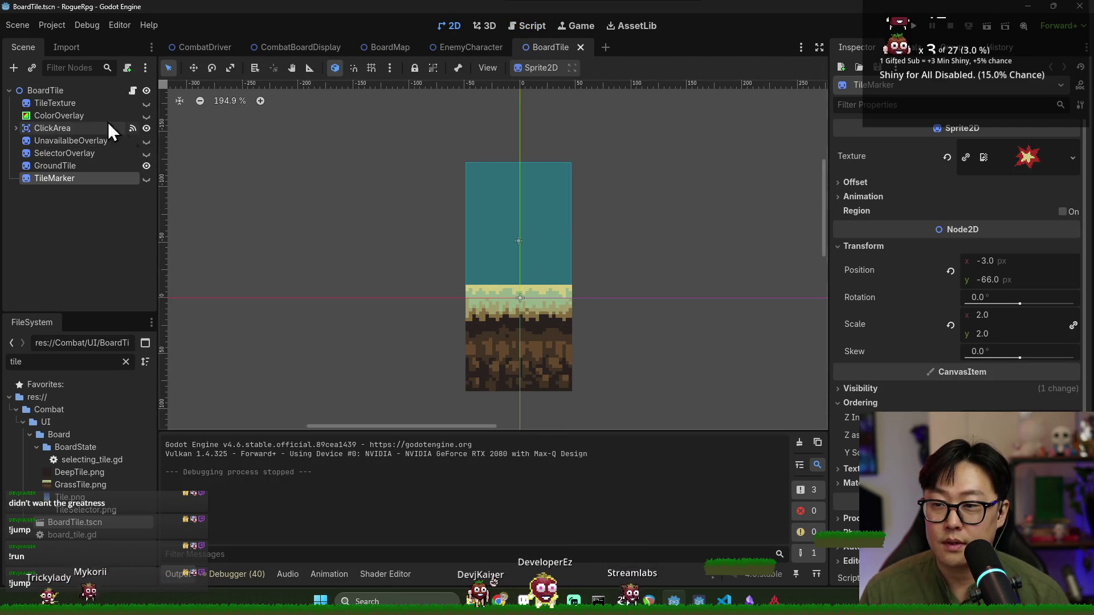
{"action": "right_click", "coordinate": [71, 91]}
{"action": "left_click", "coordinate": [96, 119]}
{"action": "type", "text": "animated"}
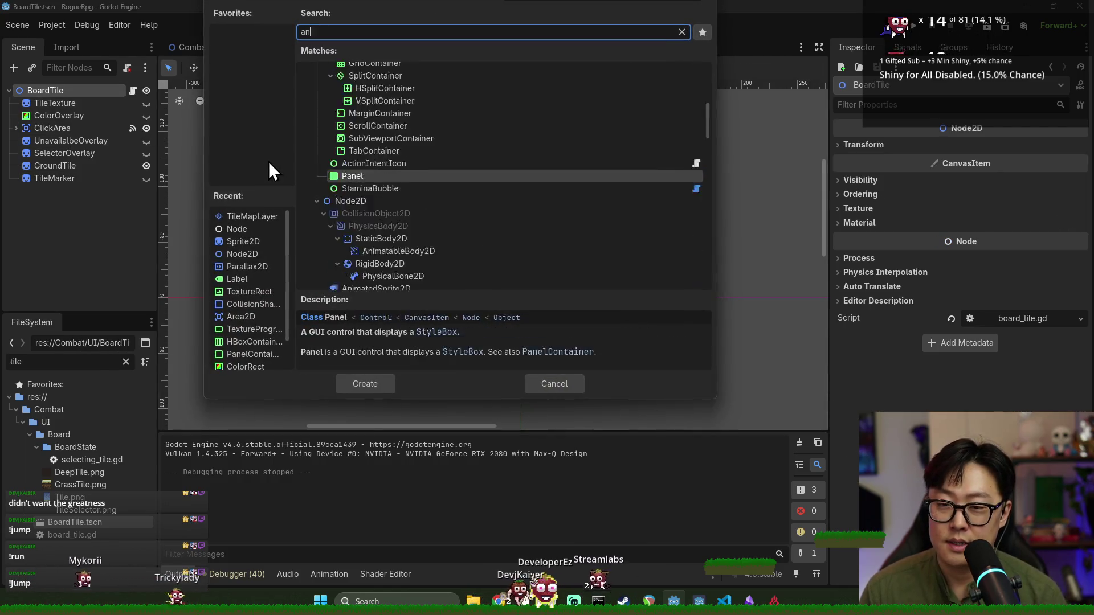
{"action": "double_click", "coordinate": [386, 160]}
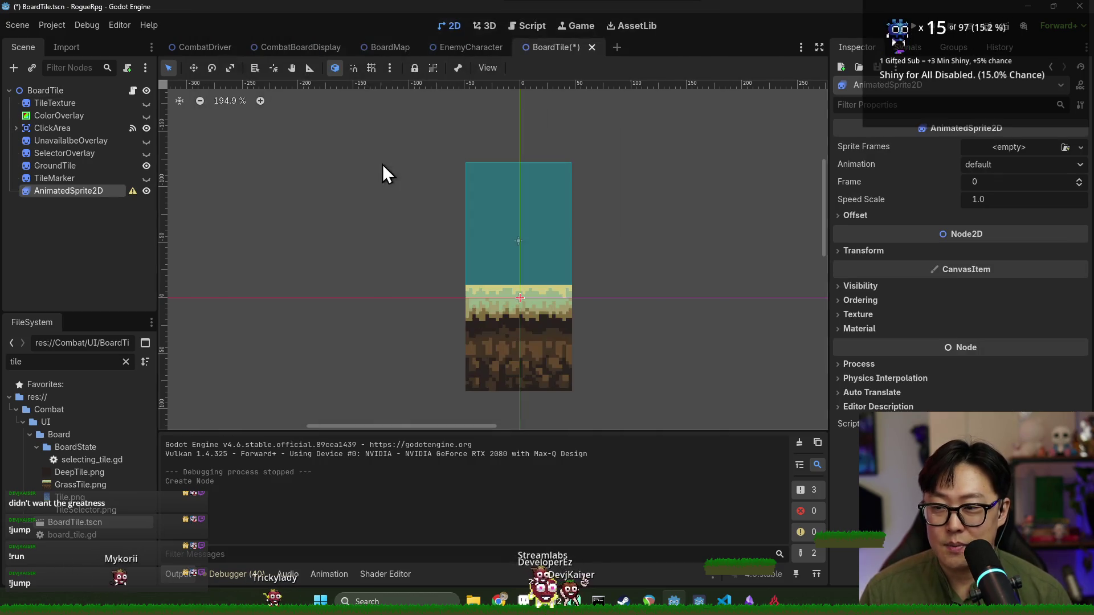
{"action": "type", "text": "SlashAnimation"}
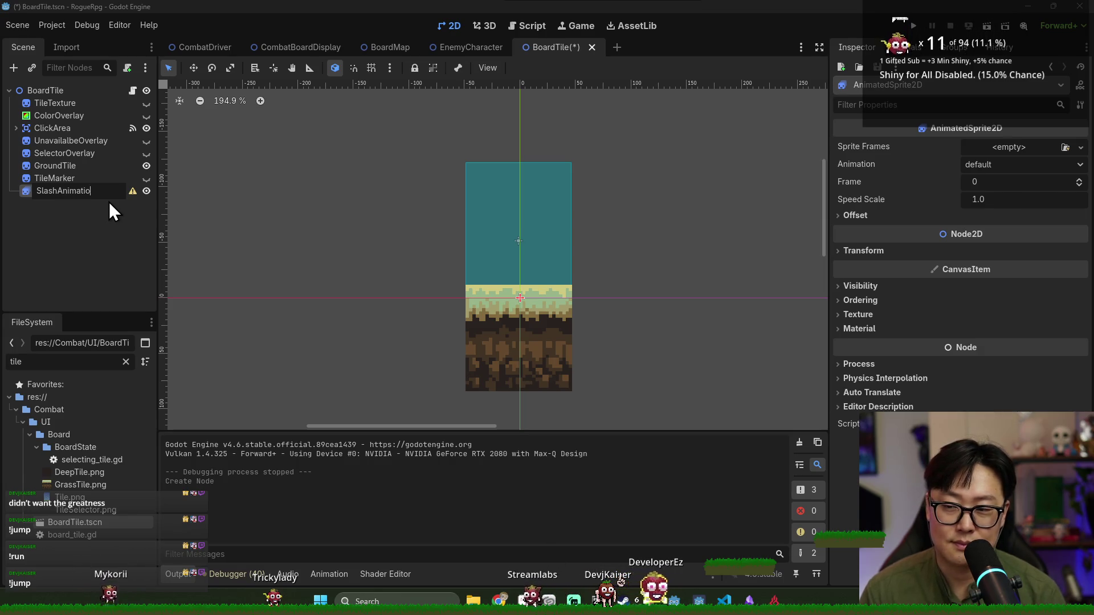
{"action": "key", "text": "Return"}
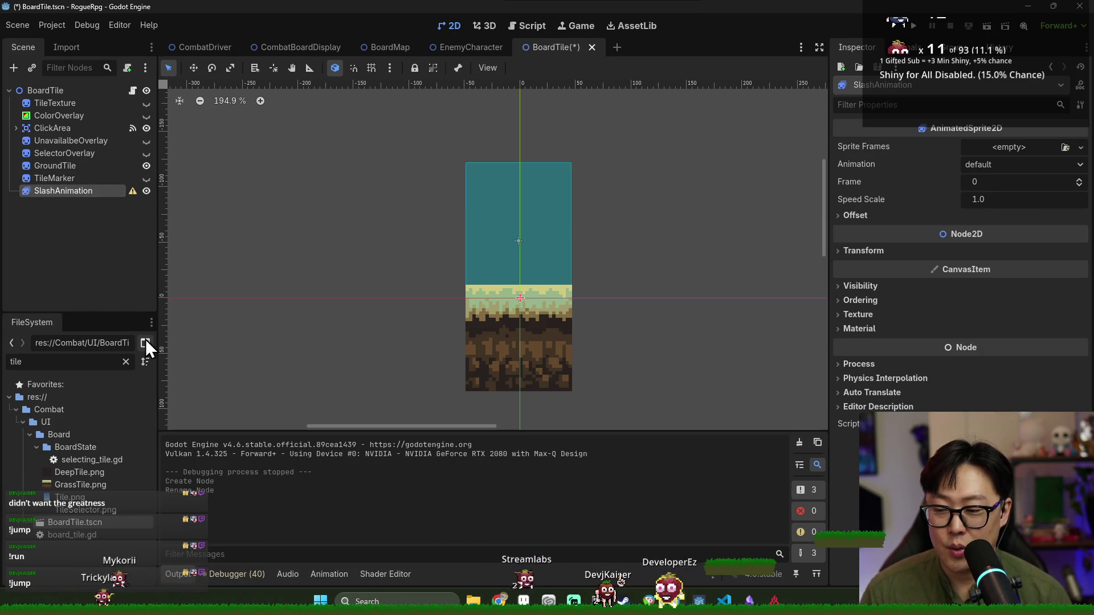
Assign a new SpriteFrames resource to the node's Sprite Frames and open it for editing
{"action": "left_click", "coordinate": [1062, 148]}
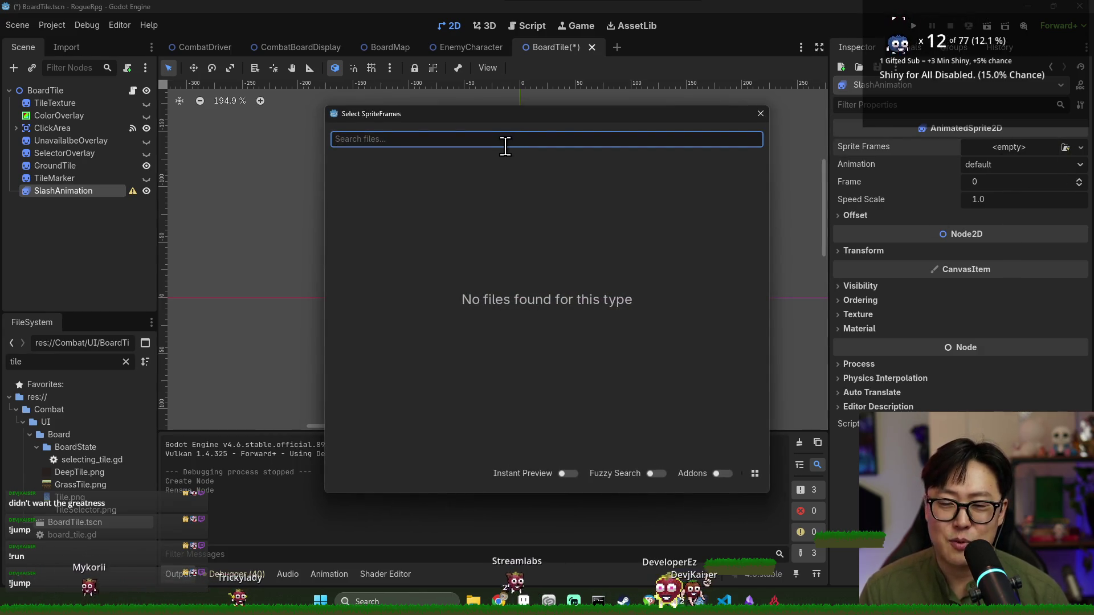
{"action": "key", "text": "Escape"}
{"action": "left_click", "coordinate": [1010, 149]}
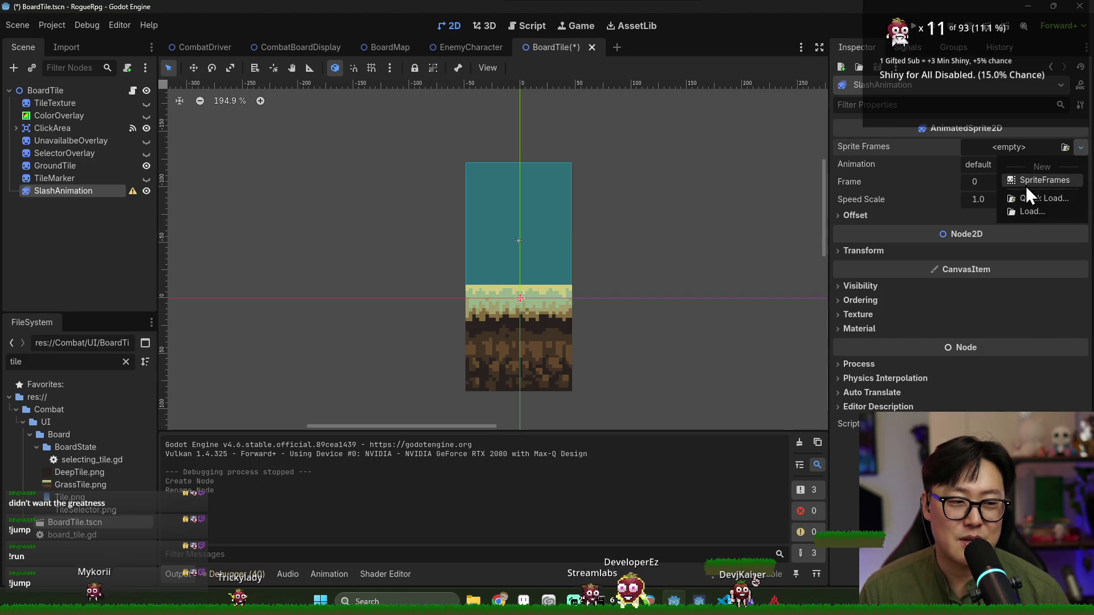
{"action": "left_click", "coordinate": [1043, 180]}
{"action": "left_click", "coordinate": [1011, 151]}
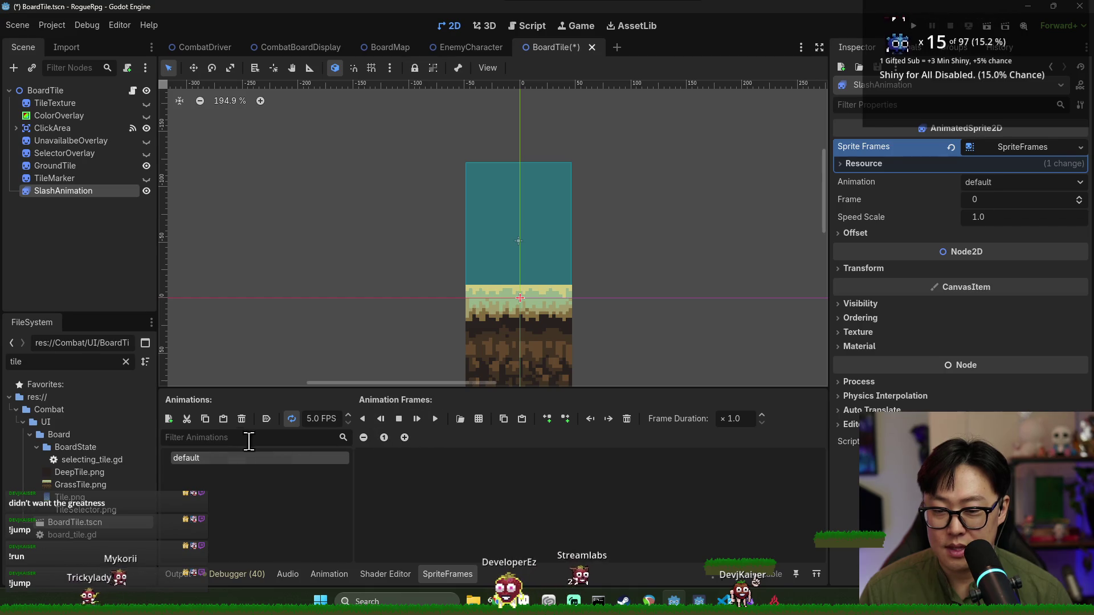
Rename the node to BoardEffectAnimation and add a 'slash' animation to its SpriteFrames
{"action": "double_click", "coordinate": [63, 188]}
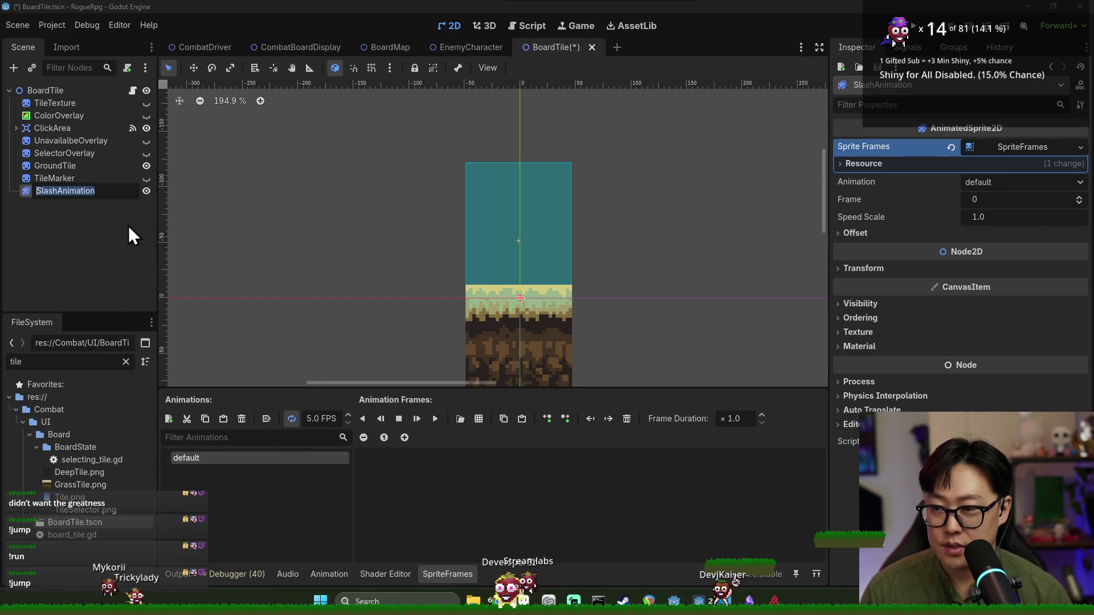
{"action": "type", "text": "Board"}
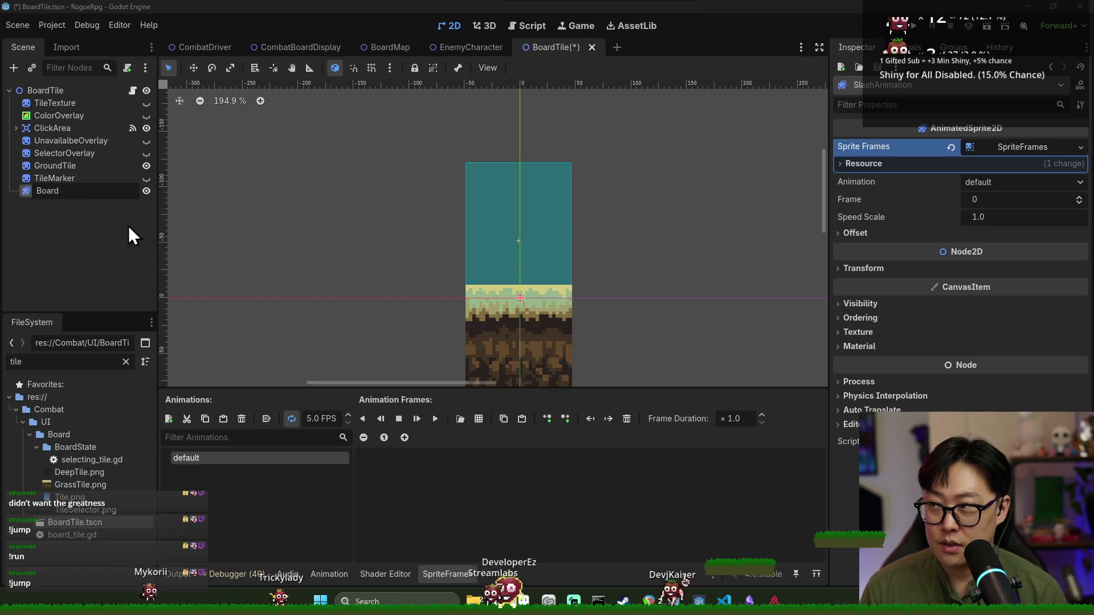
{"action": "type", "text": "Effect"}
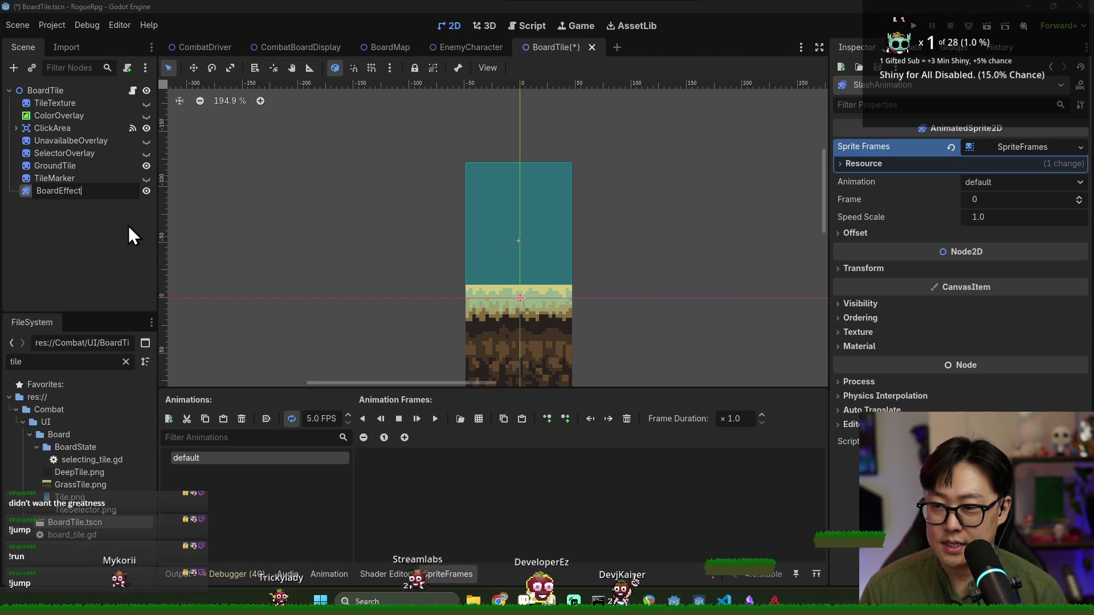
{"action": "type", "text": "Animation"}
{"action": "key", "text": "Return"}
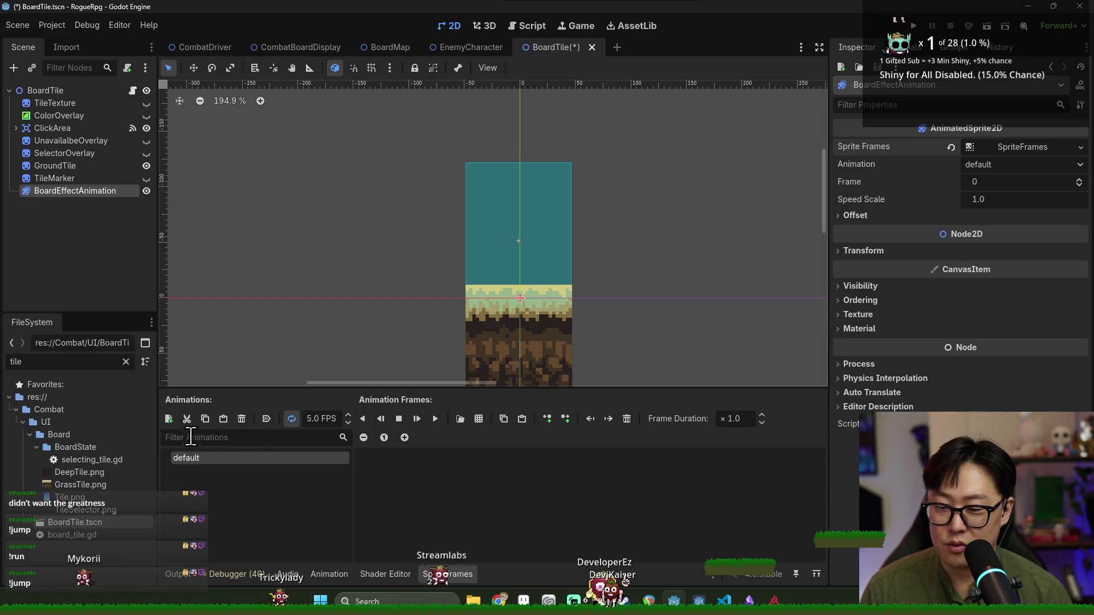
{"action": "left_click", "coordinate": [169, 420]}
{"action": "type", "text": "slash"}
{"action": "key", "text": "Return"}
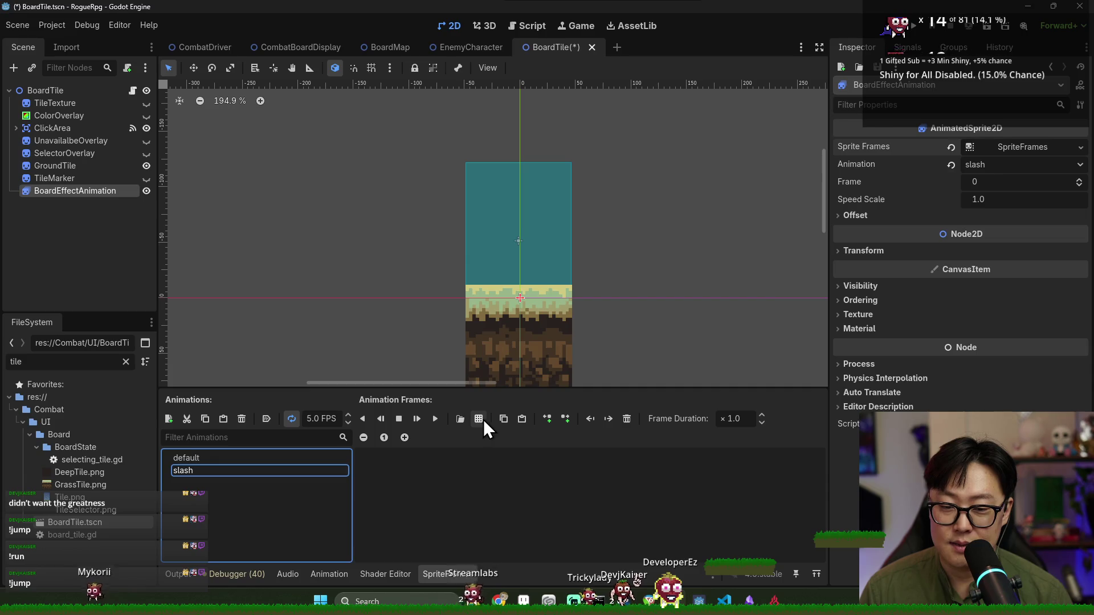
Choose Combat/UI/Board/EffectOnBoard/slash_animation.png as the sprite sheet for the slash frames
{"action": "left_click", "coordinate": [479, 419]}
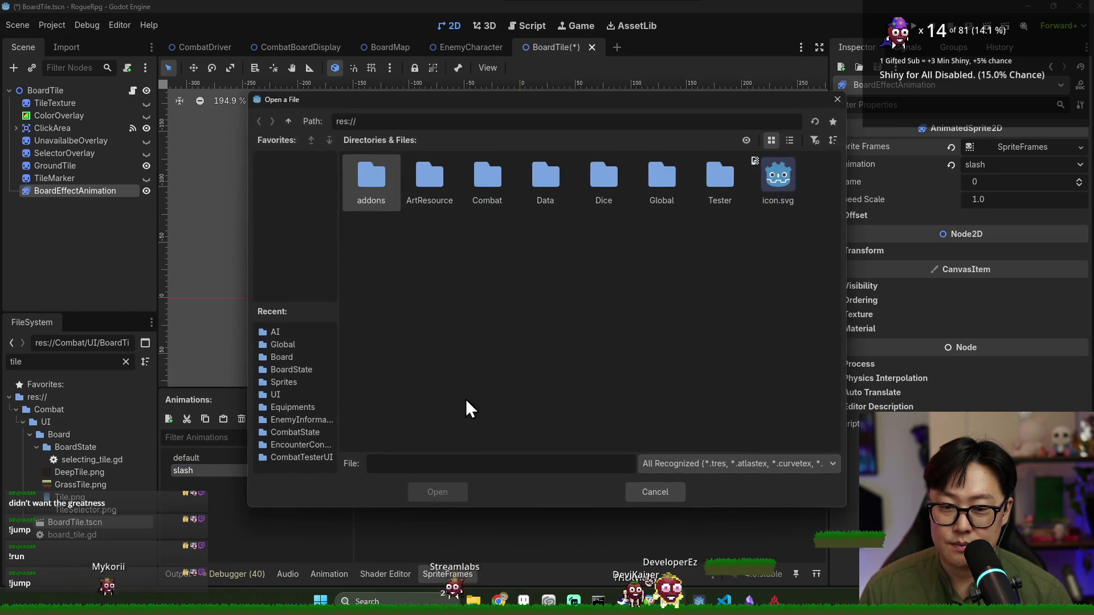
{"action": "double_click", "coordinate": [541, 194]}
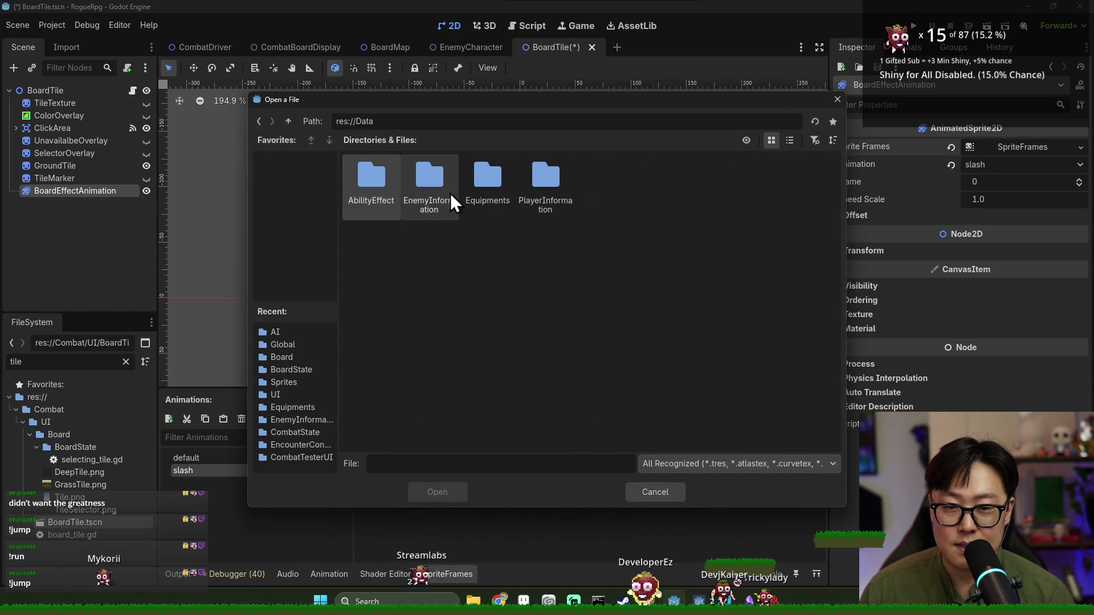
{"action": "left_click", "coordinate": [294, 124]}
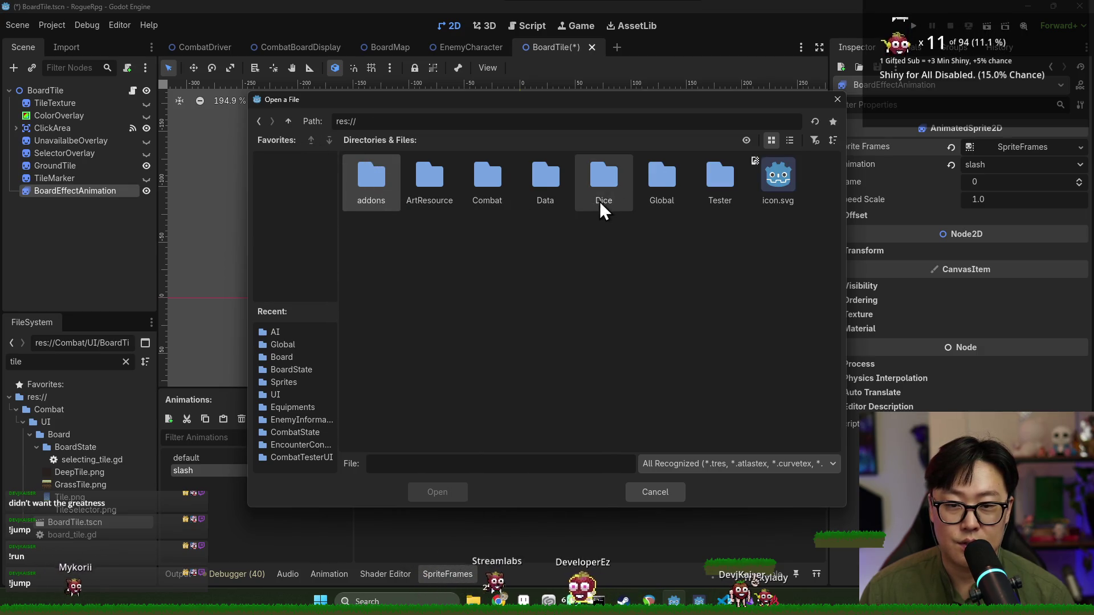
{"action": "double_click", "coordinate": [556, 194]}
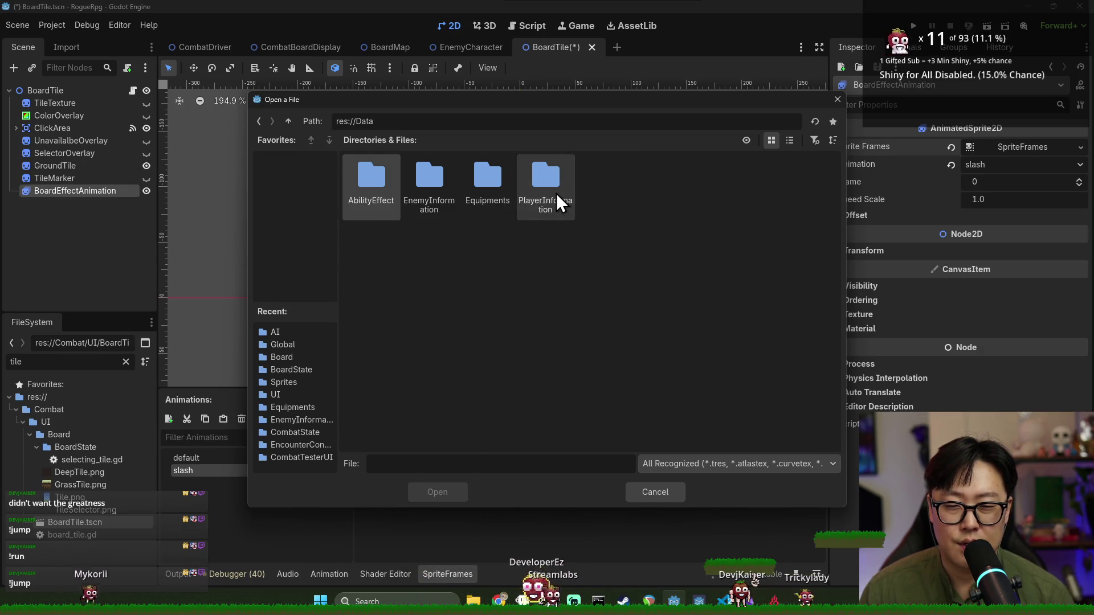
{"action": "left_click", "coordinate": [428, 190]}
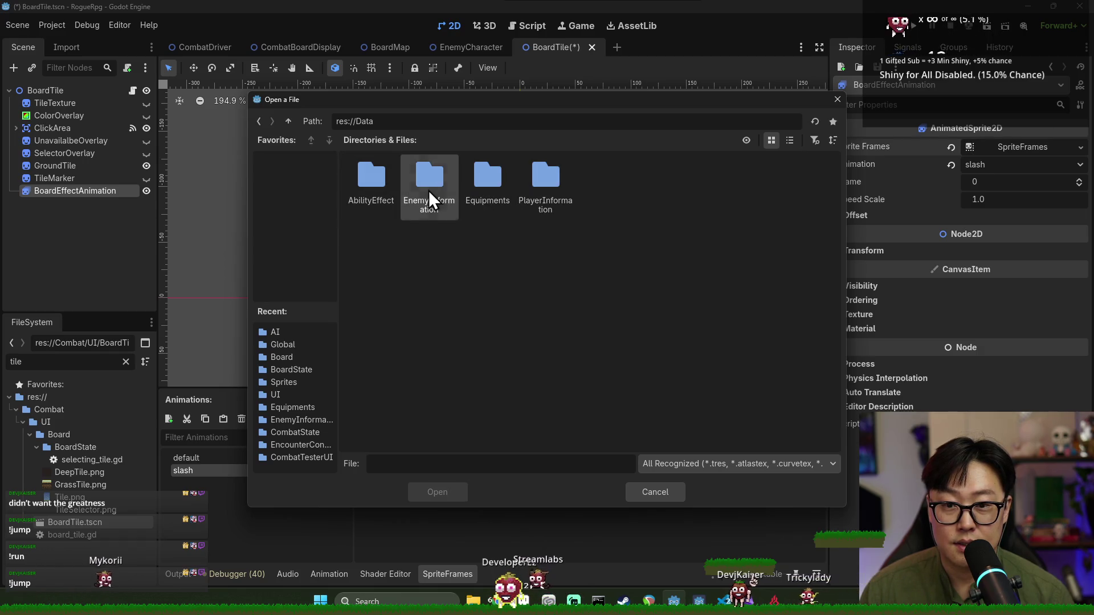
{"action": "left_click", "coordinate": [480, 201]}
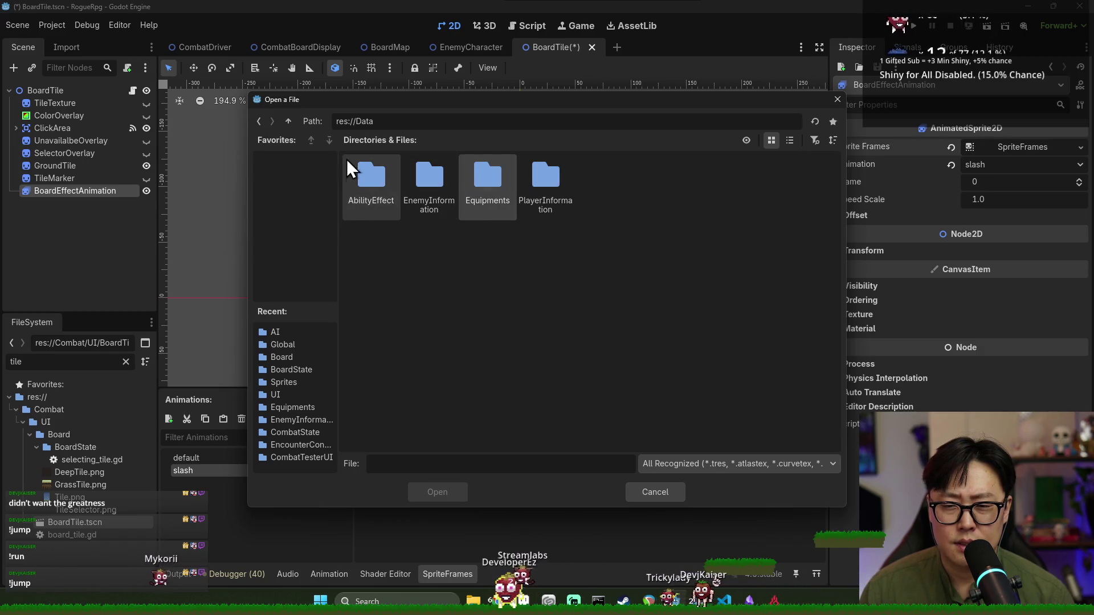
{"action": "left_click", "coordinate": [288, 120]}
{"action": "double_click", "coordinate": [489, 176]}
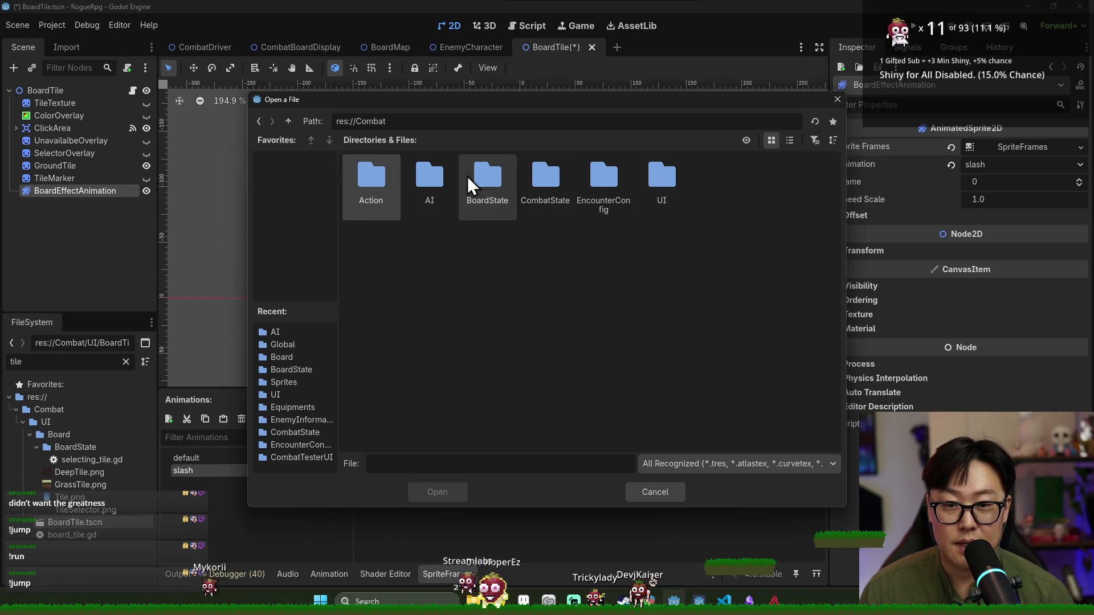
{"action": "double_click", "coordinate": [664, 179]}
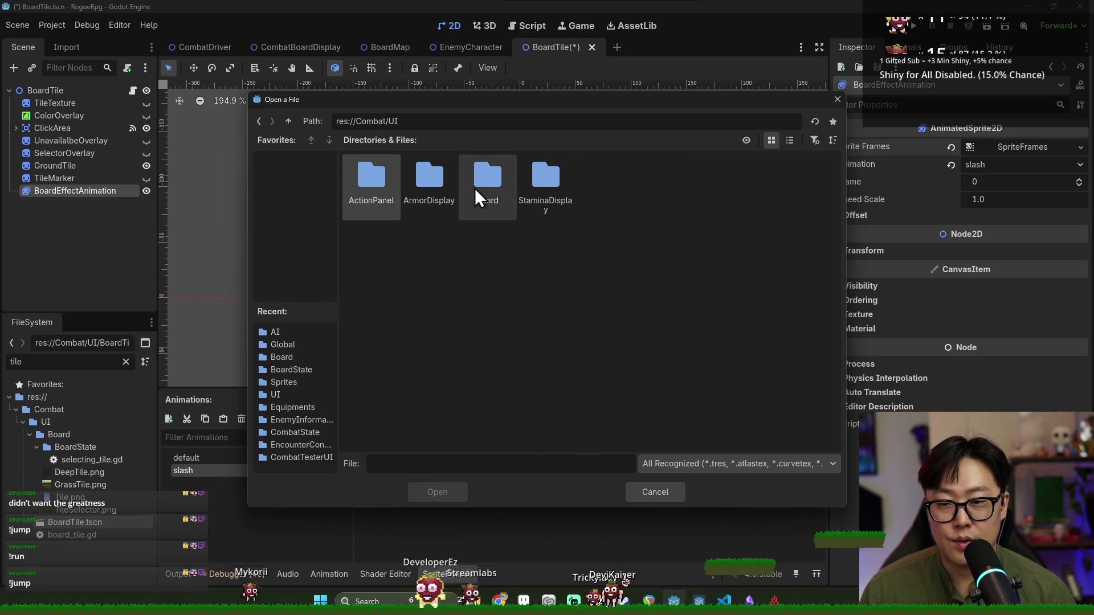
{"action": "double_click", "coordinate": [433, 180]}
{"action": "double_click", "coordinate": [429, 189]}
{"action": "double_click", "coordinate": [371, 192]}
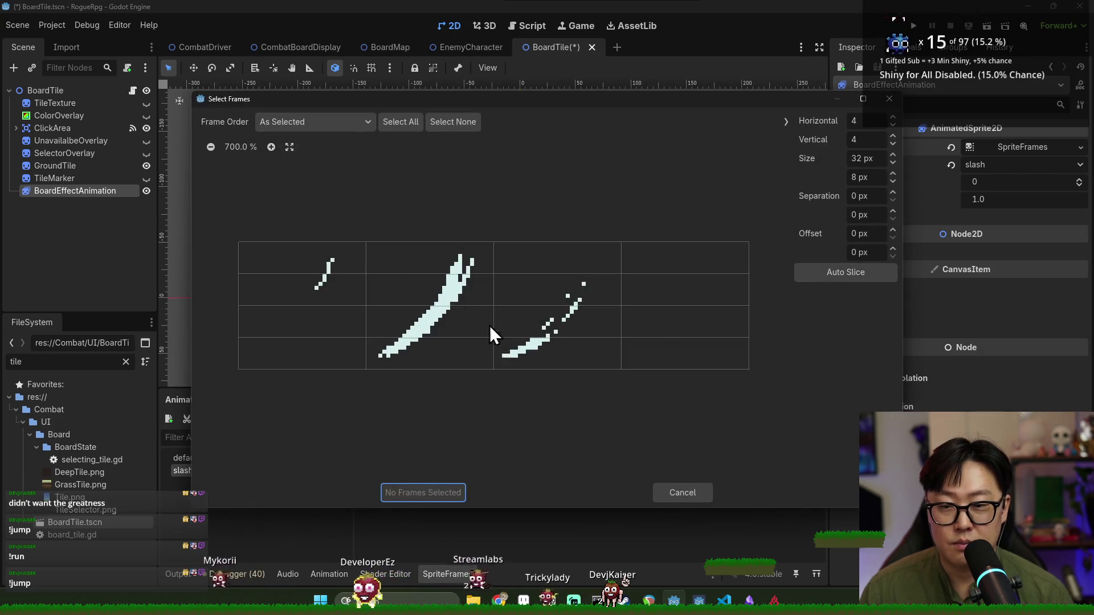
Slice the sheet as one row (Vertical 1) and add all four frames to slash
{"action": "left_click", "coordinate": [863, 139]}
{"action": "type", "text": "1"}
{"action": "key", "text": "Tab"}
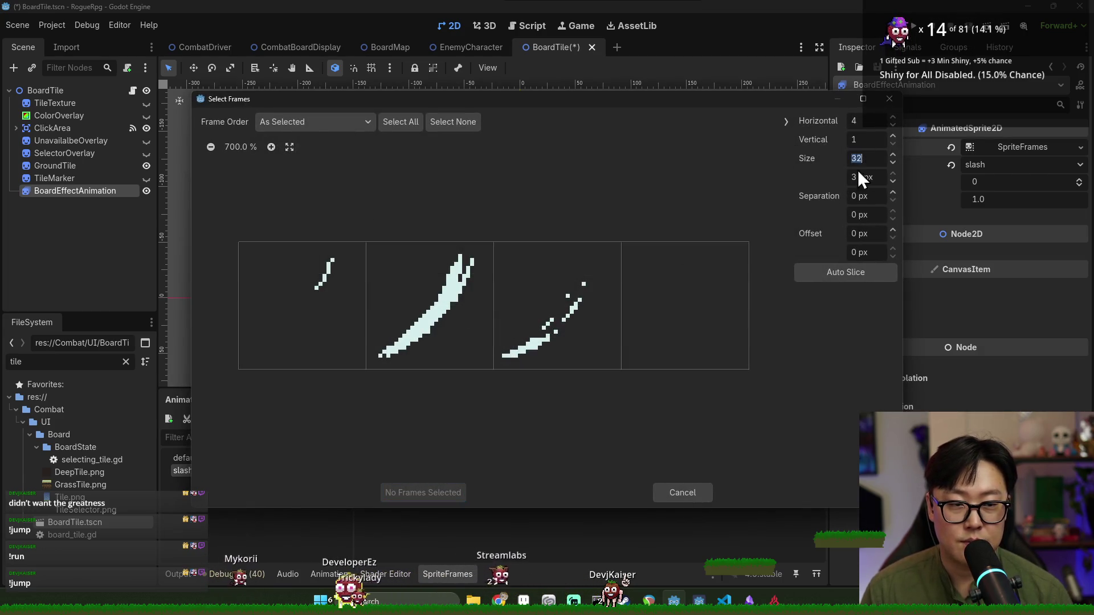
{"action": "left_click_drag", "start_coordinate": [286, 295], "coordinate": [743, 317]}
{"action": "left_click", "coordinate": [407, 495]}
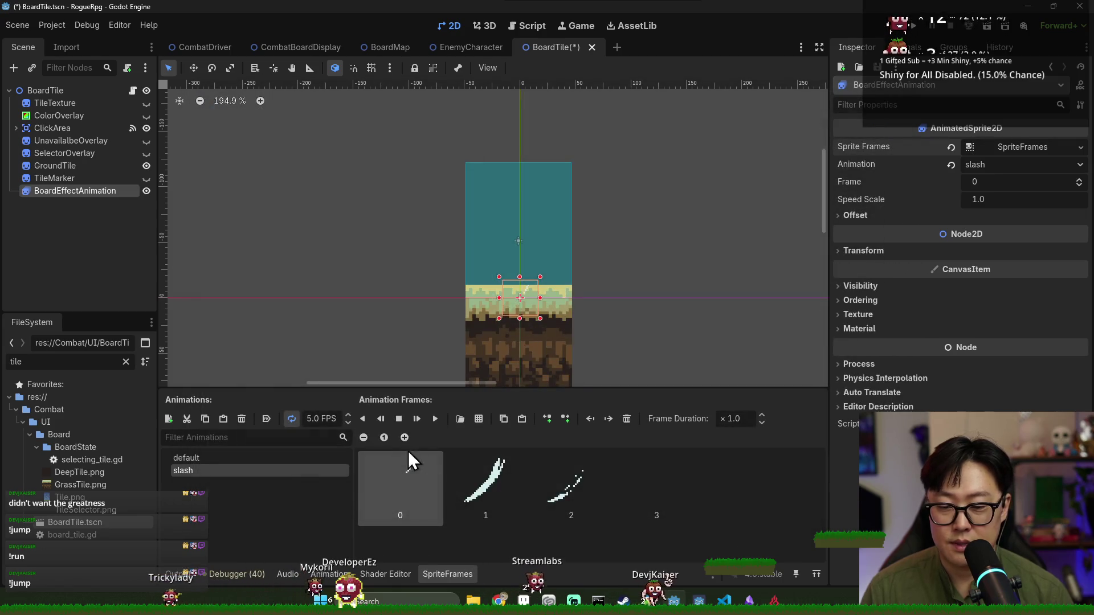
Set the slash animation to 10 FPS with looping off, then save the scene
{"action": "left_click", "coordinate": [435, 419]}
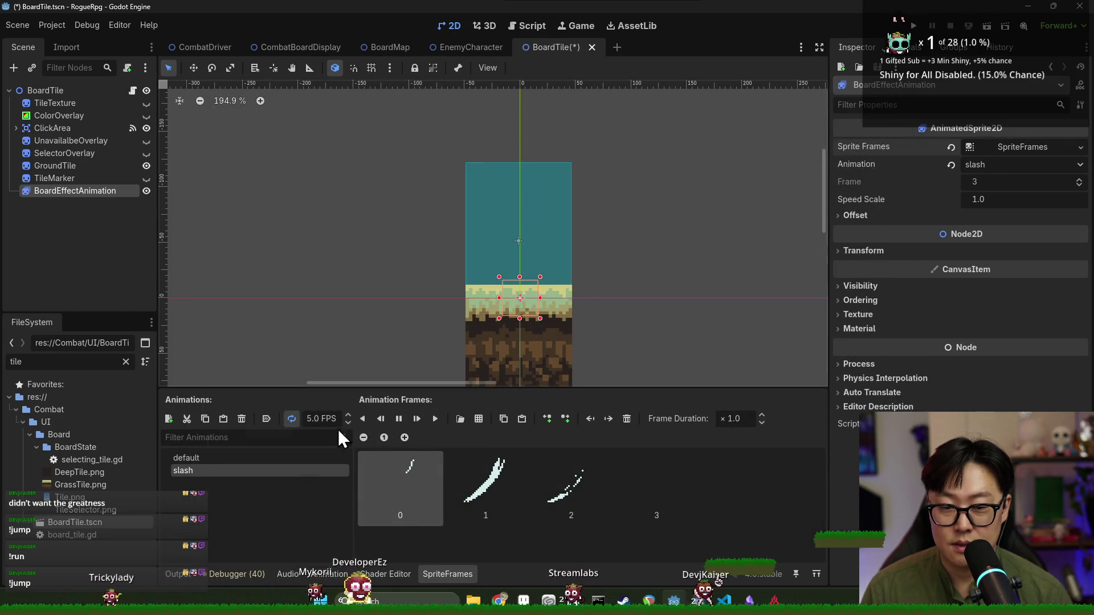
{"action": "scroll", "coordinate": [326, 419], "scroll_direction": "up", "scroll_amount": 5}
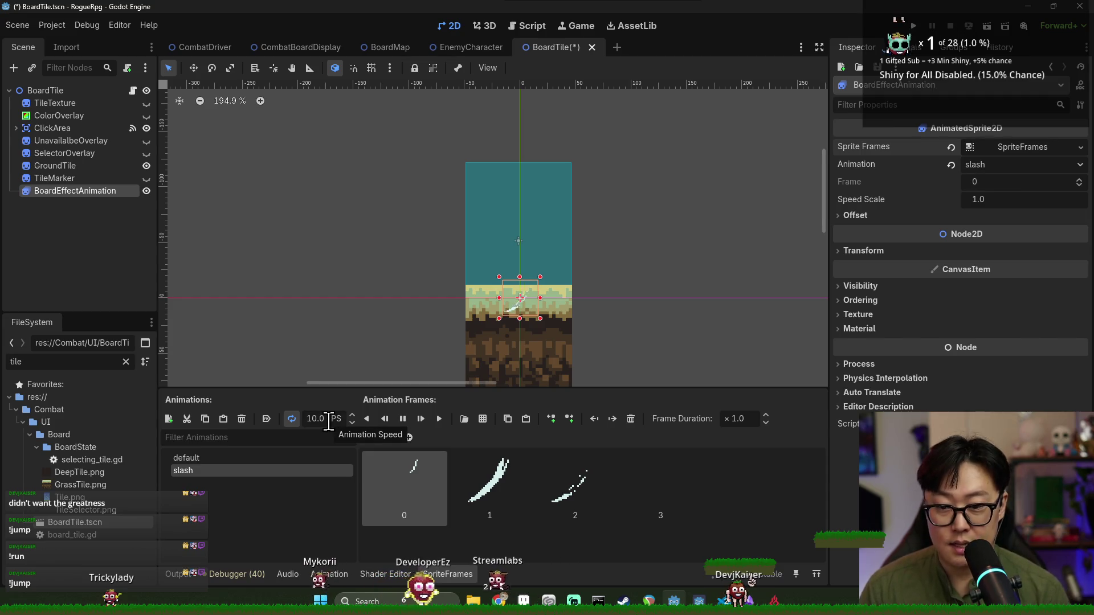
{"action": "left_click", "coordinate": [290, 418]}
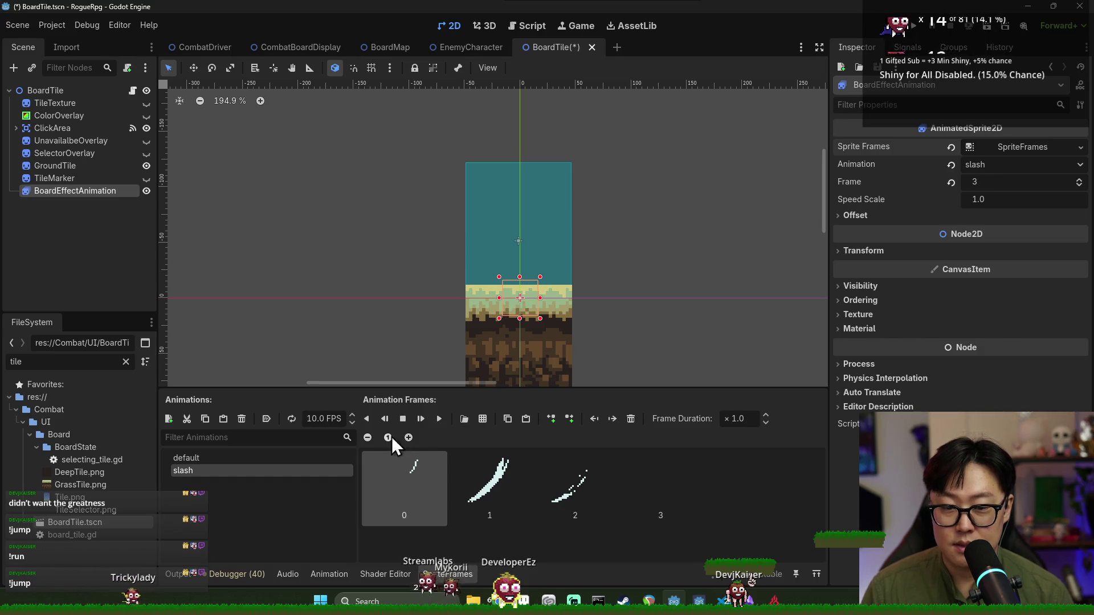
{"action": "key", "text": "ctrl+s"}
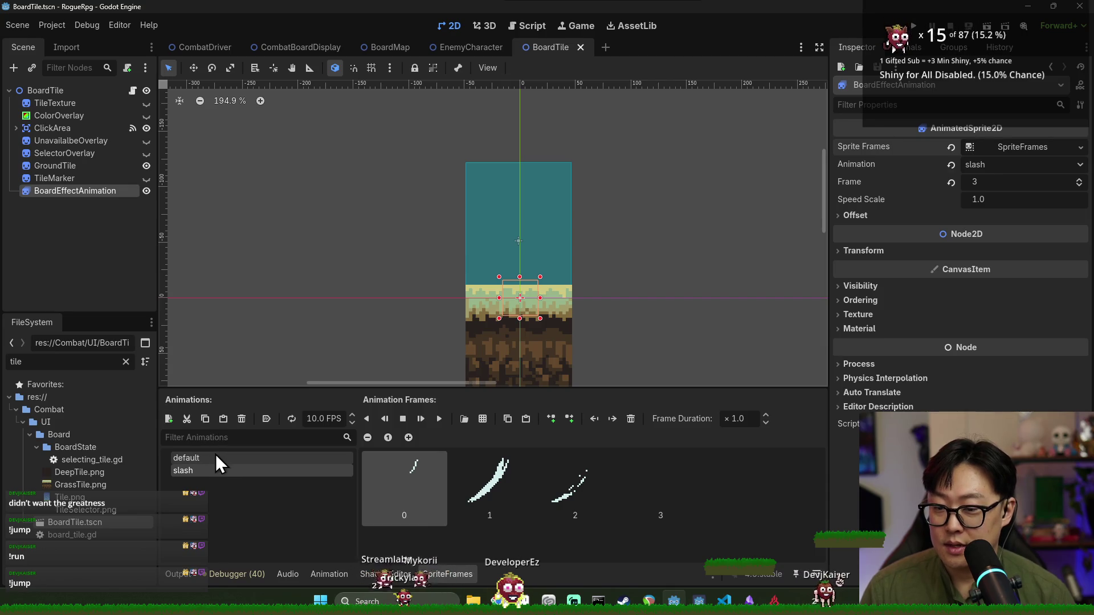
Place BoardEffectAnimation at y -64 with scale 3, replay the slash, and save BoardTile
{"action": "left_click", "coordinate": [199, 71]}
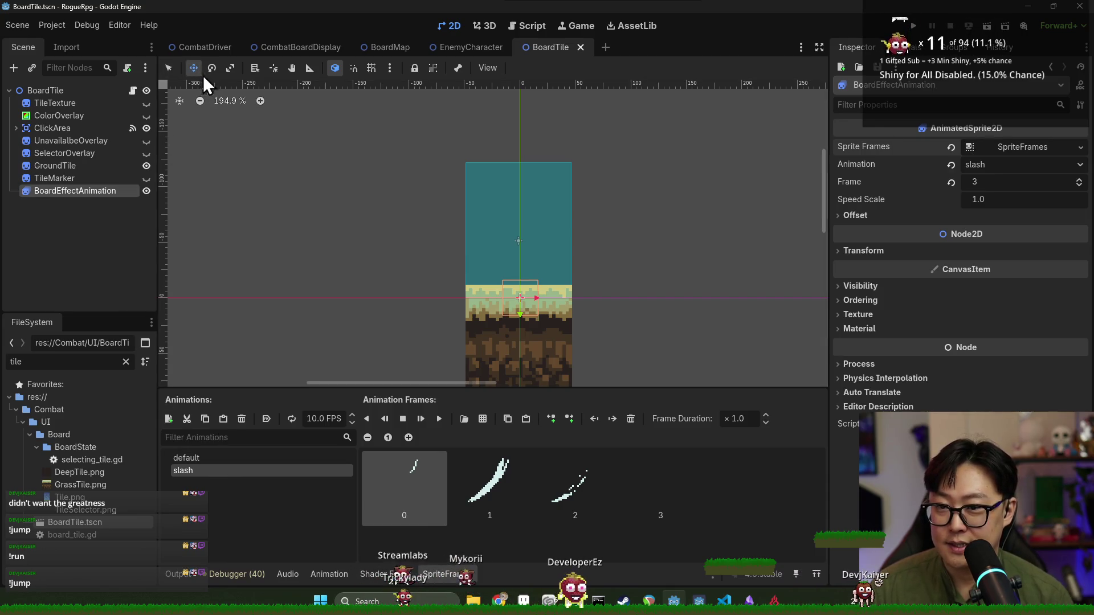
{"action": "left_click_drag", "start_coordinate": [518, 300], "coordinate": [530, 245]}
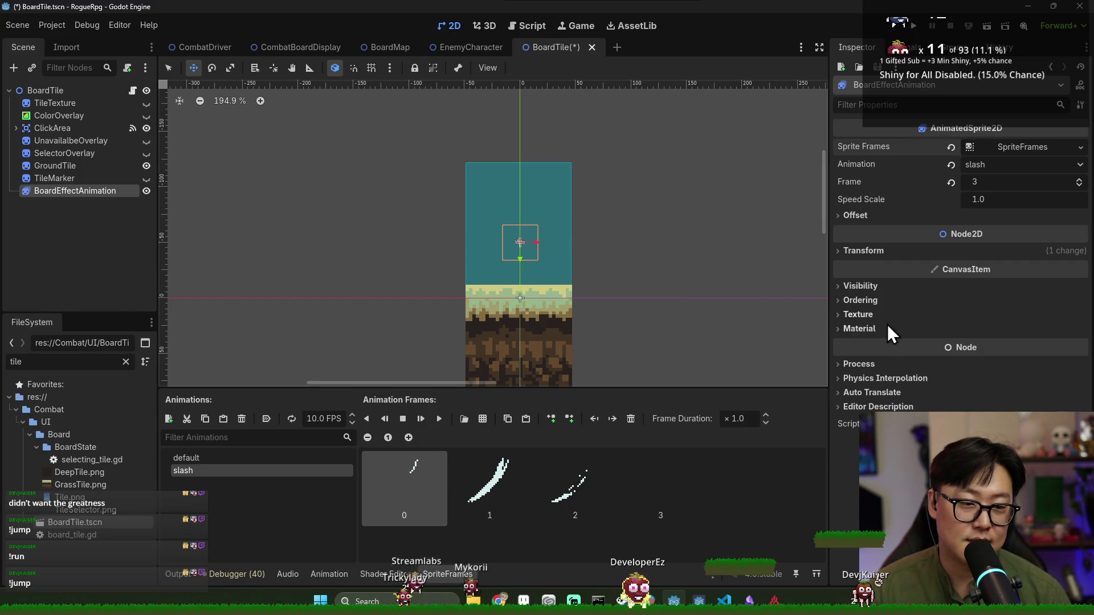
{"action": "left_click", "coordinate": [863, 251]}
{"action": "left_click", "coordinate": [997, 322]}
{"action": "type", "text": "3"}
{"action": "left_click_drag", "start_coordinate": [587, 254], "coordinate": [584, 239]}
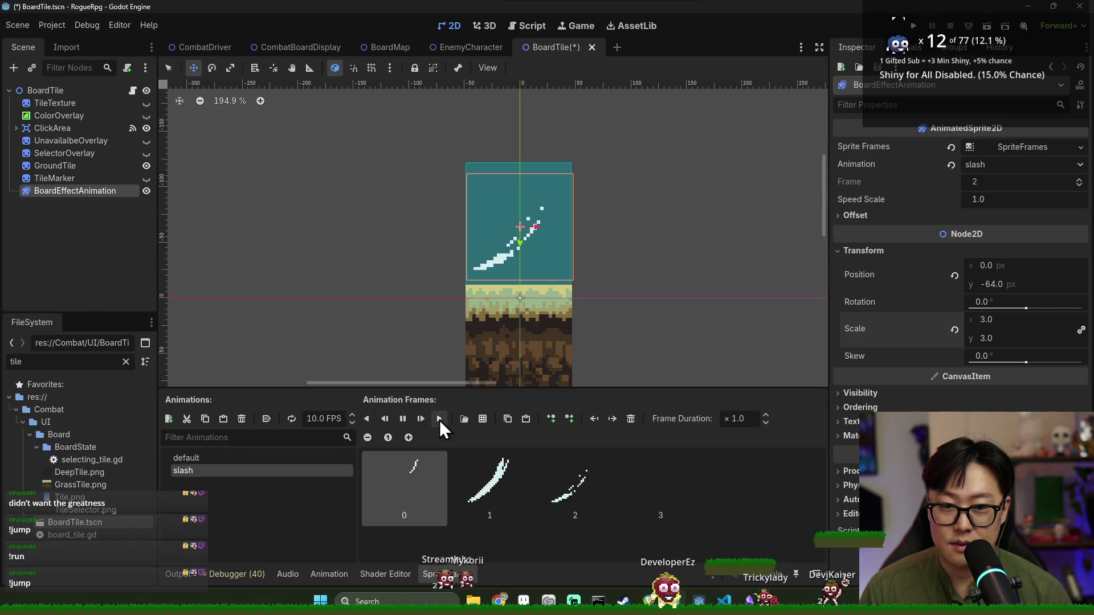
{"action": "left_click", "coordinate": [439, 419]}
{"action": "key", "text": "ctrl+s"}
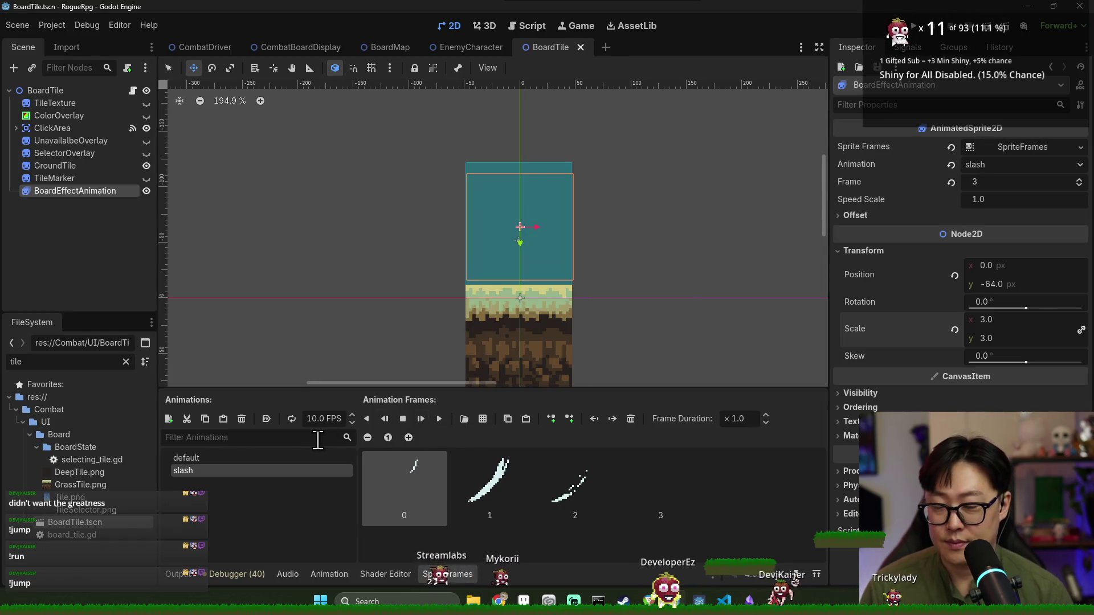
{"action": "key", "text": "ctrl+s"}
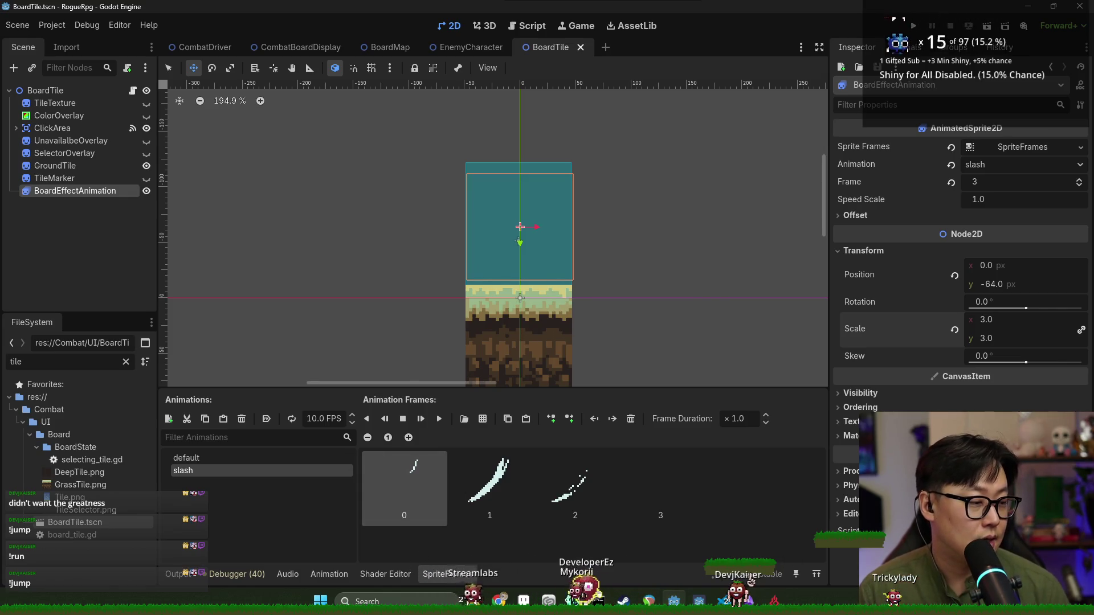
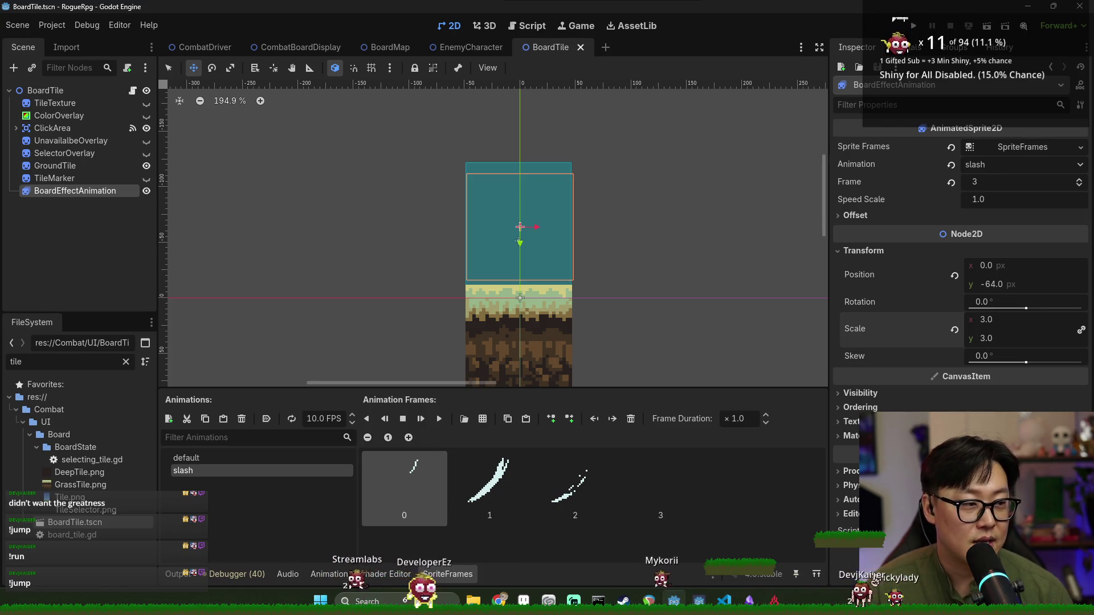
{"action": "left_click", "coordinate": [101, 196]}
{"action": "left_click", "coordinate": [108, 190]}
{"action": "key", "text": "ctrl+s"}
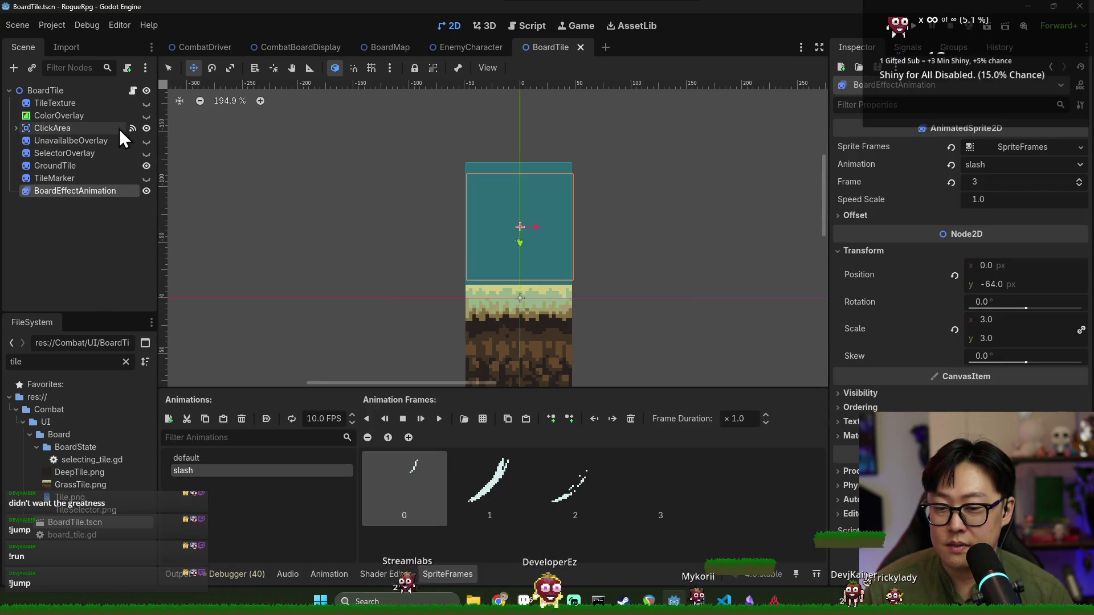
{"action": "left_click", "coordinate": [132, 91]}
{"action": "left_click_drag", "start_coordinate": [98, 196], "coordinate": [257, 178]}
{"action": "key", "text": "ctrl+s"}
Write a play_board_animation(aniamtion_name: String) function stub below the dictionary
{"action": "double_click", "coordinate": [353, 179]}
{"action": "scroll", "coordinate": [369, 214], "scroll_direction": "down", "scroll_amount": 10}
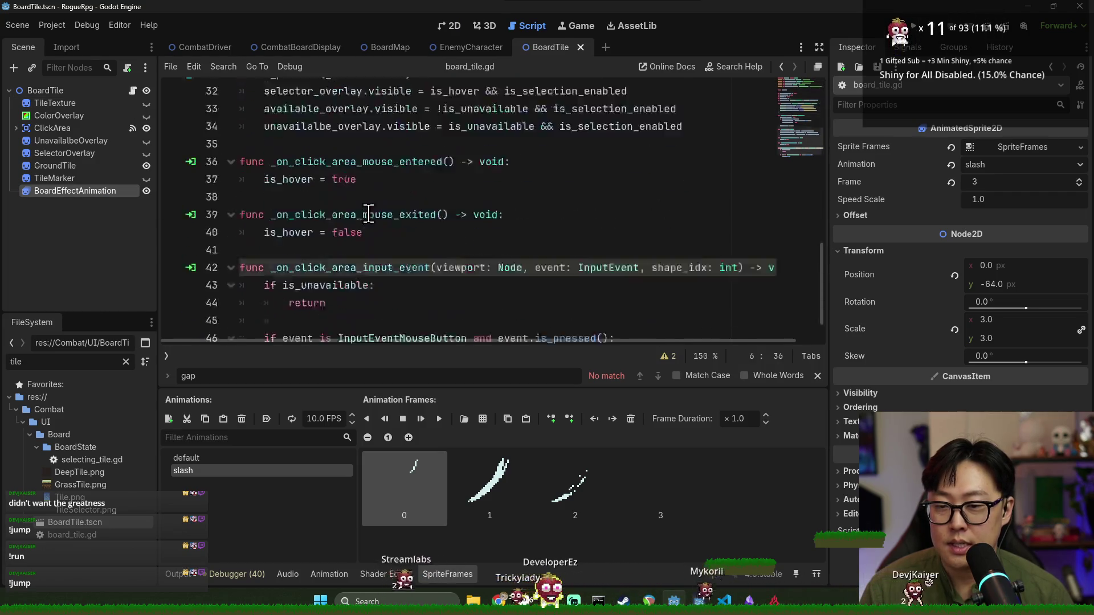
{"action": "scroll", "coordinate": [328, 220], "scroll_direction": "down", "scroll_amount": 1}
{"action": "scroll", "coordinate": [309, 217], "scroll_direction": "up", "scroll_amount": 4}
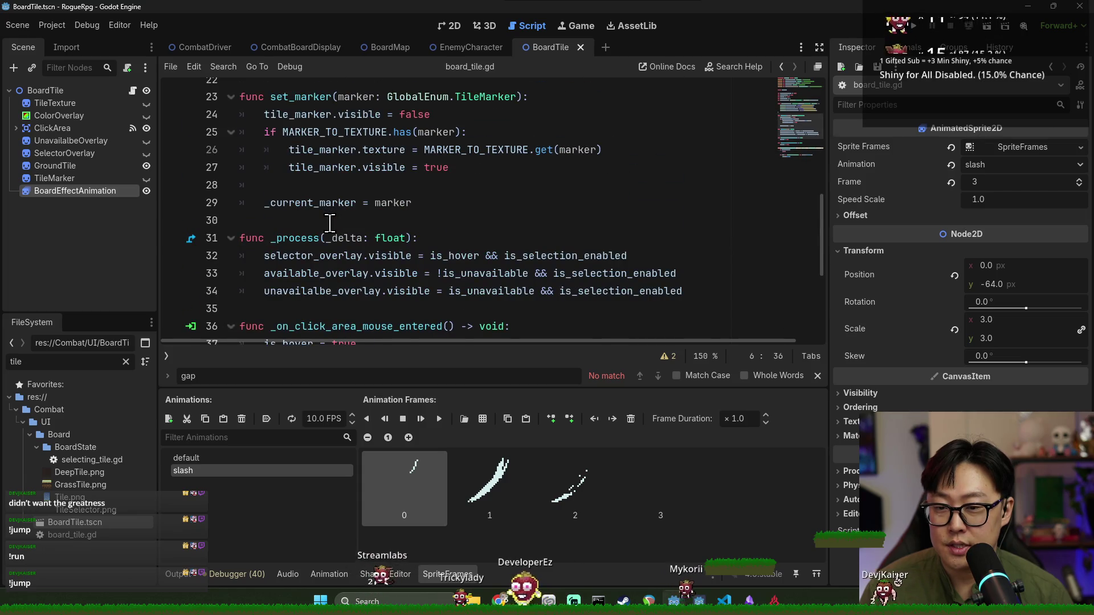
{"action": "scroll", "coordinate": [300, 234], "scroll_direction": "up", "scroll_amount": 3}
{"action": "scroll", "coordinate": [304, 233], "scroll_direction": "up", "scroll_amount": 1}
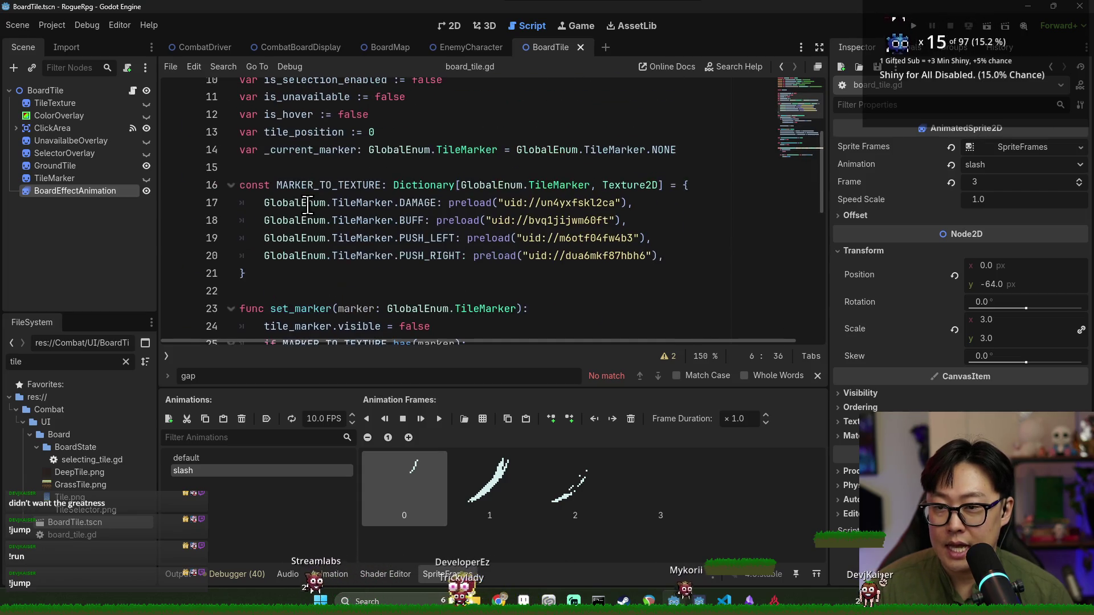
{"action": "scroll", "coordinate": [322, 213], "scroll_direction": "down", "scroll_amount": 3}
{"action": "left_click", "coordinate": [288, 150]}
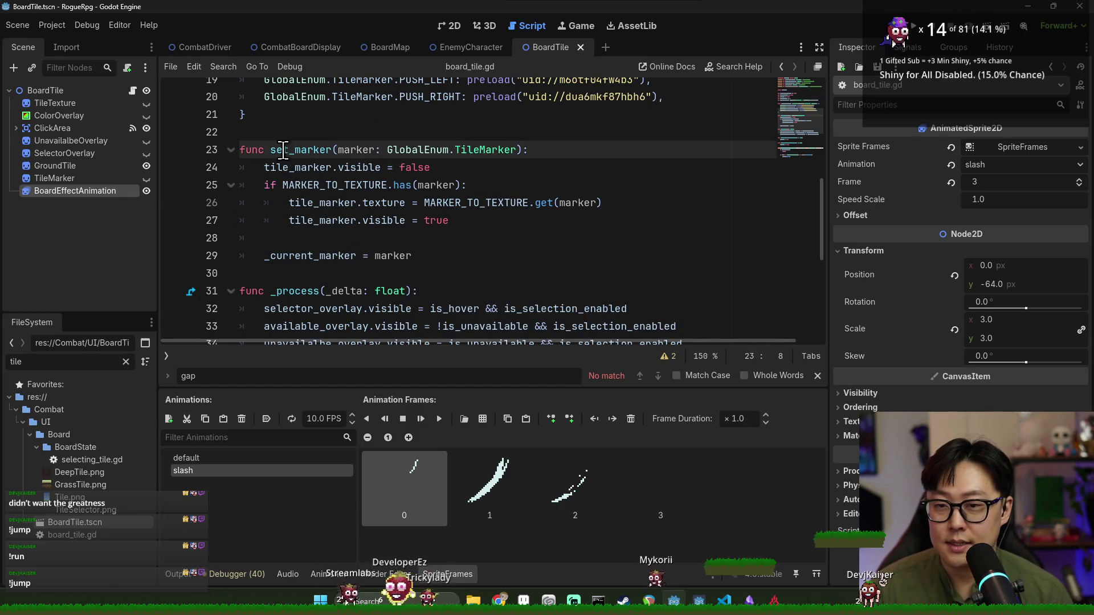
{"action": "left_click", "coordinate": [314, 118]}
{"action": "scroll", "coordinate": [386, 194], "scroll_direction": "up", "scroll_amount": 3}
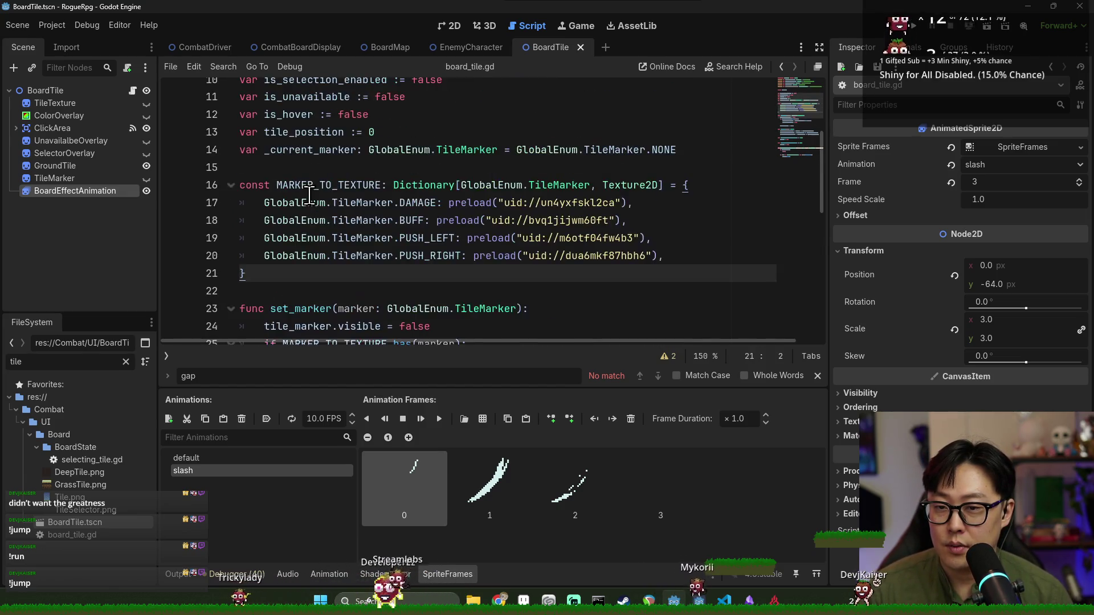
{"action": "scroll", "coordinate": [314, 202], "scroll_direction": "down", "scroll_amount": 4}
{"action": "key", "text": "Return"}
{"action": "key", "text": "Return"}
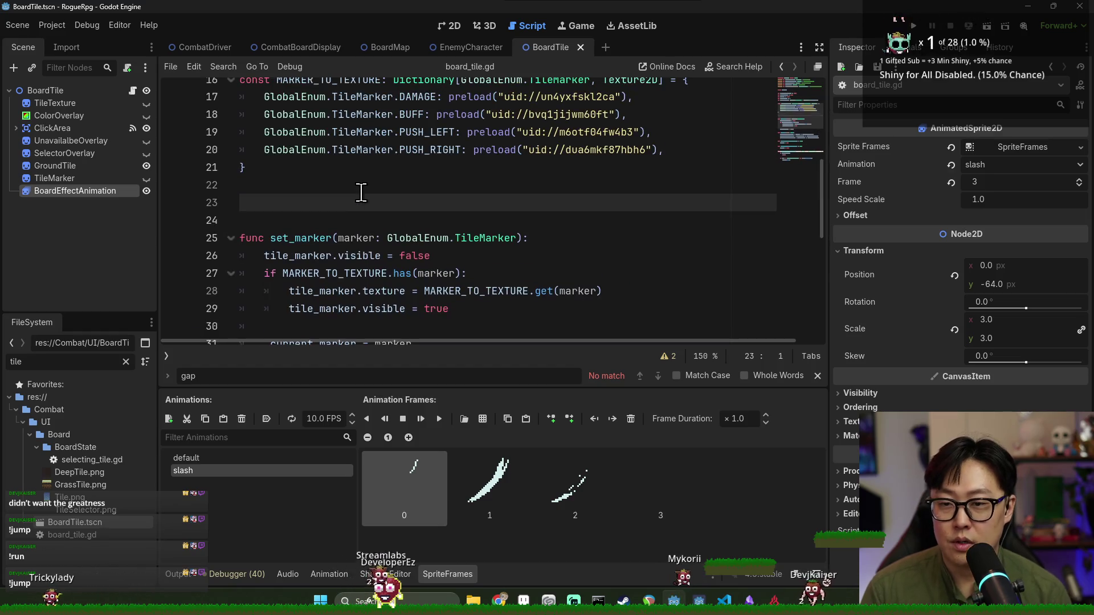
{"action": "type", "text": "func play_board_anim"}
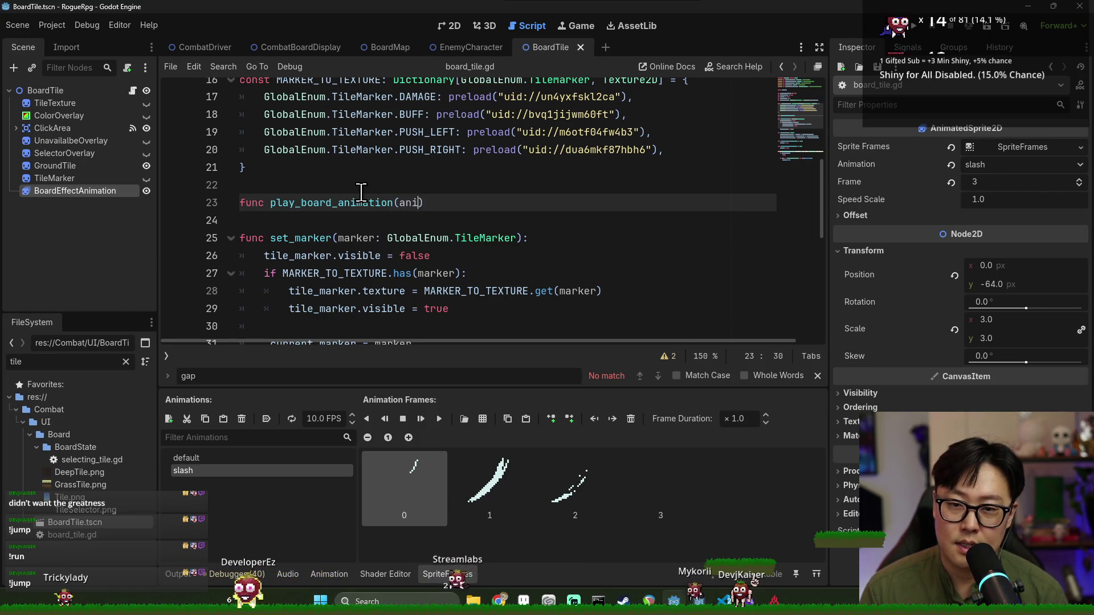
{"action": "type", "text": "ation(aniamtion_name: String)"}
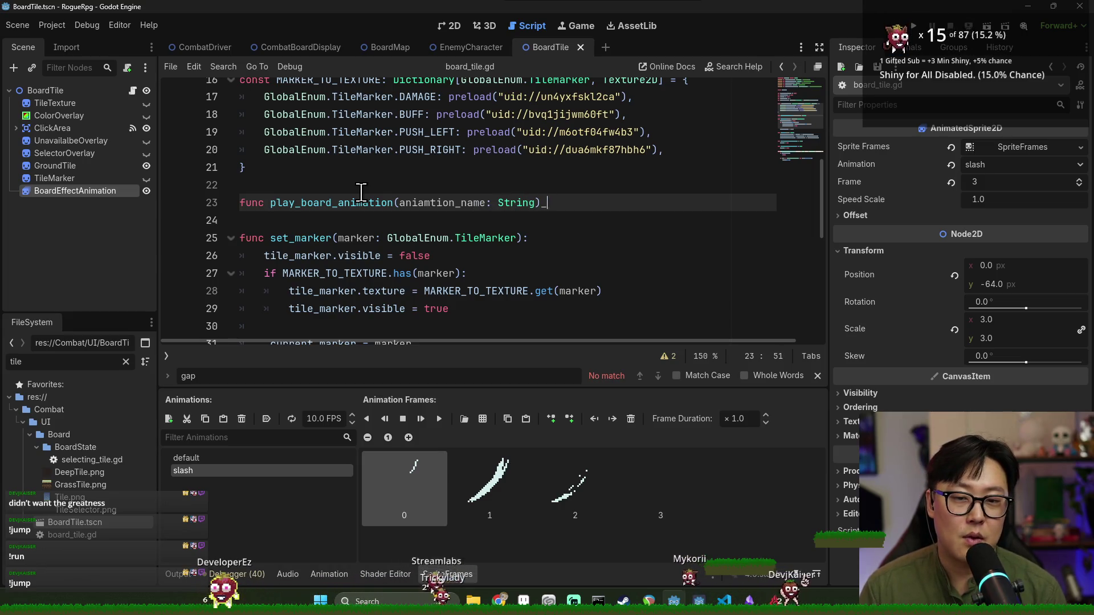
{"action": "key", "text": "Return"}
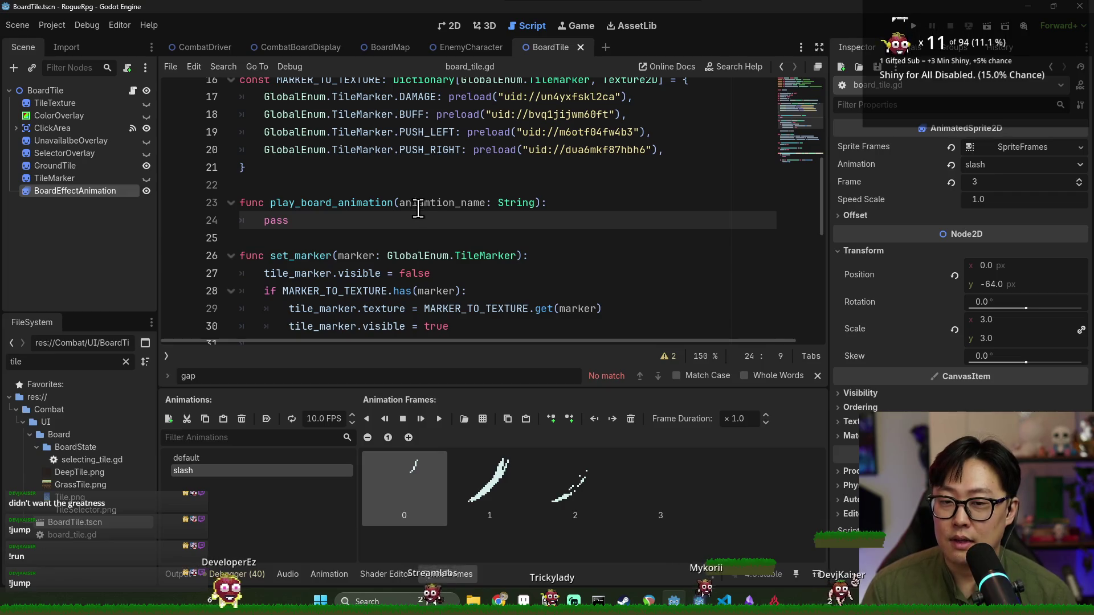
Begin an 'enum BoardEffect {' declaration on a new line above the function
{"action": "double_click", "coordinate": [456, 203]}
{"action": "scroll", "coordinate": [472, 223], "scroll_direction": "up", "scroll_amount": 2}
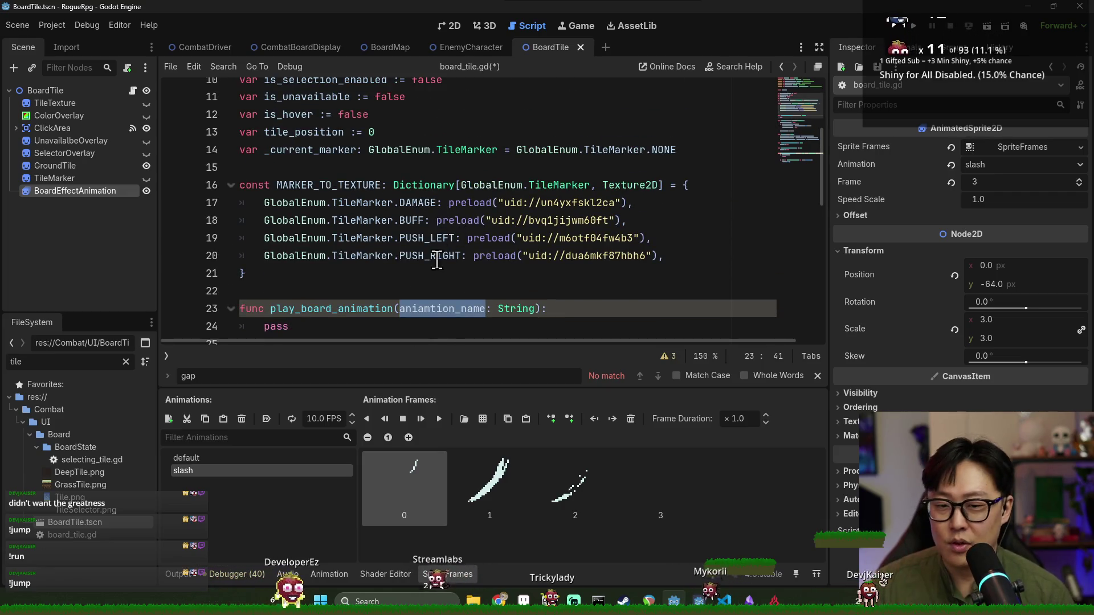
{"action": "scroll", "coordinate": [383, 232], "scroll_direction": "up", "scroll_amount": 5}
{"action": "scroll", "coordinate": [379, 239], "scroll_direction": "down", "scroll_amount": 4}
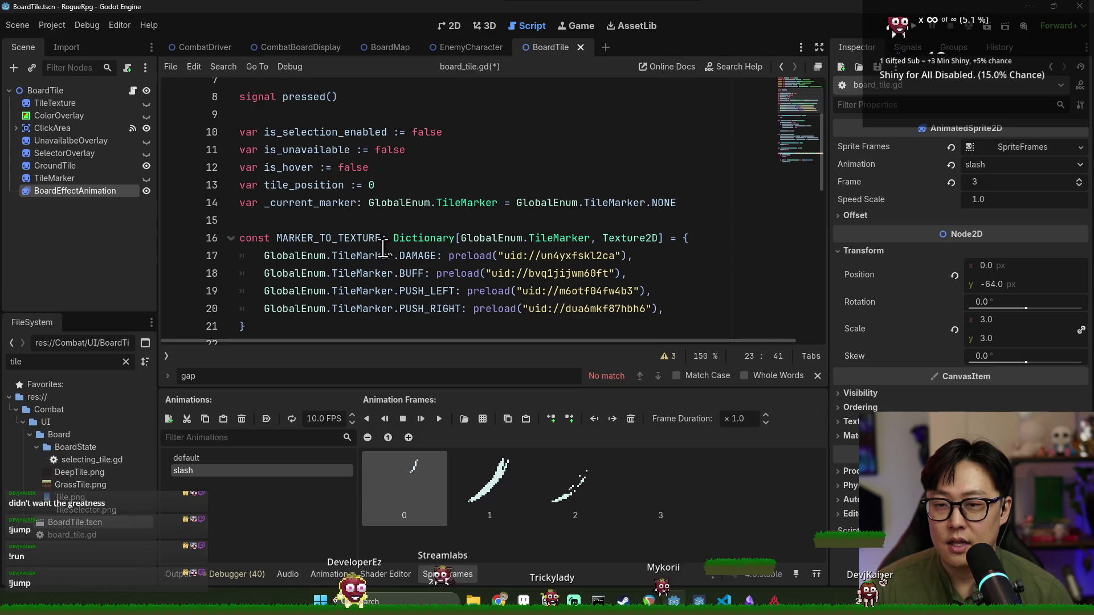
{"action": "scroll", "coordinate": [378, 240], "scroll_direction": "up", "scroll_amount": 2}
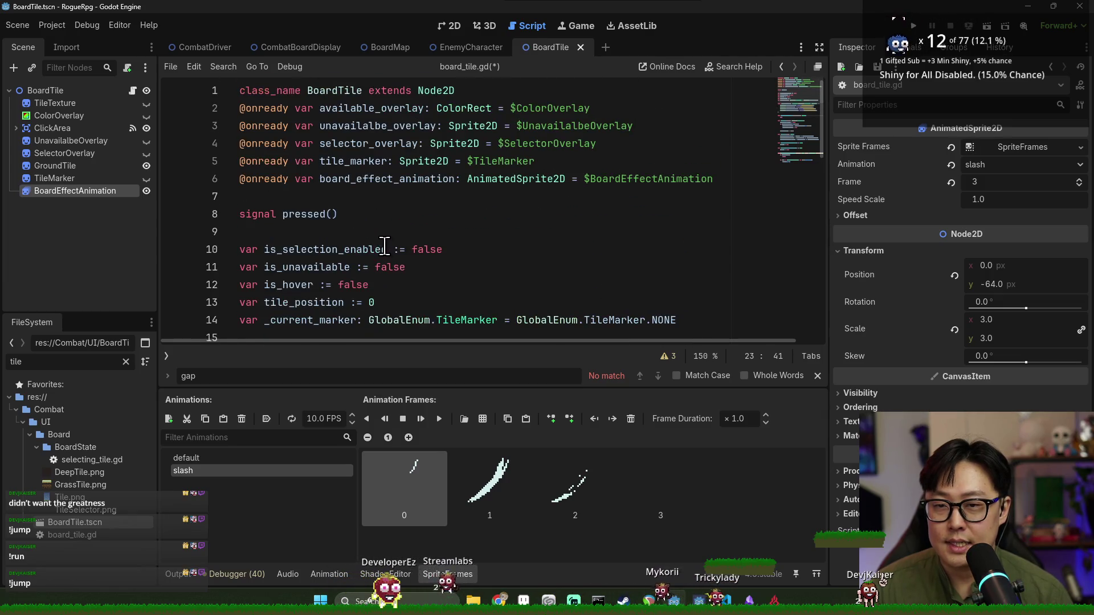
{"action": "scroll", "coordinate": [367, 175], "scroll_direction": "down", "scroll_amount": 4}
{"action": "left_click", "coordinate": [320, 125]}
{"action": "left_click", "coordinate": [323, 228]}
{"action": "key", "text": "Return"}
{"action": "key", "text": "Return"}
{"action": "type", "text": "enu"}
{"action": "key", "text": "BackSpace"}
{"action": "type", "text": "m "}
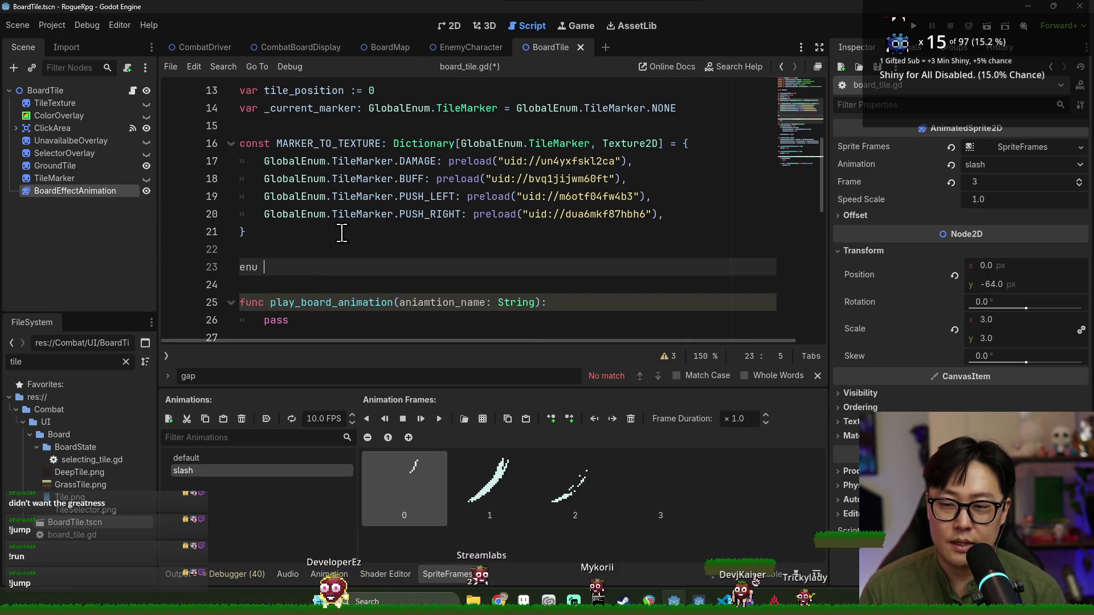
{"action": "type", "text": "BoardEffe"}
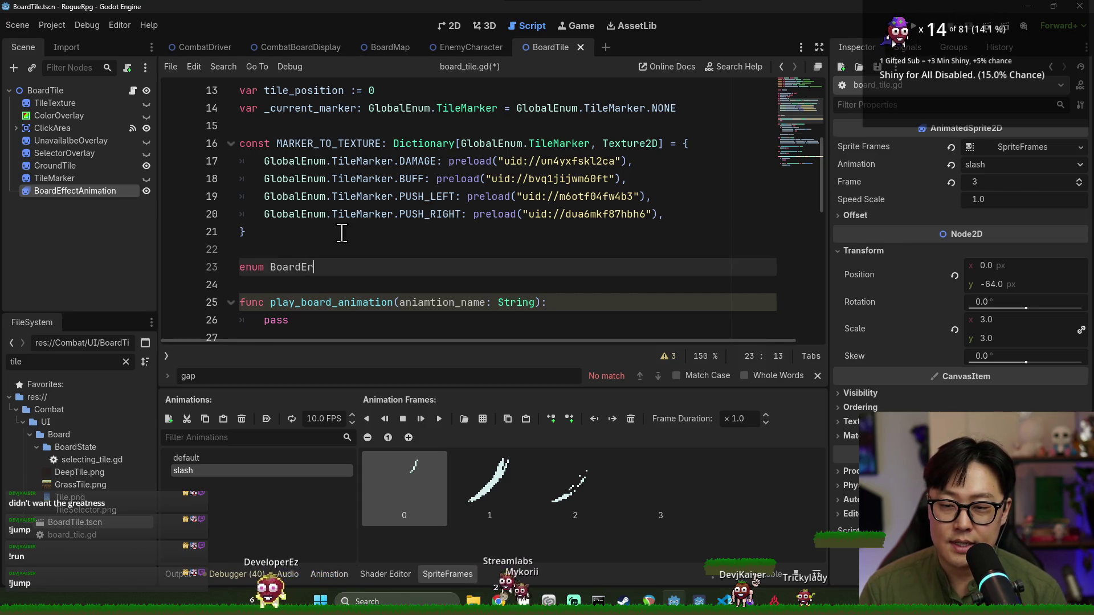
{"action": "type", "text": "ct {"}
Put SLASH in the BoardEffect enum and change the function's parameter to effect
{"action": "key", "text": "Return"}
{"action": "type", "text": "SLASH"}
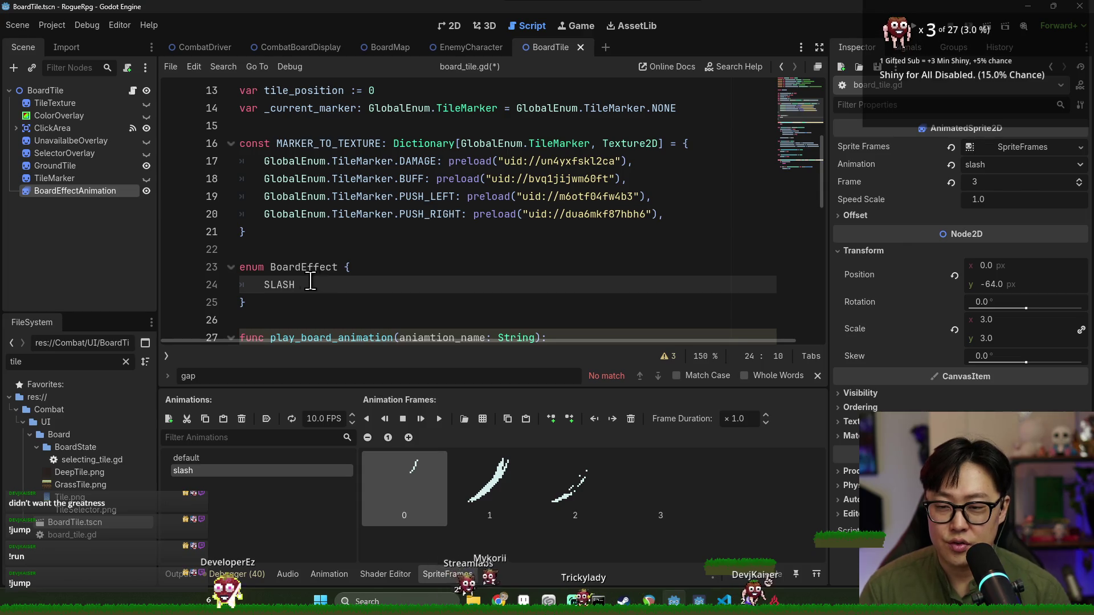
{"action": "double_click", "coordinate": [285, 284]}
{"action": "scroll", "coordinate": [370, 239], "scroll_direction": "down", "scroll_amount": 2}
{"action": "left_click", "coordinate": [437, 238]}
{"action": "double_click", "coordinate": [437, 231]}
{"action": "double_click", "coordinate": [304, 161]}
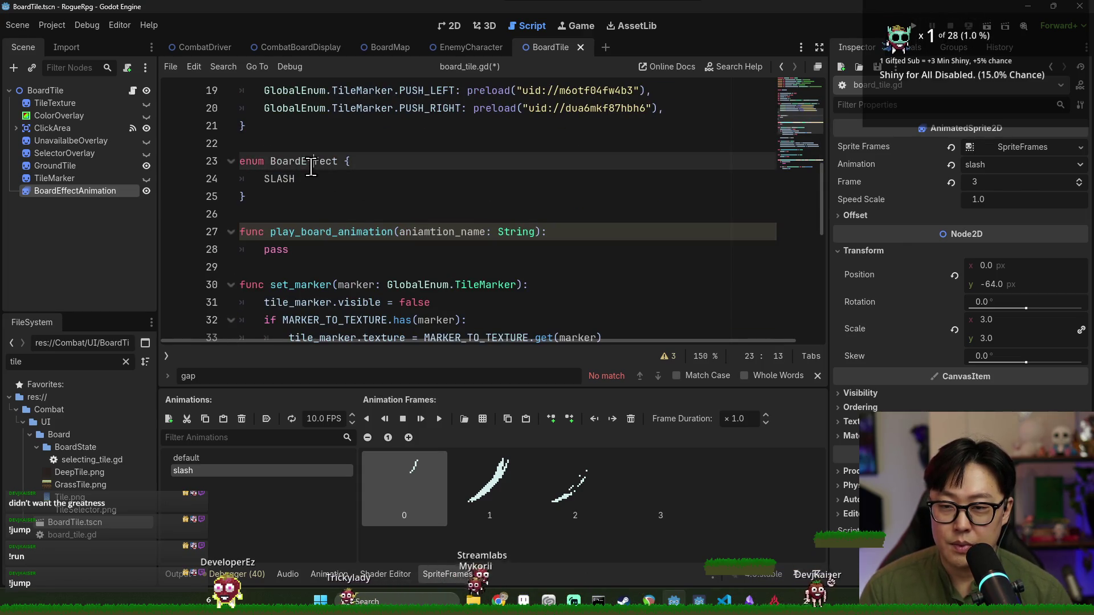
{"action": "double_click", "coordinate": [442, 232]}
{"action": "left_click_drag", "start_coordinate": [521, 227], "coordinate": [528, 230]}
{"action": "type", "text": "effec"}
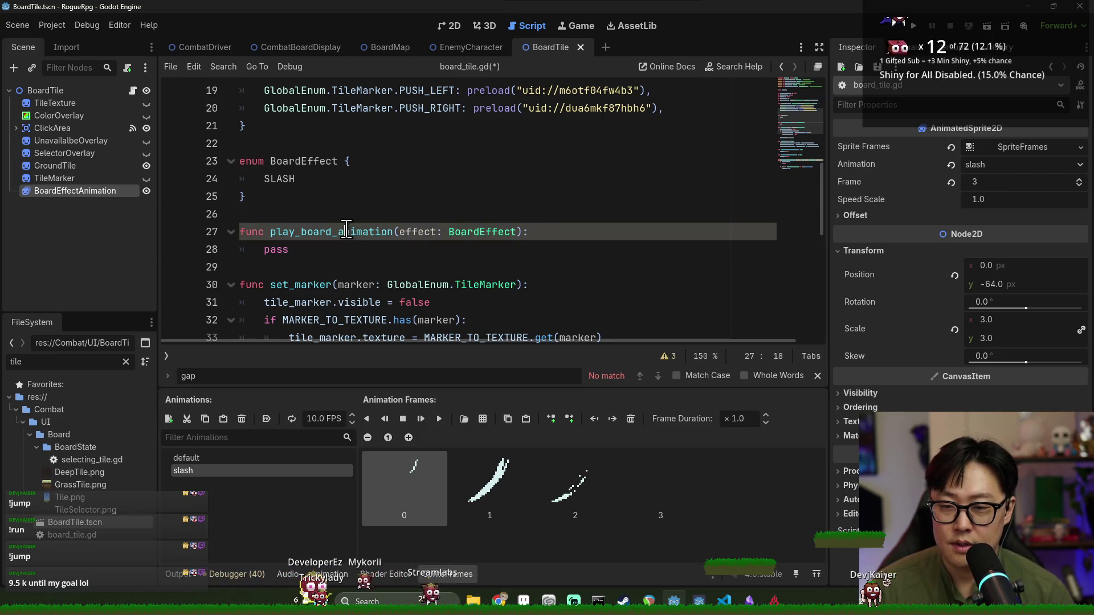
{"action": "type", "text": "ct: BoardEffect"}
Rename the function from play_board_animation to start_board_effect_animation
{"action": "double_click", "coordinate": [354, 232]}
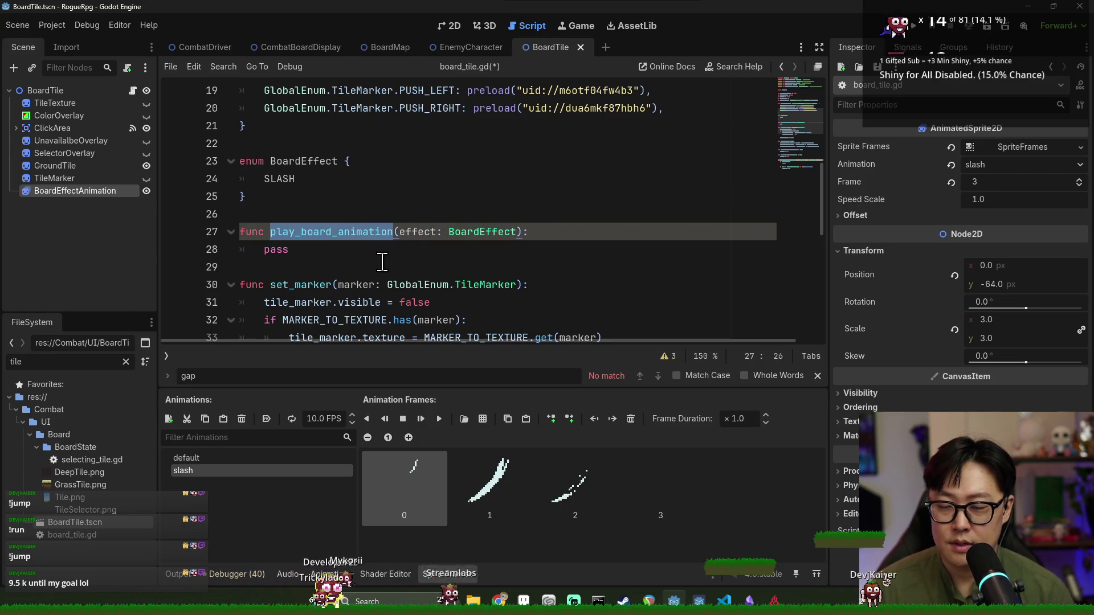
{"action": "type", "text": "play_b"}
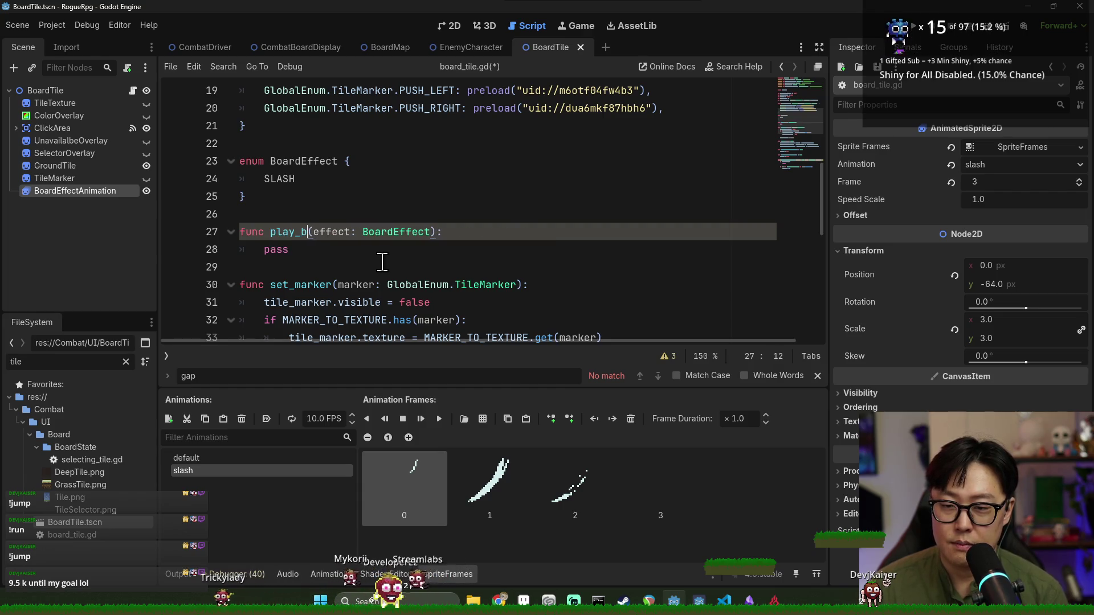
{"action": "key", "text": "BackSpace"}
{"action": "key", "text": "BackSpace"}
{"action": "key", "text": "BackSpace"}
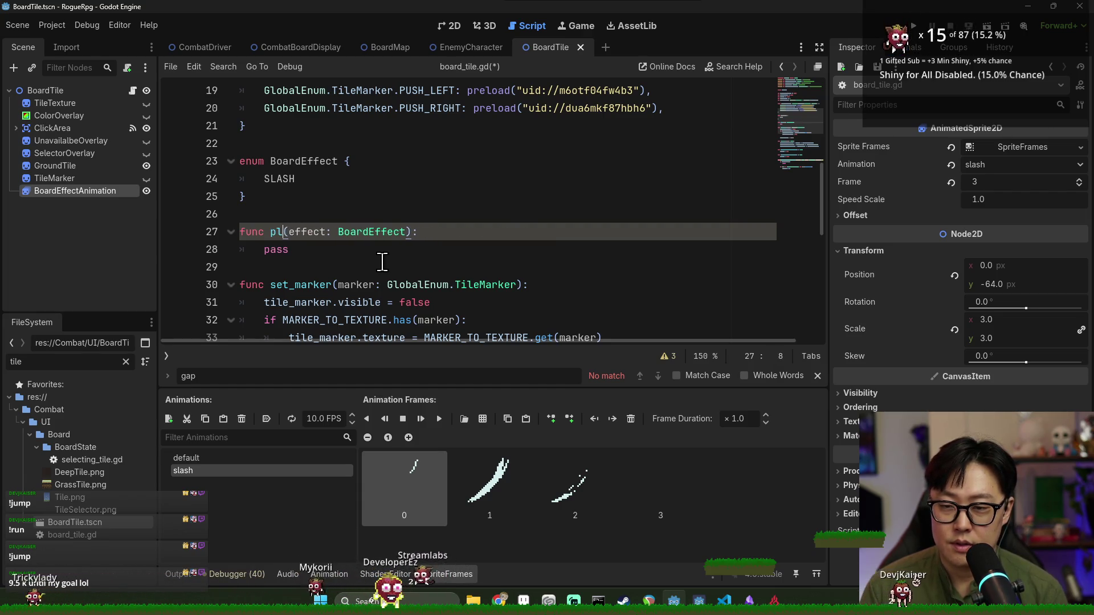
{"action": "type", "text": "start+_"}
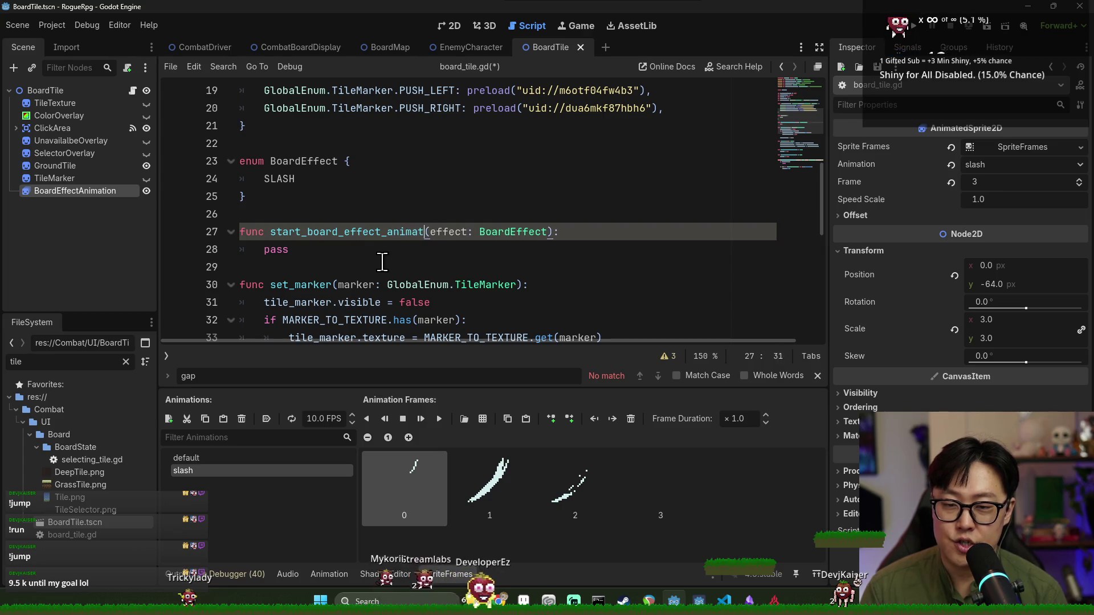
{"action": "type", "text": "ion"}
{"action": "left_click", "coordinate": [281, 161]}
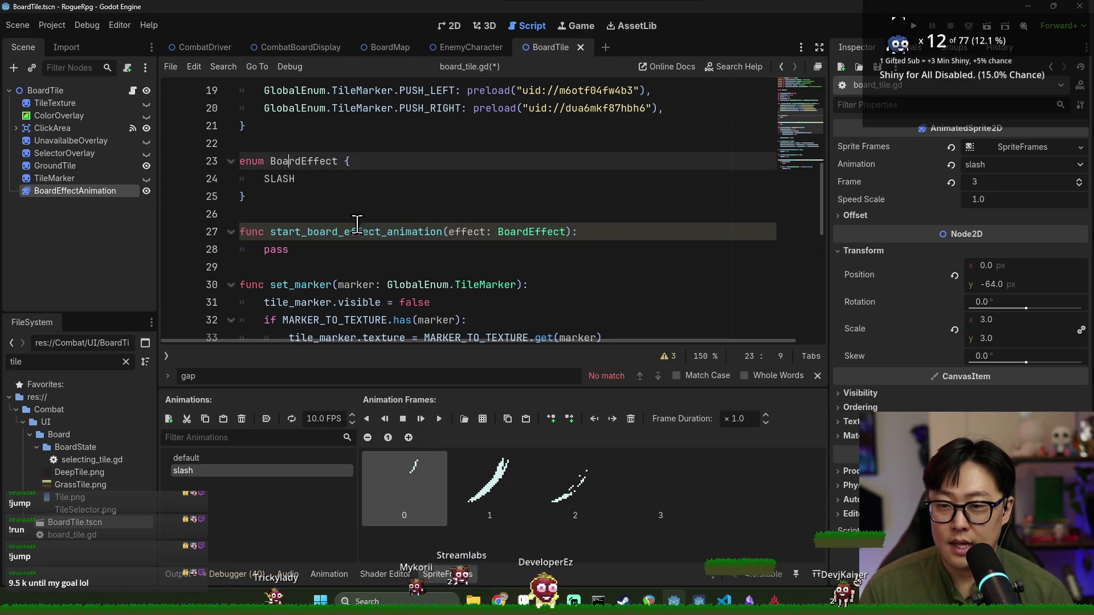
Add a match on effect with a BoardEffect.SLASH branch in the function body
{"action": "left_click", "coordinate": [600, 233]}
{"action": "key", "text": "Return"}
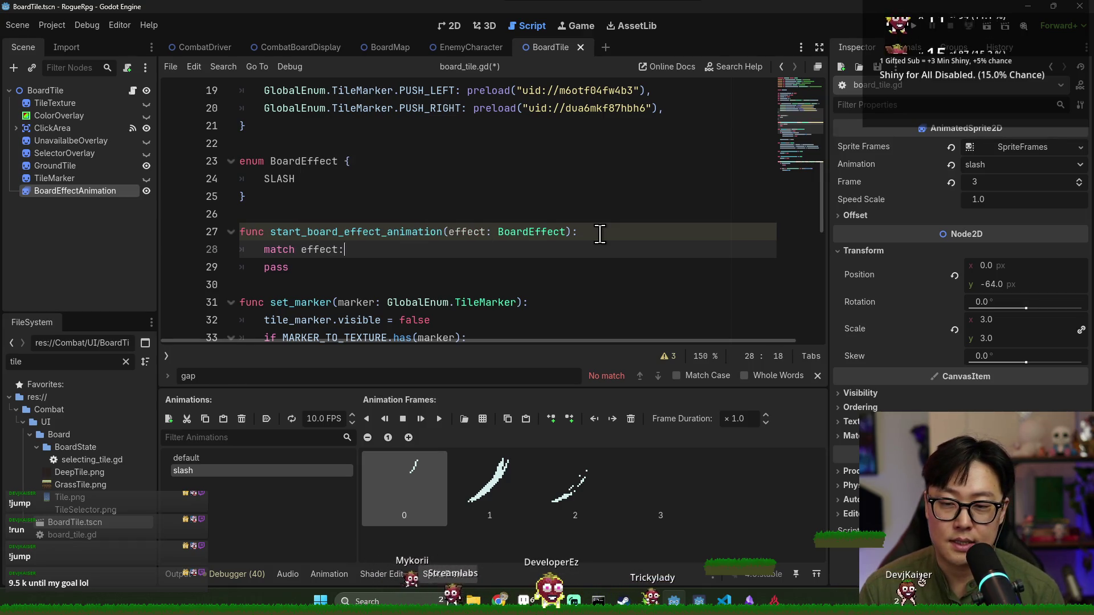
{"action": "key", "text": "Return"}
{"action": "type", "text": "BoardEffect.S"}
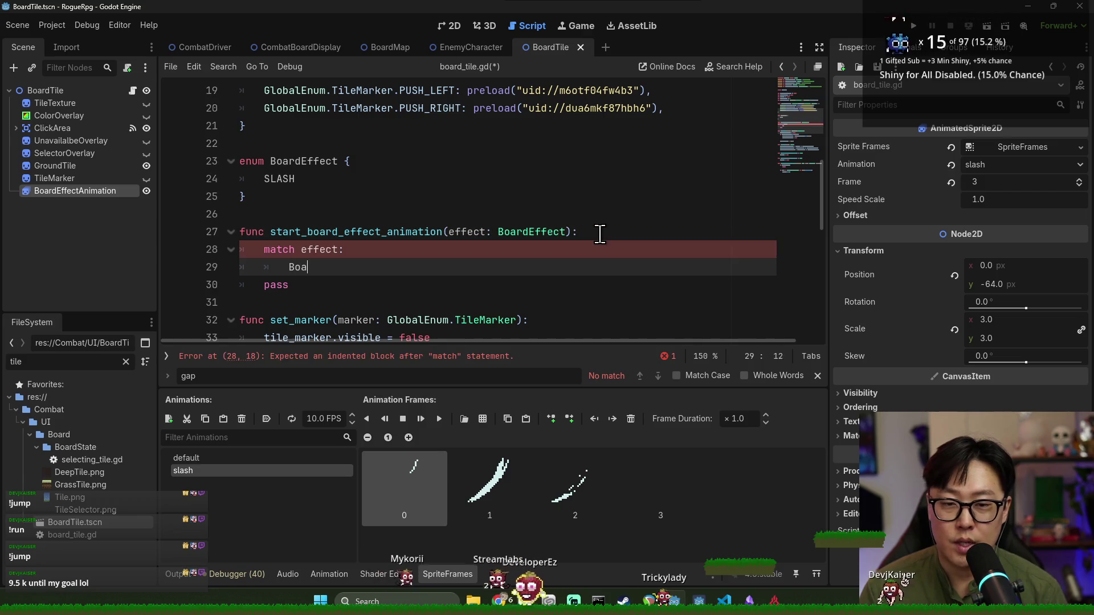
{"action": "key", "text": "Return"}
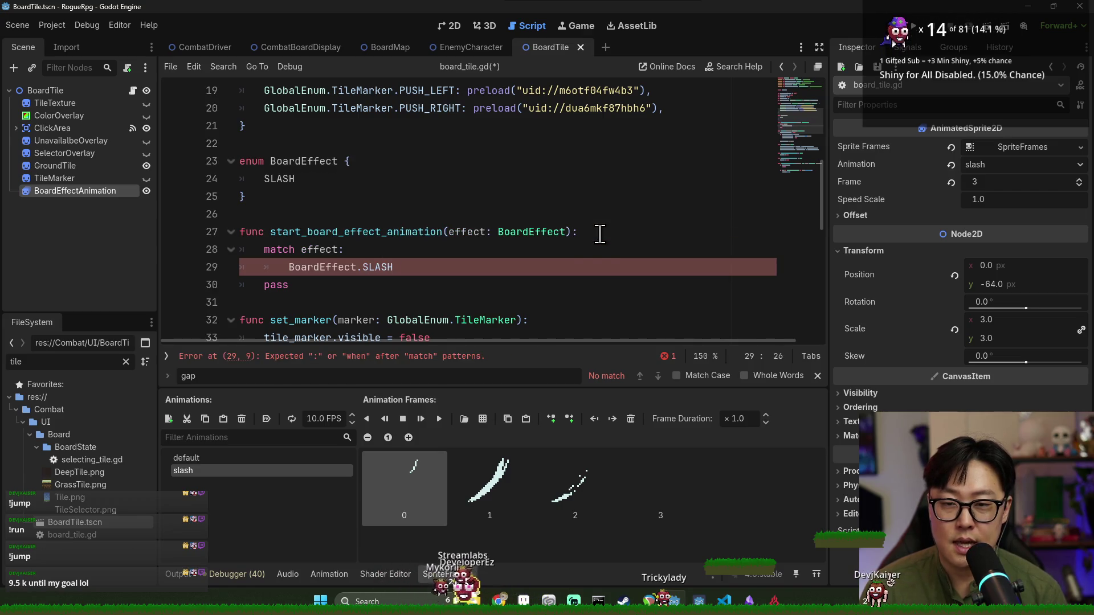
{"action": "type", "text": ":"}
{"action": "key", "text": "Return"}
Make the SLASH branch call board_effect_animation.play("slash") and save
{"action": "scroll", "coordinate": [459, 227], "scroll_direction": "up", "scroll_amount": 3}
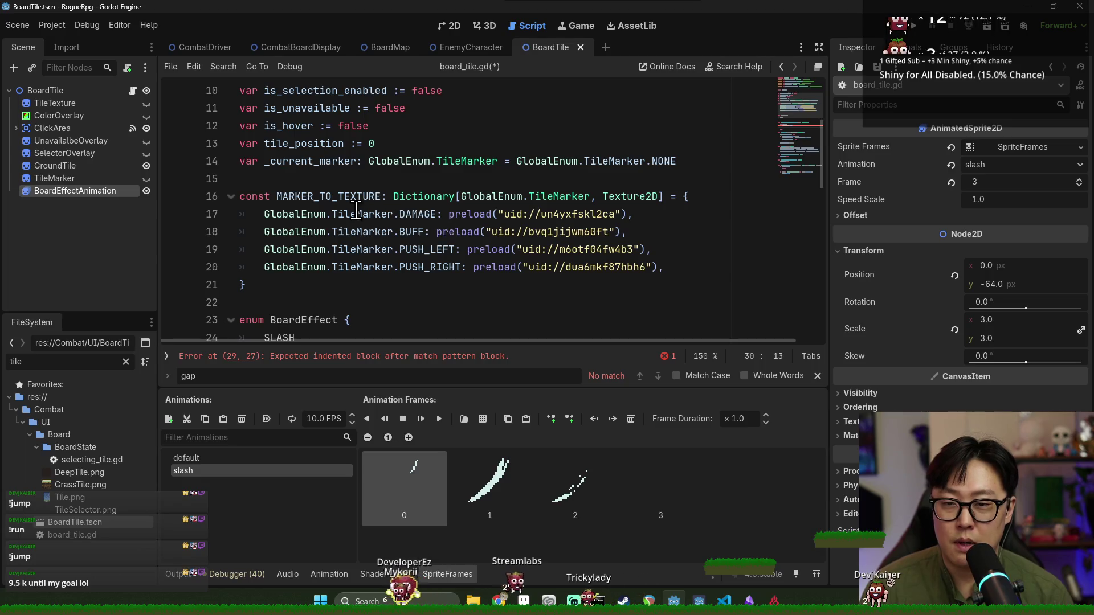
{"action": "scroll", "coordinate": [341, 187], "scroll_direction": "up", "scroll_amount": 3}
{"action": "double_click", "coordinate": [368, 178]}
{"action": "key", "text": "ctrl+c"}
{"action": "scroll", "coordinate": [359, 179], "scroll_direction": "down", "scroll_amount": 8}
{"action": "left_click", "coordinate": [356, 178]}
{"action": "key", "text": "ctrl+v"}
{"action": "type", "text": "."}
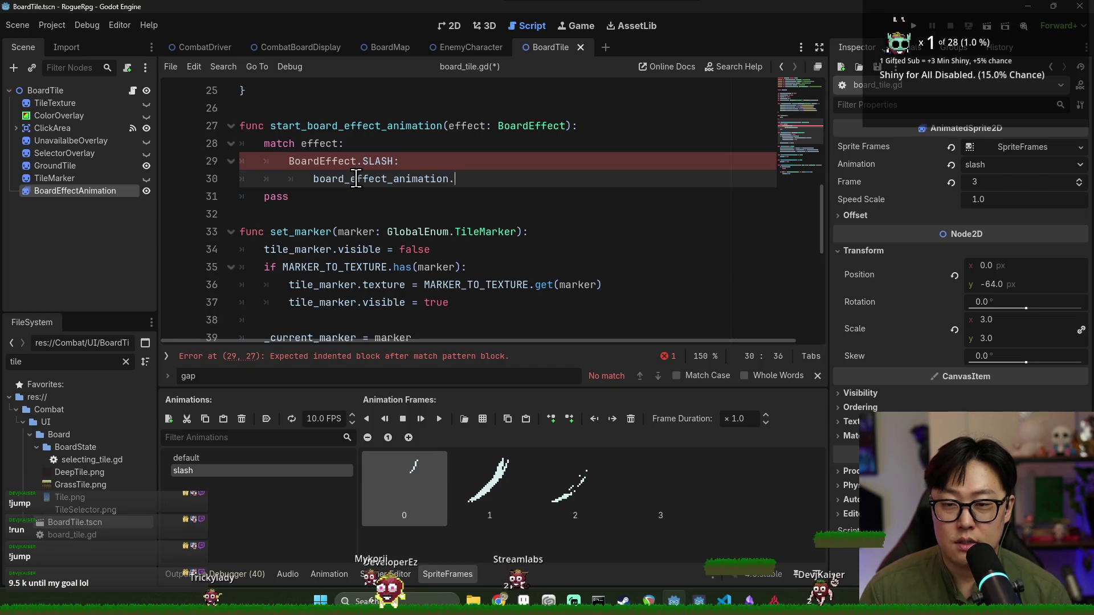
{"action": "type", "text": "play((\""}
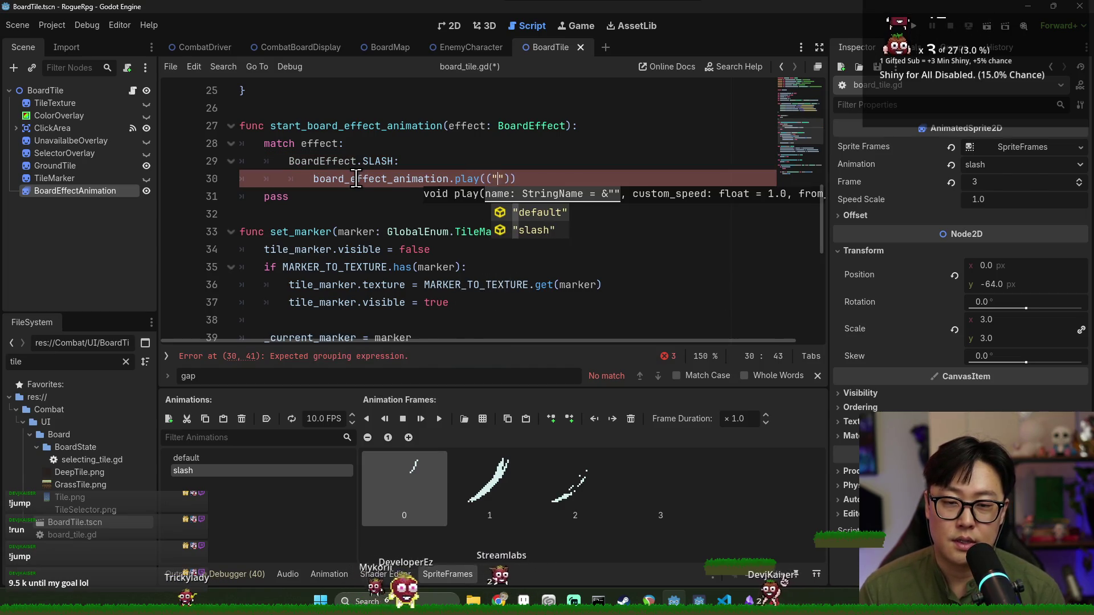
{"action": "type", "text": "slash"}
{"action": "key", "text": "End"}
{"action": "type", "text": ";"}
{"action": "key", "text": "ctrl+s"}
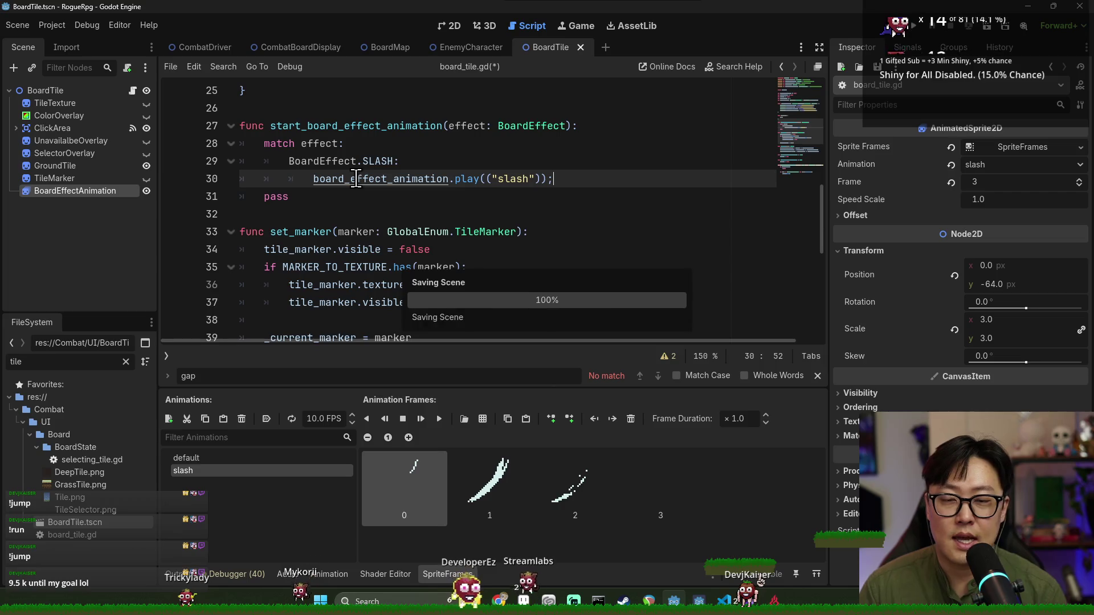
Delete the leftover pass line from start_board_effect_animation and save board_tile.gd
{"action": "left_click_drag", "start_coordinate": [289, 197], "coordinate": [570, 182]}
{"action": "key", "text": "BackSpace"}
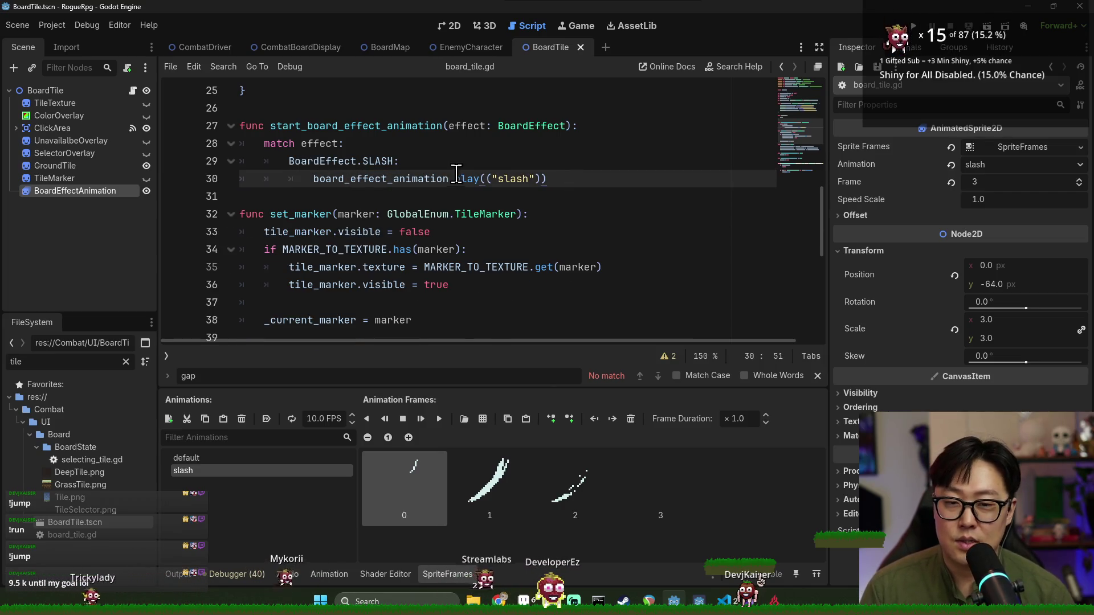
{"action": "double_click", "coordinate": [463, 126]}
{"action": "key", "text": "ctrl+s"}
{"action": "left_click", "coordinate": [442, 178]}
{"action": "left_click_drag", "start_coordinate": [314, 178], "coordinate": [536, 179]}
{"action": "left_click", "coordinate": [530, 179]}
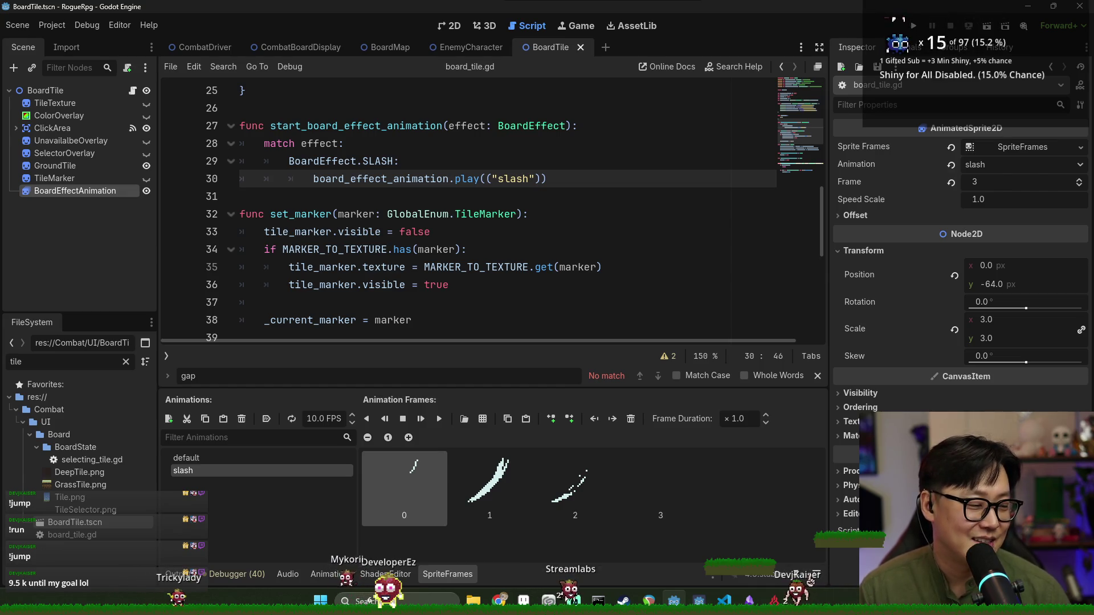
{"action": "left_click", "coordinate": [652, 237]}
{"action": "key", "text": "ctrl+s"}
{"action": "left_click", "coordinate": [450, 214]}
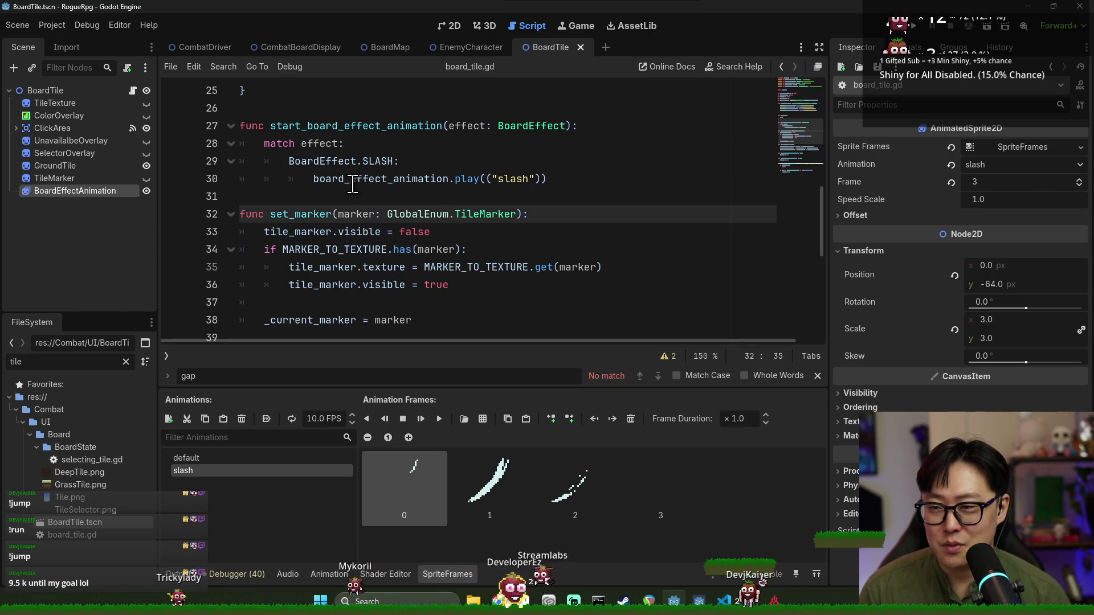
{"action": "key", "text": "ctrl+s"}
Save the BoardTile scene from the 2D view and close it
{"action": "left_click", "coordinate": [450, 27]}
{"action": "key", "text": "ctrl+s"}
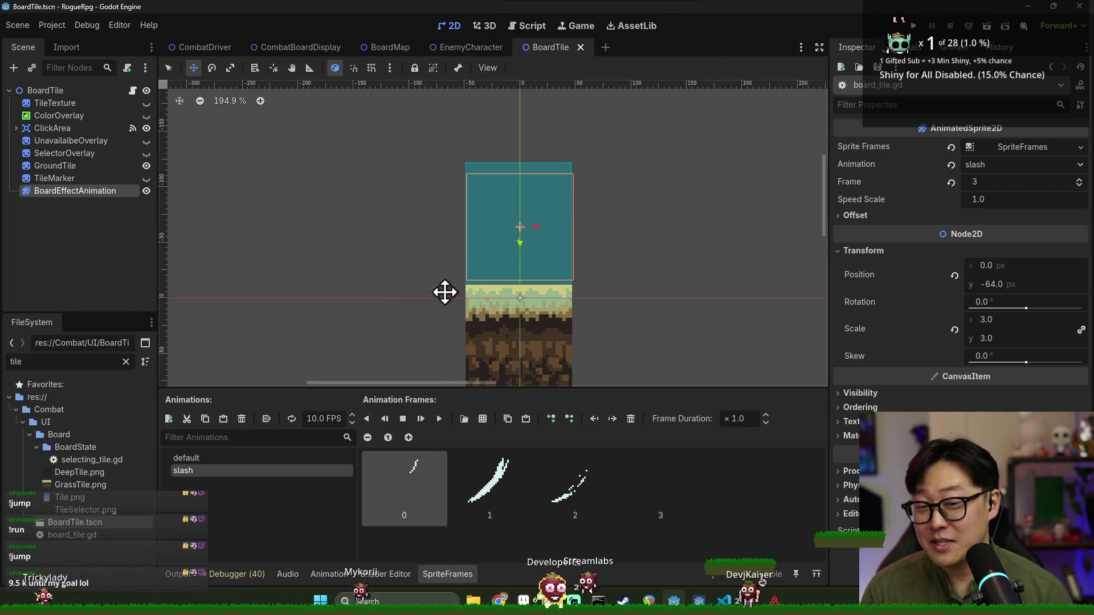
{"action": "key", "text": "ctrl+s"}
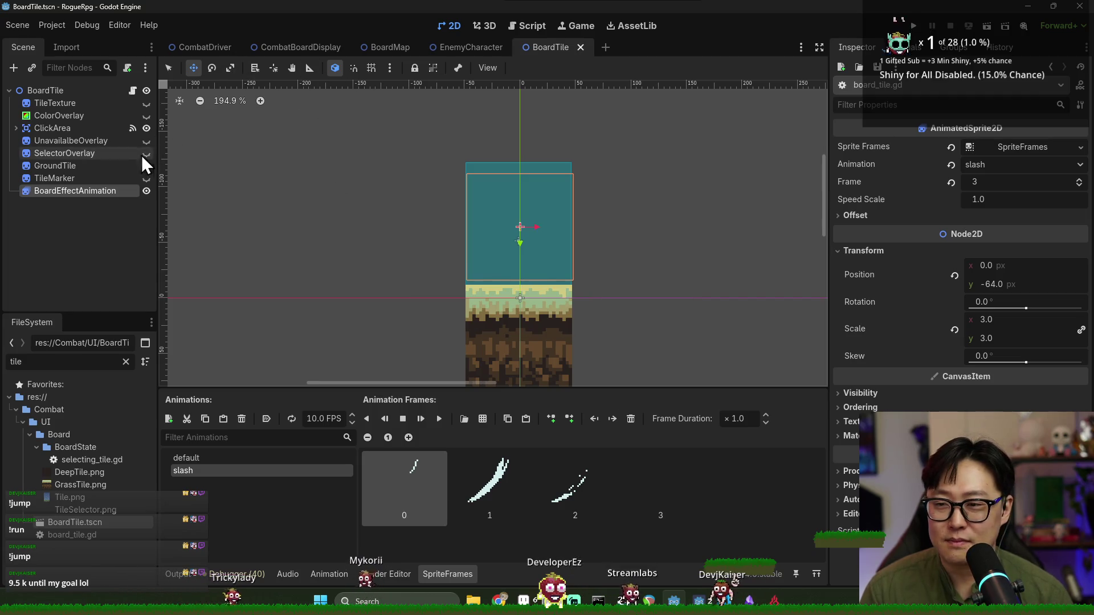
{"action": "left_click", "coordinate": [132, 90]}
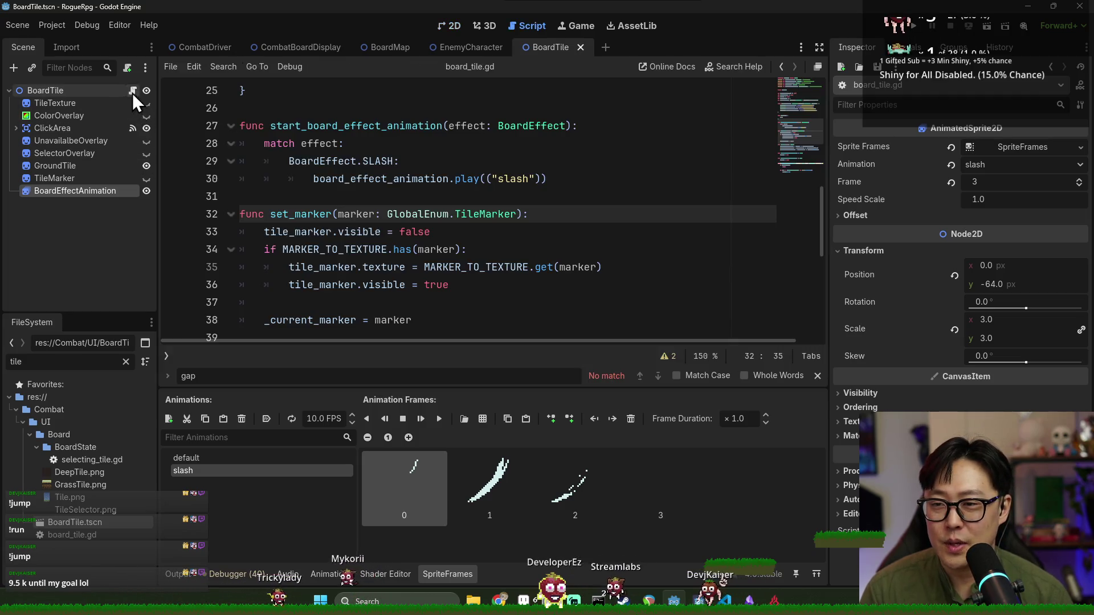
{"action": "double_click", "coordinate": [305, 127]}
{"action": "key", "text": "ctrl+w"}
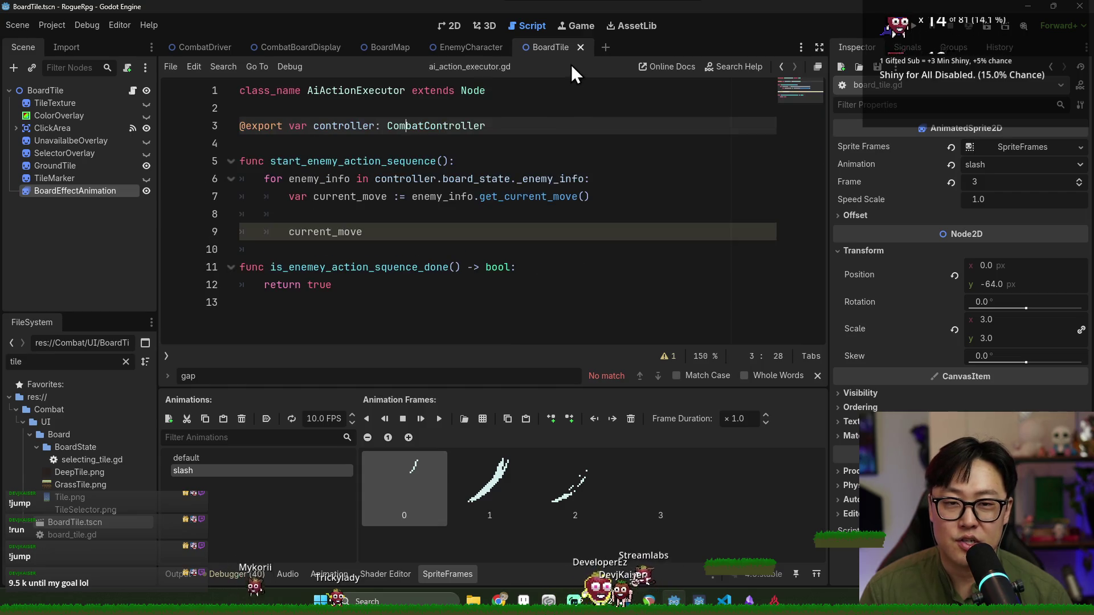
Open CombatDriver and jump to start_enemy_action_sequence in ai_action_executor.gd
{"action": "left_click", "coordinate": [581, 46]}
{"action": "key", "text": "ctrl+s"}
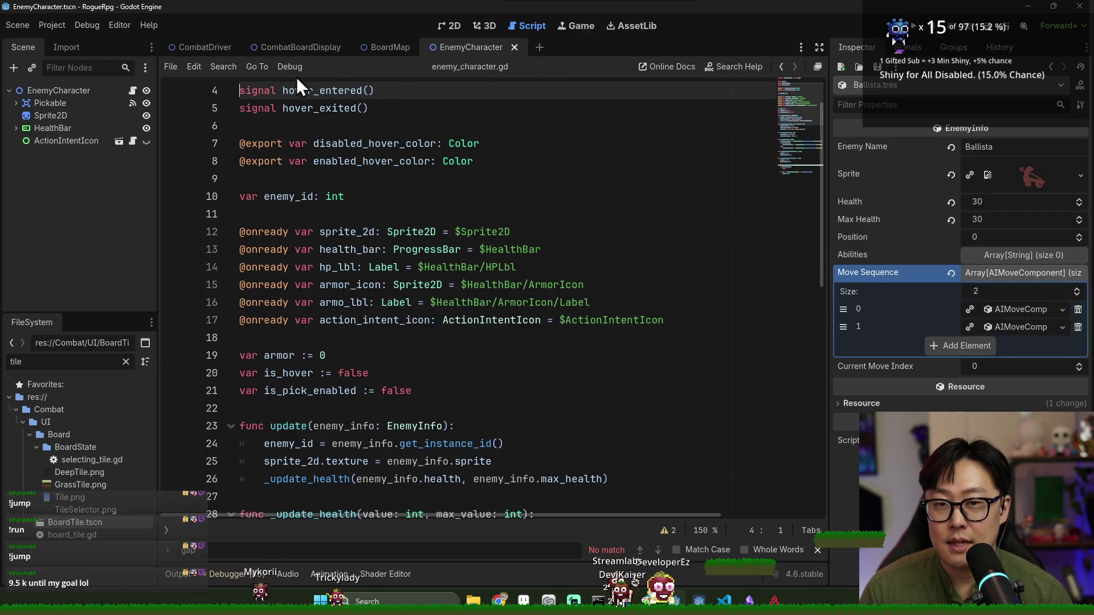
{"action": "left_click", "coordinate": [218, 49]}
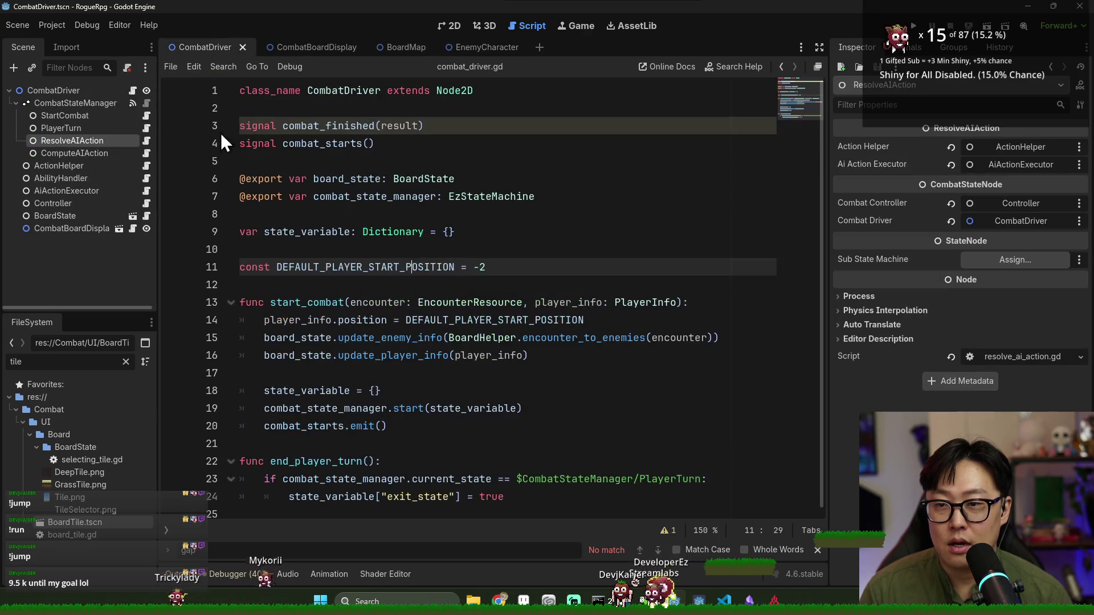
{"action": "left_click", "coordinate": [147, 141]}
{"action": "key", "text": "Up"}
{"action": "key", "text": "Up"}
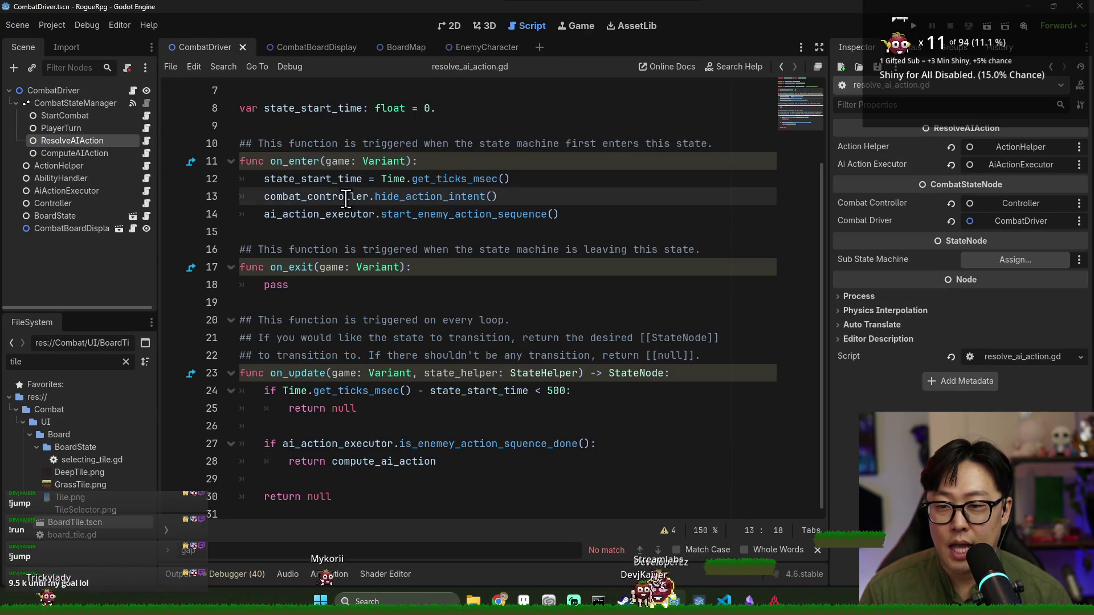
{"action": "left_click", "coordinate": [436, 215], "text": "ctrl"}
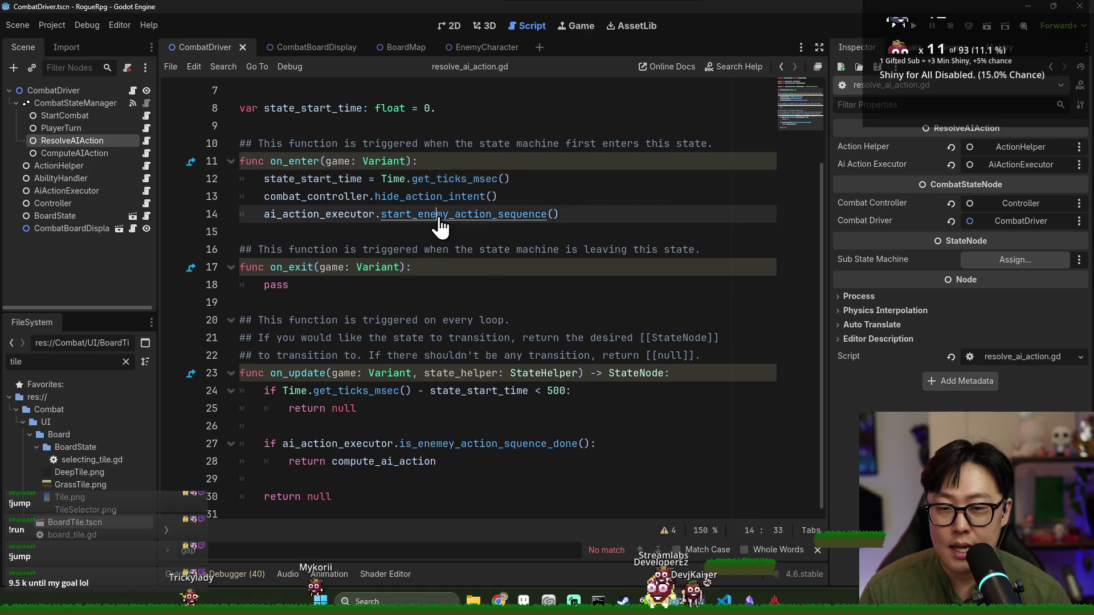
{"action": "key", "text": "ctrl+s"}
{"action": "left_click", "coordinate": [343, 213]}
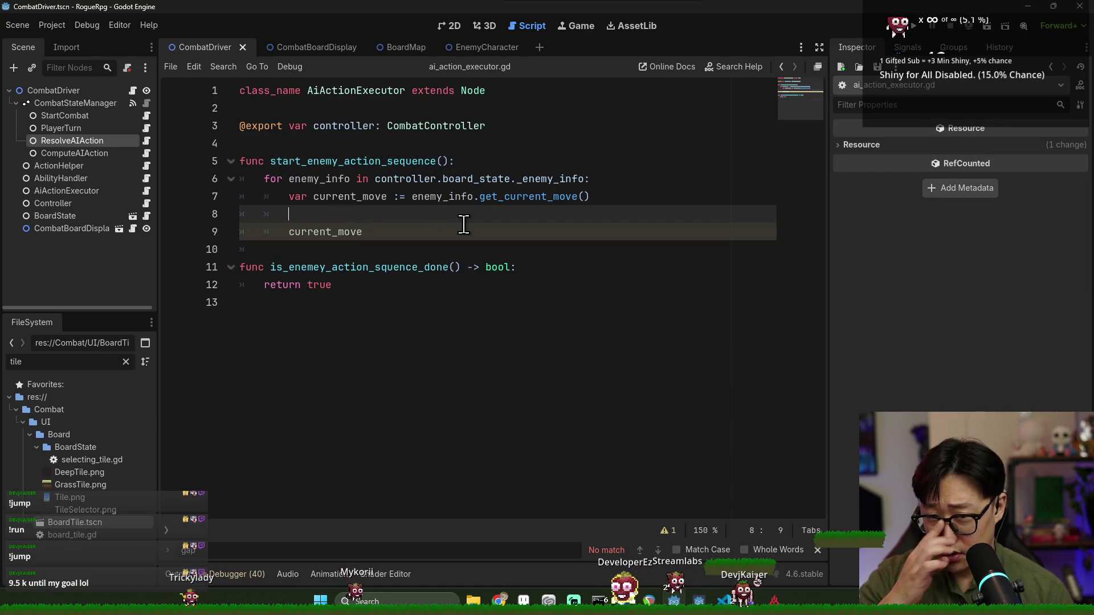
Start an 'if current_move.action_type ==' check on line 9
{"action": "double_click", "coordinate": [329, 232]}
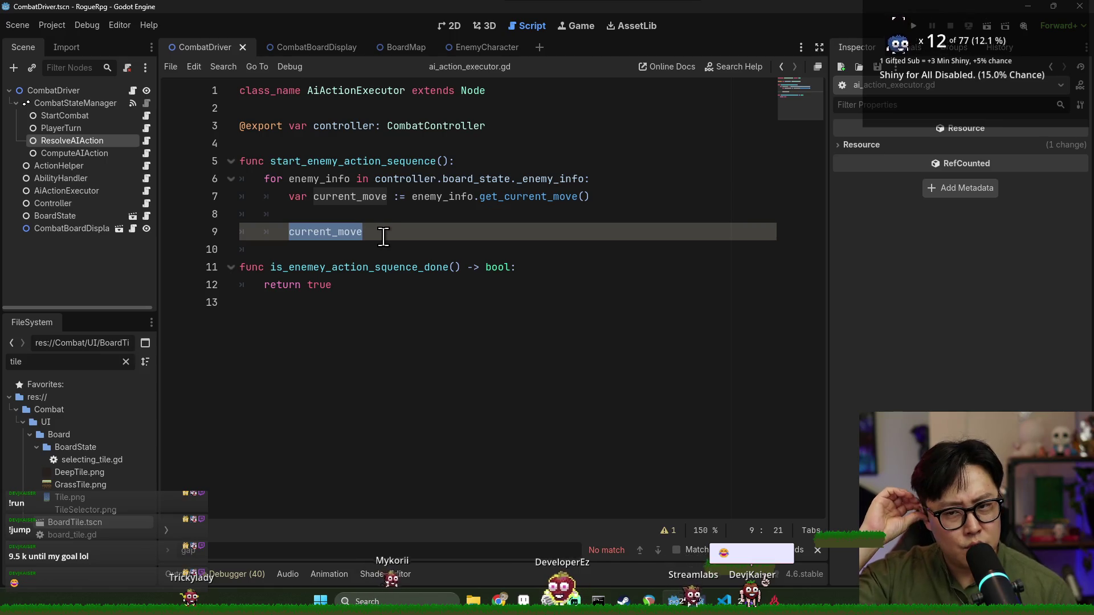
{"action": "left_click", "coordinate": [344, 237]}
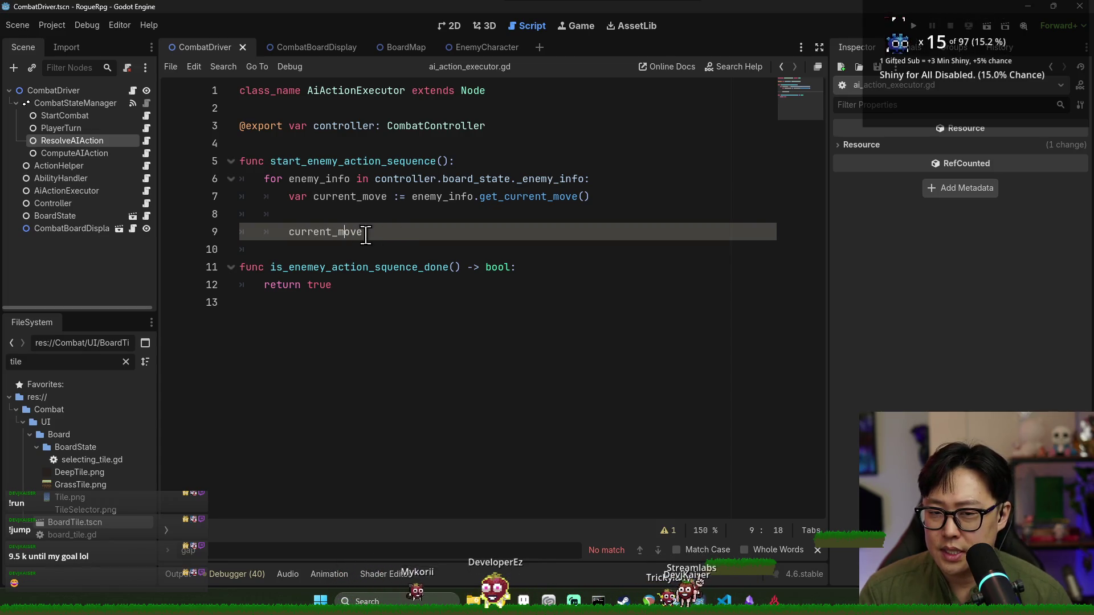
{"action": "double_click", "coordinate": [334, 231]}
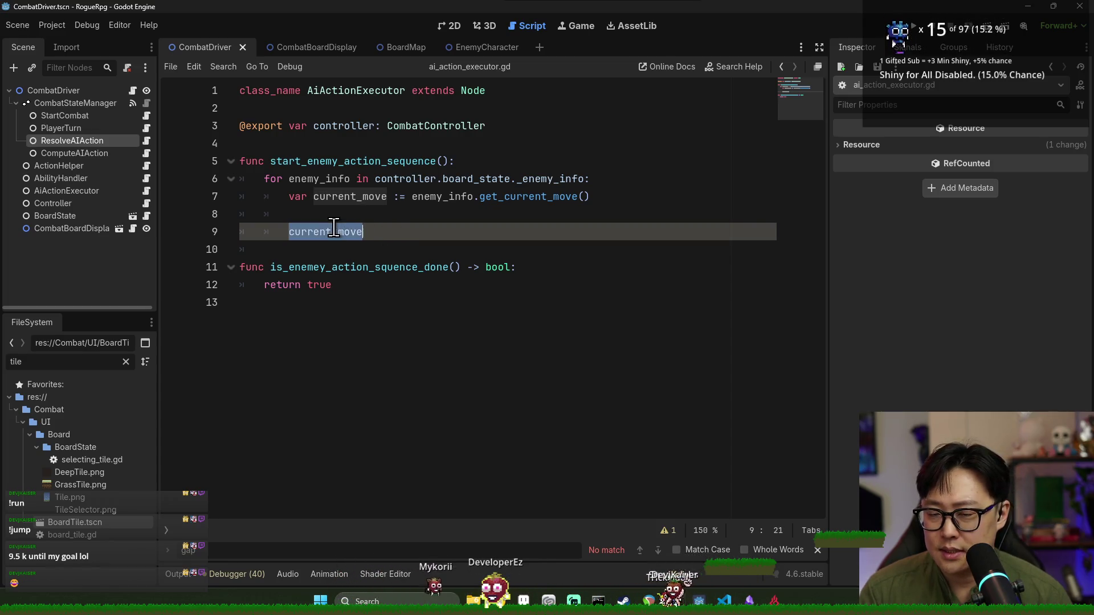
{"action": "left_click", "coordinate": [403, 231]}
{"action": "type", "text": ".ac"}
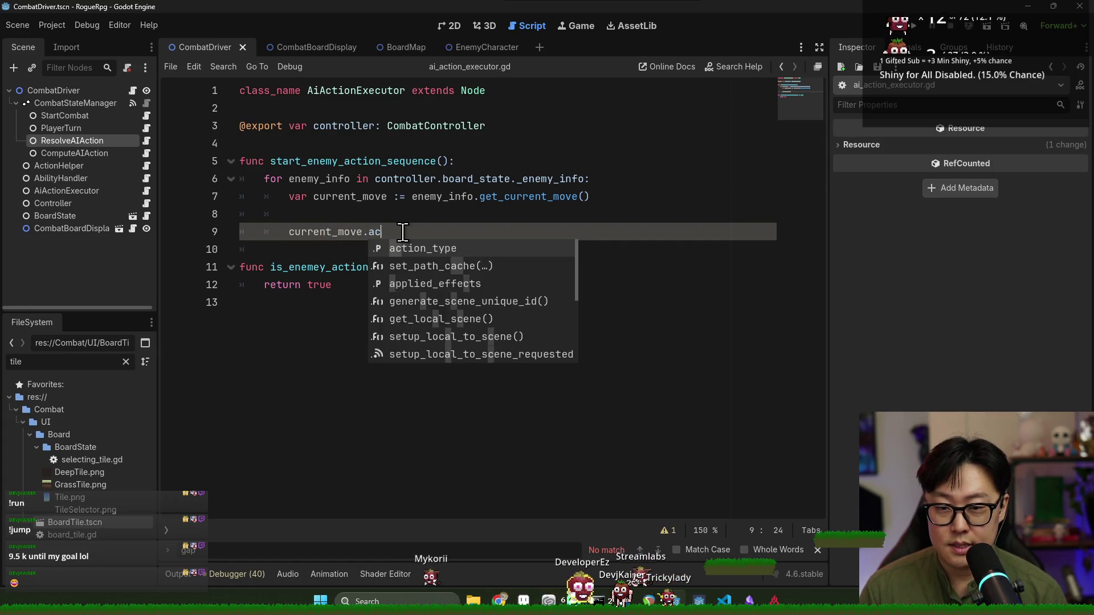
{"action": "key", "text": "Return"}
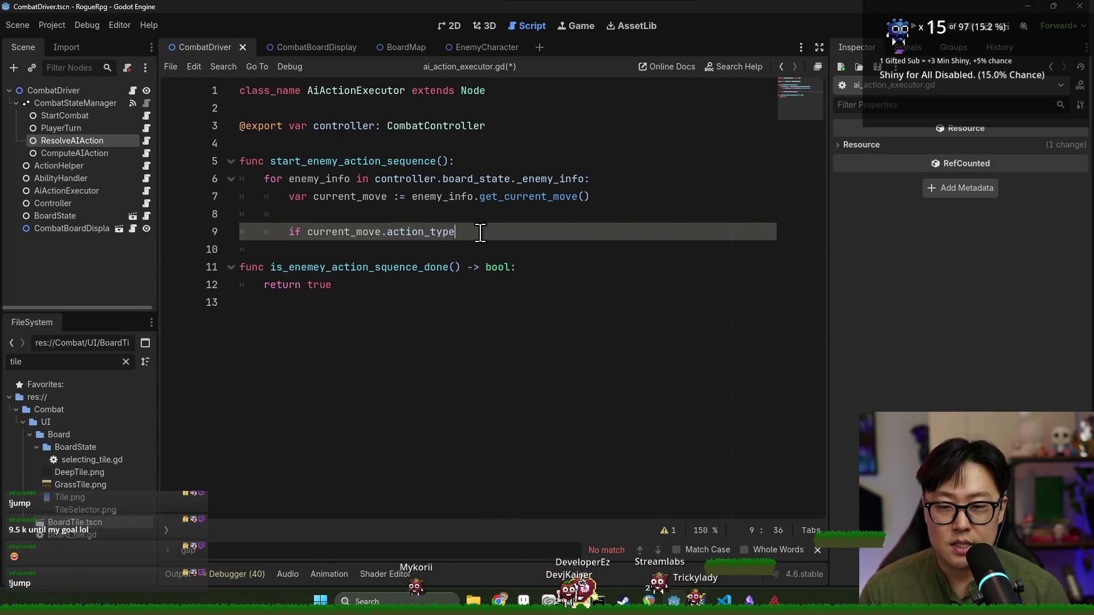
{"action": "type", "text": "\""}
{"action": "key", "text": "Return"}
{"action": "key", "text": "Return"}
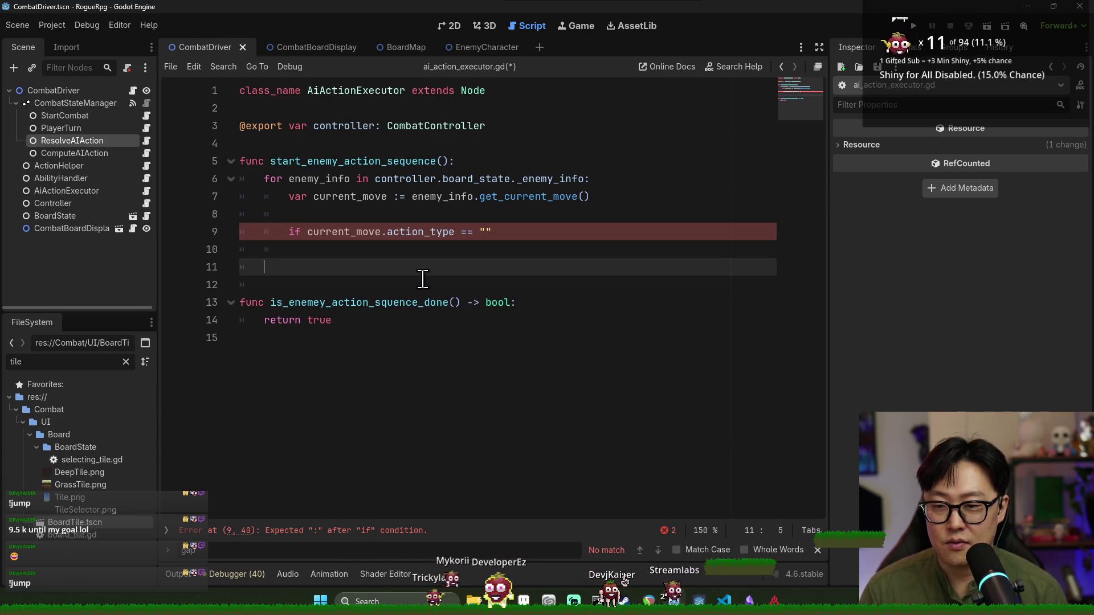
Add a _handle_tile_attack(move: AIMoveComponent) function stub with pass
{"action": "type", "text": "func_handle_"}
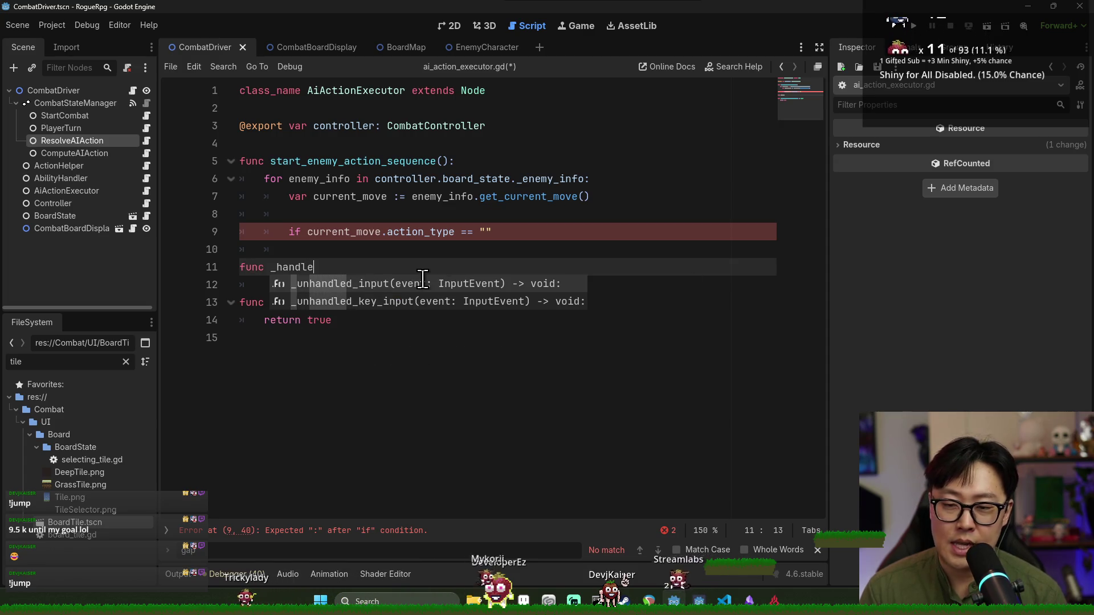
{"action": "type", "text": "mele"}
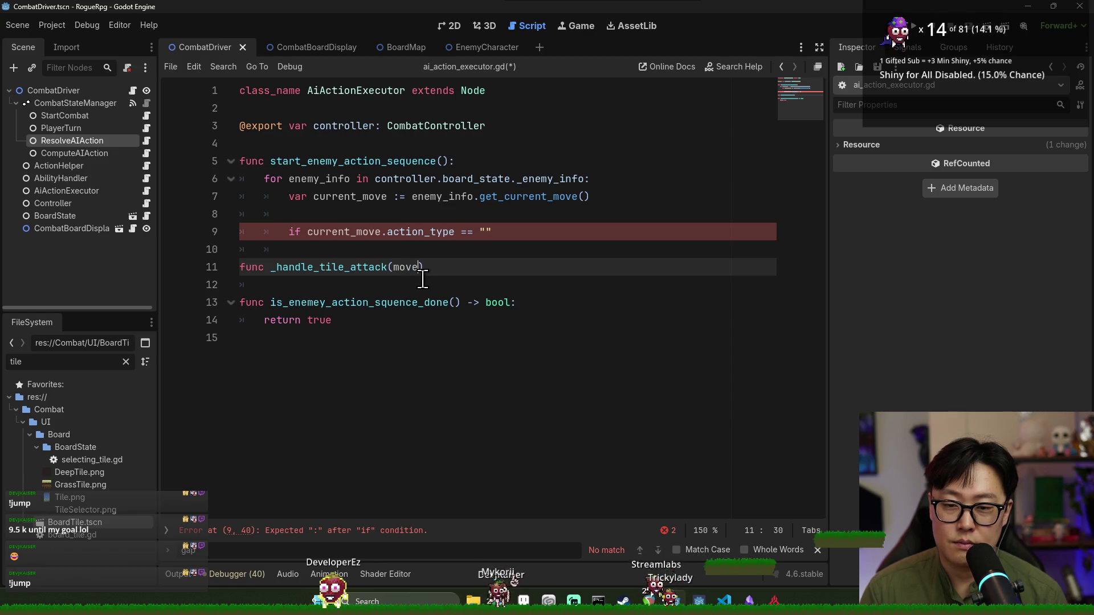
{"action": "type", "text": "Ai"}
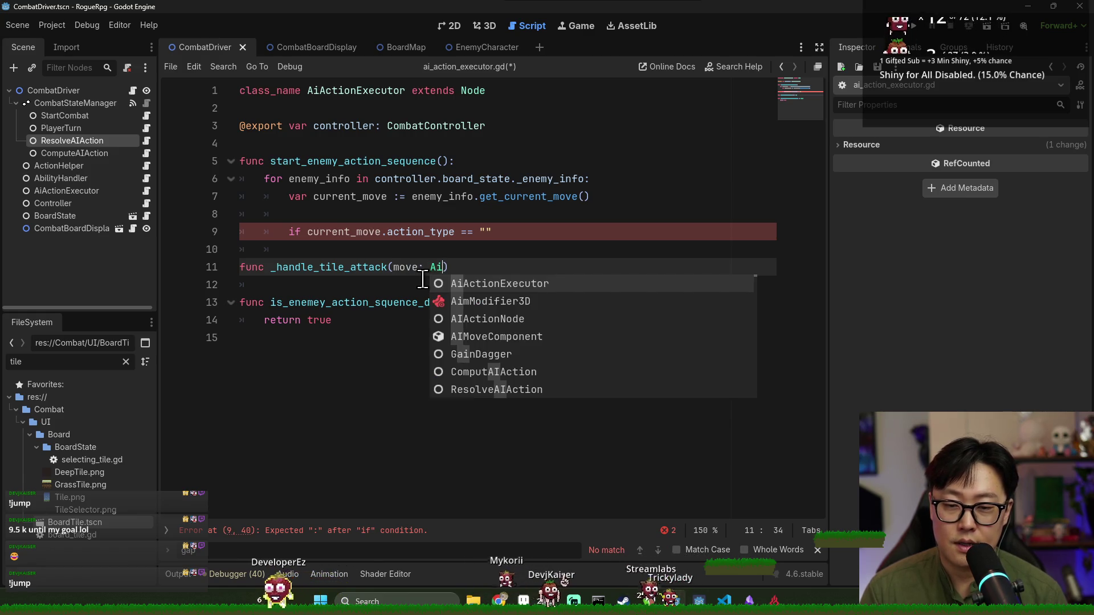
{"action": "type", "text": "Mov"}
{"action": "key", "text": "Return"}
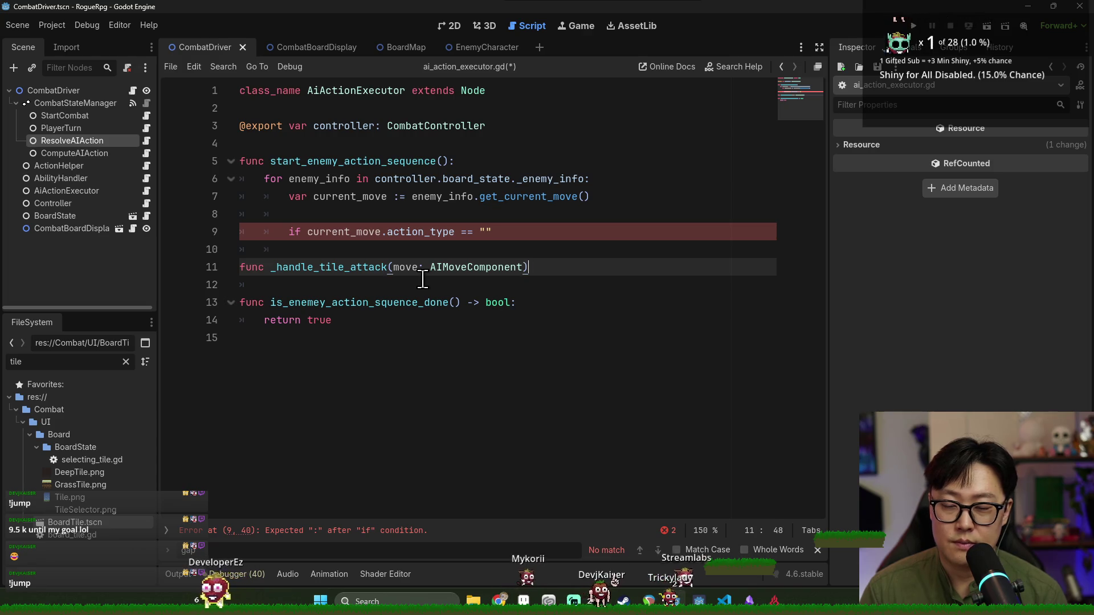
{"action": "type", "text": ":"}
{"action": "key", "text": "Return"}
Remove the stray quote after == and begin typing the ActionType comparison value
{"action": "left_click", "coordinate": [367, 266]}
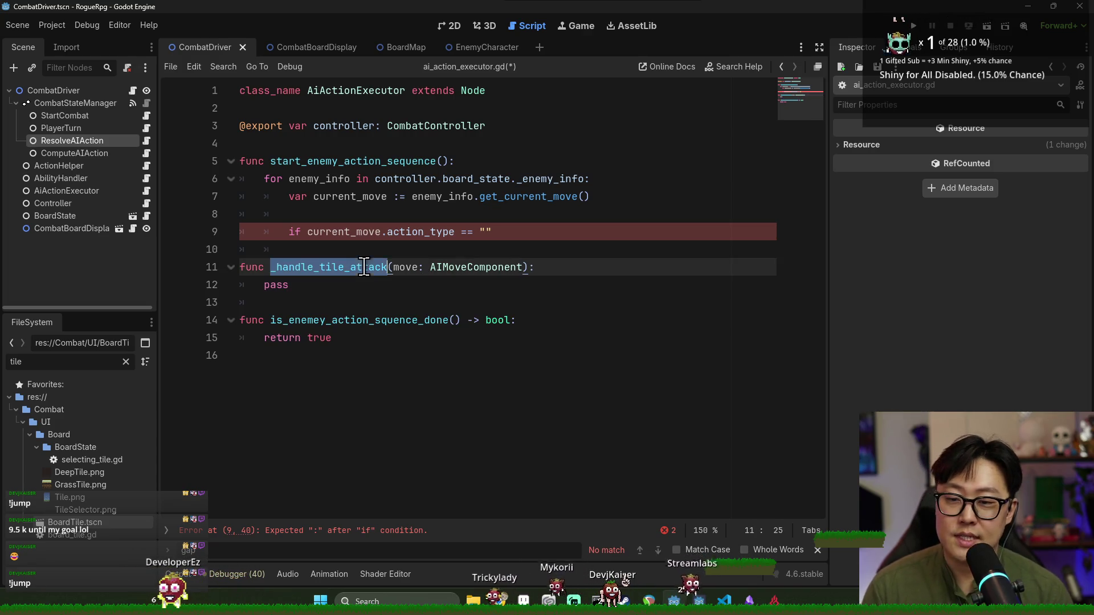
{"action": "left_click", "coordinate": [402, 255]}
{"action": "left_click", "coordinate": [474, 235]}
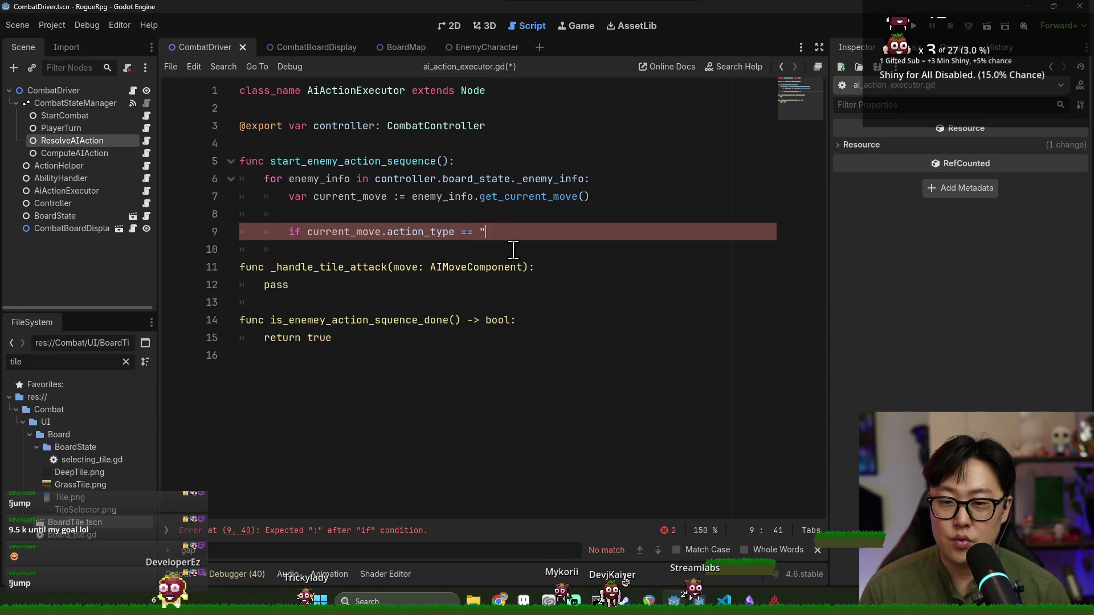
{"action": "key", "text": "BackSpace"}
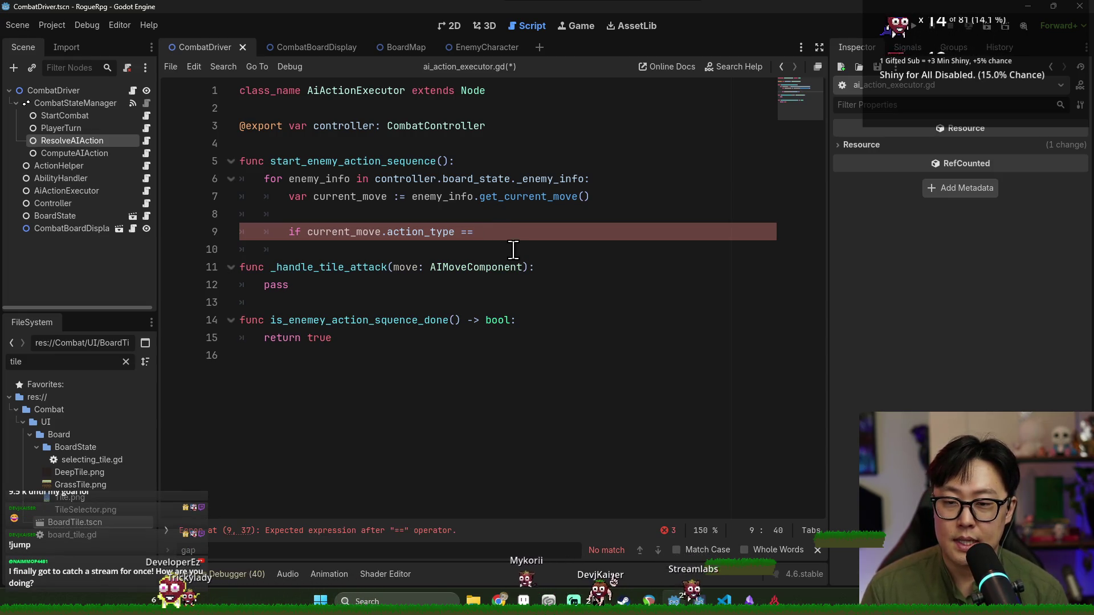
{"action": "type", "text": "ActionTyp"}
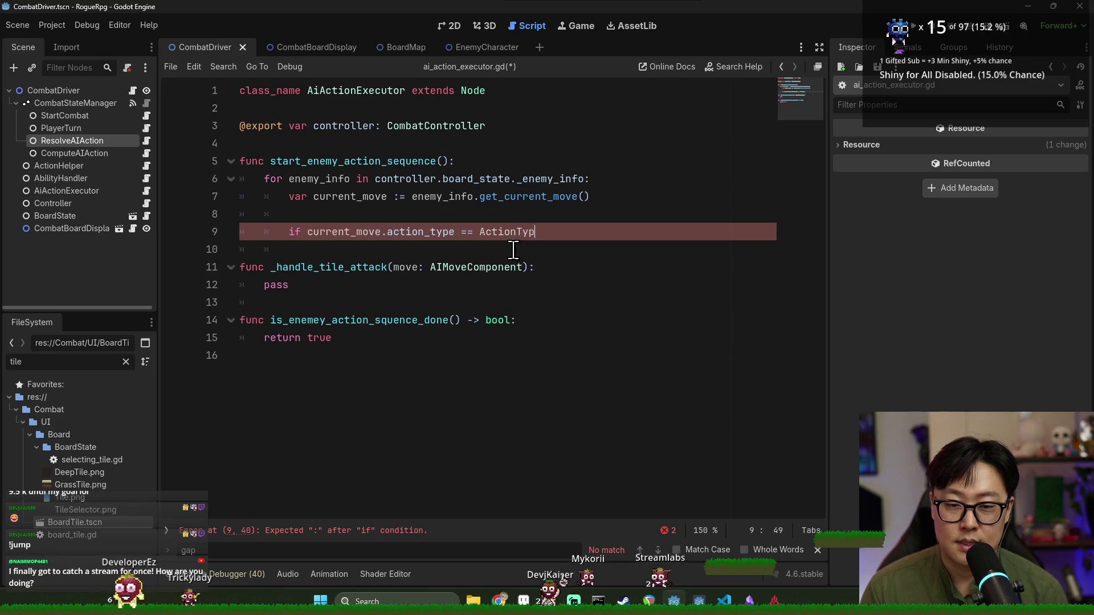
Complete the condition as action_type == GlobalEnum.ActionType.MELEE_ATTACK
{"action": "left_click", "coordinate": [411, 231], "text": "ctrl"}
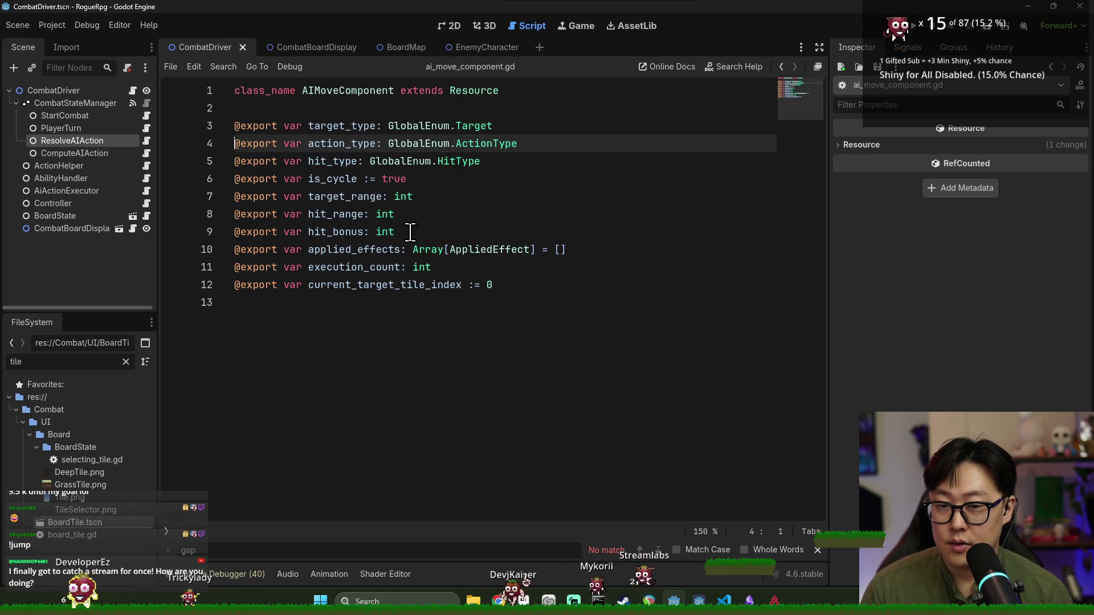
{"action": "double_click", "coordinate": [412, 145]}
{"action": "key", "text": "ctrl+c"}
{"action": "left_click", "coordinate": [518, 143], "text": "shift"}
{"action": "key", "text": "alt+Left"}
{"action": "left_click", "coordinate": [508, 232]}
{"action": "double_click", "coordinate": [508, 232]}
{"action": "key", "text": "ctrl+v"}
{"action": "key", "text": "Down"}
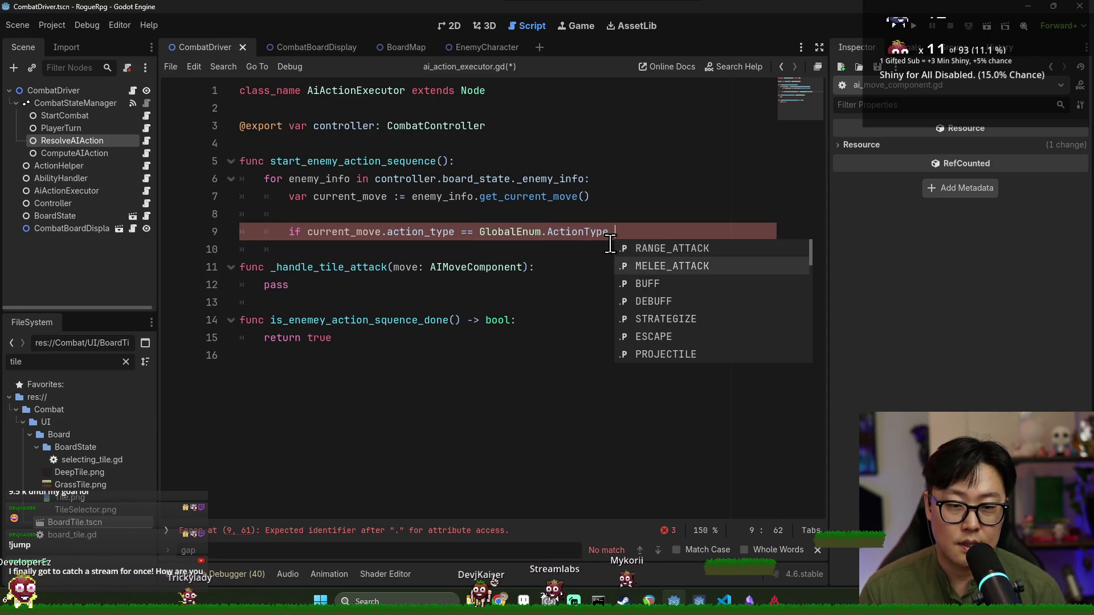
{"action": "key", "text": "Return"}
{"action": "key", "text": "Return"}
Call _handle_tile_attack(current_move) in the melee branch and start an elif beneath it
{"action": "right_click", "coordinate": [664, 239]}
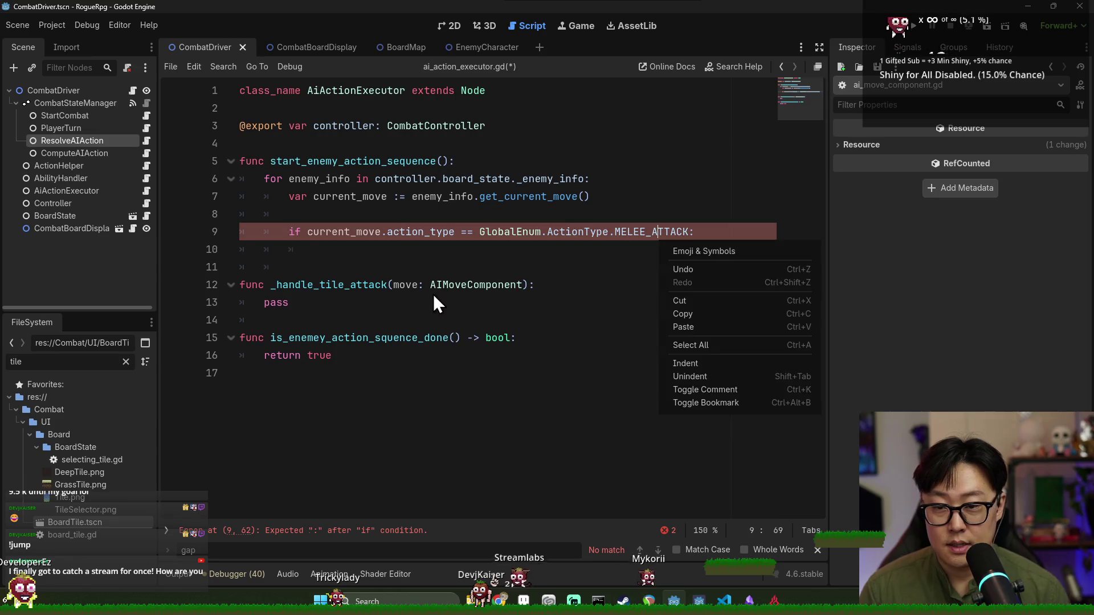
{"action": "key", "text": "Escape"}
{"action": "double_click", "coordinate": [331, 285]}
{"action": "key", "text": "ctrl+c"}
{"action": "left_click", "coordinate": [348, 251]}
{"action": "key", "text": "ctrl+v"}
{"action": "type", "text": "(curre"}
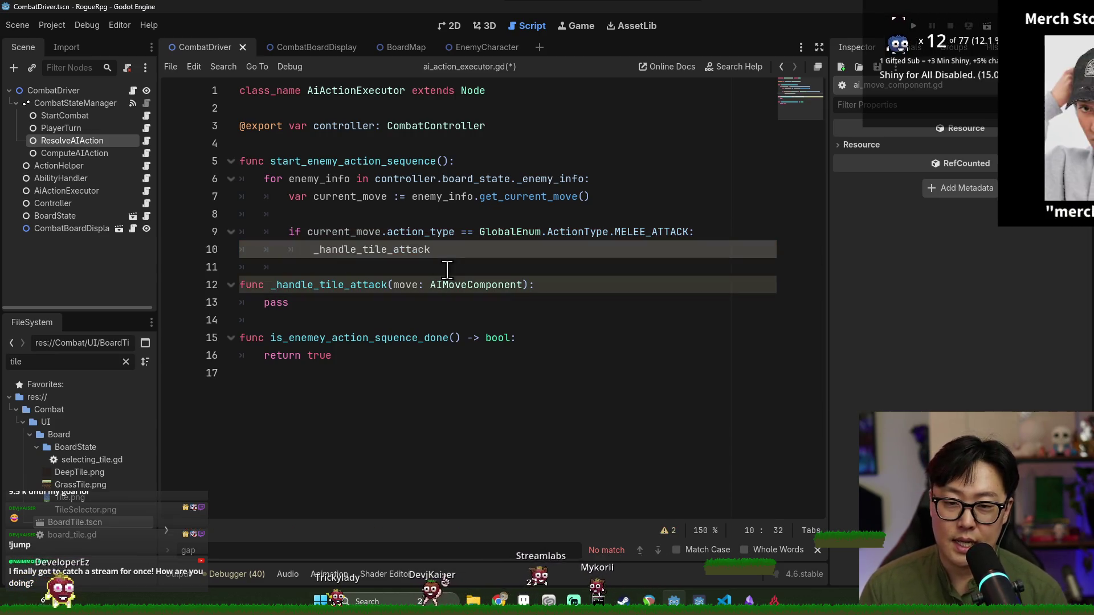
{"action": "type", "text": "nt_m"}
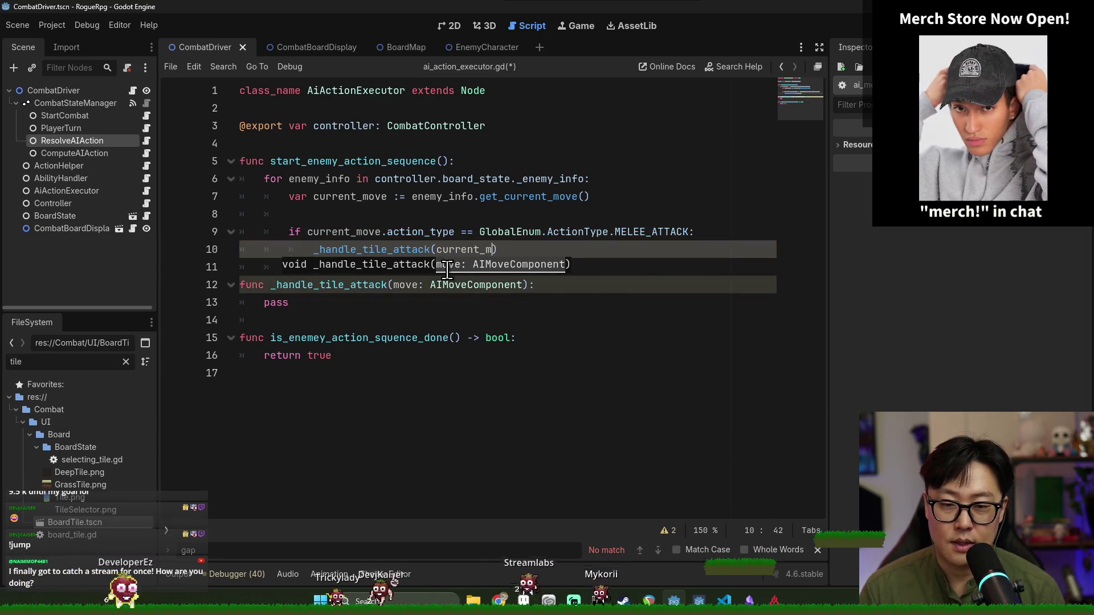
{"action": "key", "text": "Return"}
{"action": "key", "text": "Return"}
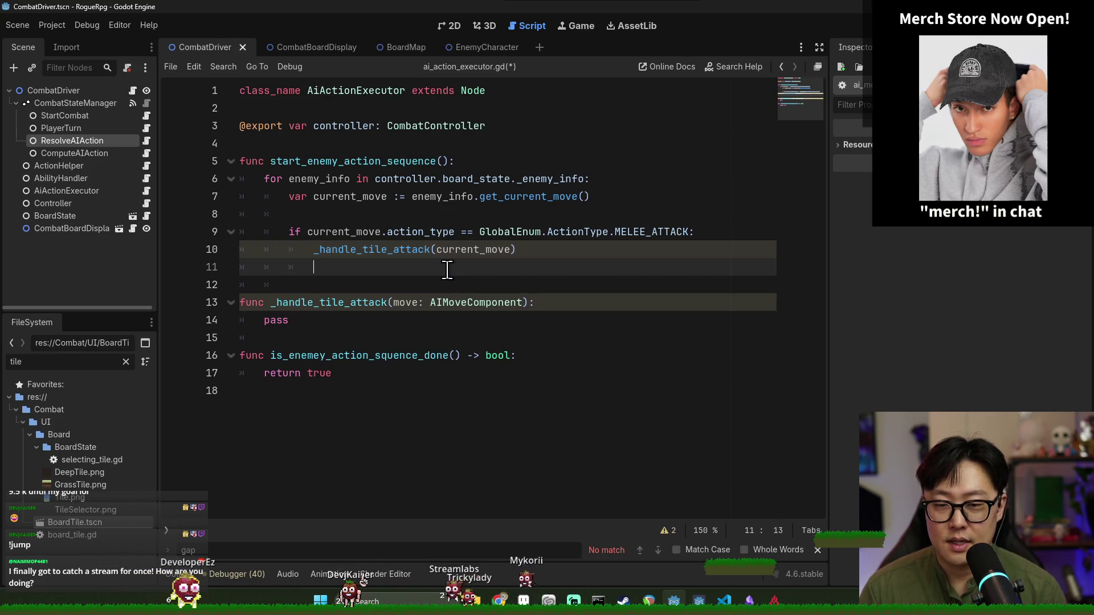
{"action": "type", "text": "elif"}
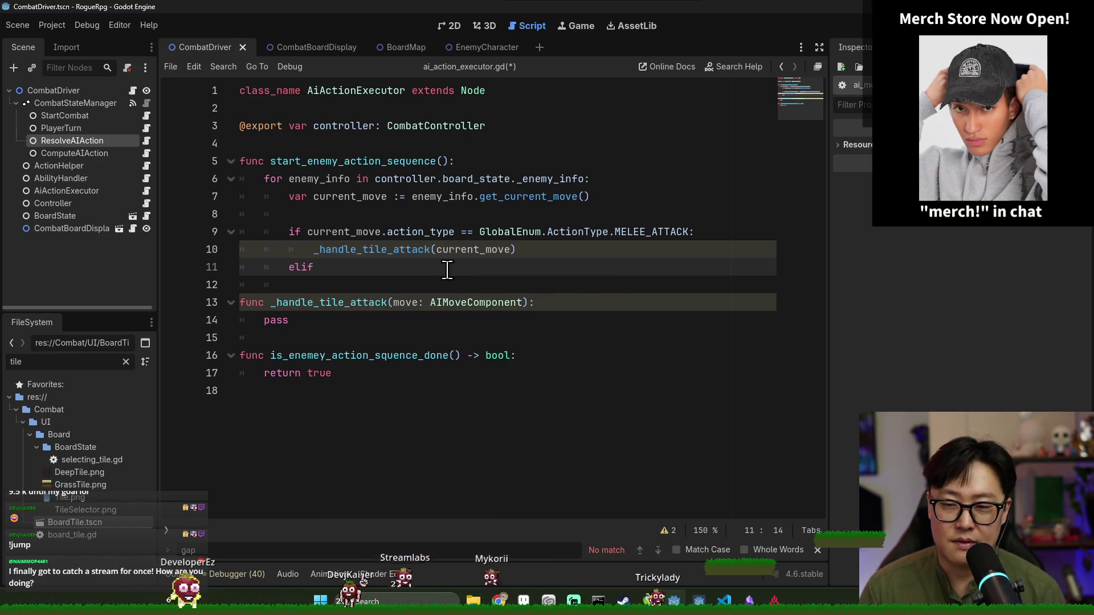
Begin a const declaration below the controller export line
{"action": "double_click", "coordinate": [410, 249]}
{"action": "double_click", "coordinate": [394, 239]}
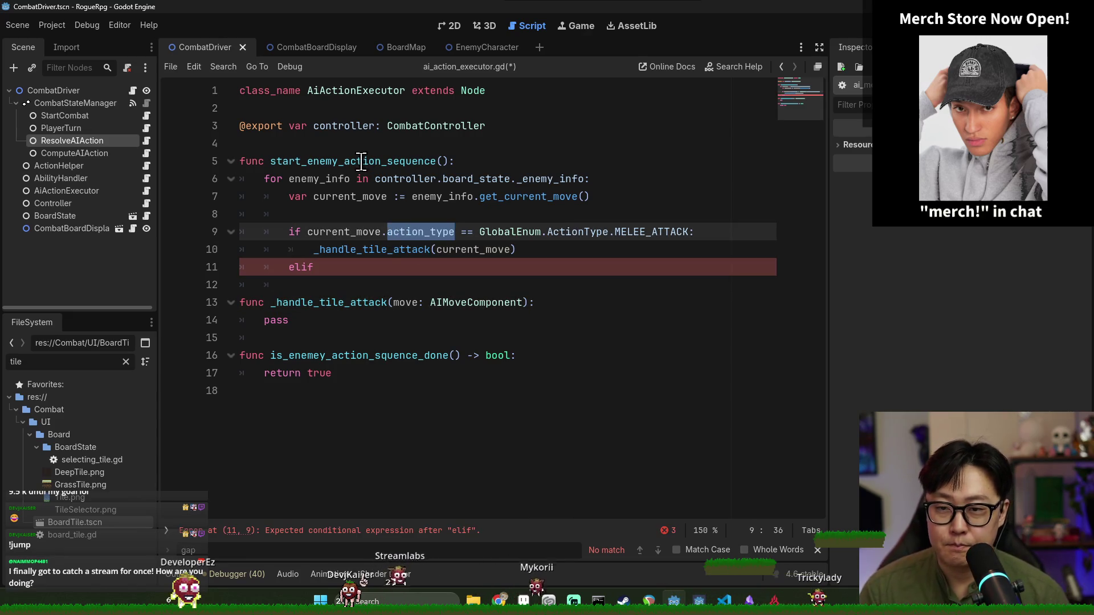
{"action": "left_click", "coordinate": [469, 143]}
{"action": "left_click", "coordinate": [502, 126]}
{"action": "key", "text": "Return"}
{"action": "key", "text": "Return"}
{"action": "type", "text": "const action"}
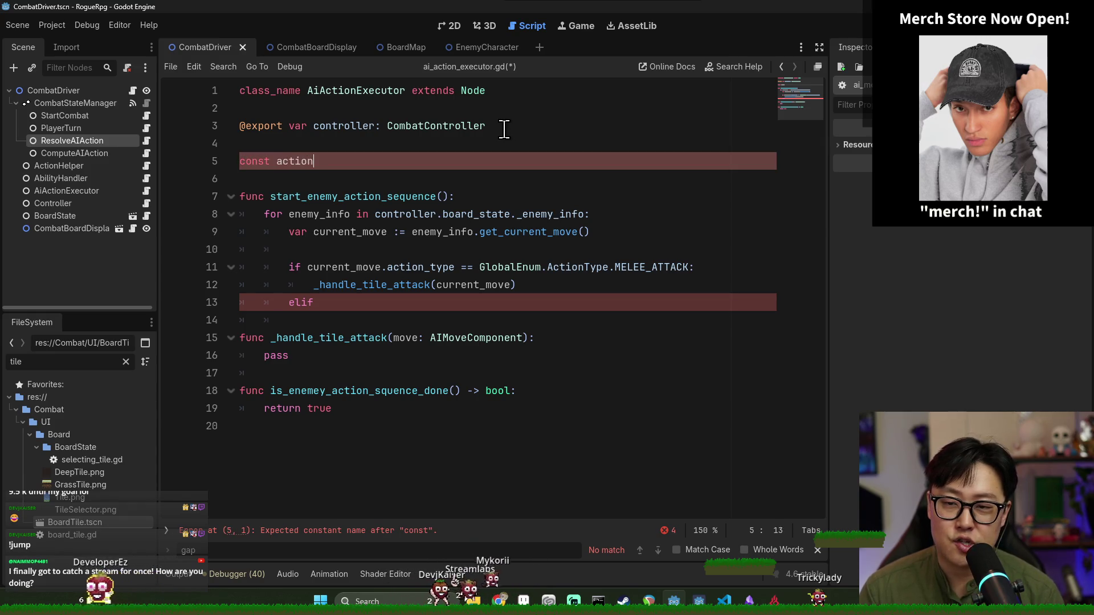
Declare the action_router Dictionary constant mapping GlobalEnum.ActionType.MELEE_ATTACK to _handle_tile_attack, and save
{"action": "type", "text": "_router: Di"}
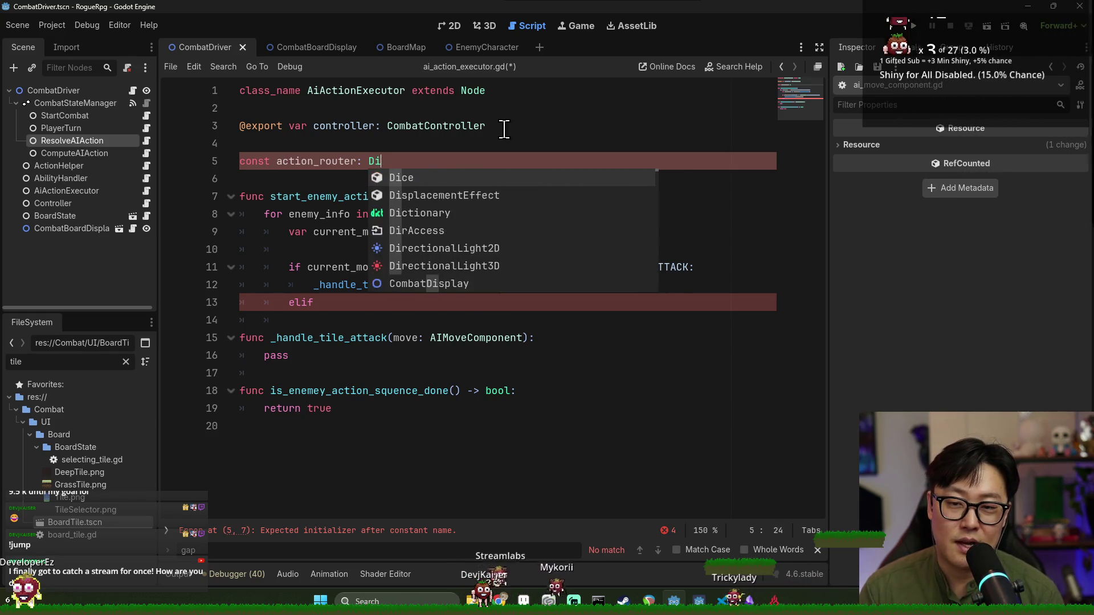
{"action": "type", "text": "cti"}
{"action": "key", "text": "Return"}
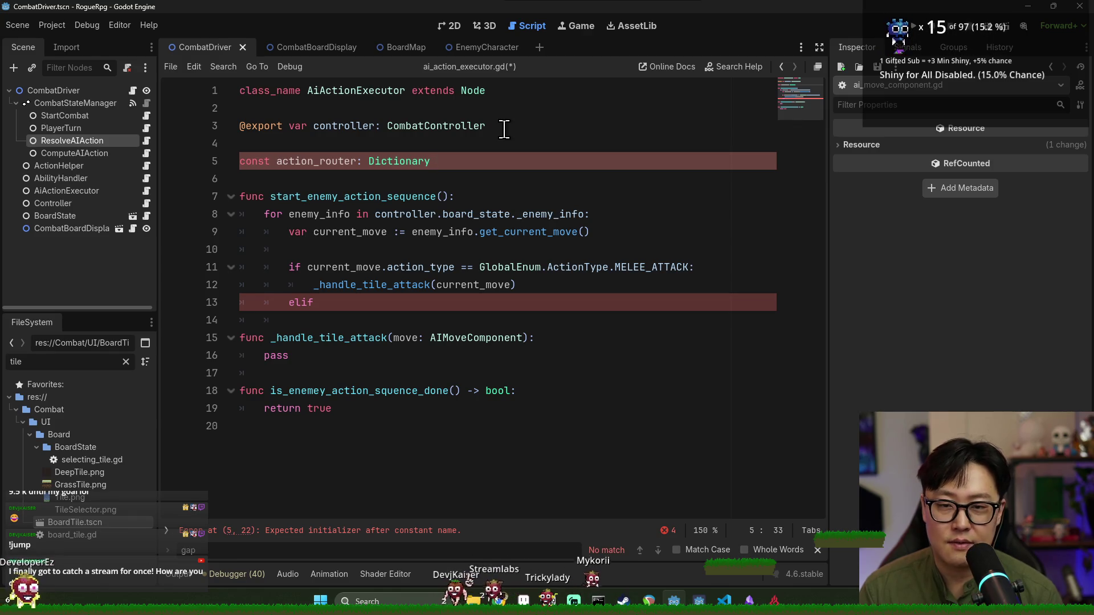
{"action": "type", "text": "{"}
{"action": "key", "text": "Return"}
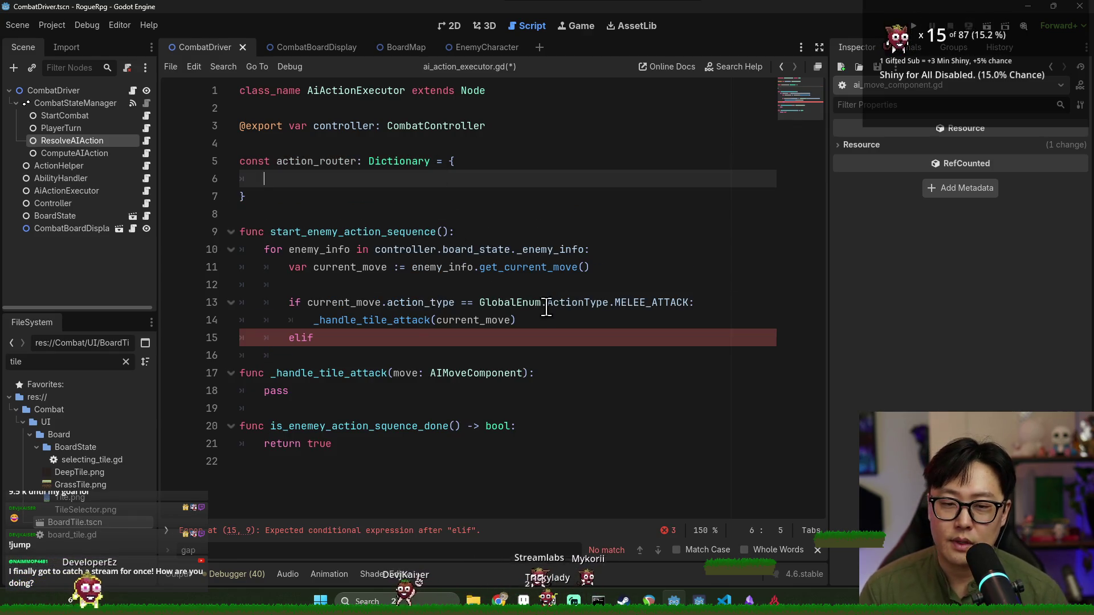
{"action": "double_click", "coordinate": [510, 302]}
{"action": "left_click", "coordinate": [691, 302], "text": "shift"}
{"action": "key", "text": "ctrl+c"}
{"action": "left_click", "coordinate": [399, 186]}
{"action": "key", "text": "ctrl+v"}
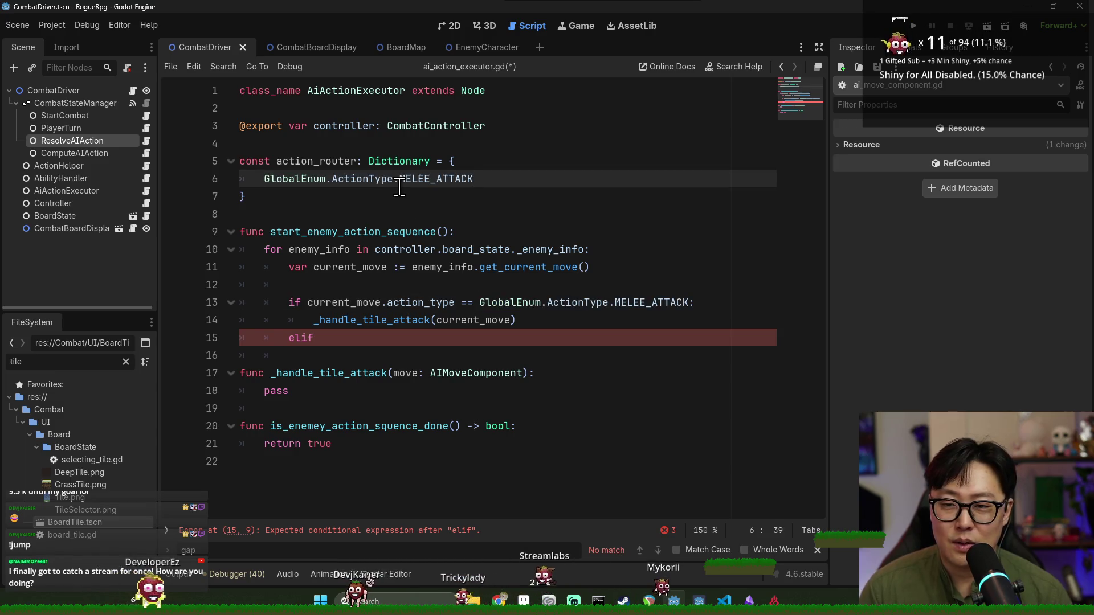
{"action": "type", "text": ": _"}
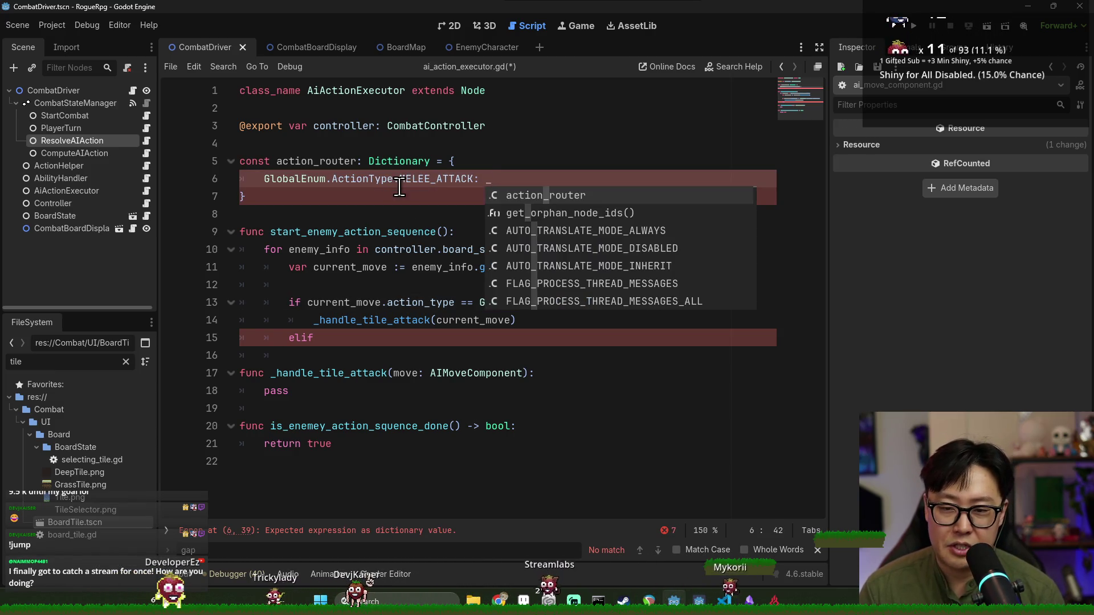
{"action": "key", "text": "Escape"}
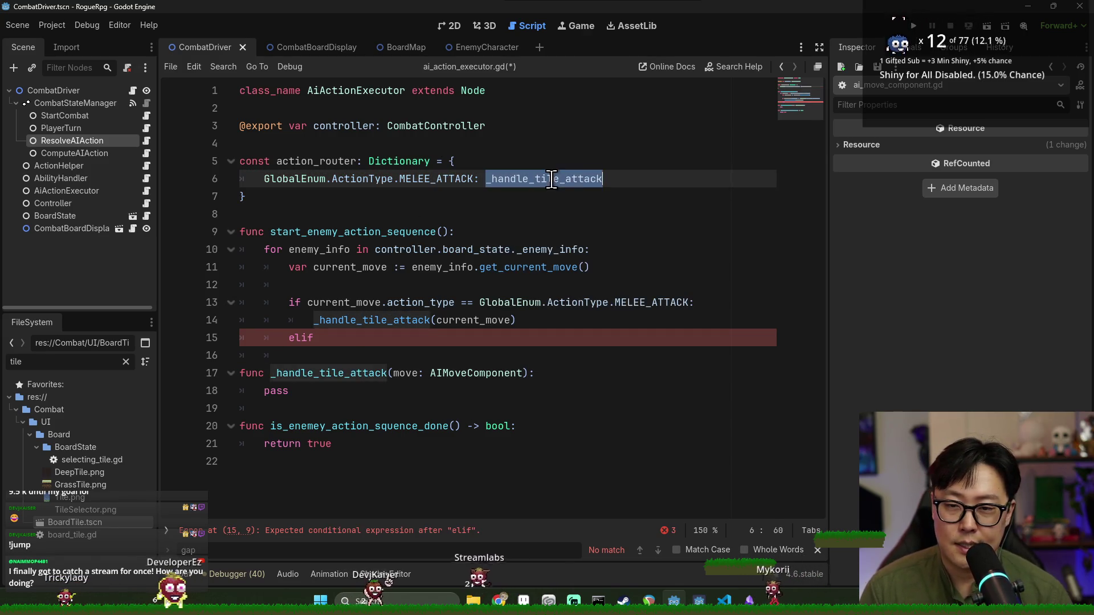
{"action": "key", "text": "ctrl+s"}
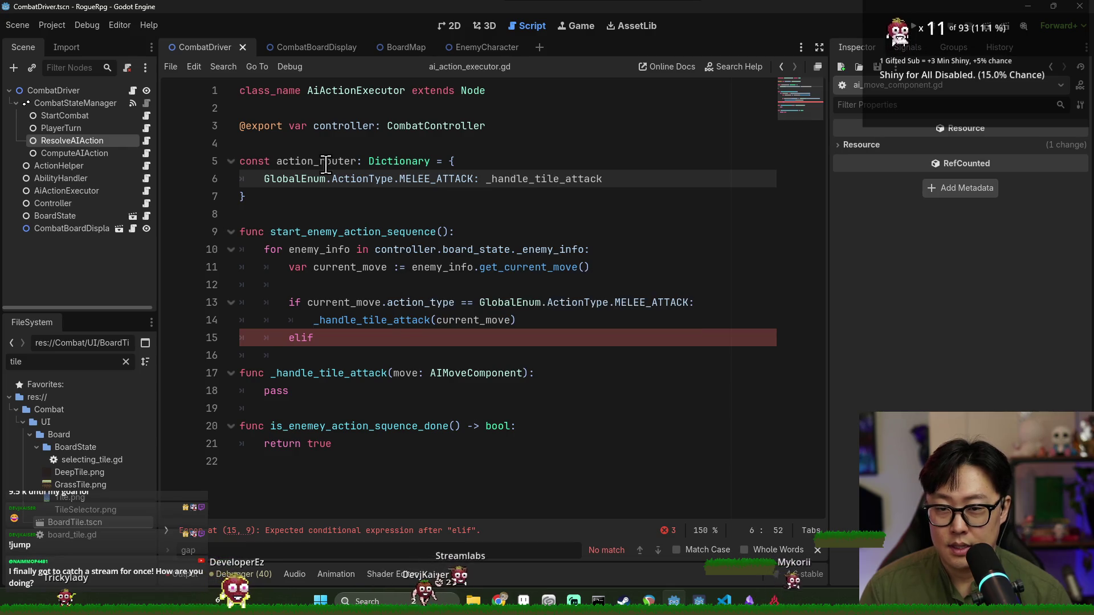
Delete the old melee-attack if/elif branch from the enemy loop
{"action": "left_click", "coordinate": [317, 162]}
{"action": "left_click", "coordinate": [404, 286]}
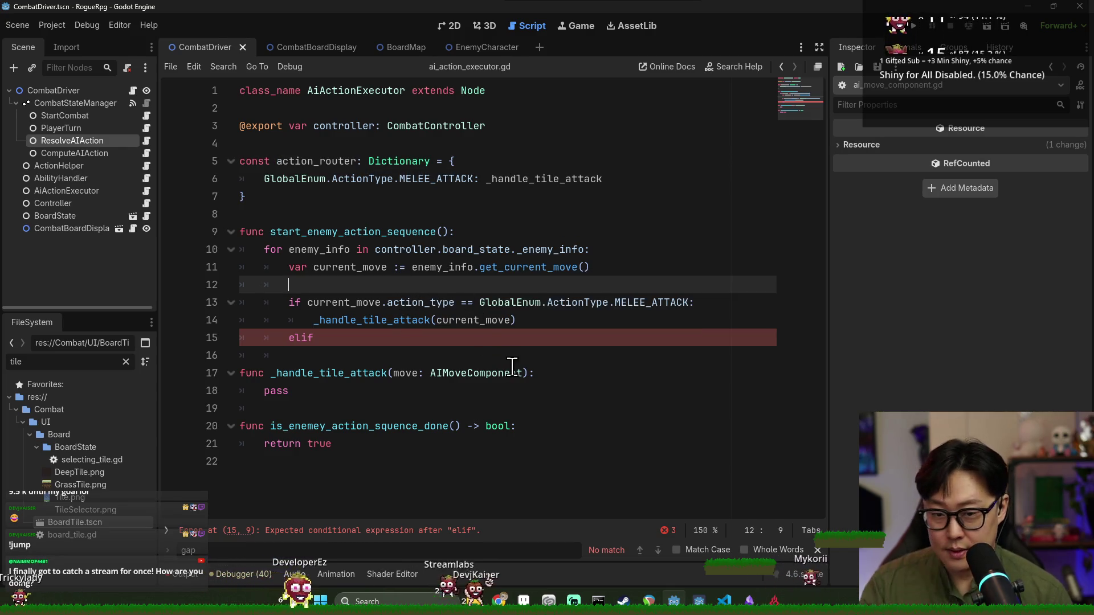
{"action": "double_click", "coordinate": [370, 320]}
{"action": "double_click", "coordinate": [342, 302]}
{"action": "left_click", "coordinate": [289, 302]}
{"action": "left_click", "coordinate": [347, 338], "text": "shift"}
{"action": "key", "text": "BackSpace"}
Put the action_router name on the empty loop line
{"action": "double_click", "coordinate": [324, 163]}
{"action": "key", "text": "ctrl+c"}
{"action": "left_click", "coordinate": [335, 288]}
{"action": "key", "text": "ctrl+v"}
Complete the loop line as action_router.get(...).call(current_move) and save
{"action": "type", "text": ".get(action_trouter).call("}
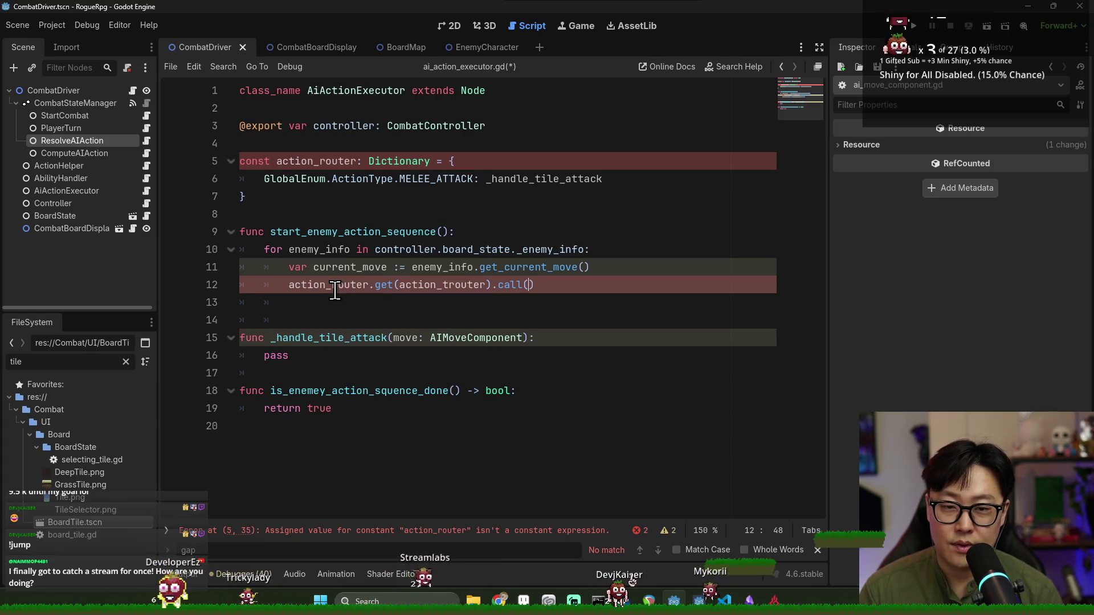
{"action": "double_click", "coordinate": [385, 267]}
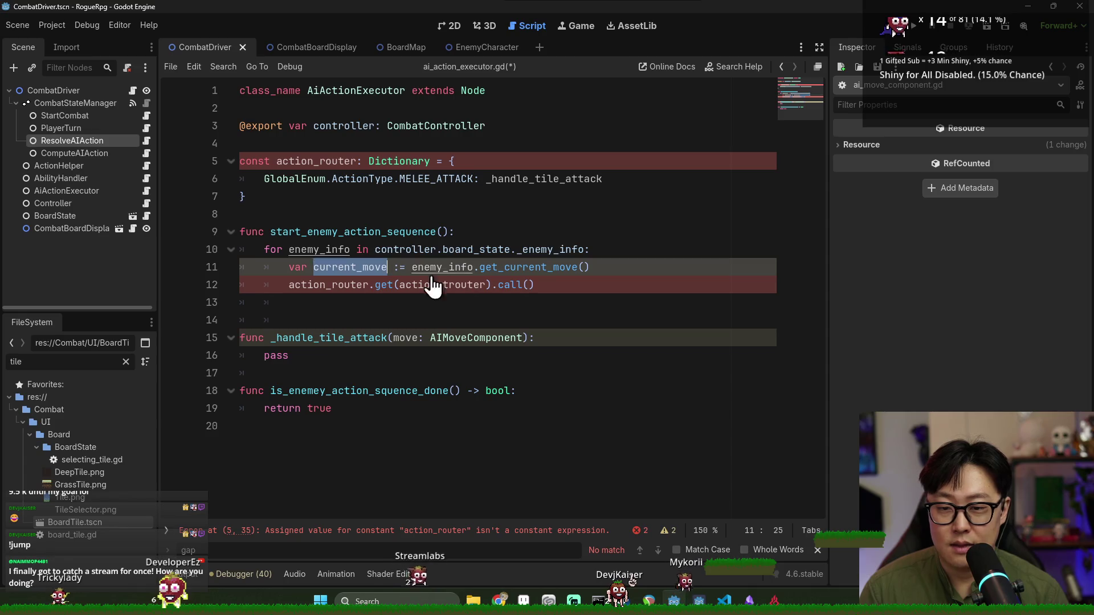
{"action": "key", "text": "ctrl+c"}
{"action": "left_click", "coordinate": [528, 284]}
{"action": "key", "text": "ctrl+v"}
{"action": "key", "text": "ctrl+s"}
{"action": "left_click", "coordinate": [408, 311]}
{"action": "left_click", "coordinate": [344, 285]}
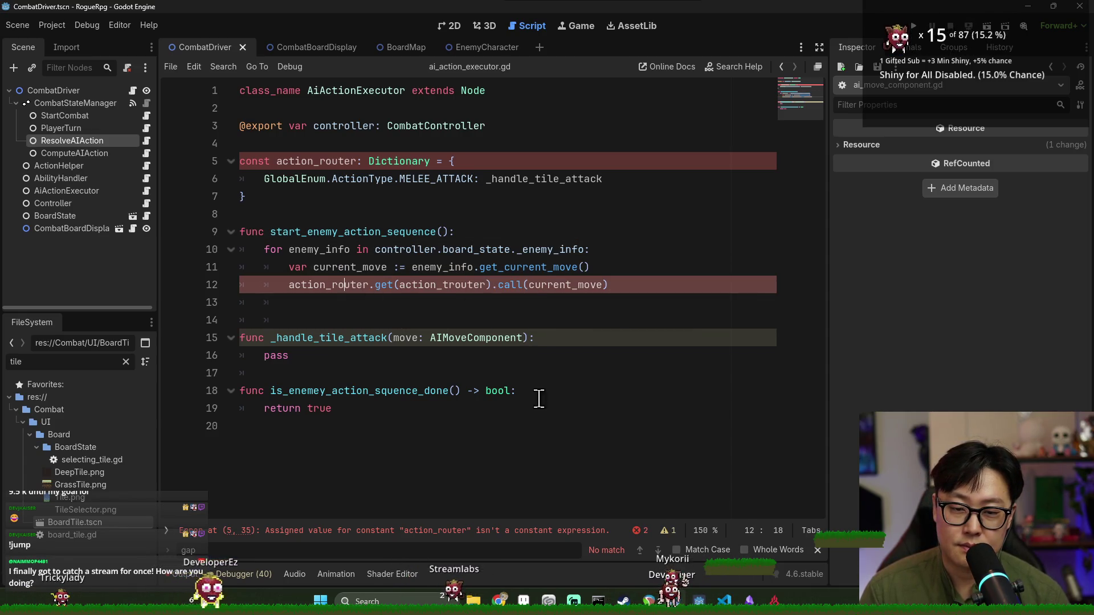
{"action": "left_click", "coordinate": [817, 549]}
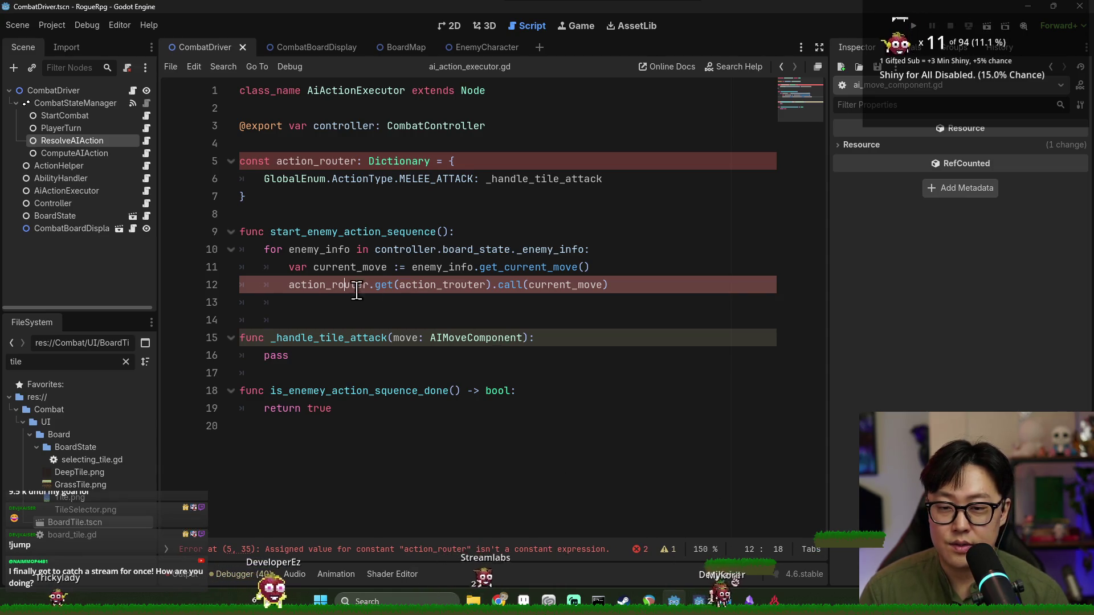
Type the router declaration as Dictionary[Callable] and save
{"action": "left_click", "coordinate": [430, 162]}
{"action": "type", "text": "[GlobalEnum.ActionType,"}
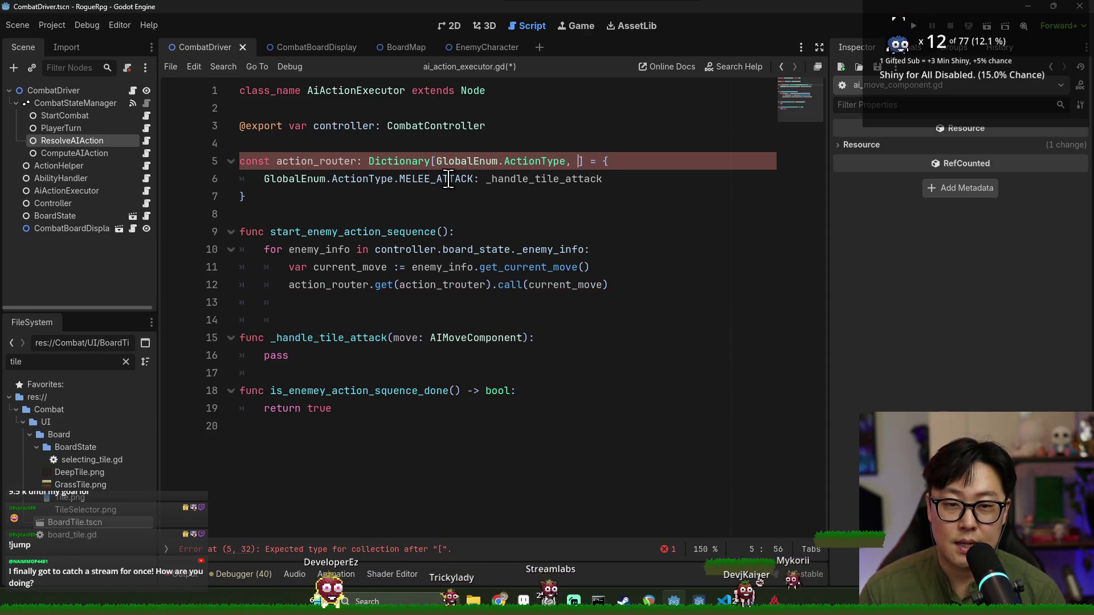
{"action": "type", "text": "Callable"}
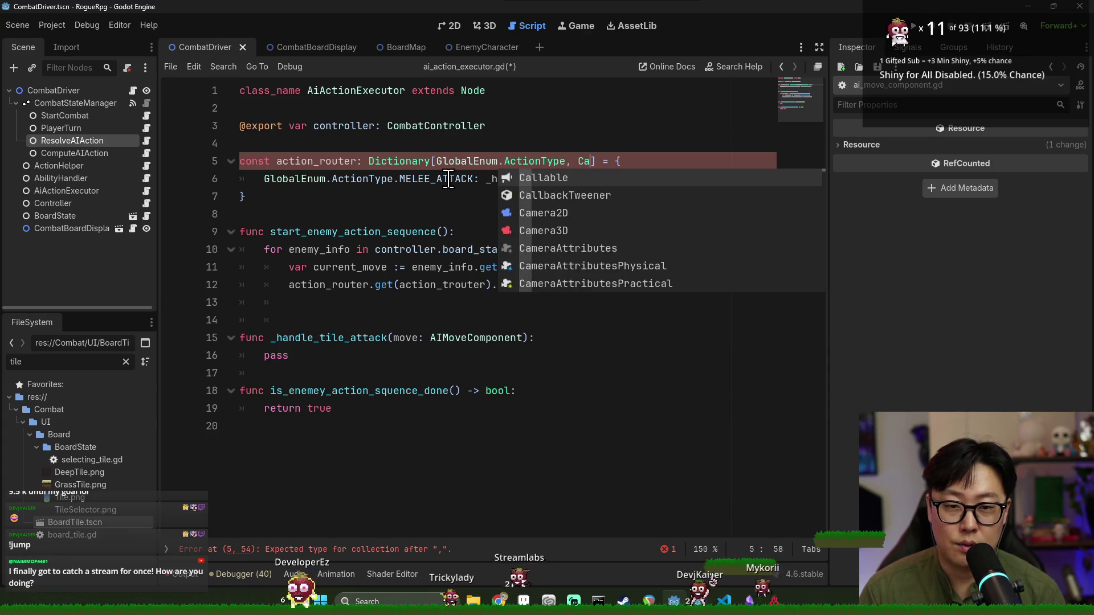
{"action": "key", "text": "ctrl+s"}
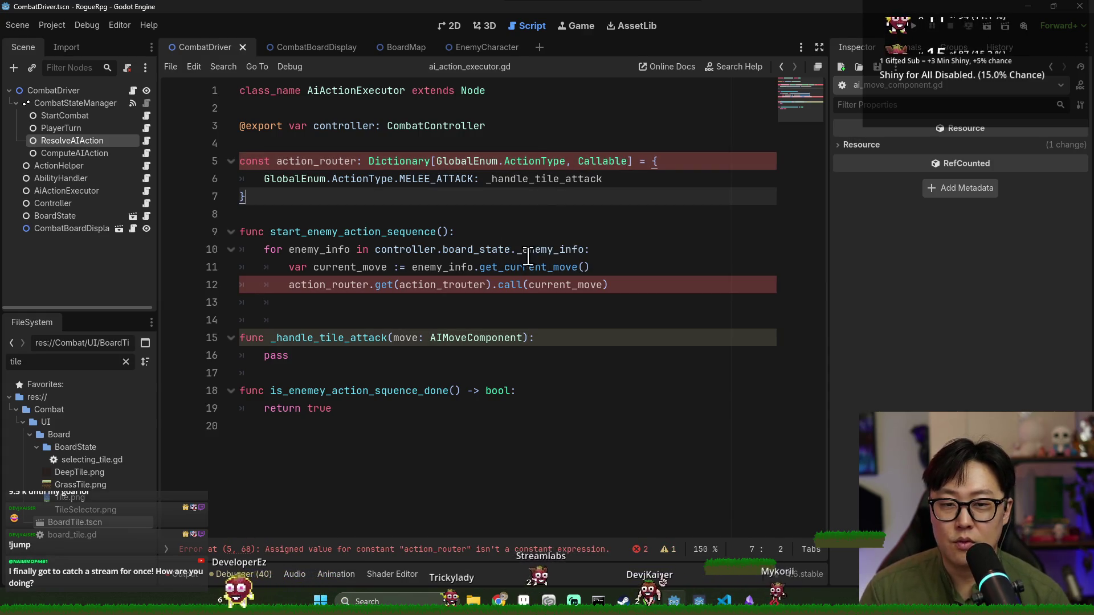
Rework the router lookup line, trimming the trailing call part, and save
{"action": "double_click", "coordinate": [593, 285]}
{"action": "double_click", "coordinate": [591, 179]}
{"action": "left_click", "coordinate": [601, 285]}
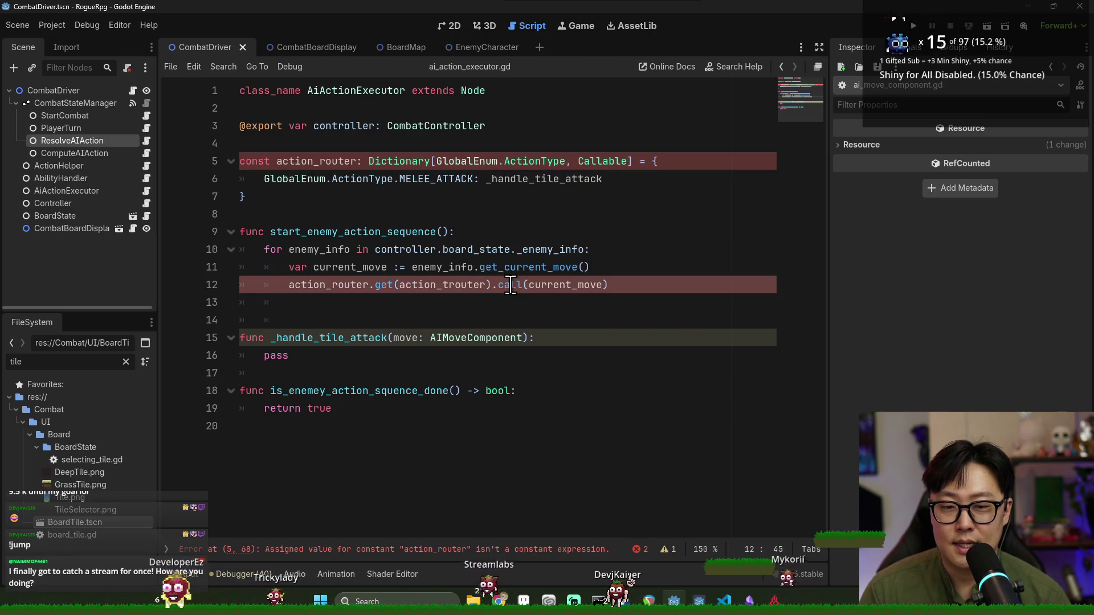
{"action": "double_click", "coordinate": [598, 285]}
{"action": "left_click", "coordinate": [624, 286]}
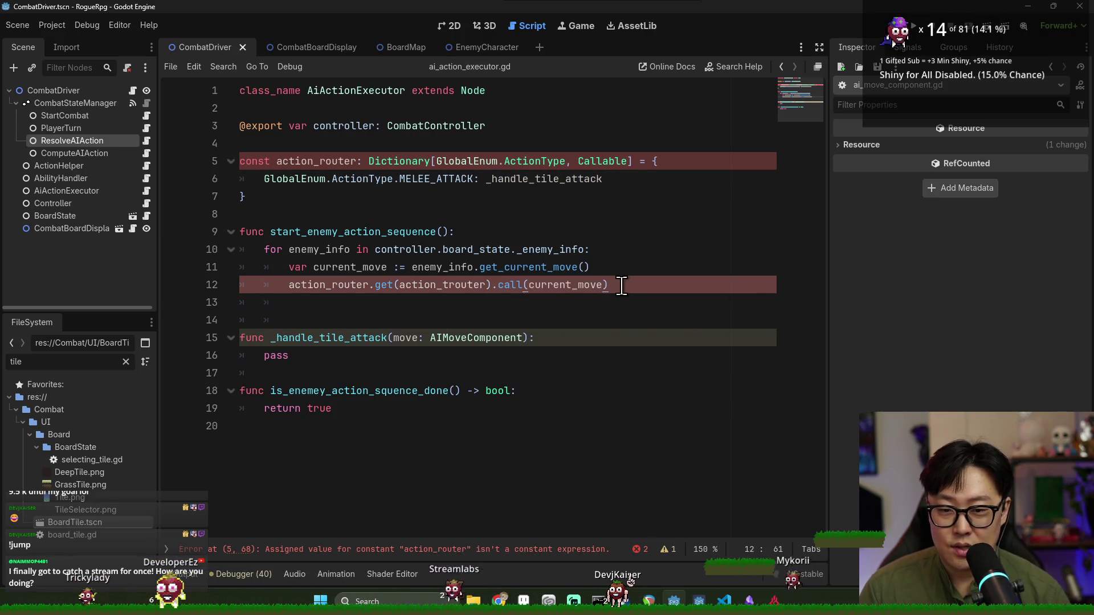
{"action": "left_click_drag", "start_coordinate": [491, 286], "coordinate": [642, 289]}
{"action": "key", "text": "BackSpace"}
{"action": "type", "text": "bind"}
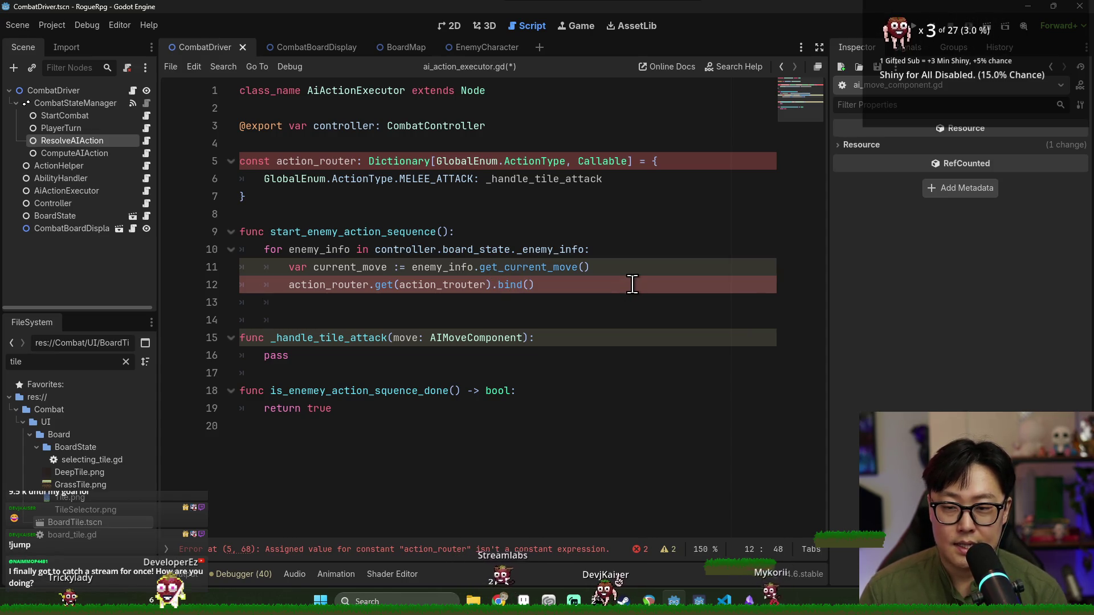
{"action": "type", "text": "current_"}
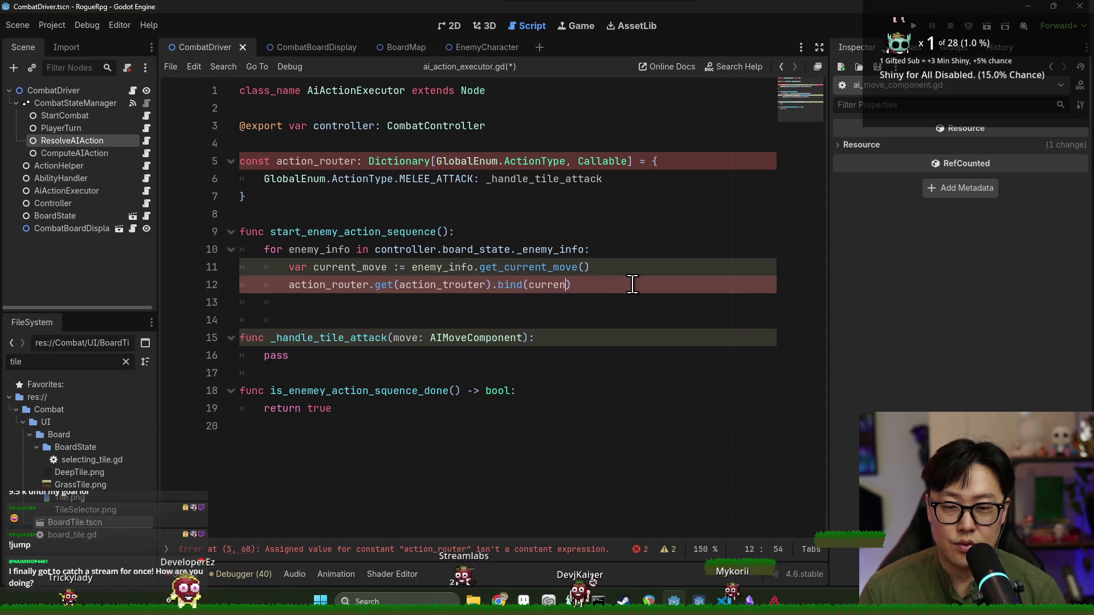
{"action": "type", "text": "move).call("}
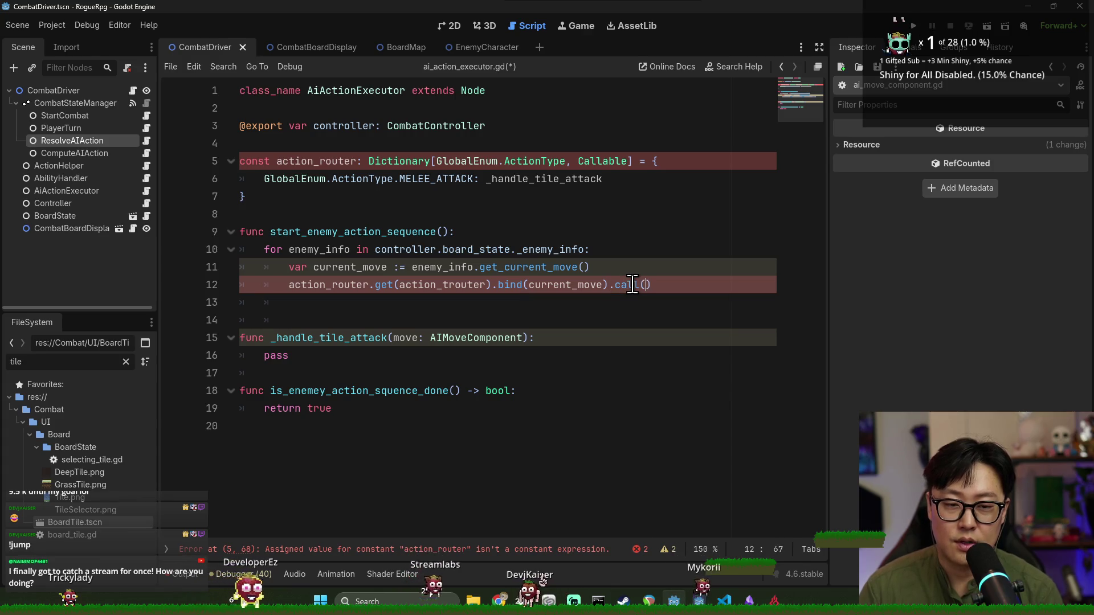
{"action": "left_click_drag", "start_coordinate": [498, 285], "coordinate": [655, 286]}
{"action": "key", "text": "BackSpace"}
{"action": "key", "text": "BackSpace"}
{"action": "key", "text": "ctrl+s"}
Change action_router from const to var to fix the reported error, and save
{"action": "double_click", "coordinate": [329, 285]}
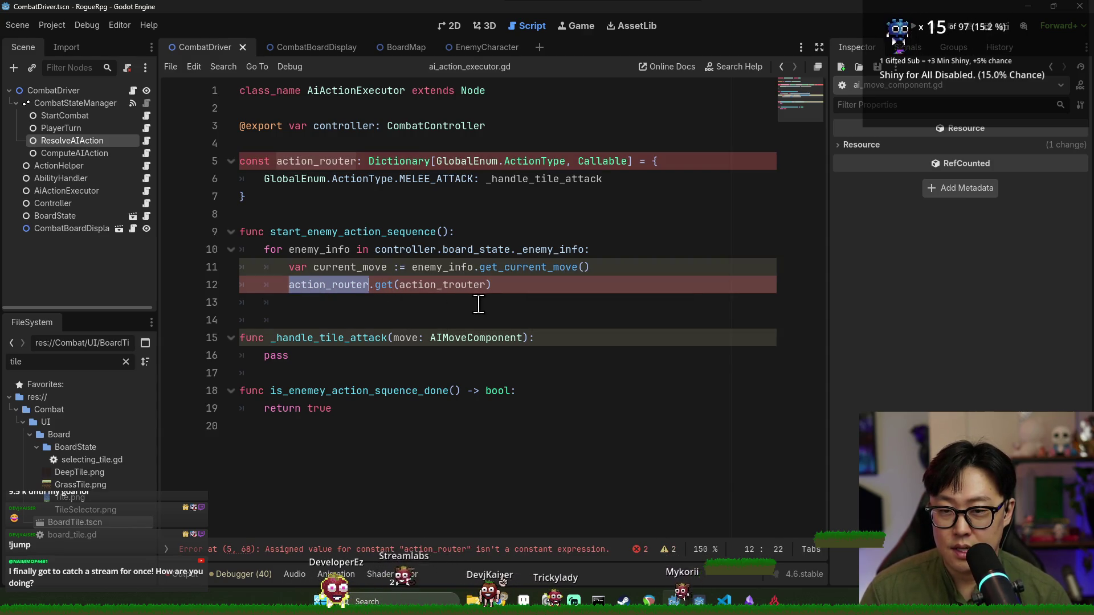
{"action": "left_click", "coordinate": [562, 550]}
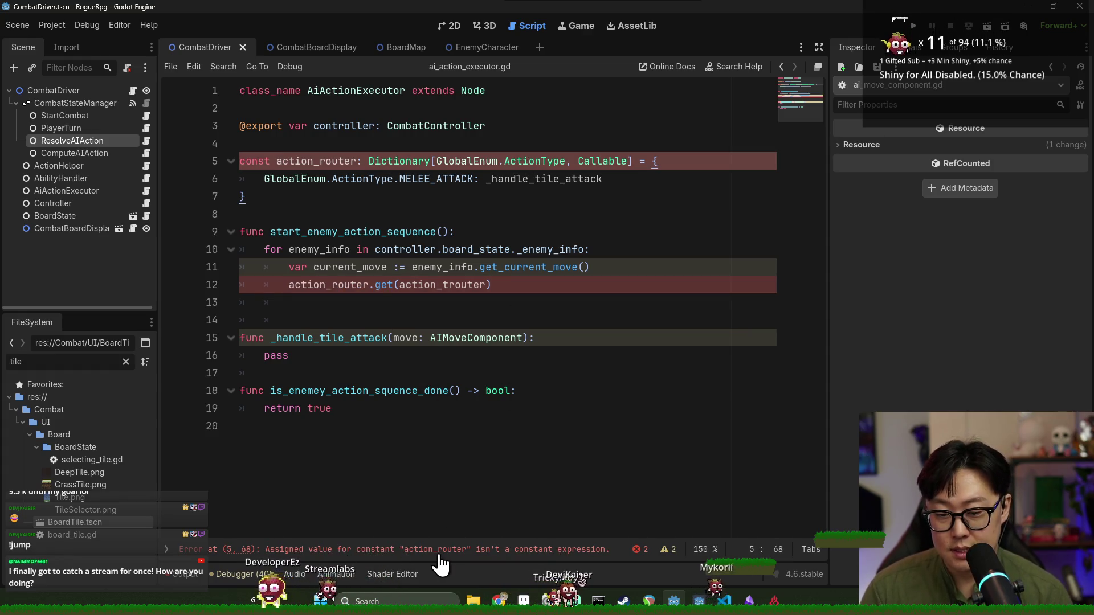
{"action": "double_click", "coordinate": [254, 161]}
{"action": "type", "text": "var"}
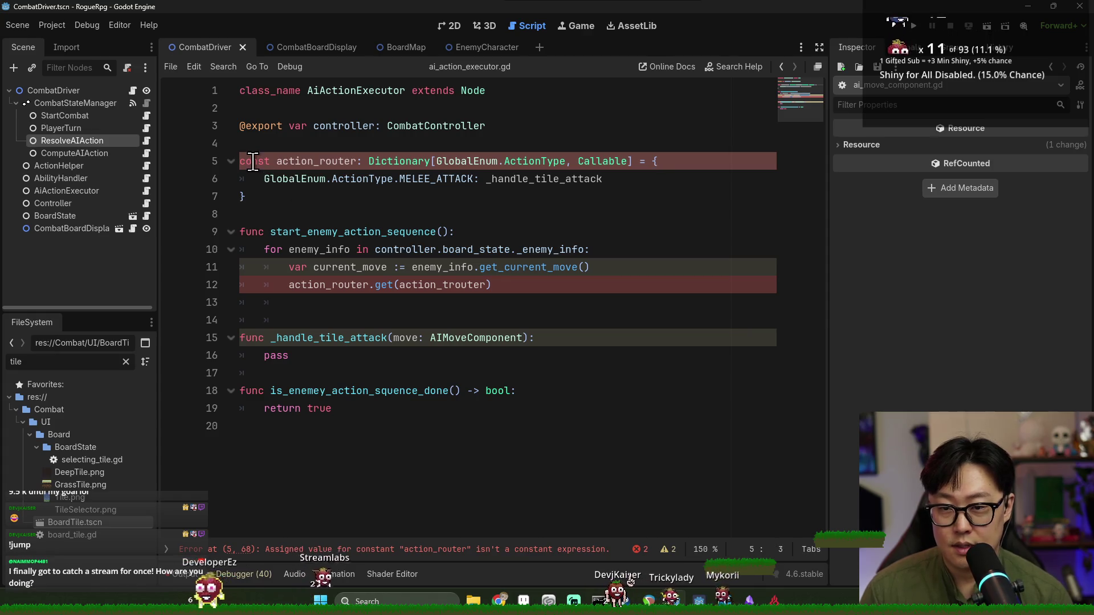
{"action": "left_click", "coordinate": [354, 195]}
{"action": "key", "text": "ctrl+s"}
Cast the router lookup as Callable and append .call()
{"action": "left_click", "coordinate": [507, 283]}
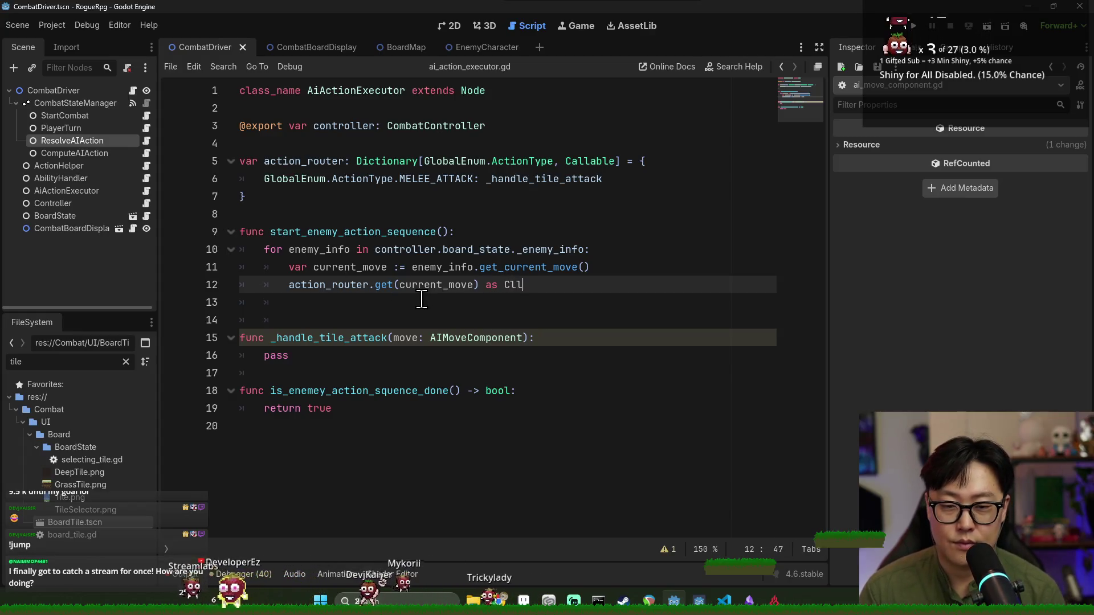
{"action": "type", "text": "Callab"}
{"action": "key", "text": "Return"}
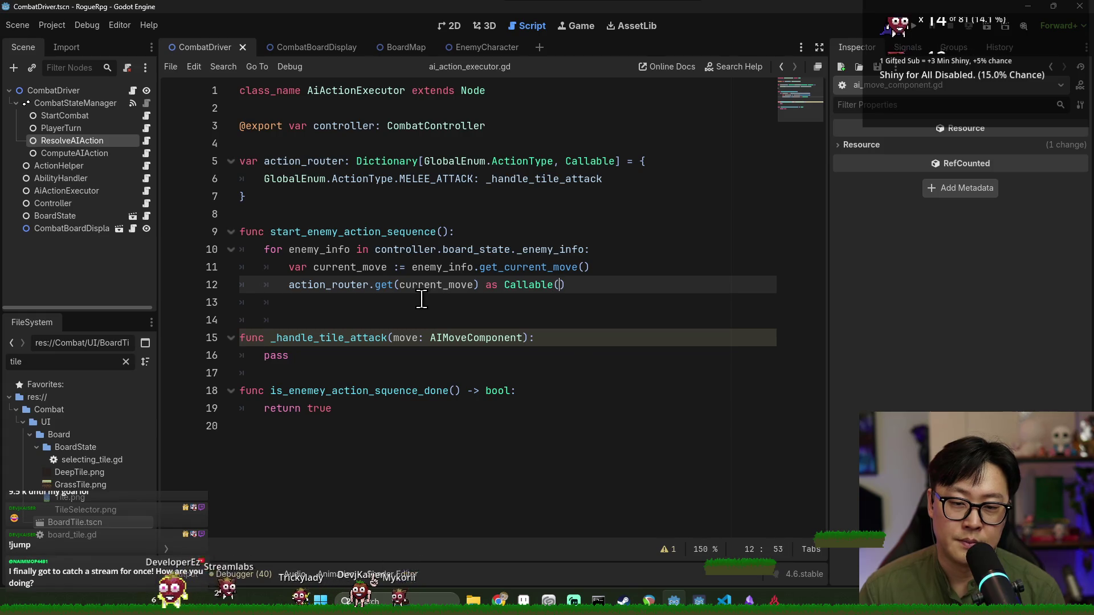
{"action": "left_click", "coordinate": [286, 284]}
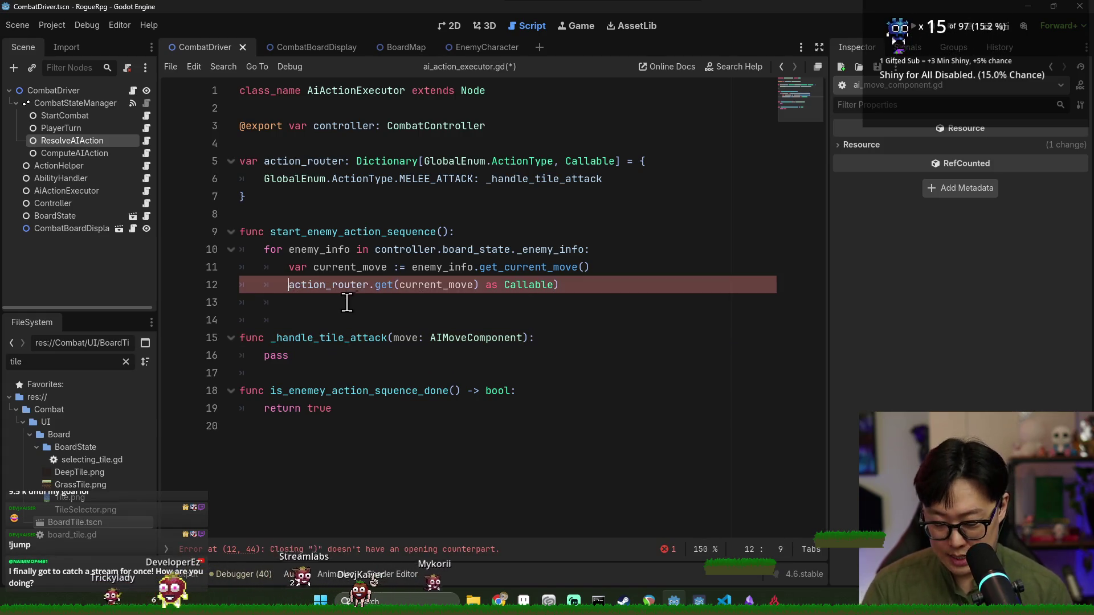
{"action": "type", "text": "("}
{"action": "left_click", "coordinate": [584, 290]}
{"action": "type", "text": "call()"}
{"action": "key", "text": "Return"}
Pass current_move into the call() and save the script
{"action": "left_click", "coordinate": [561, 267]}
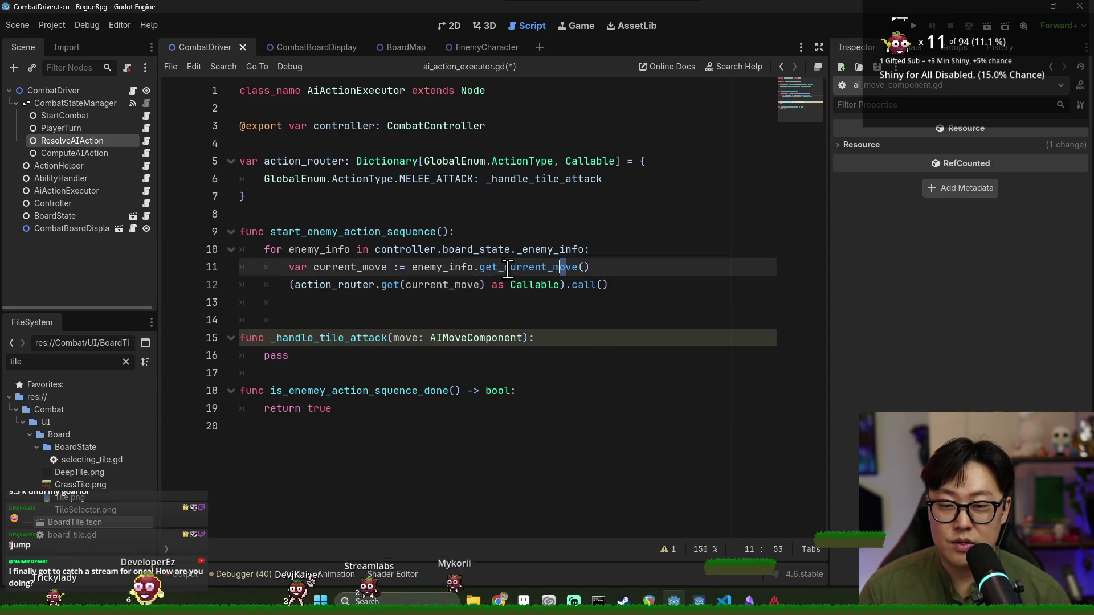
{"action": "double_click", "coordinate": [376, 266]}
{"action": "key", "text": "ctrl+c"}
{"action": "left_click", "coordinate": [602, 285]}
{"action": "key", "text": "ctrl+v"}
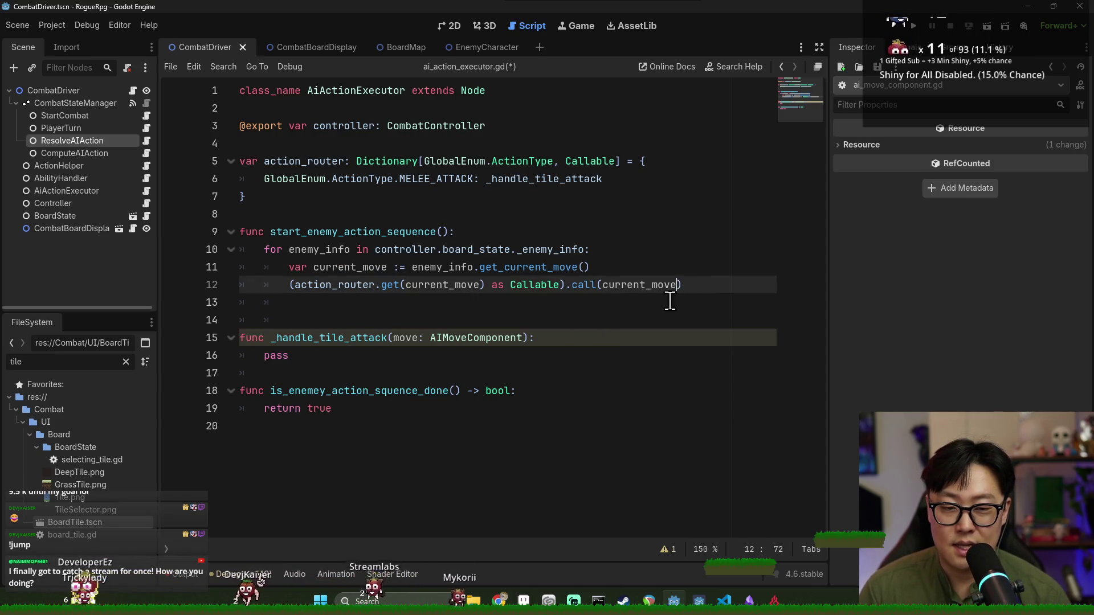
{"action": "left_click", "coordinate": [535, 302]}
{"action": "key", "text": "ctrl+s"}
{"action": "left_click", "coordinate": [314, 255], "text": "shift"}
{"action": "left_click", "coordinate": [354, 267], "text": "shift"}
{"action": "left_click", "coordinate": [618, 307]}
Begin a func _handle_heal(target: ) header below _handle_tile_attack
{"action": "left_click", "coordinate": [391, 352]}
{"action": "key", "text": "Return"}
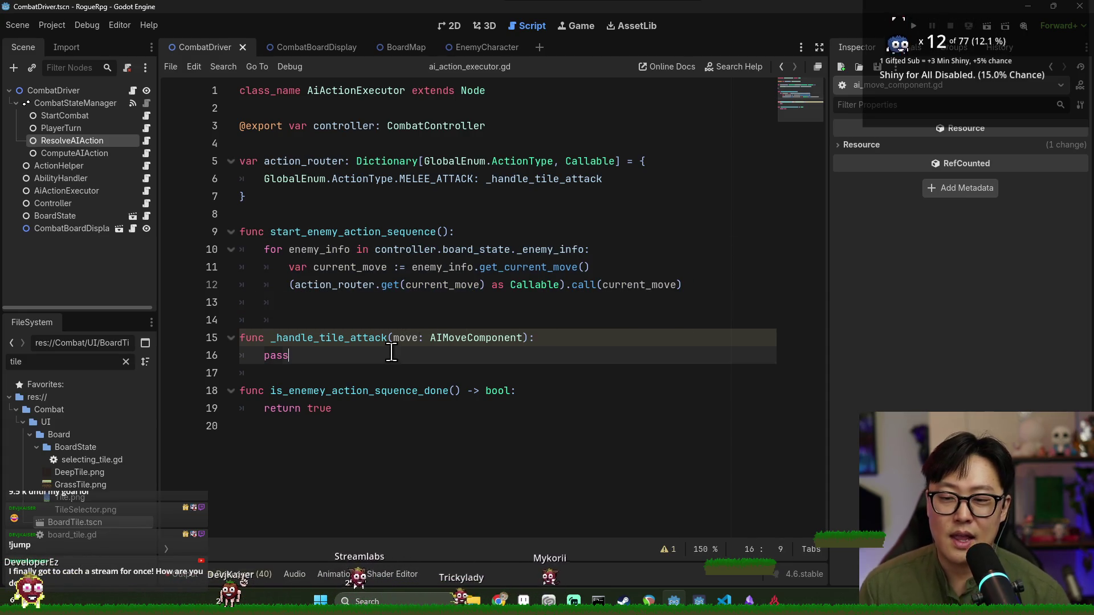
{"action": "key", "text": "Return"}
{"action": "type", "text": "func _handle"}
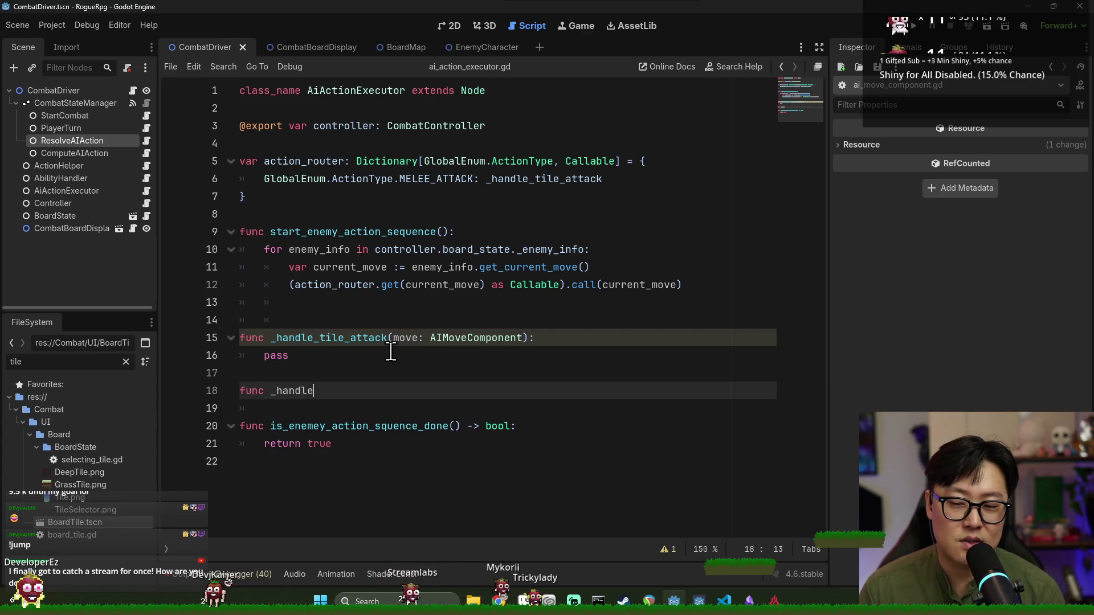
{"action": "type", "text": "_"}
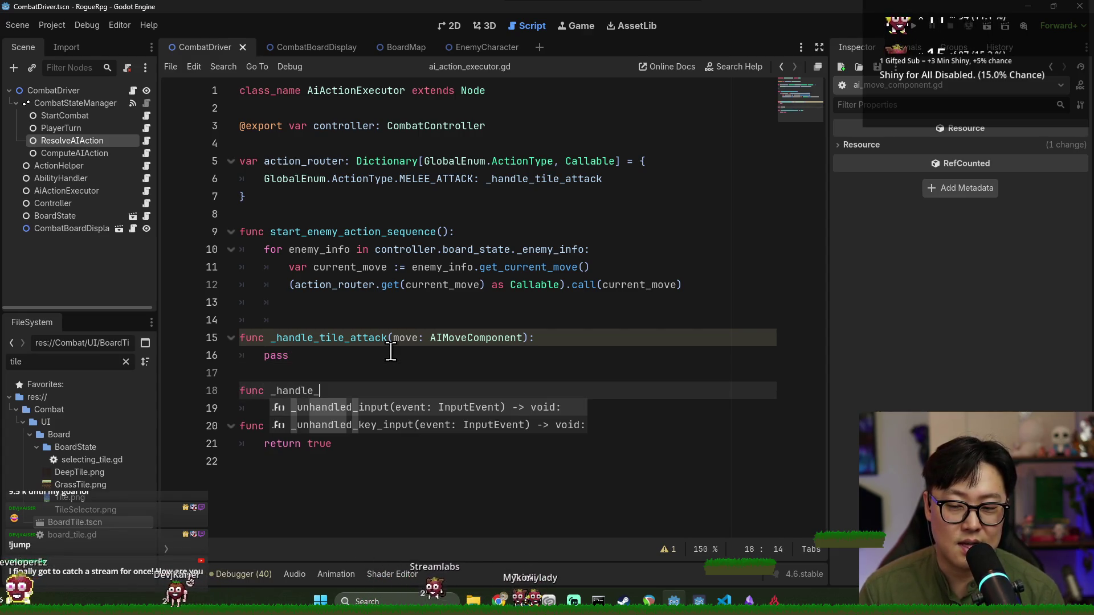
{"action": "type", "text": "heal(target:"}
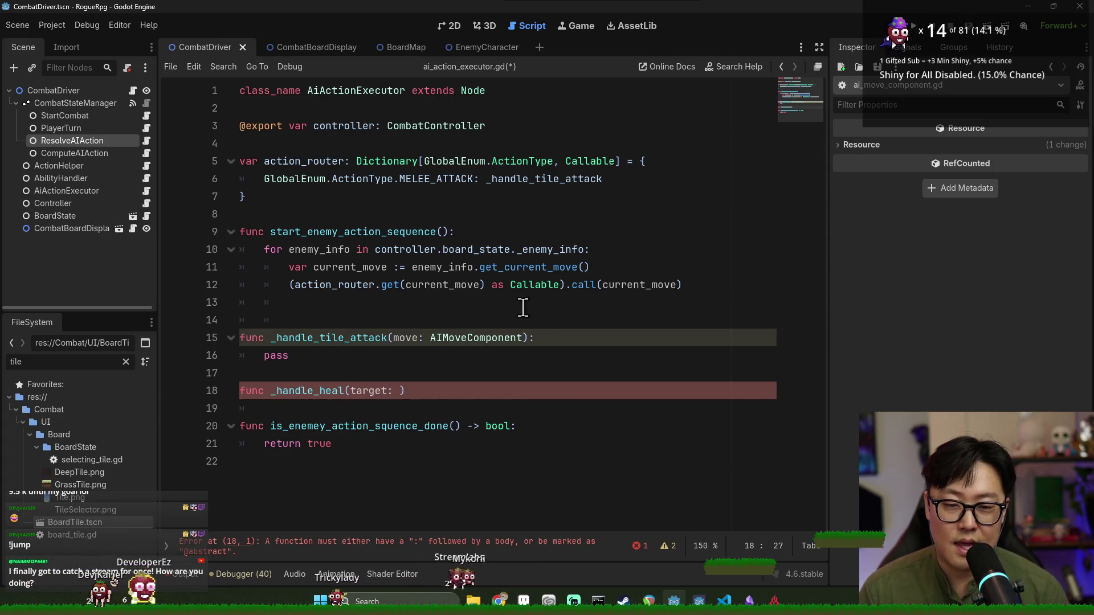
{"action": "left_click", "coordinate": [522, 308]}
{"action": "mouse_move", "coordinate": [293, 286]}
{"action": "left_mouse_down"}
{"action": "mouse_move", "coordinate": [298, 307]}
{"action": "mouse_move", "coordinate": [355, 299]}
{"action": "mouse_move", "coordinate": [391, 312]}
{"action": "left_mouse_up"}
{"action": "left_click", "coordinate": [393, 312]}
{"action": "mouse_move", "coordinate": [501, 307]}
{"action": "left_mouse_down"}
{"action": "mouse_move", "coordinate": [679, 298]}
{"action": "mouse_move", "coordinate": [611, 298]}
{"action": "mouse_move", "coordinate": [649, 287]}
{"action": "left_mouse_up"}
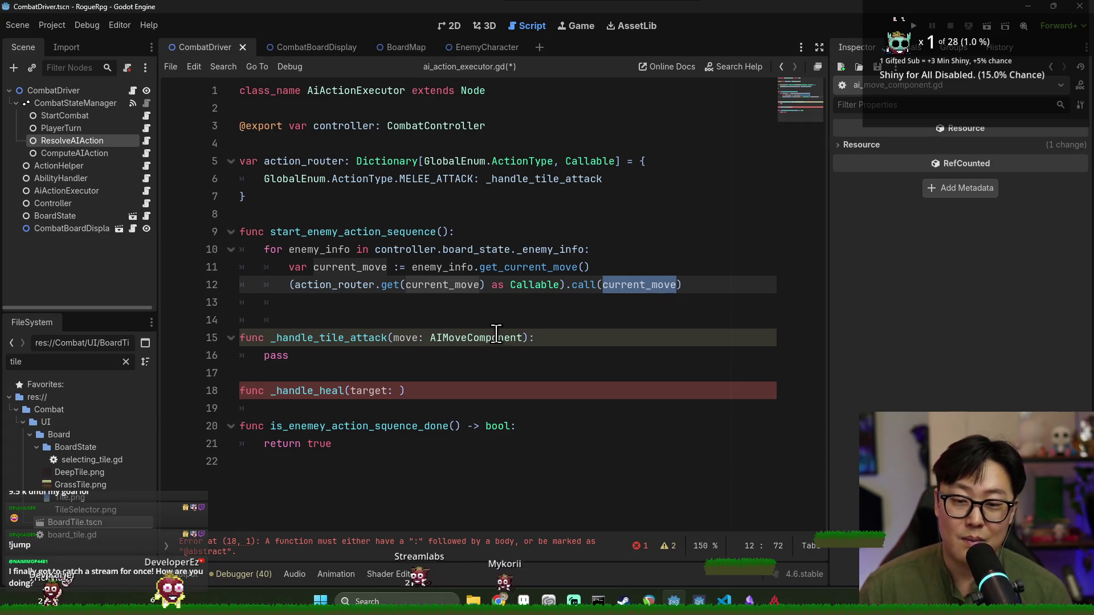
{"action": "left_click", "coordinate": [334, 209]}
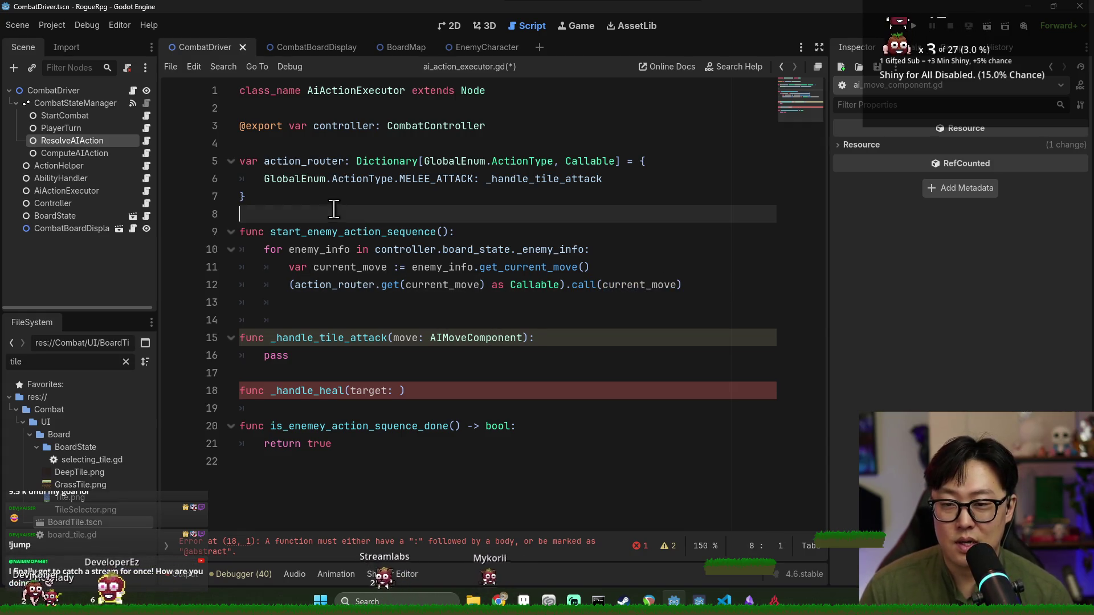
Delete the action_router dictionary and open a blank line in the enemy loop
{"action": "left_click", "coordinate": [313, 147], "text": "shift"}
{"action": "key", "text": "BackSpace"}
{"action": "left_click", "coordinate": [420, 237]}
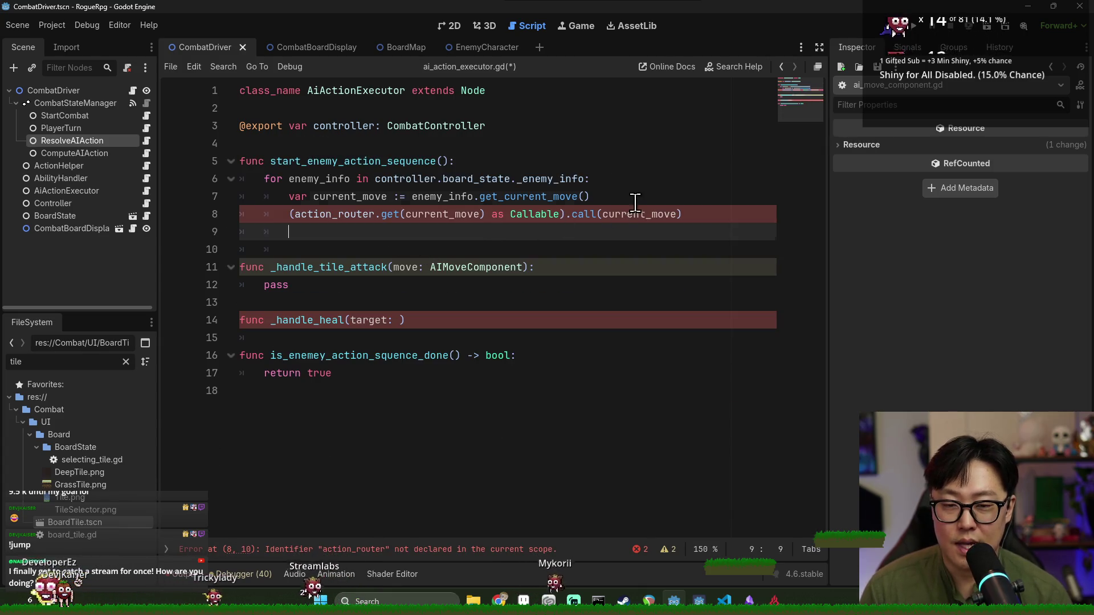
{"action": "key", "text": "Up"}
{"action": "key", "text": "Return"}
{"action": "key", "text": "Return"}
{"action": "key", "text": "Up"}
Write the match (current_move.action_type): header in the loop
{"action": "type", "text": "match ("}
{"action": "left_click", "coordinate": [363, 208]}
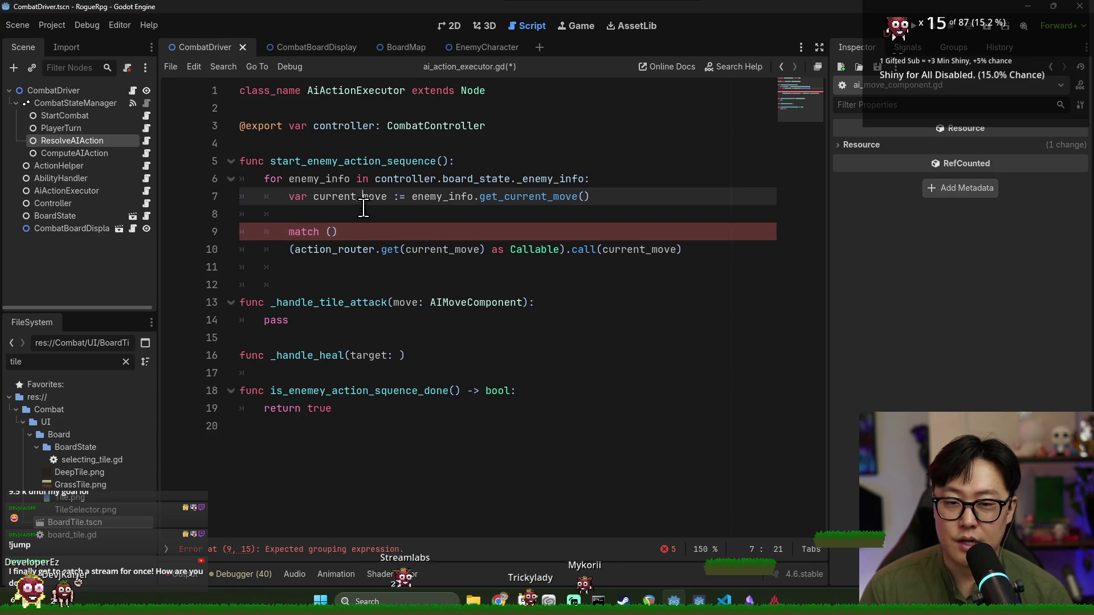
{"action": "left_click", "coordinate": [332, 233]}
{"action": "double_click", "coordinate": [328, 250]}
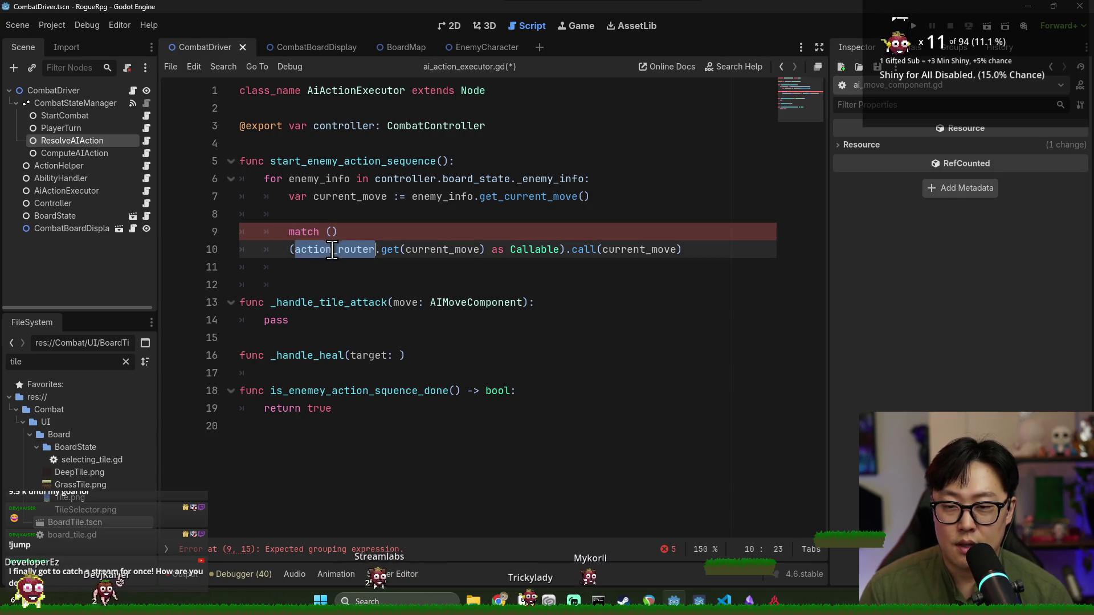
{"action": "double_click", "coordinate": [342, 197]}
{"action": "key", "text": "ctrl+c"}
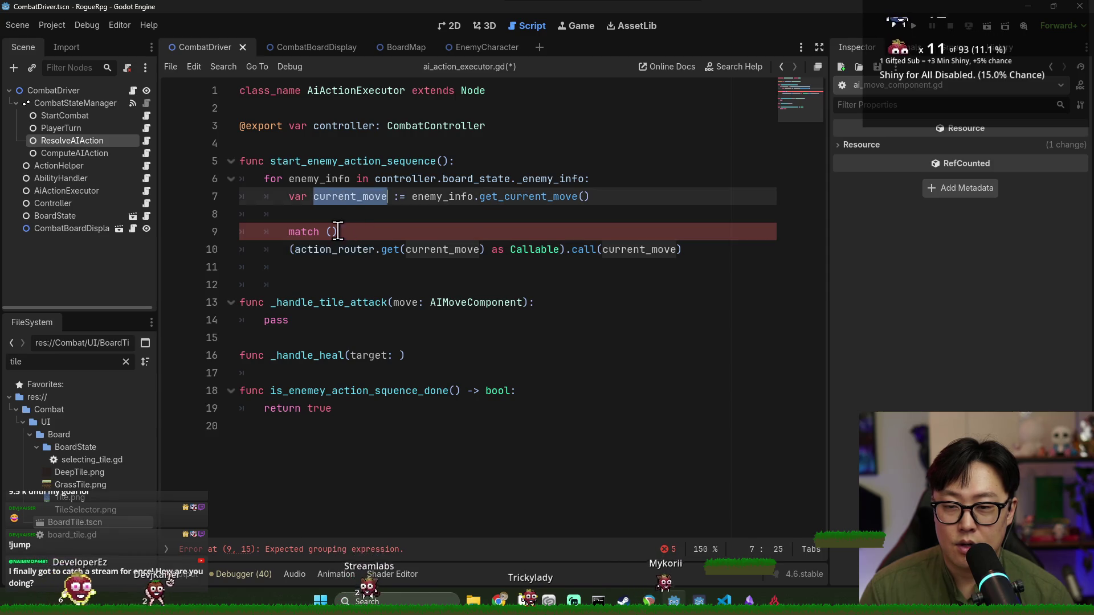
{"action": "left_click", "coordinate": [334, 232]}
{"action": "key", "text": "ctrl+v"}
{"action": "type", "text": ".ac"}
{"action": "key", "text": "Return"}
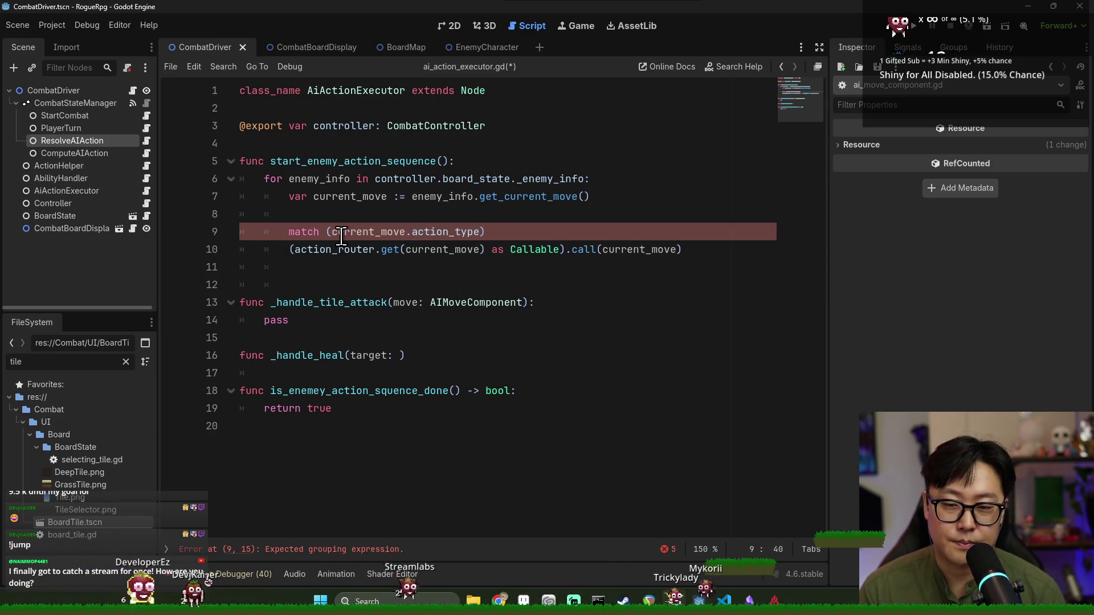
{"action": "left_click", "coordinate": [501, 237]}
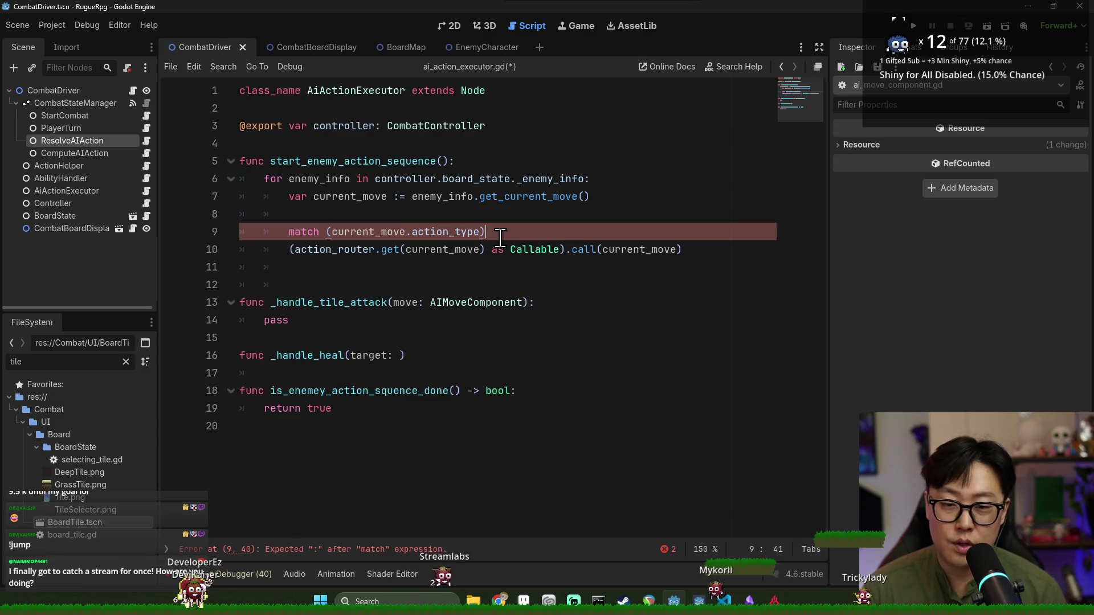
{"action": "type", "text": ":"}
{"action": "key", "text": "Return"}
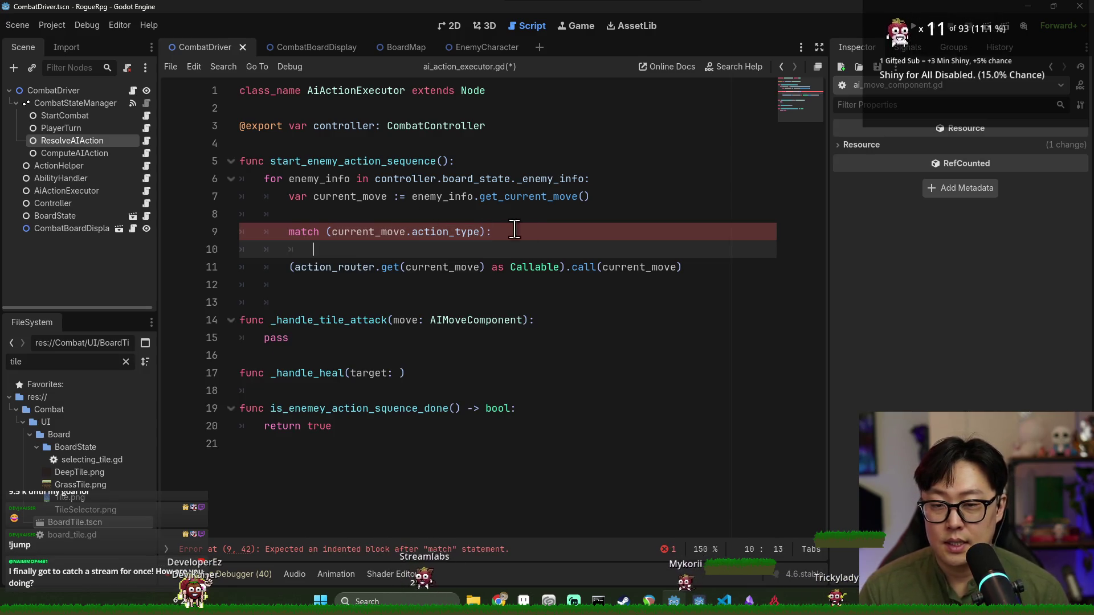
Add a GlobalEnum.ActionType.MELEE_ATTACK branch with pass
{"action": "type", "text": "Glo"}
{"action": "key", "text": "Return"}
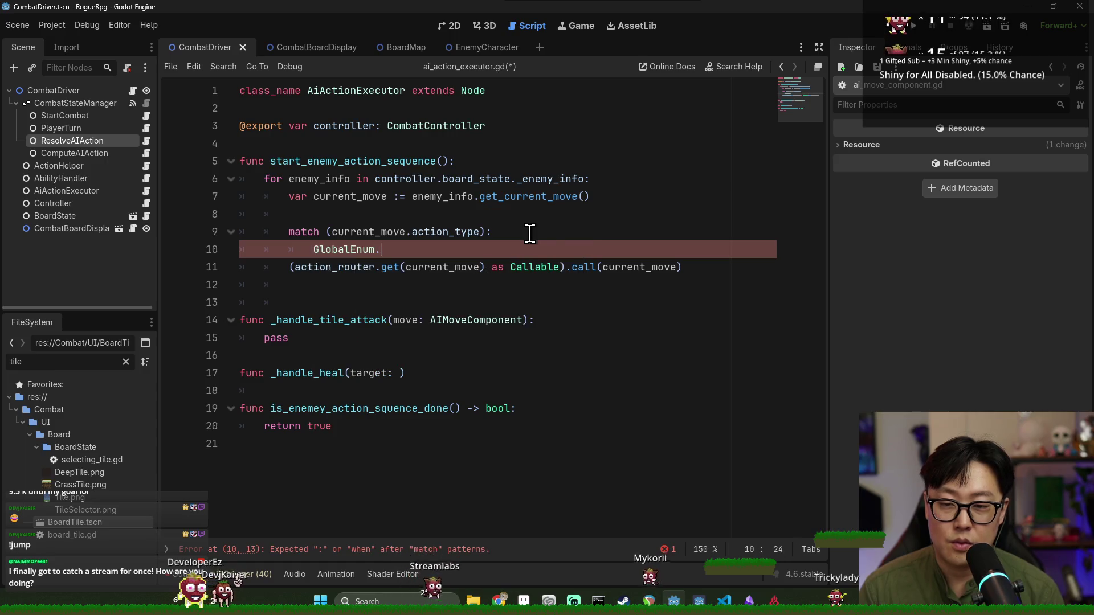
{"action": "type", "text": "."}
{"action": "key", "text": "Return"}
{"action": "type", "text": ".MELEE_ATTACK:"}
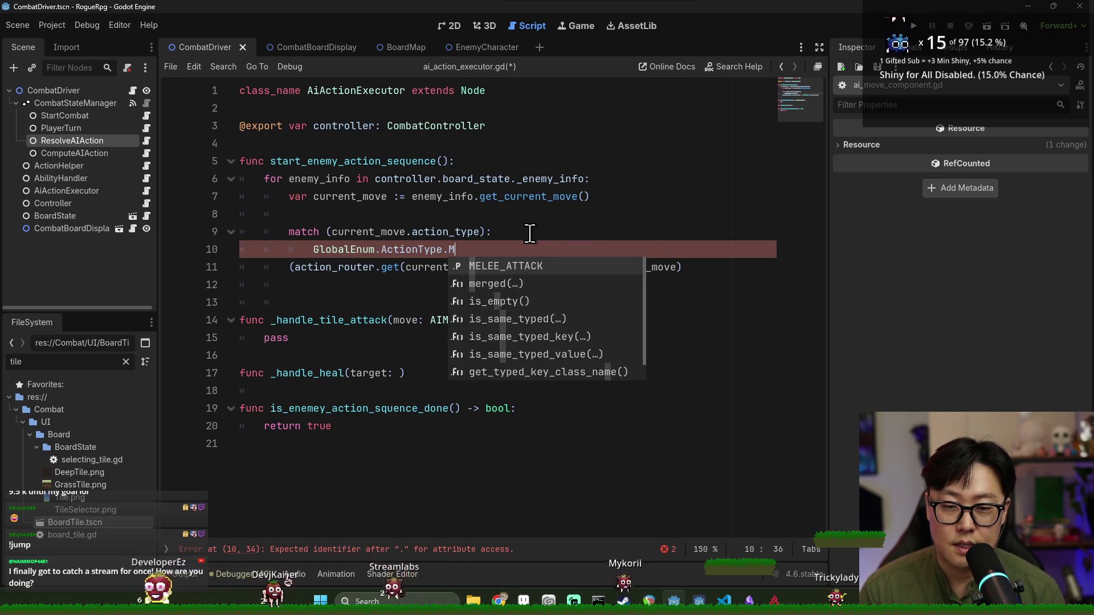
{"action": "key", "text": "Return"}
{"action": "type", "text": ":"}
{"action": "key", "text": "Return"}
{"action": "type", "text": "pass"}
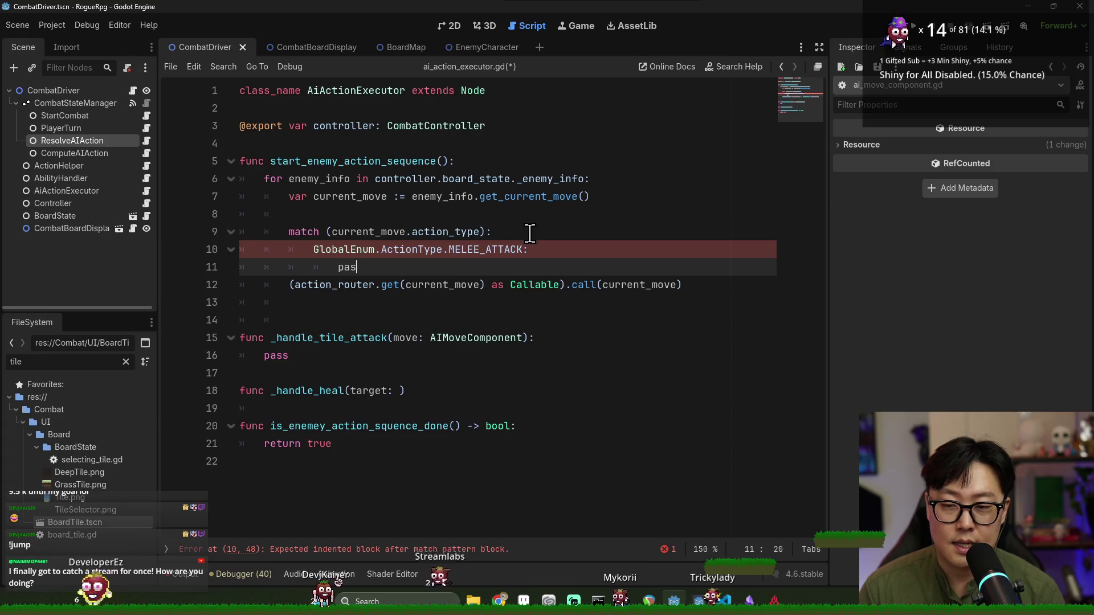
{"action": "key", "text": "Return"}
Add a GlobalEnum.ActionType.RANGE_ATTACK branch with pass
{"action": "type", "text": "Gl"}
{"action": "key", "text": "Return"}
{"action": "type", "text": "."}
{"action": "key", "text": "Return"}
{"action": "type", "text": "."}
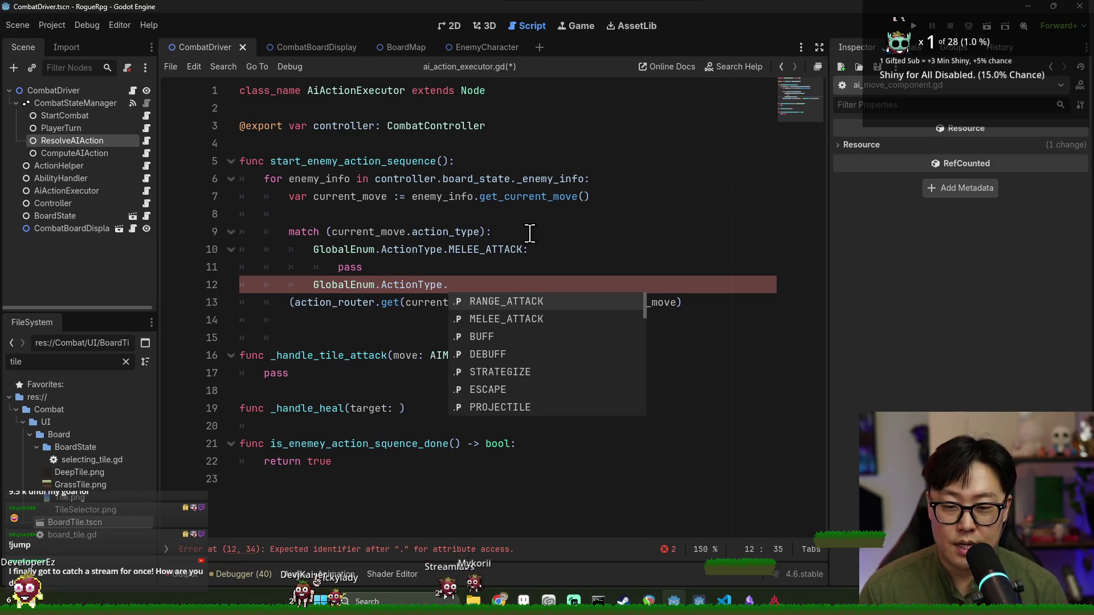
{"action": "key", "text": "Return"}
{"action": "type", "text": ":"}
{"action": "key", "text": "Return"}
{"action": "type", "text": "pass"}
{"action": "key", "text": "Return"}
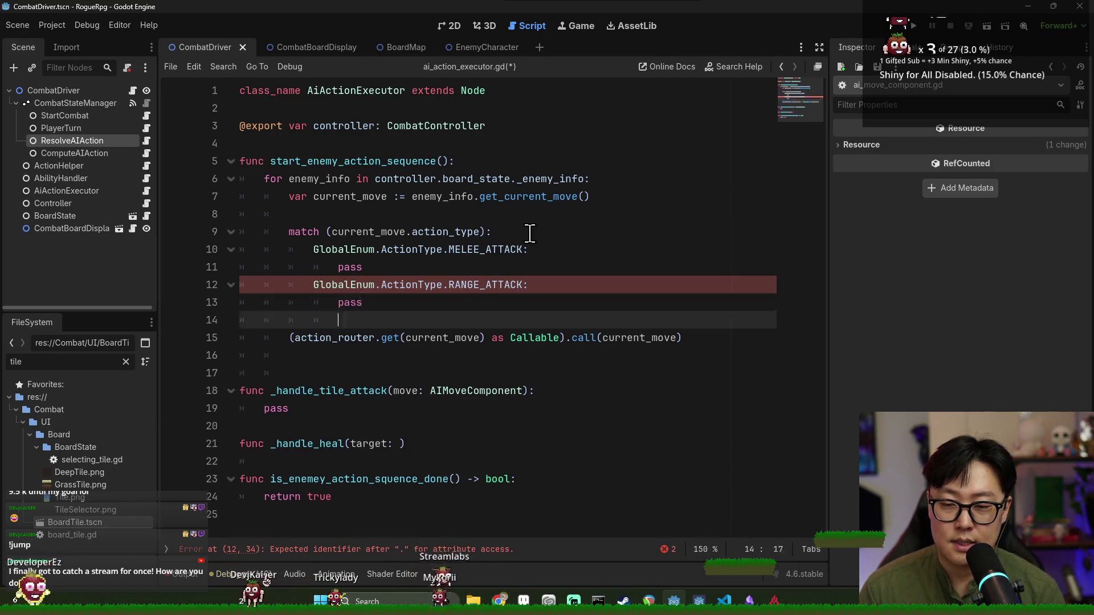
Add the default branch and delete the old action_router call line
{"action": "key", "text": "BackSpace"}
{"action": "type", "text": "G"}
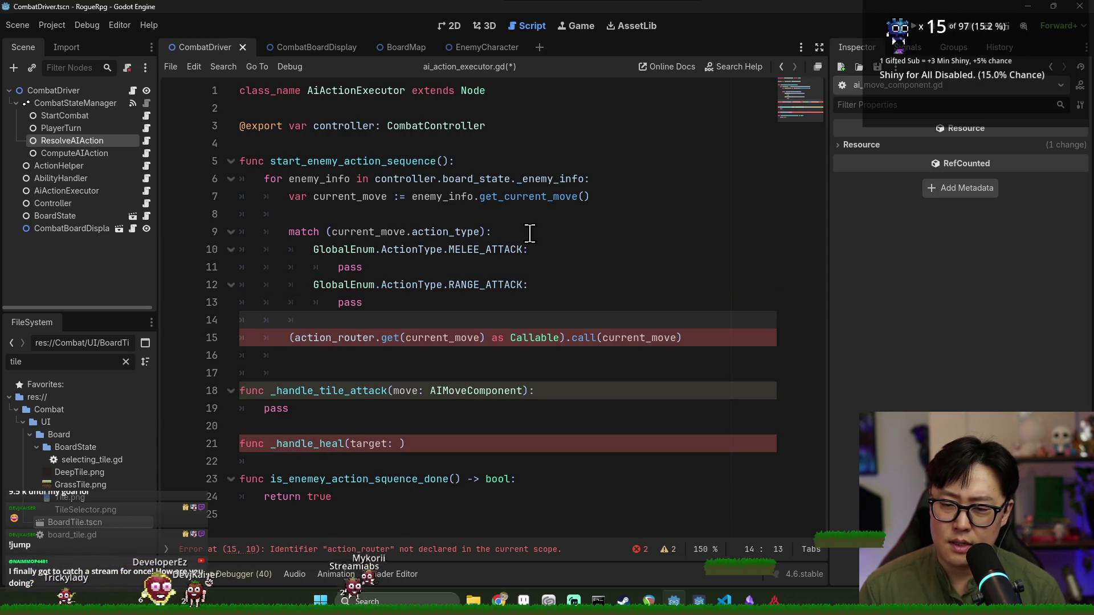
{"action": "type", "text": ":"}
{"action": "key", "text": "Return"}
{"action": "type", "text": "pass"}
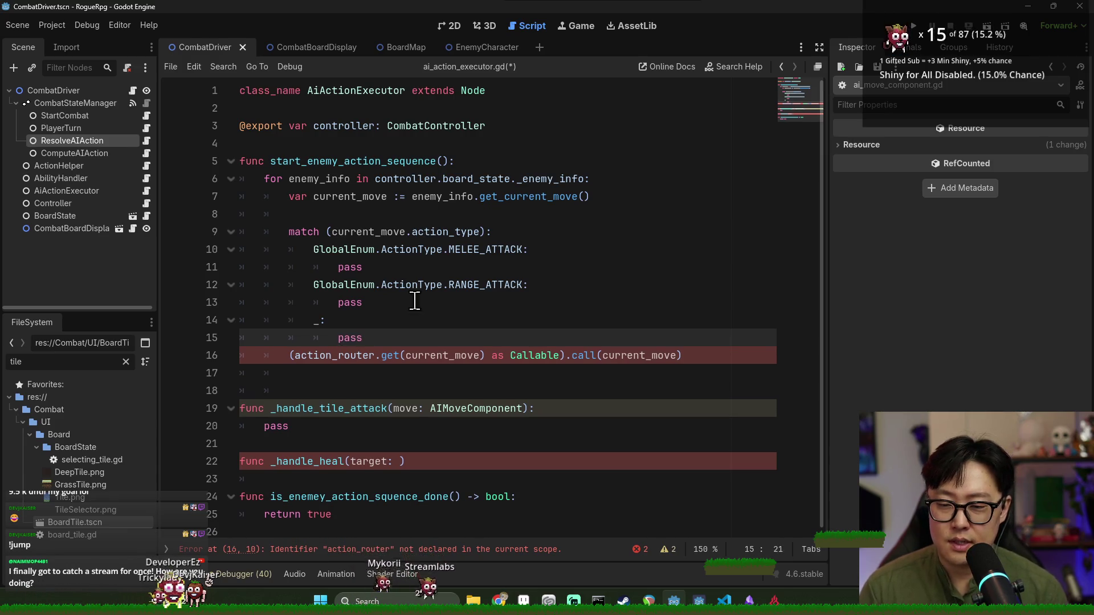
{"action": "left_click_drag", "start_coordinate": [408, 348], "coordinate": [410, 366]}
{"action": "key", "text": "BackSpace"}
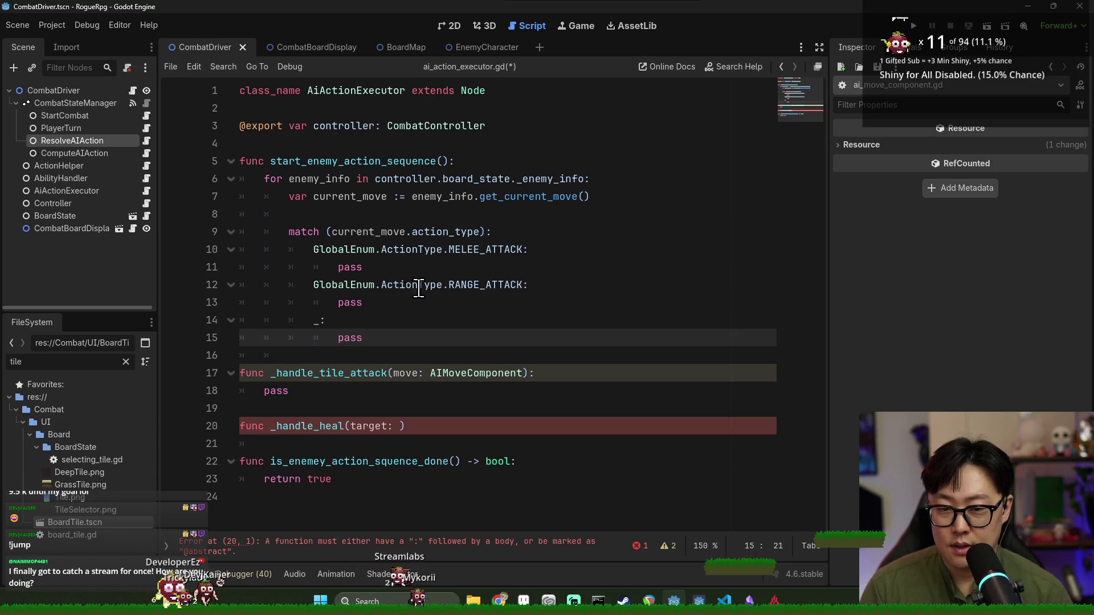
Replace the pass under MELEE_ATTACK with a _handle_tile_attack call
{"action": "left_click", "coordinate": [413, 284]}
{"action": "double_click", "coordinate": [342, 374]}
{"action": "key", "text": "ctrl+c"}
{"action": "double_click", "coordinate": [349, 267]}
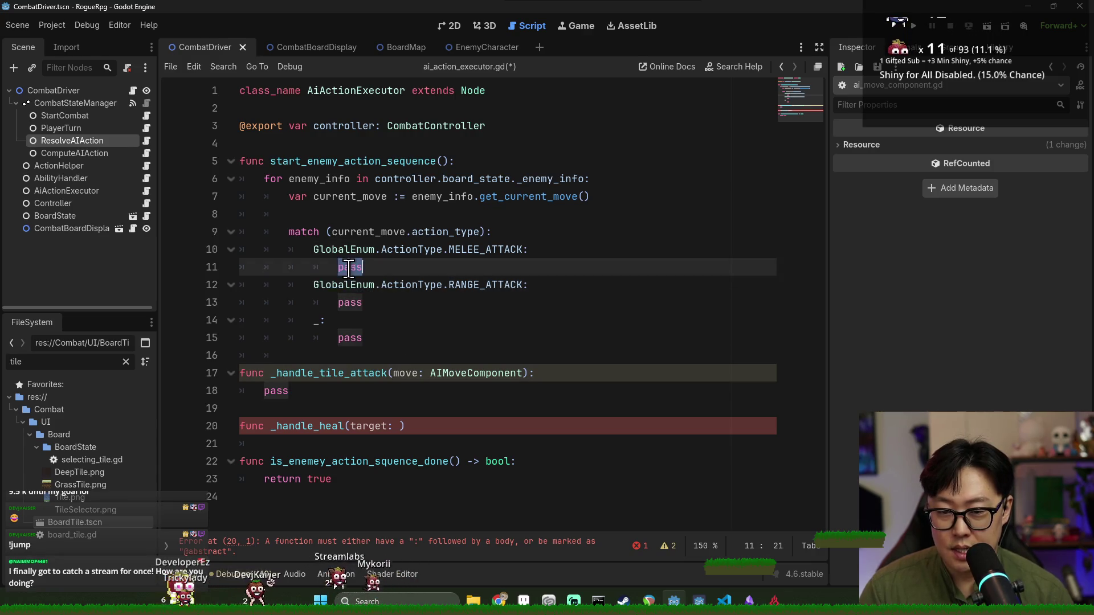
{"action": "key", "text": "ctrl+v"}
{"action": "scroll", "coordinate": [442, 335], "scroll_direction": "up", "scroll_amount": 1}
{"action": "type", "text": "("}
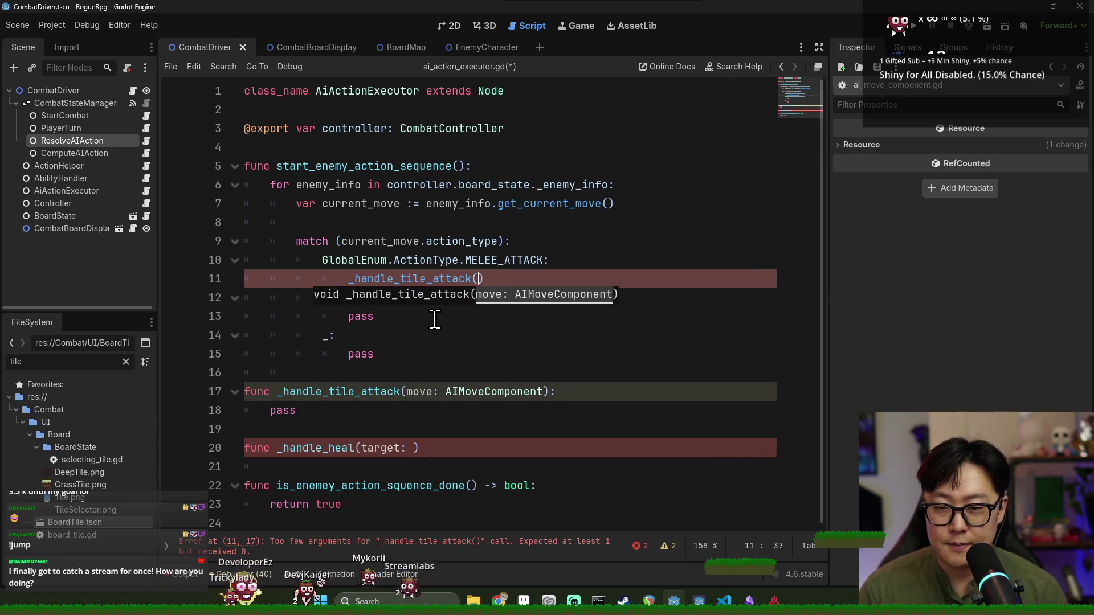
{"action": "type", "text": "ent_move"}
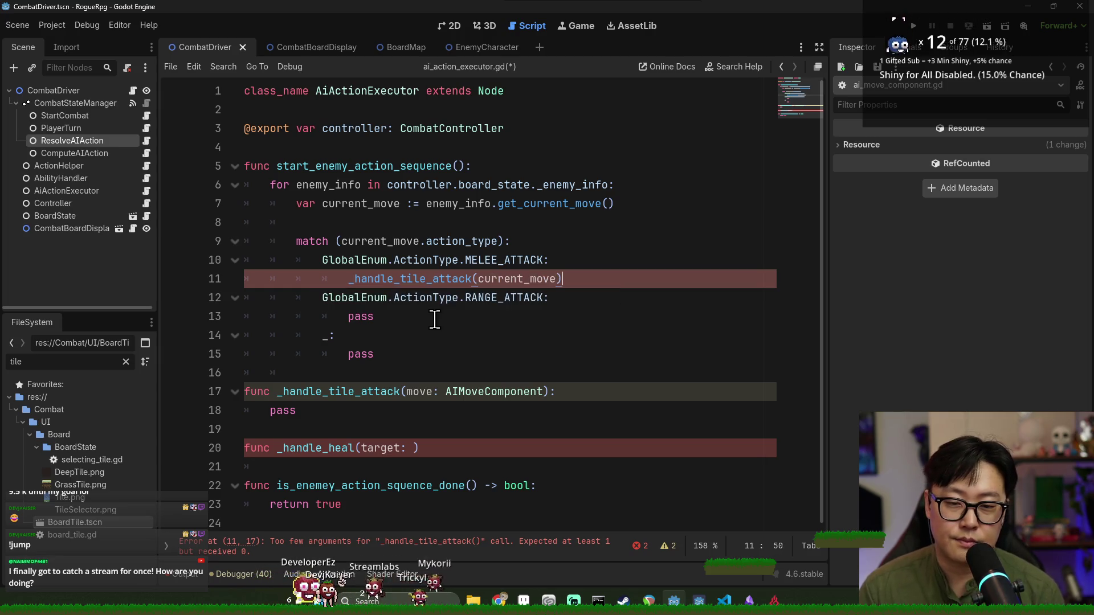
Make line 13 under RANGE_ATTACK call _handle_tile_attack(current_move), and save the script
{"action": "double_click", "coordinate": [360, 316]}
{"action": "key", "text": "ctrl+v"}
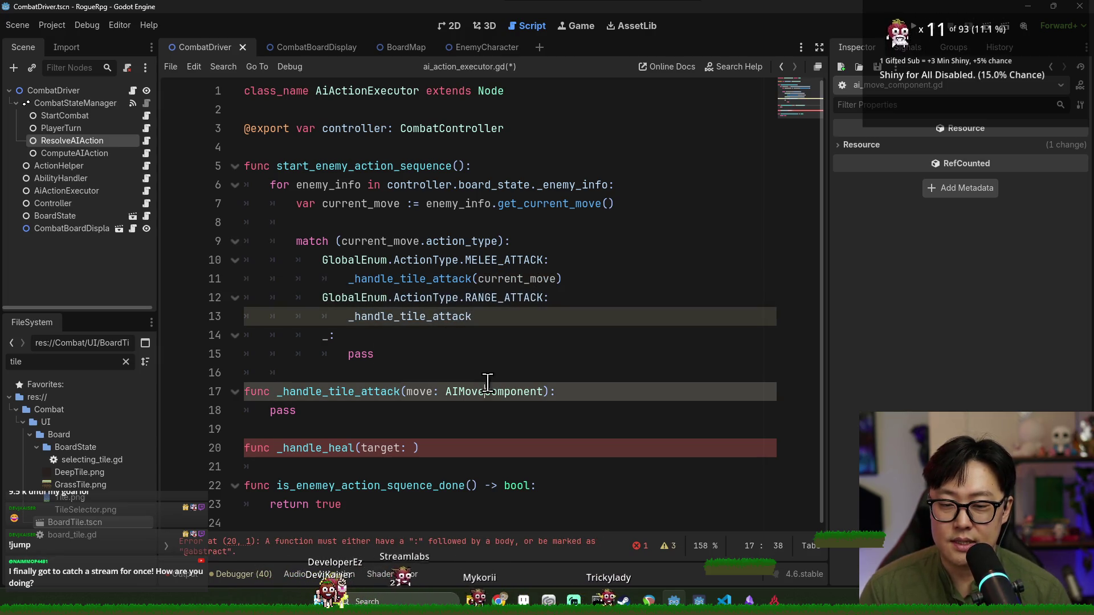
{"action": "double_click", "coordinate": [491, 392]}
{"action": "left_click", "coordinate": [501, 317]}
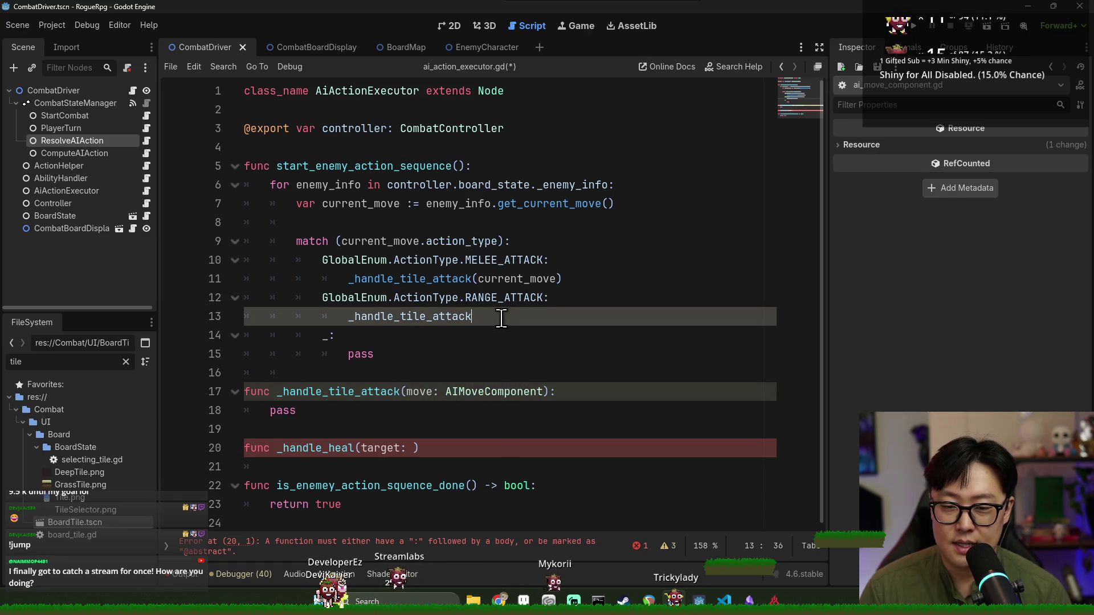
{"action": "type", "text": "(current_move)"}
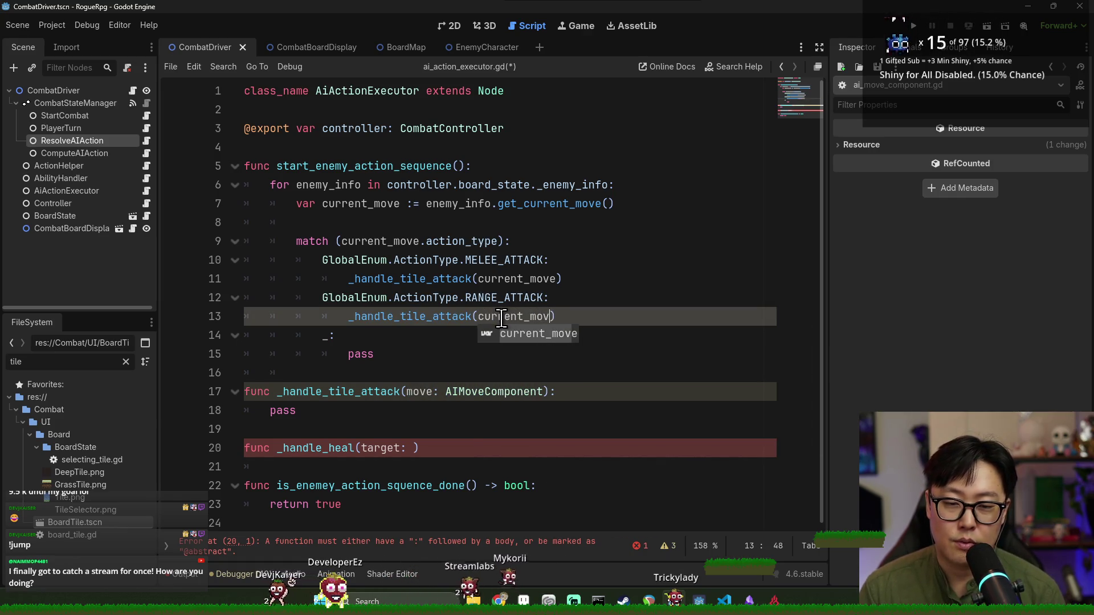
{"action": "key", "text": "ctrl+s"}
Highlight the uses of current_move and open the AIMoveComponent script to review its exported properties
{"action": "left_click", "coordinate": [476, 392]}
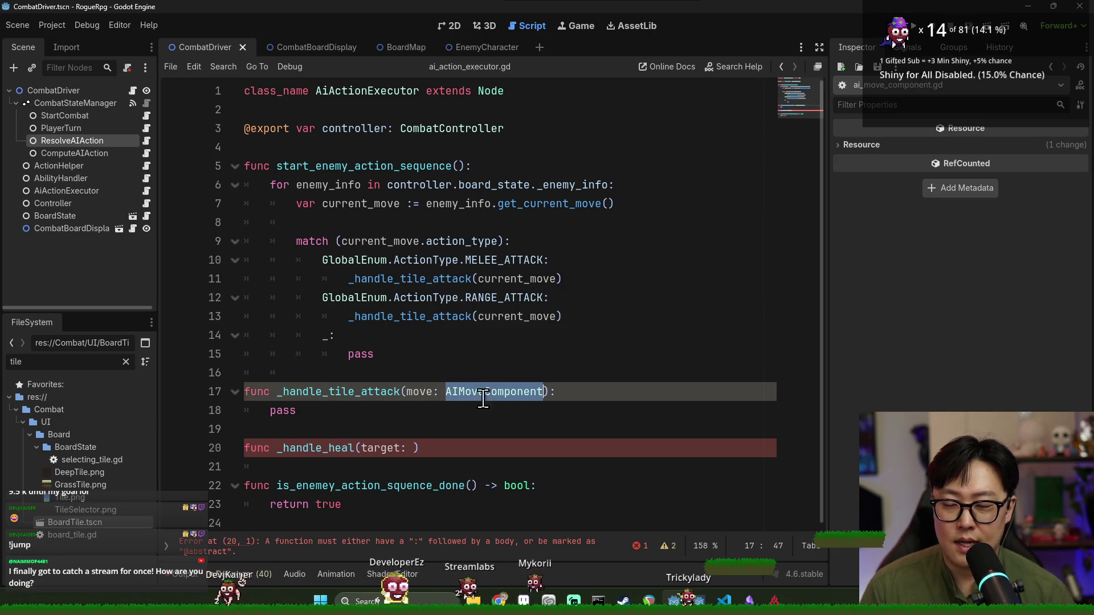
{"action": "left_click", "coordinate": [413, 410]}
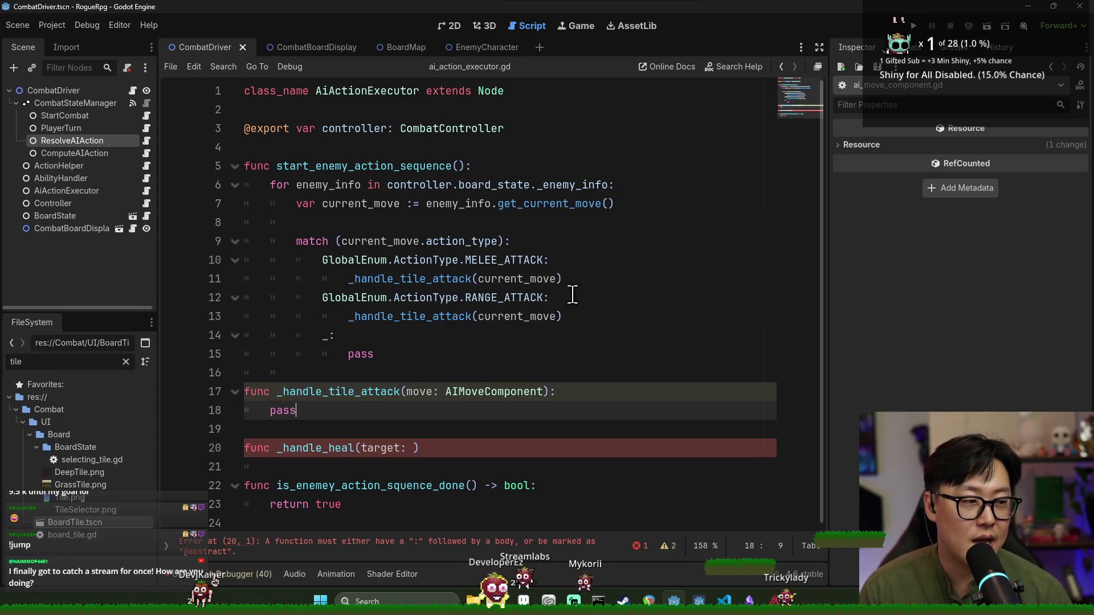
{"action": "double_click", "coordinate": [537, 279]}
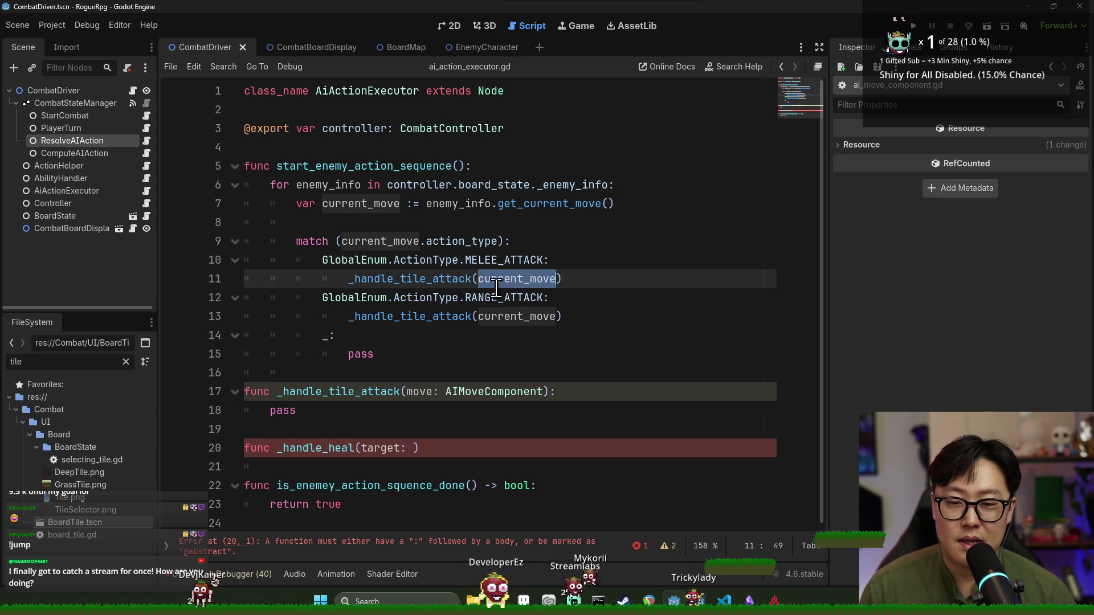
{"action": "double_click", "coordinate": [420, 393]}
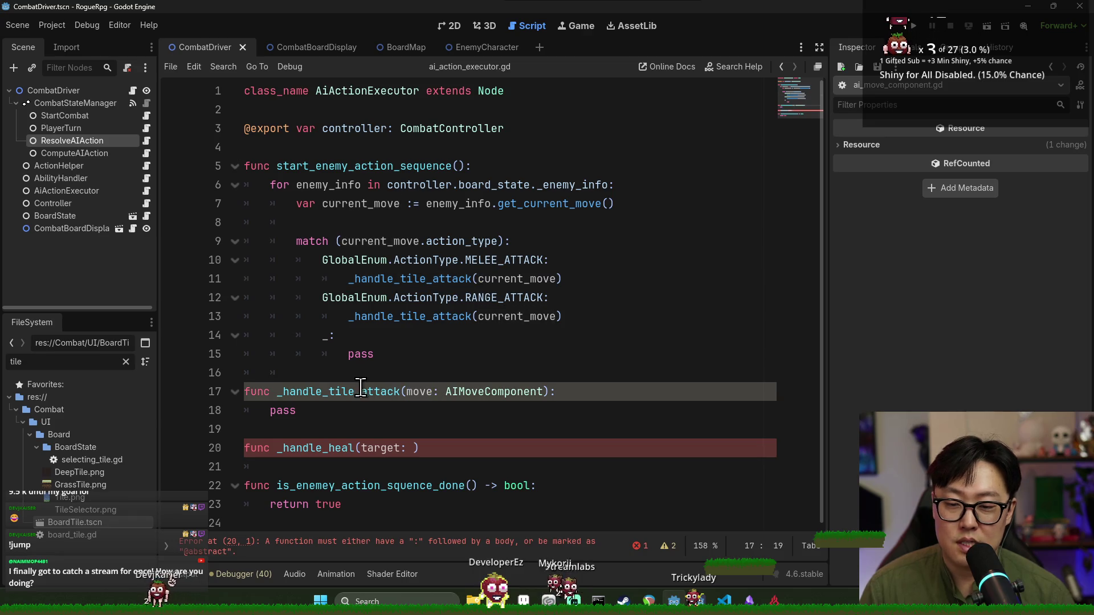
{"action": "left_click", "coordinate": [490, 399], "text": "ctrl"}
{"action": "mouse_move", "coordinate": [288, 129]}
{"action": "left_mouse_down"}
{"action": "mouse_move", "coordinate": [379, 166]}
{"action": "mouse_move", "coordinate": [452, 320]}
{"action": "mouse_move", "coordinate": [389, 147]}
{"action": "mouse_move", "coordinate": [452, 279]}
{"action": "mouse_move", "coordinate": [429, 281]}
{"action": "mouse_move", "coordinate": [502, 297]}
{"action": "left_mouse_up"}
{"action": "left_click", "coordinate": [509, 298]}
Switch between ai_action_executor.gd and AIMoveComponent, ending on the _handle_tile_attack signature
{"action": "key", "text": "alt+Left"}
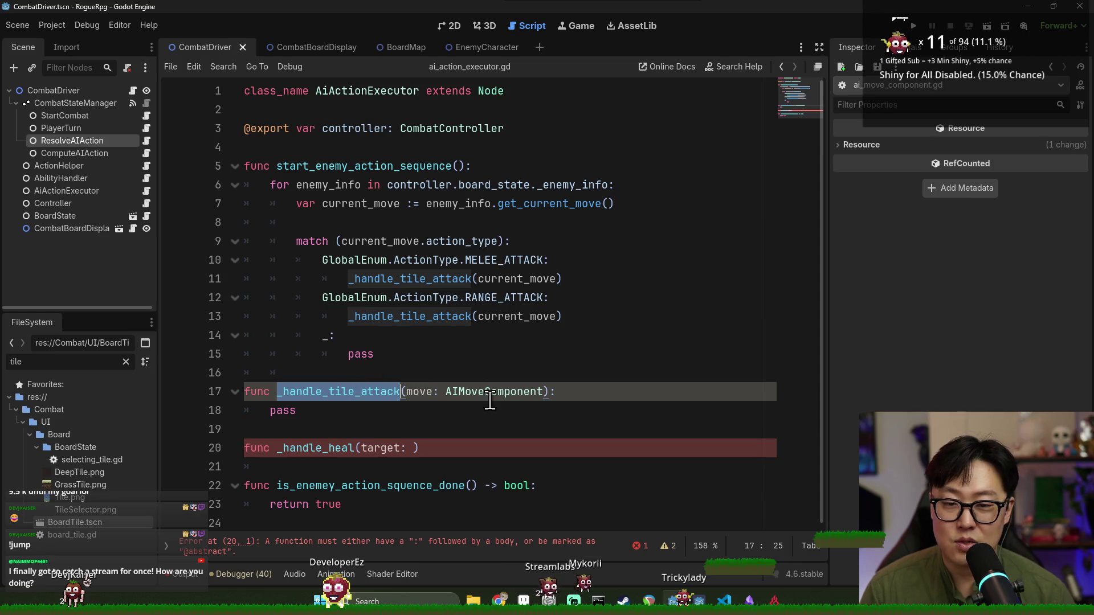
{"action": "left_click", "coordinate": [466, 393], "text": "ctrl"}
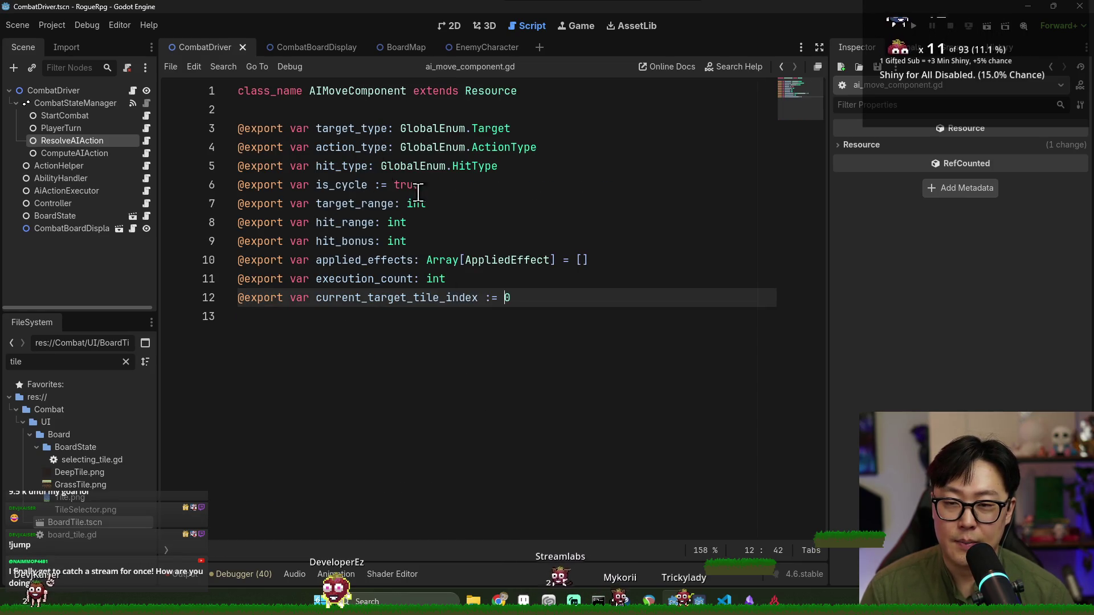
{"action": "key", "text": "alt+Left"}
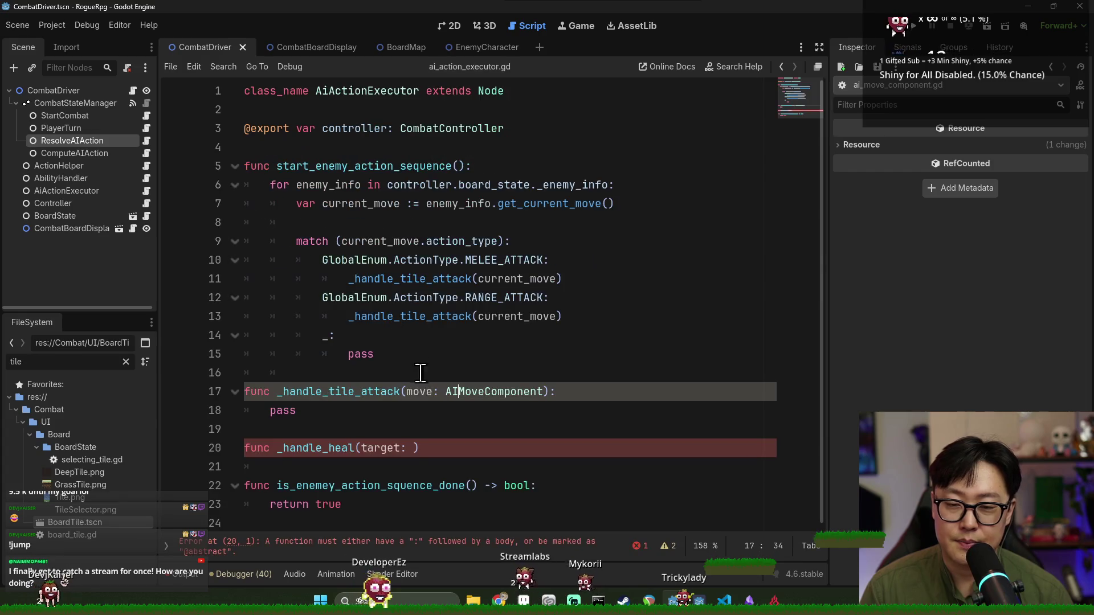
{"action": "double_click", "coordinate": [379, 391]}
{"action": "left_click", "coordinate": [499, 391]}
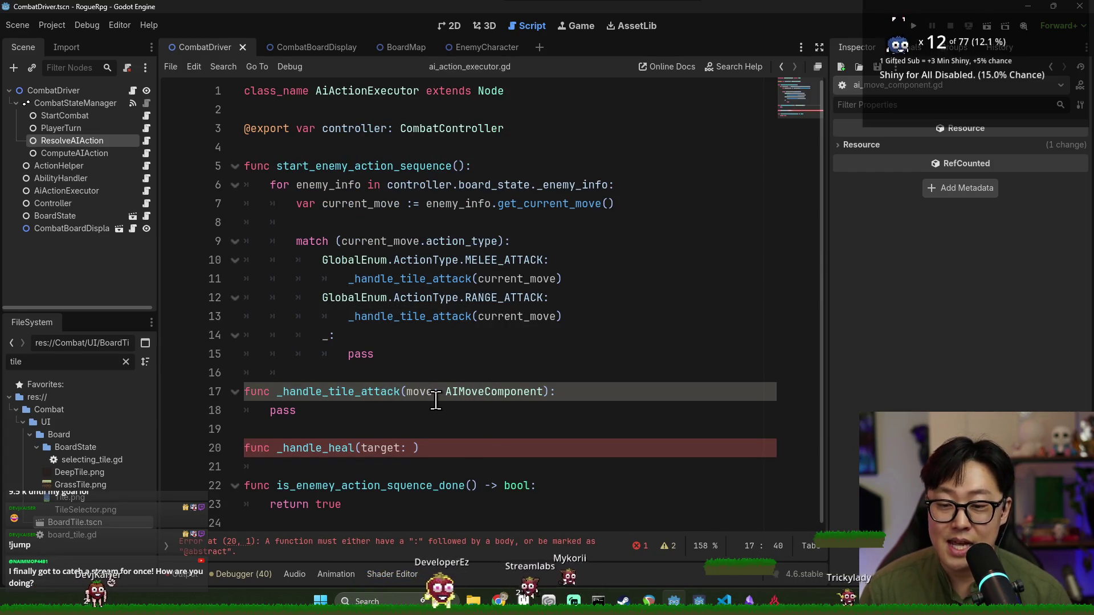
{"action": "double_click", "coordinate": [354, 392]}
{"action": "left_click", "coordinate": [352, 394]}
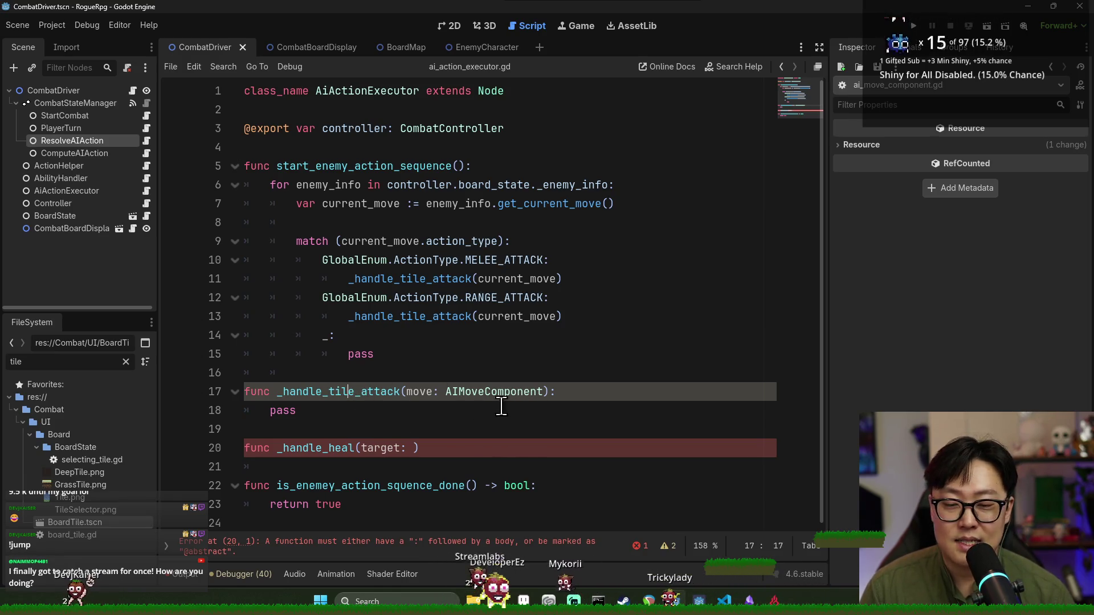
Review the AIMoveComponent class and its last exported properties, then return to ai_action_executor.gd
{"action": "left_click", "coordinate": [483, 399], "text": "ctrl"}
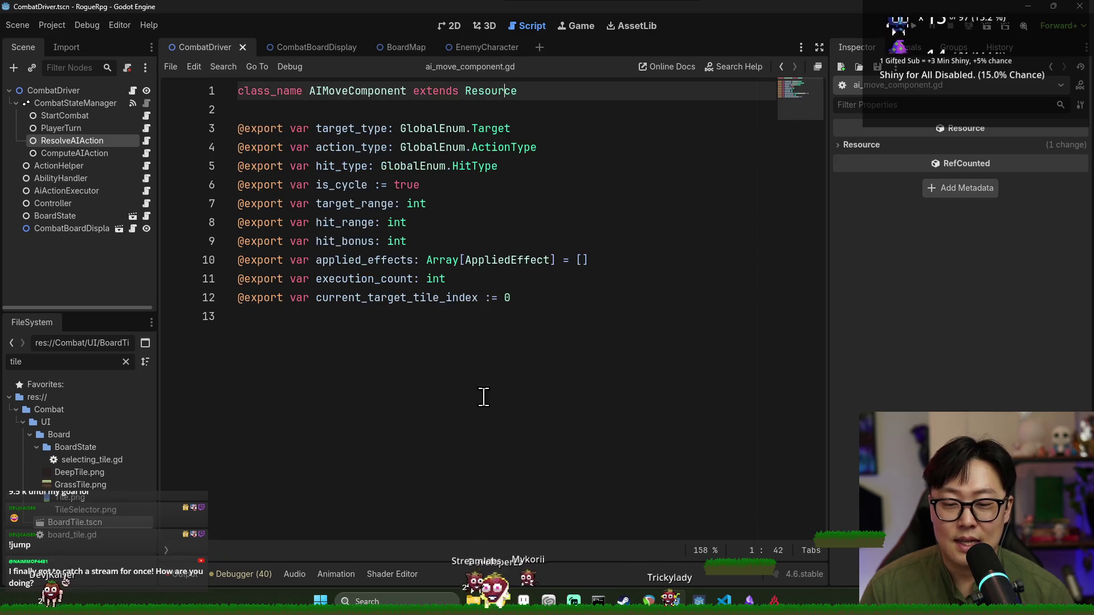
{"action": "double_click", "coordinate": [354, 92]}
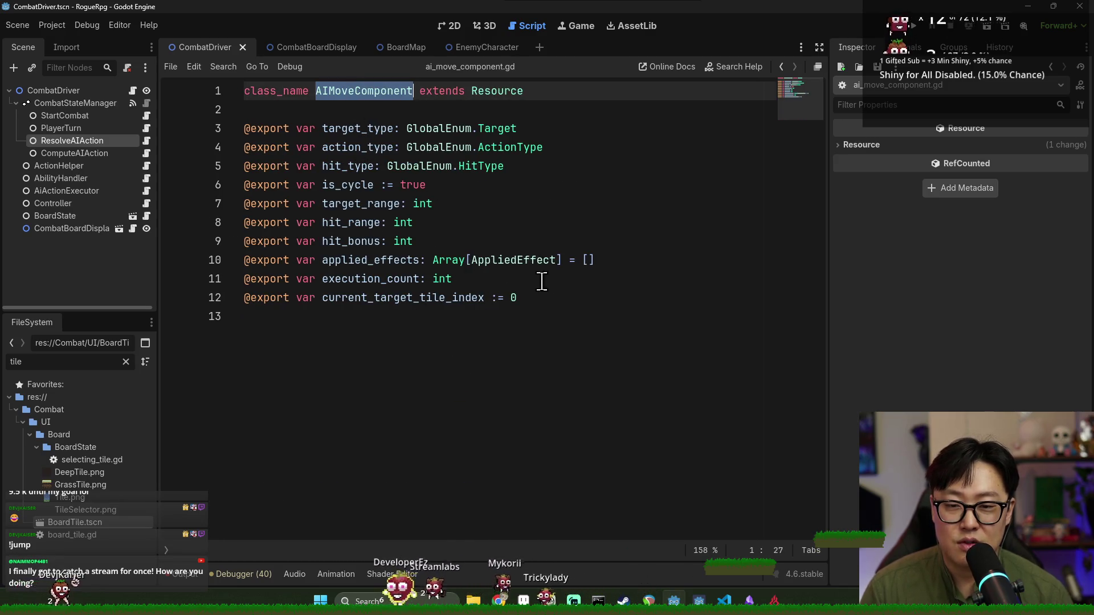
{"action": "left_click_drag", "start_coordinate": [519, 298], "coordinate": [464, 259]}
{"action": "left_click", "coordinate": [478, 259]}
{"action": "key", "text": "alt+Left"}
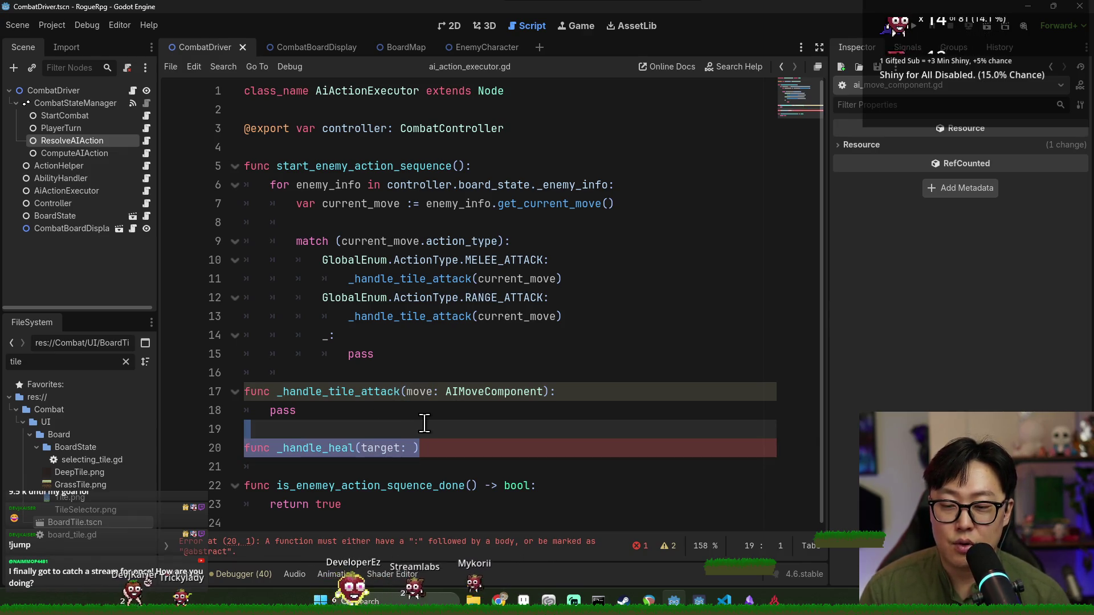
Delete the unfinished func _handle_heal(target: ) line
{"action": "key", "text": "BackSpace"}
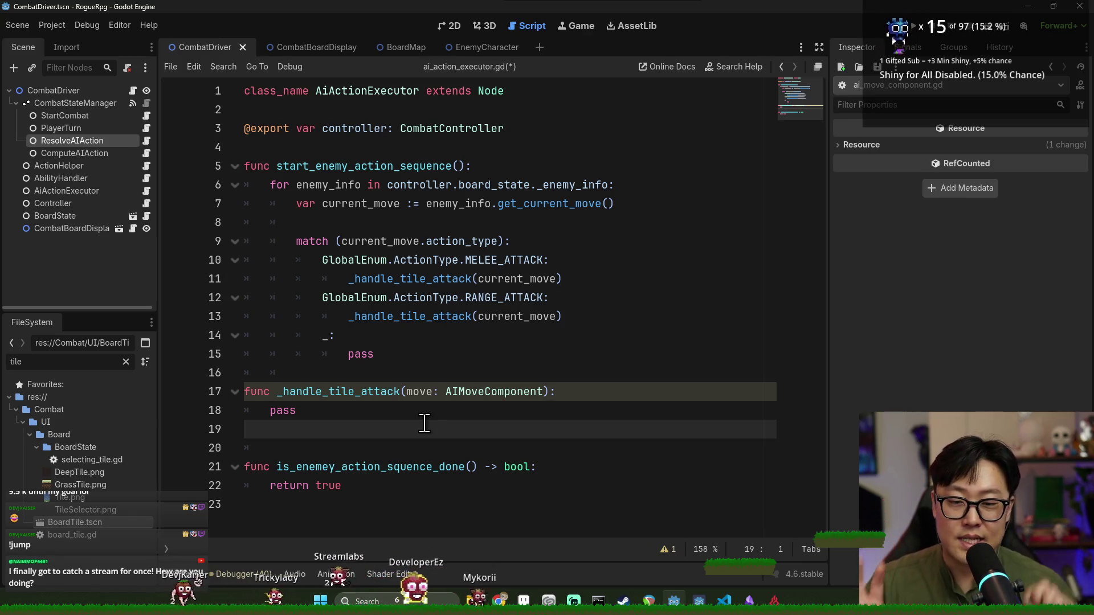
{"action": "left_click_drag", "start_coordinate": [401, 391], "coordinate": [542, 398]}
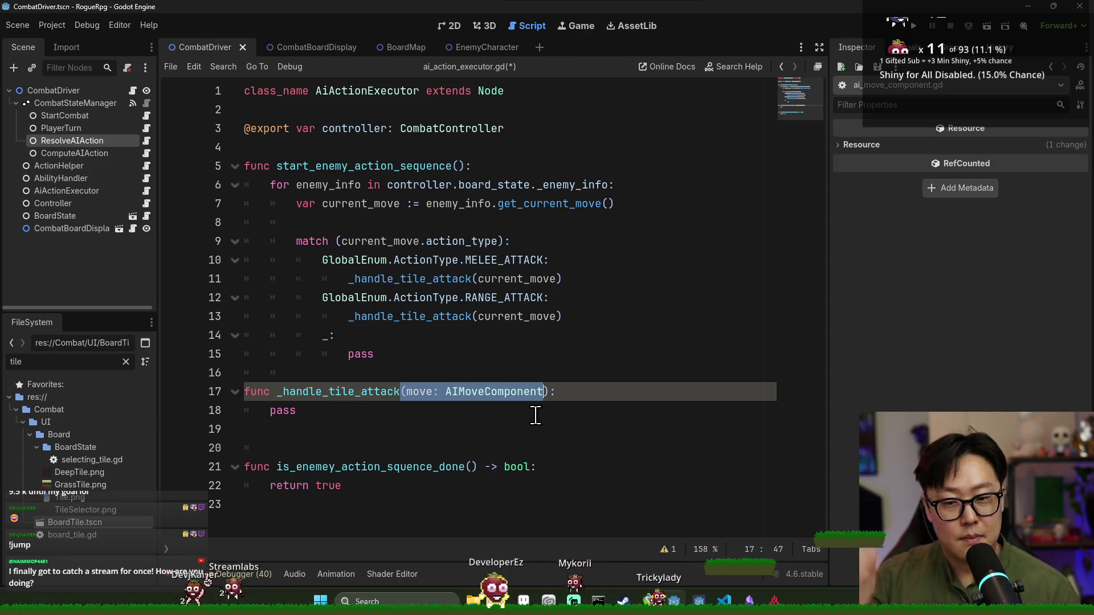
{"action": "left_click", "coordinate": [432, 392]}
Save ai_action_executor.gd and select the move: AIMoveComponent parameter on line 17
{"action": "double_click", "coordinate": [432, 392]}
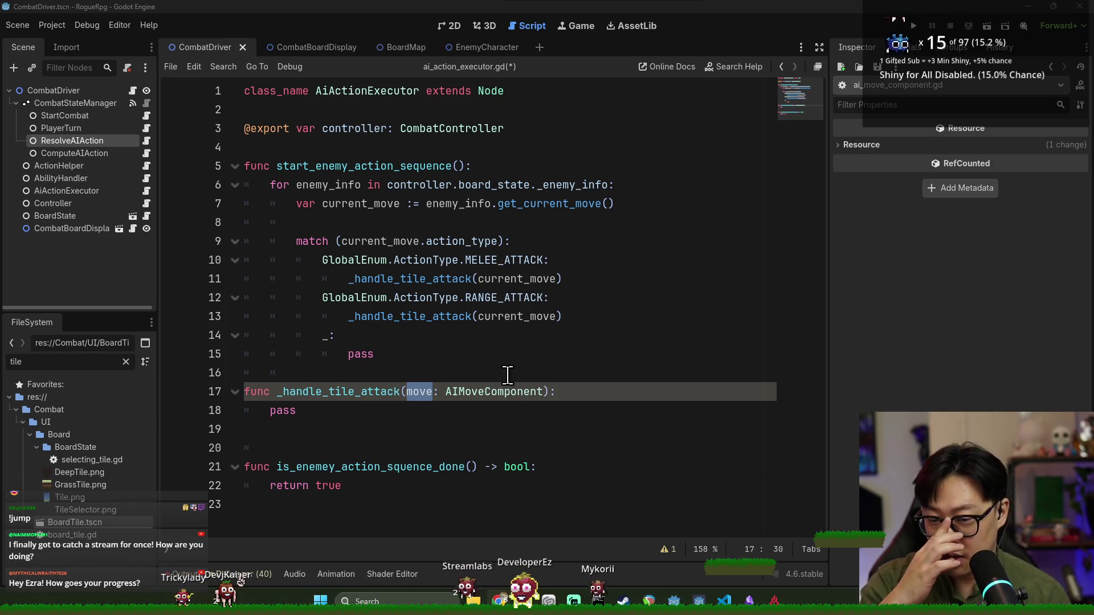
{"action": "left_click", "coordinate": [376, 365]}
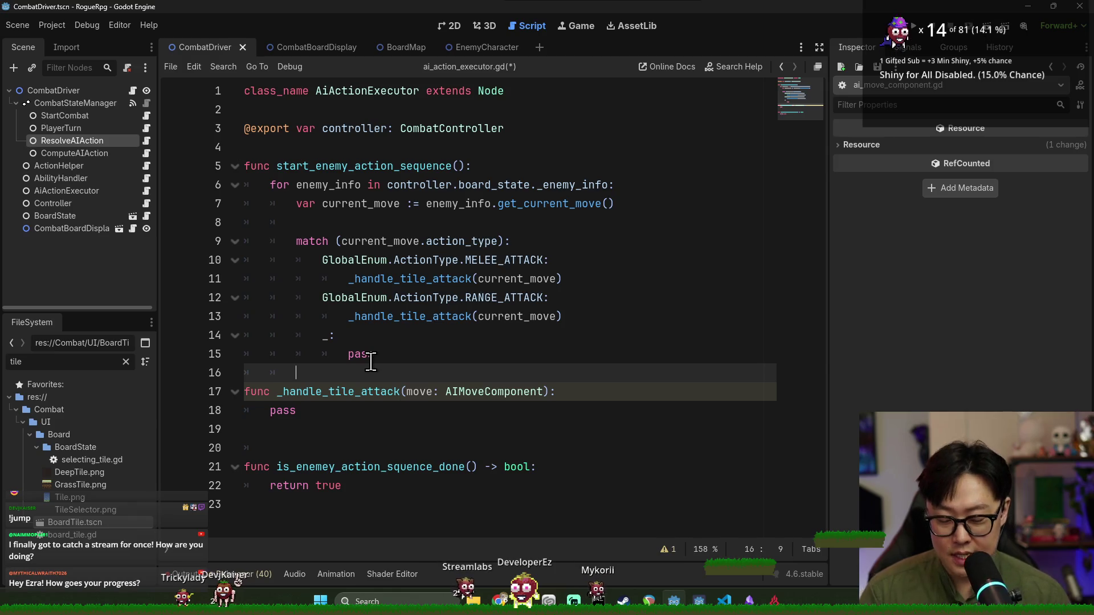
{"action": "key", "text": "ctrl+s"}
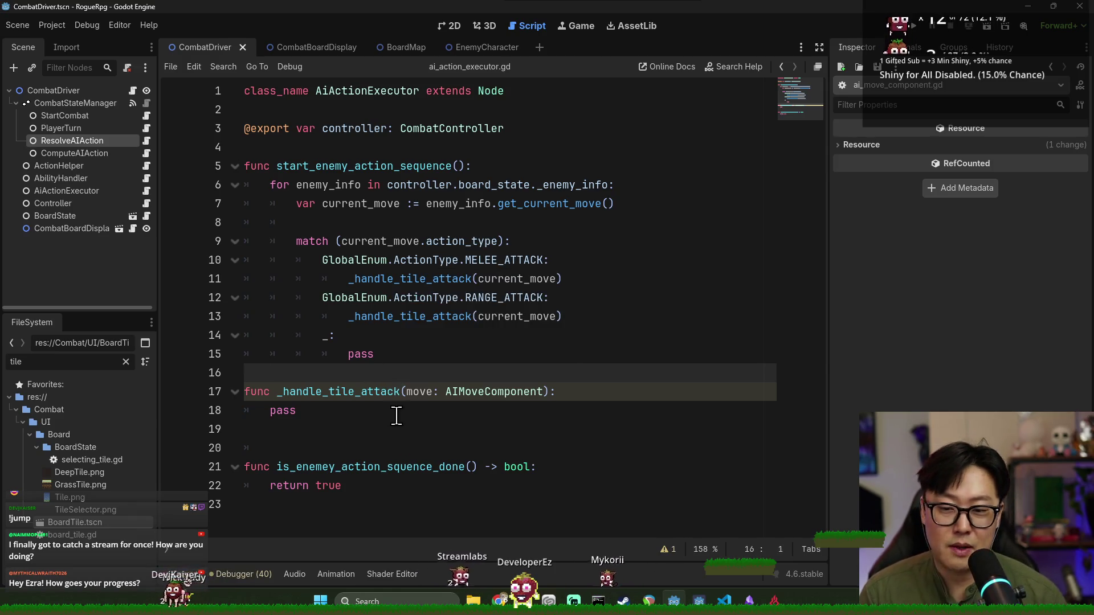
{"action": "left_click", "coordinate": [396, 414]}
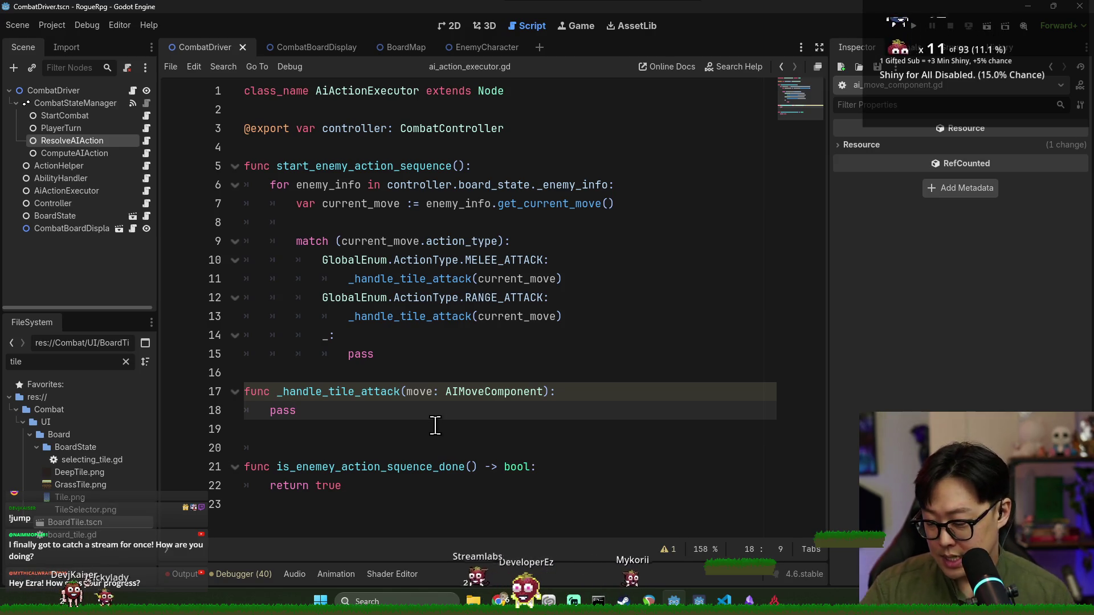
{"action": "left_click", "coordinate": [378, 399]}
{"action": "double_click", "coordinate": [349, 392]}
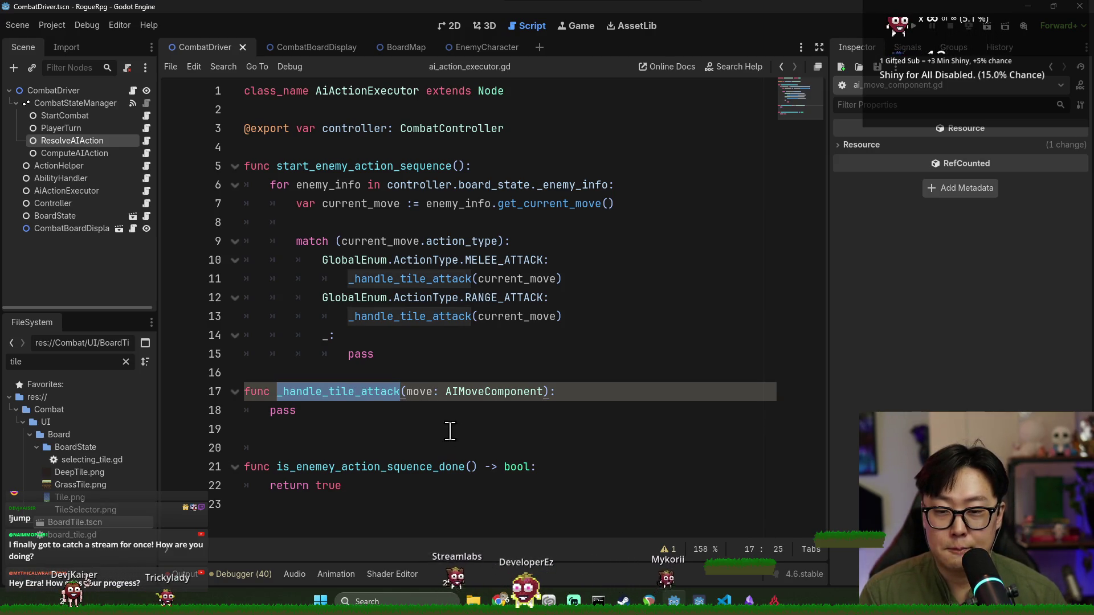
{"action": "double_click", "coordinate": [415, 392]}
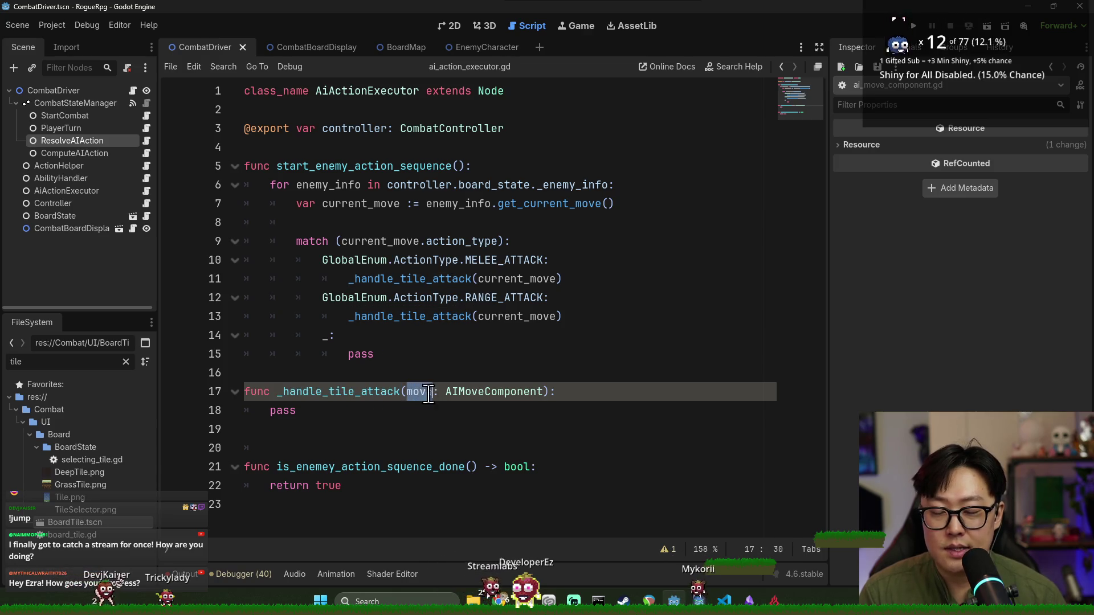
{"action": "left_click", "coordinate": [537, 392], "text": "shift"}
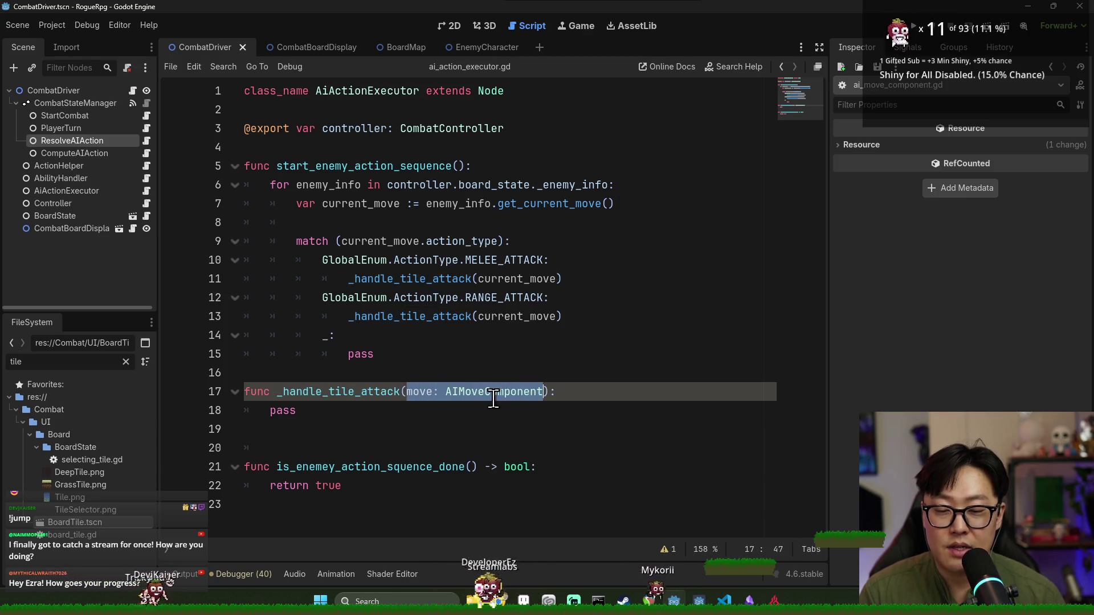
Change the _handle_tile_attack parameter to enemy_info: EnemyInfo and open the EnemyInfo script
{"action": "key", "text": "BackSpace"}
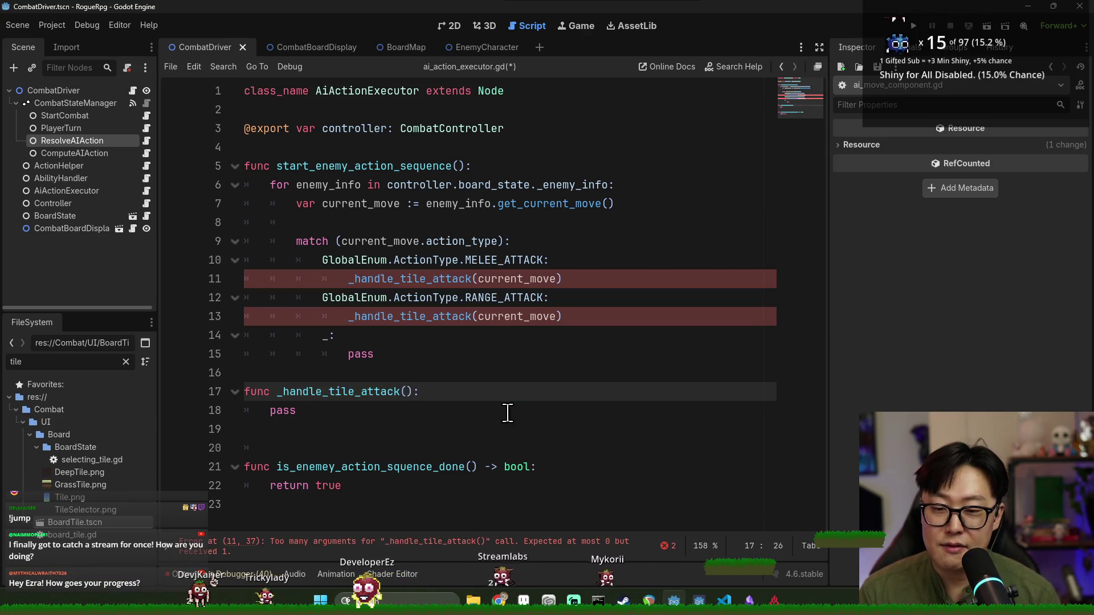
{"action": "double_click", "coordinate": [352, 393]}
{"action": "left_click", "coordinate": [406, 392]}
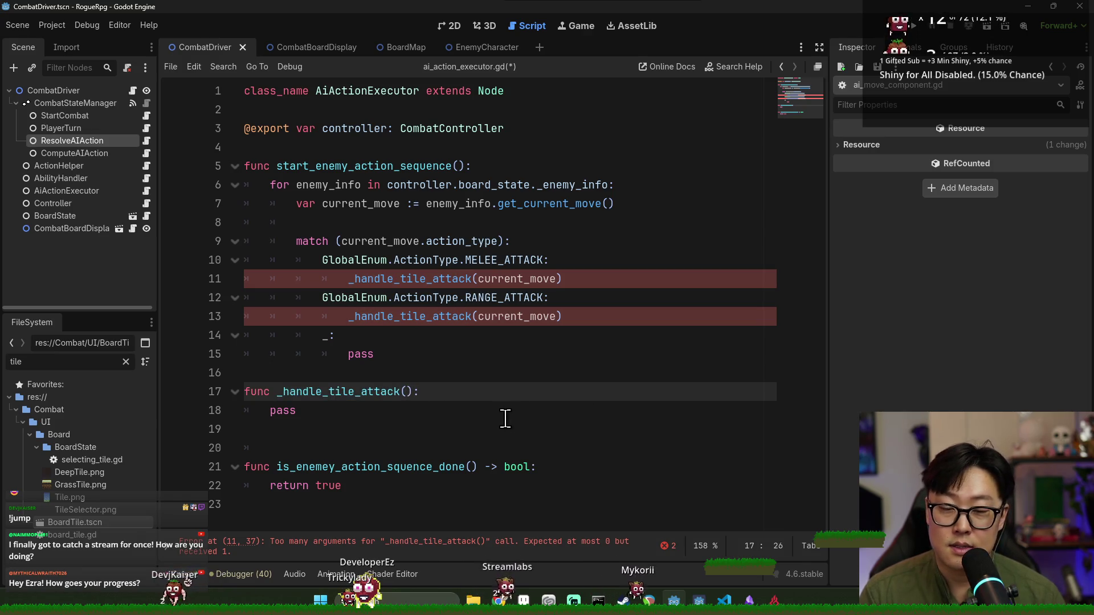
{"action": "type", "text": "sub"}
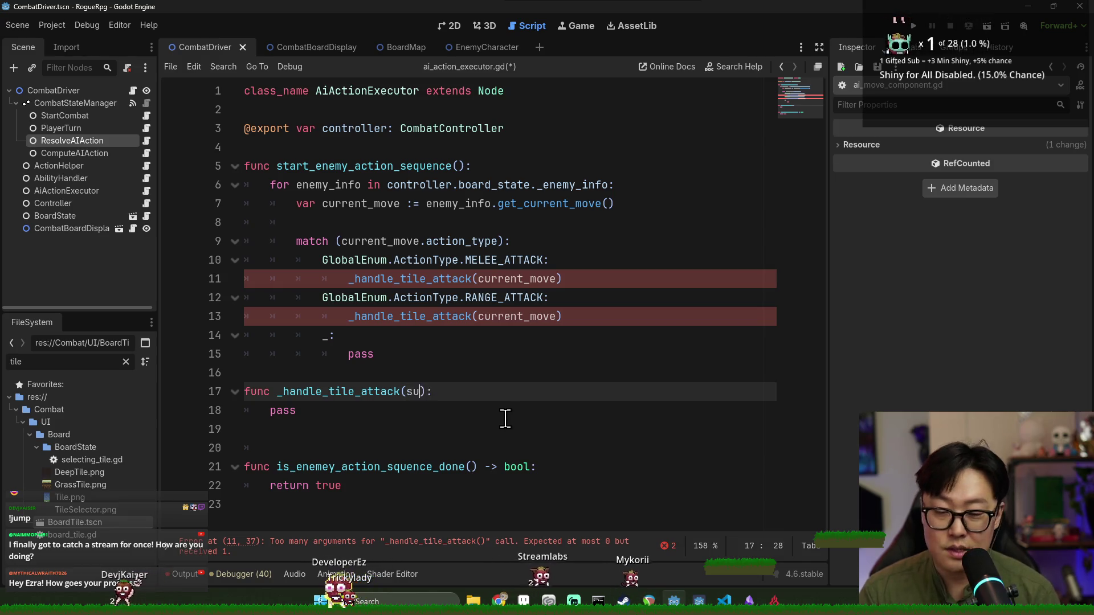
{"action": "type", "text": "ject"}
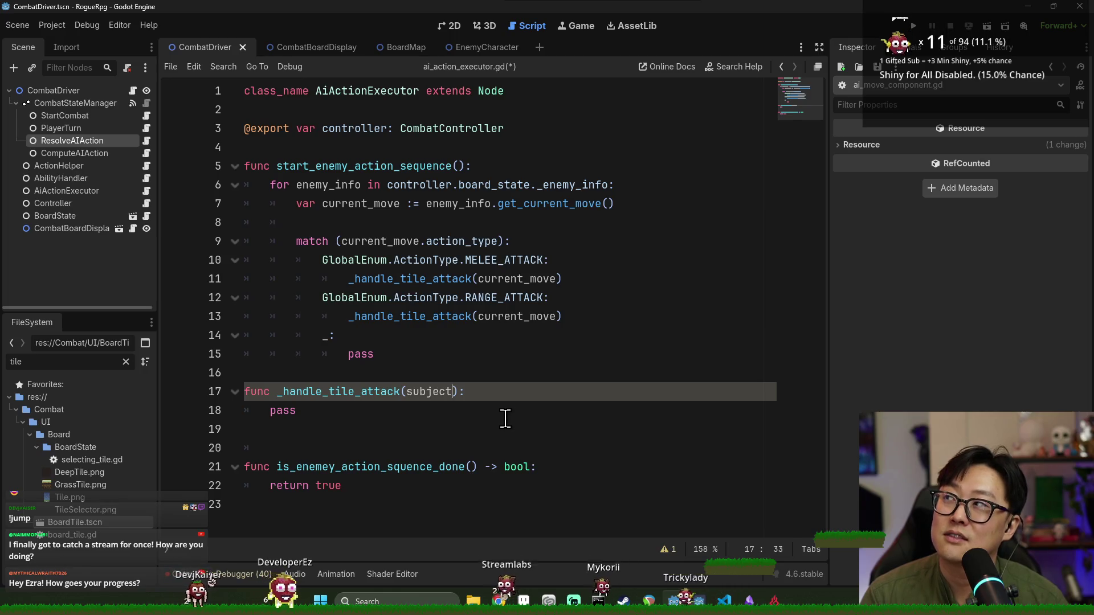
{"action": "key", "text": "BackSpace"}
{"action": "key", "text": "BackSpace"}
{"action": "key", "text": "BackSpace"}
{"action": "key", "text": "BackSpace"}
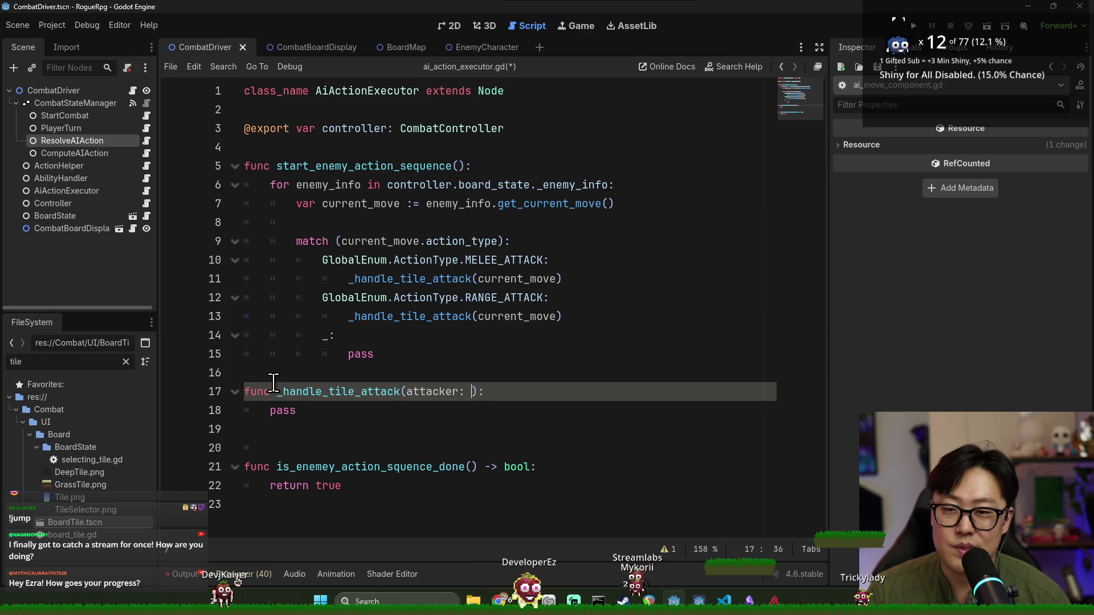
{"action": "left_click", "coordinate": [406, 391], "text": "shift"}
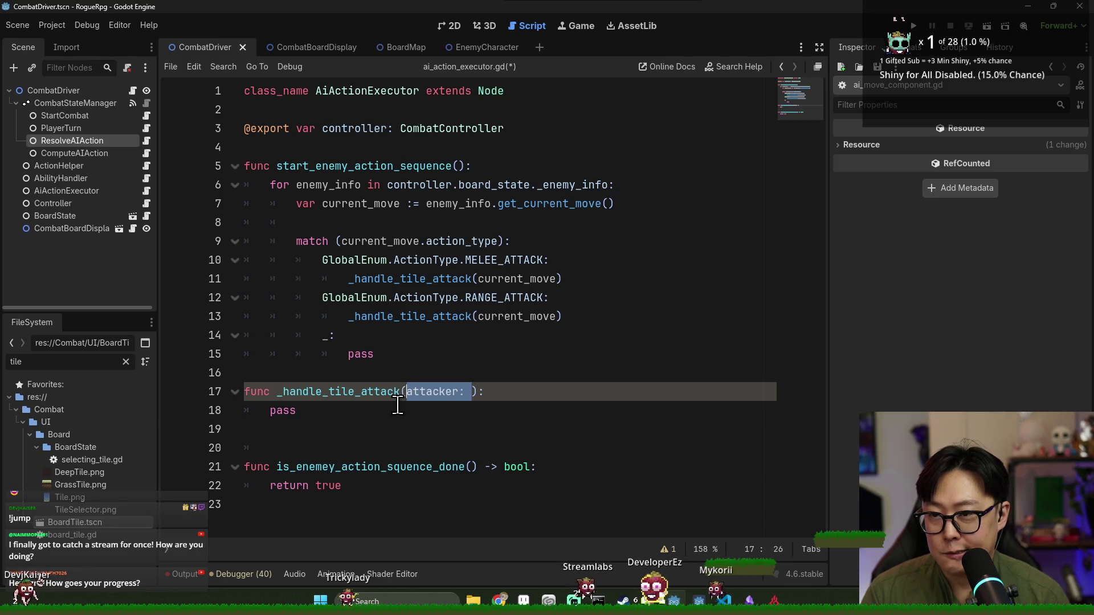
{"action": "type", "text": "enemy_info"}
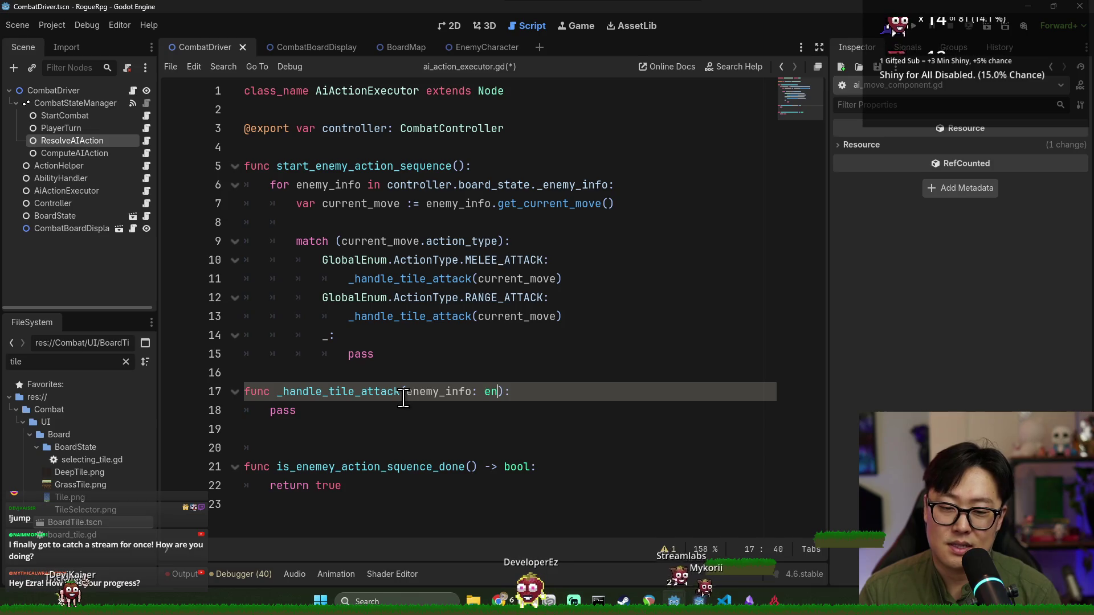
{"action": "key", "text": "BackSpace"}
{"action": "key", "text": "BackSpace"}
{"action": "type", "text": "En"}
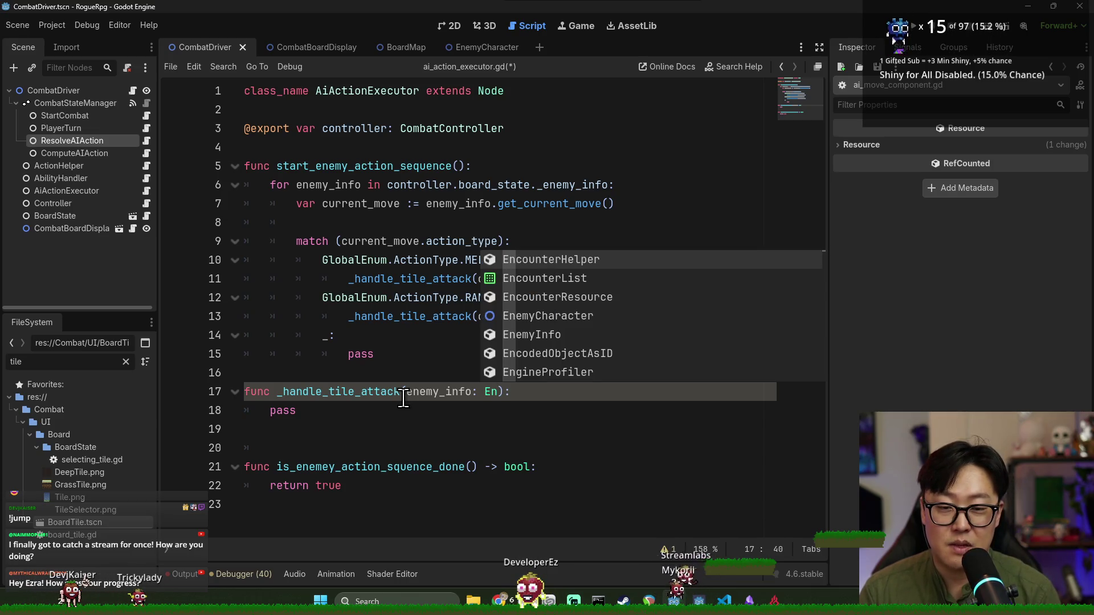
{"action": "key", "text": "Down"}
{"action": "key", "text": "Down"}
{"action": "key", "text": "Down"}
{"action": "key", "text": "Return"}
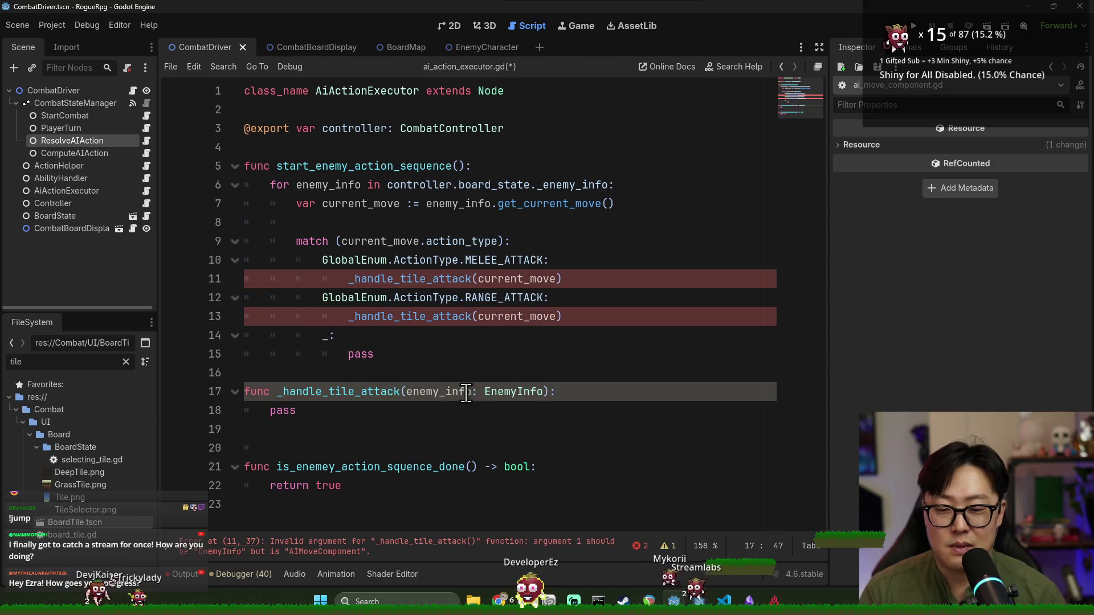
{"action": "left_click", "coordinate": [502, 392], "text": "ctrl"}
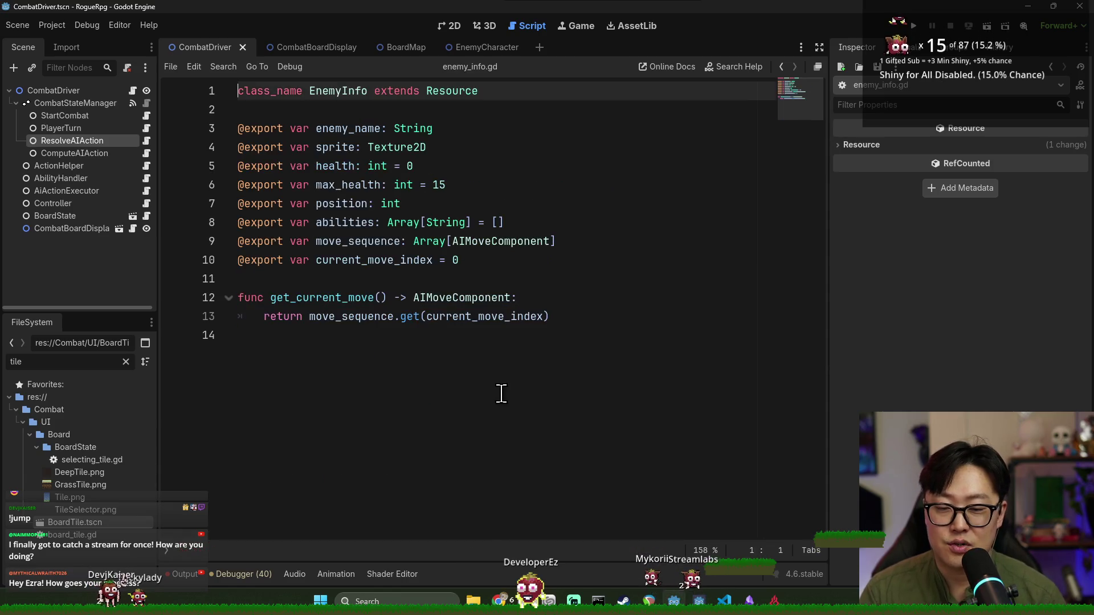
Look over the EnemyInfo properties such as max_health, then go back to ai_action_executor.gd
{"action": "double_click", "coordinate": [348, 184]}
{"action": "left_click", "coordinate": [353, 222]}
{"action": "left_click", "coordinate": [371, 260]}
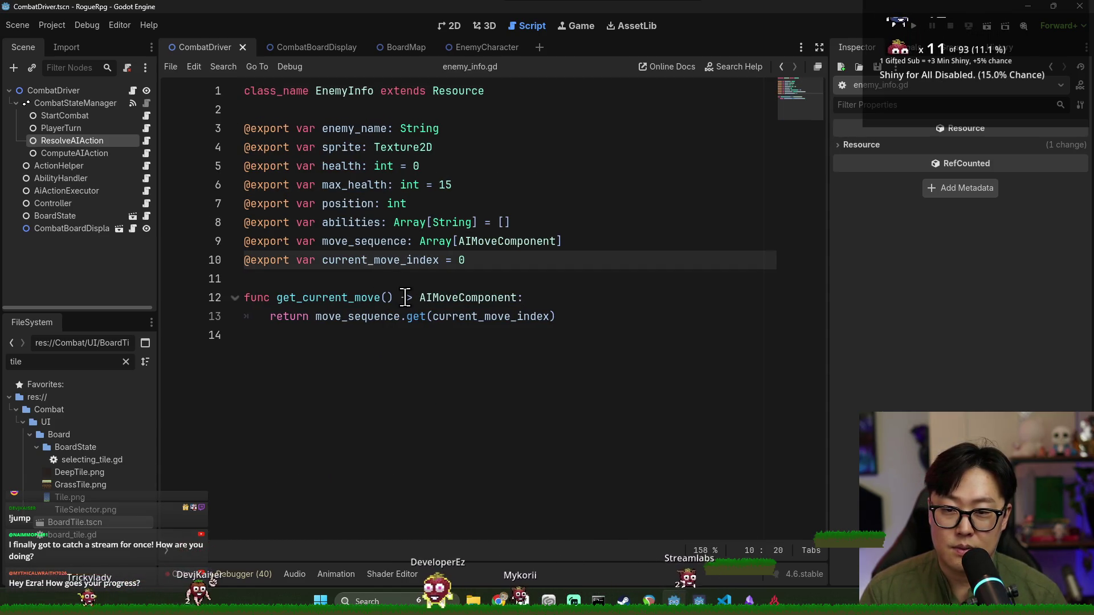
{"action": "key", "text": "alt+Left"}
Add 'target_tile: int,' after enemy_info: EnemyInfo in the _handle_tile_attack signature
{"action": "left_click", "coordinate": [517, 355]}
{"action": "left_click", "coordinate": [546, 392]}
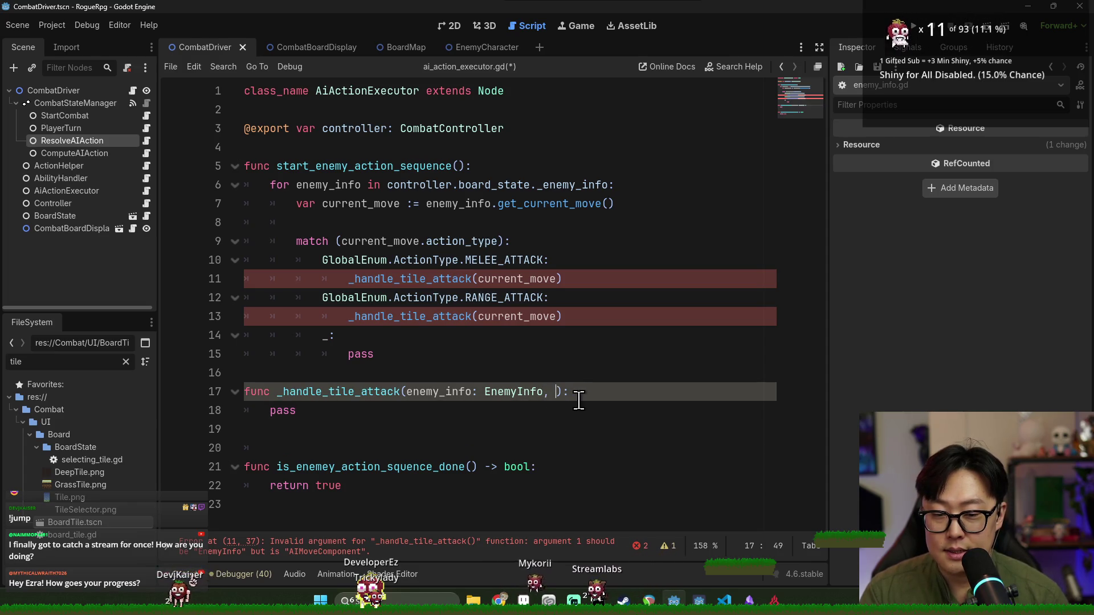
{"action": "type", "text": "target_tile: "}
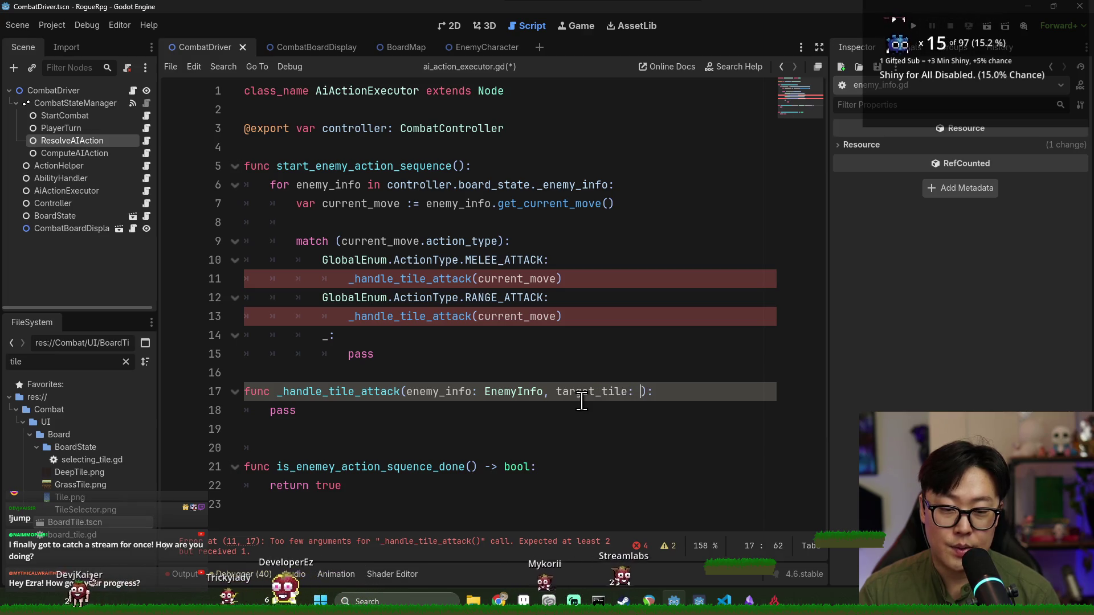
{"action": "type", "text": "in"}
{"action": "type", "text": "n"}
{"action": "key", "text": "BackSpace"}
{"action": "type", "text": "nt,"}
{"action": "key", "text": "Escape"}
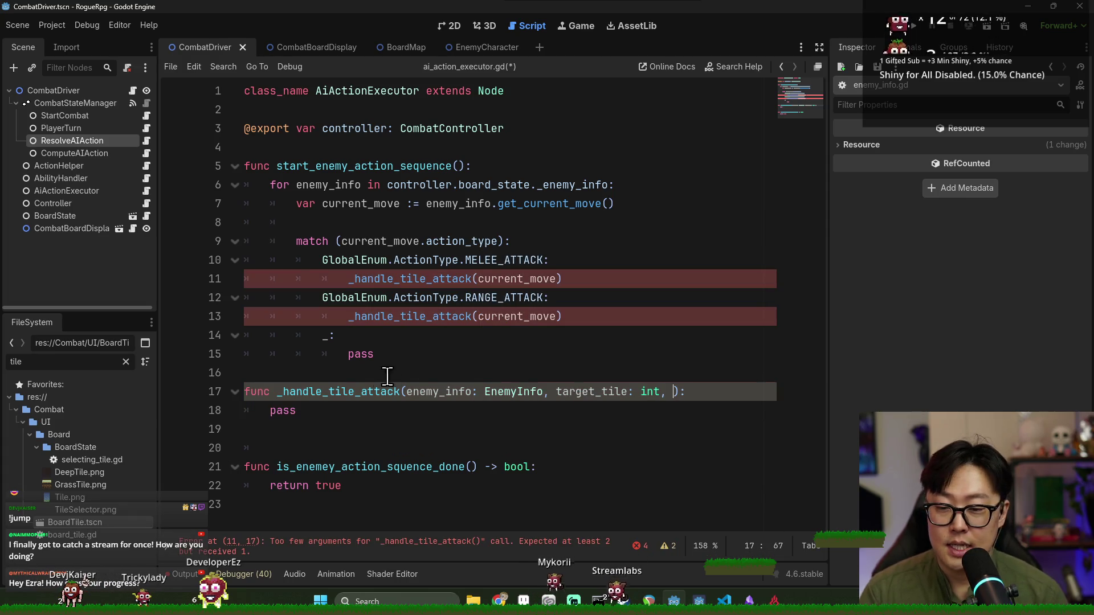
{"action": "left_click", "coordinate": [673, 392]}
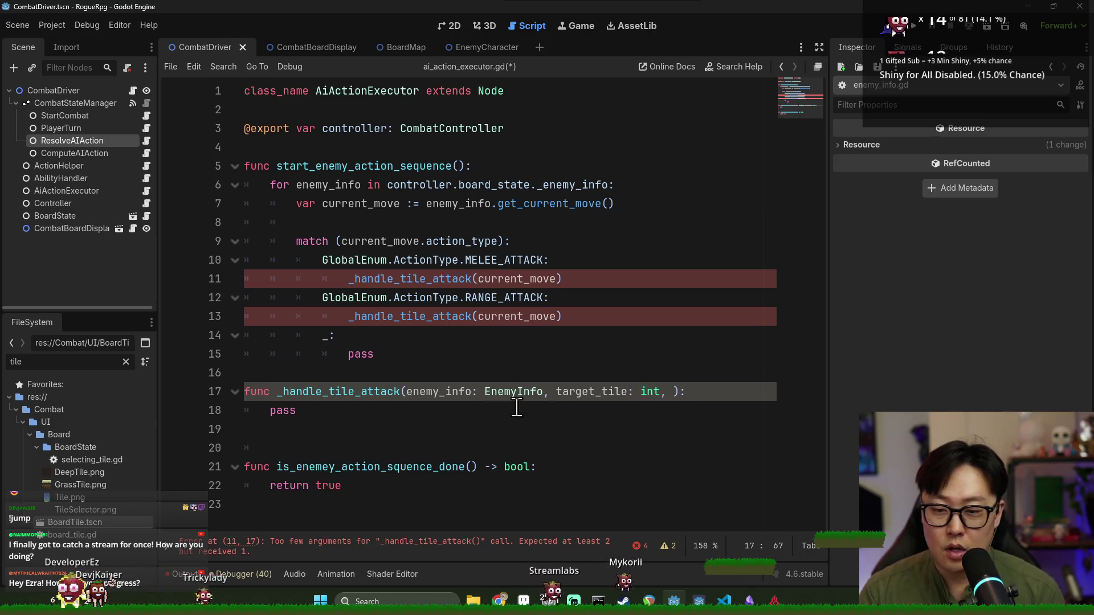
Duplicate the _handle_tile_attack function twice, with blank lines between the copies
{"action": "left_click", "coordinate": [323, 407]}
{"action": "left_click", "coordinate": [248, 394], "text": "shift"}
{"action": "key", "text": "ctrl+c"}
{"action": "left_click", "coordinate": [345, 374]}
{"action": "key", "text": "ctrl+v"}
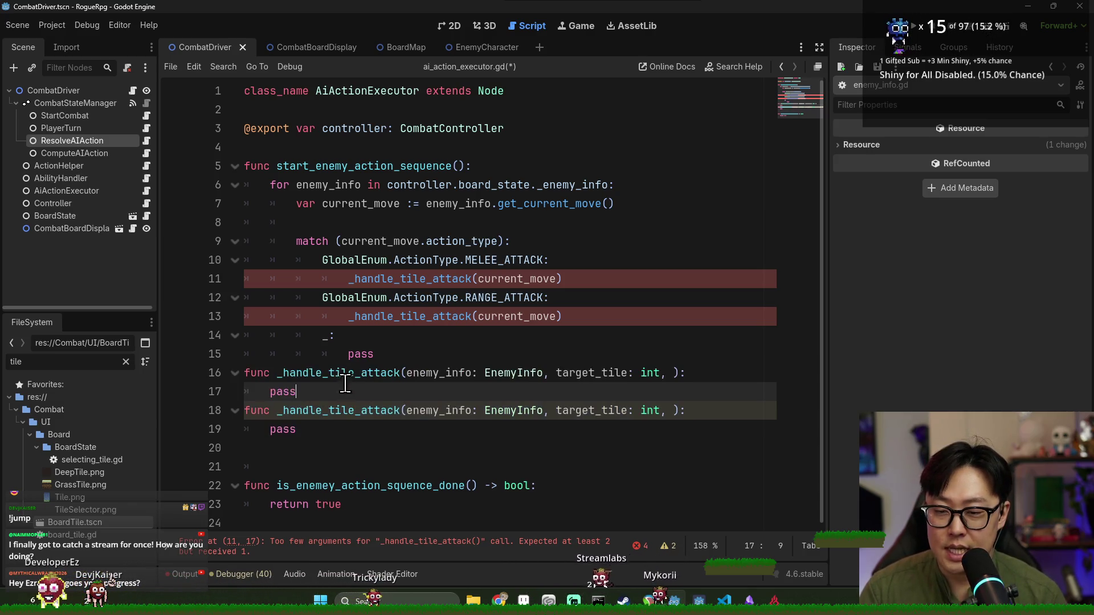
{"action": "key", "text": "Return"}
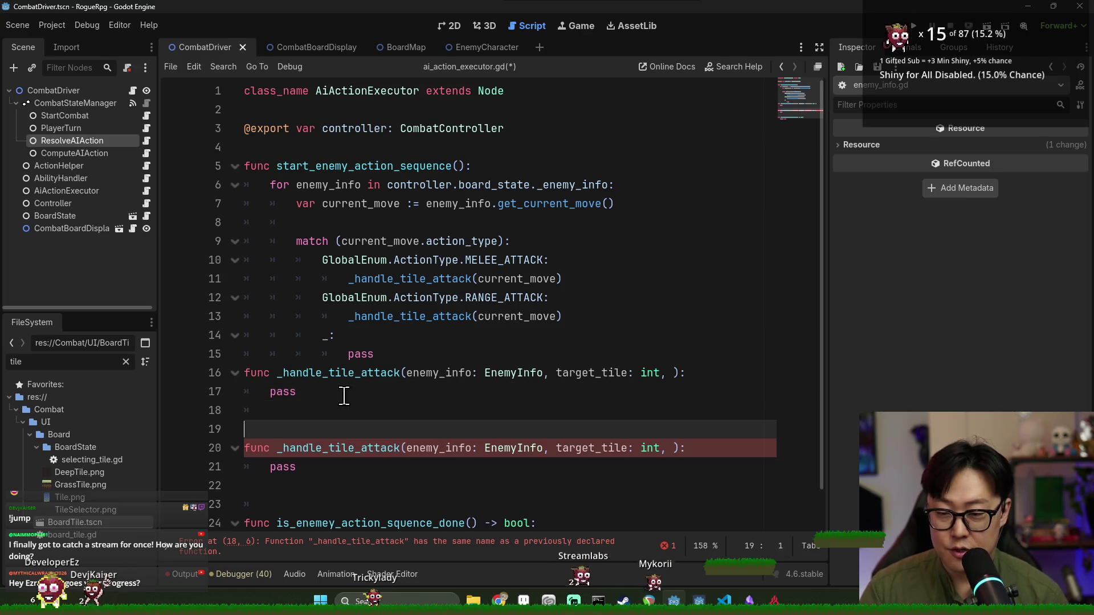
{"action": "key", "text": "ctrl+v"}
{"action": "key", "text": "Return"}
{"action": "left_click", "coordinate": [357, 376]}
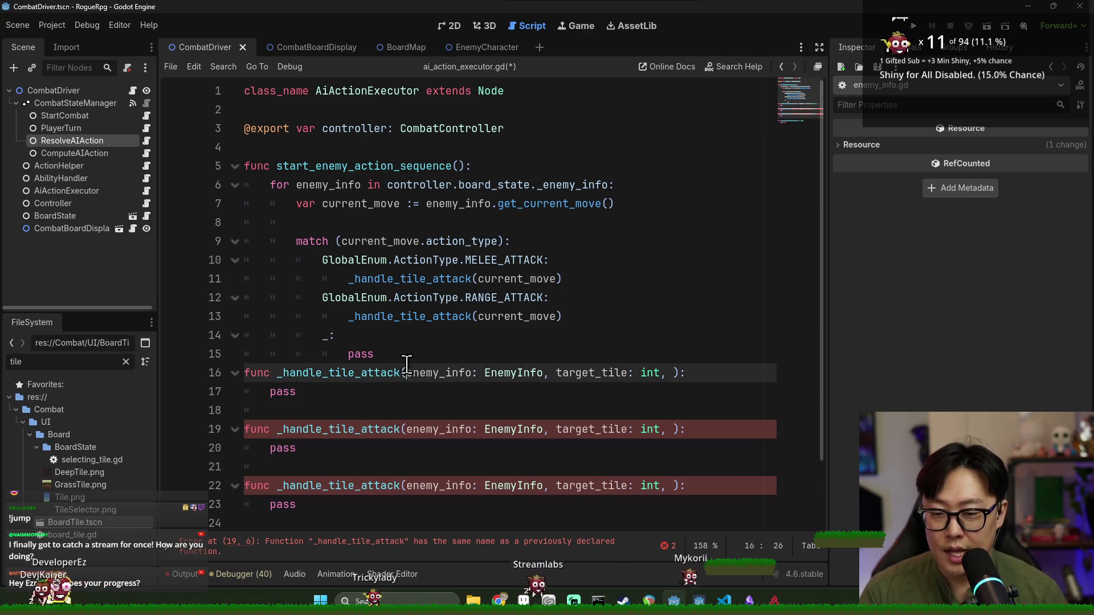
{"action": "key", "text": "ctrl+shift+Return"}
Rename the first copy to _handle_aoe_attack and give it an aoe_range: int parameter
{"action": "left_click", "coordinate": [361, 393]}
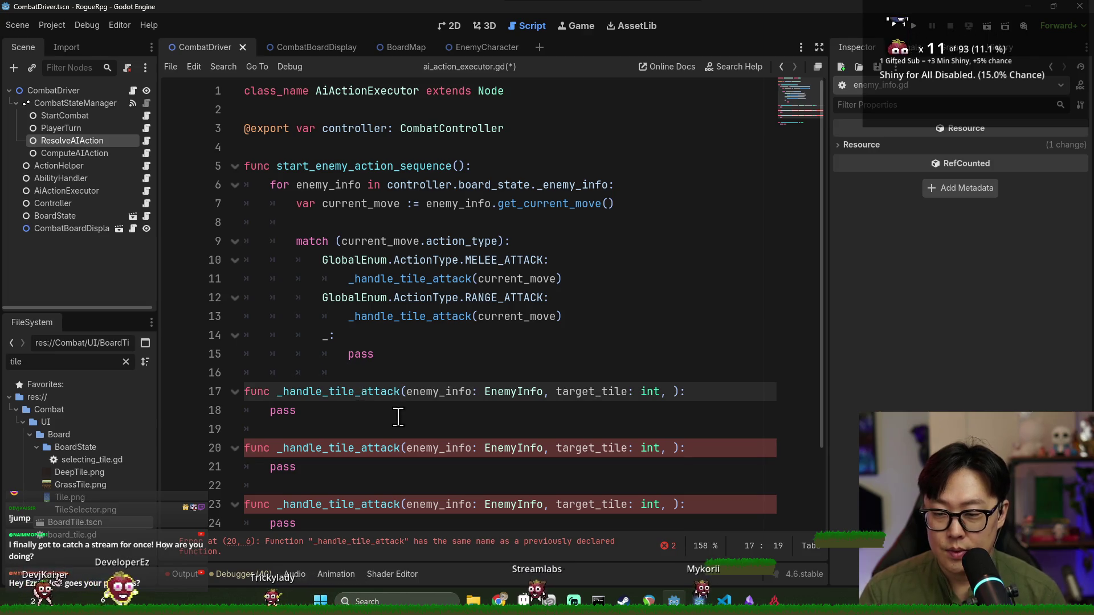
{"action": "key", "text": "BackSpace"}
{"action": "key", "text": "BackSpace"}
{"action": "key", "text": "BackSpace"}
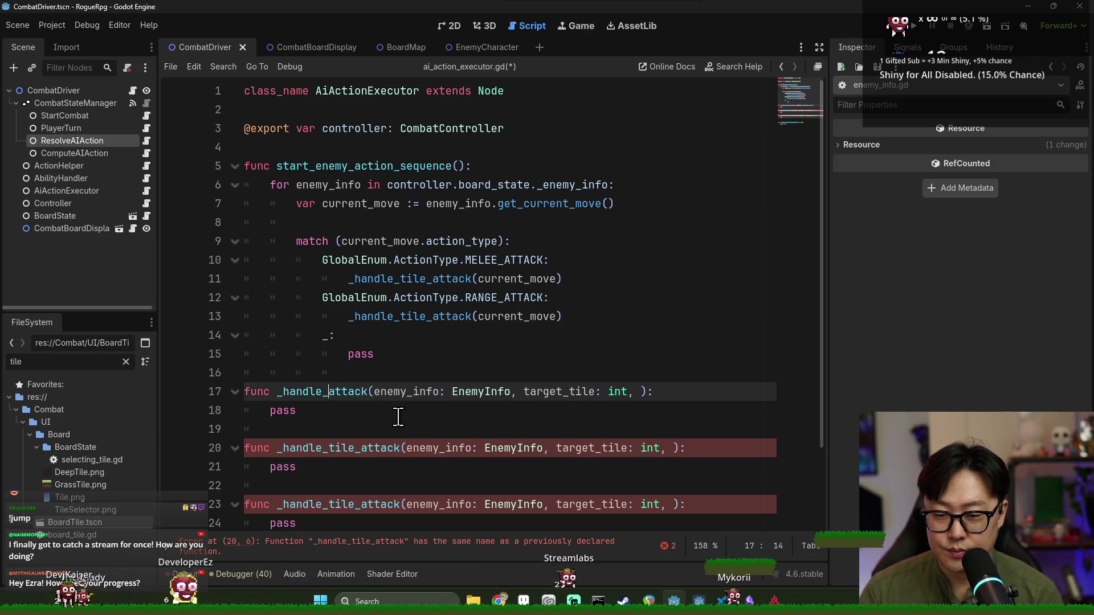
{"action": "type", "text": "aoe"}
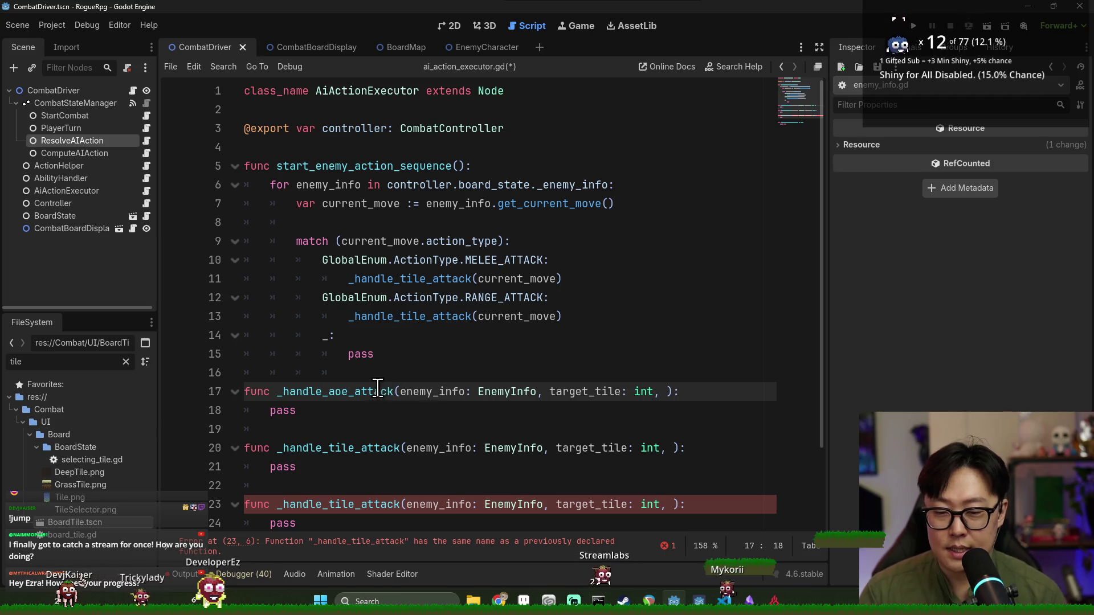
{"action": "double_click", "coordinate": [598, 393]}
{"action": "left_click", "coordinate": [667, 393]}
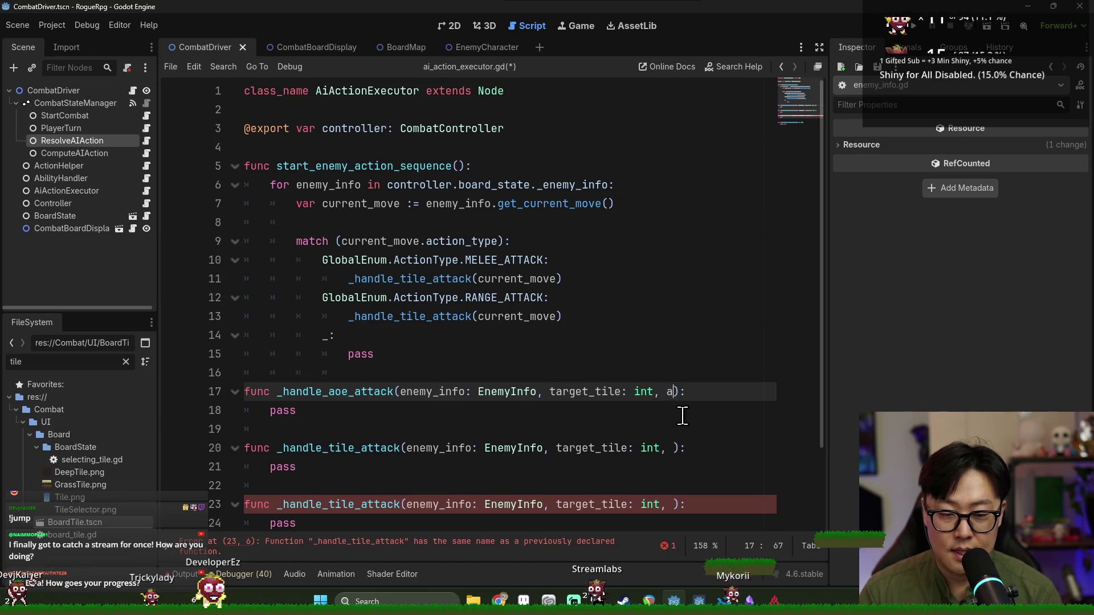
{"action": "type", "text": "oe_range: int"}
{"action": "scroll", "coordinate": [451, 335], "scroll_direction": "down", "scroll_amount": 2}
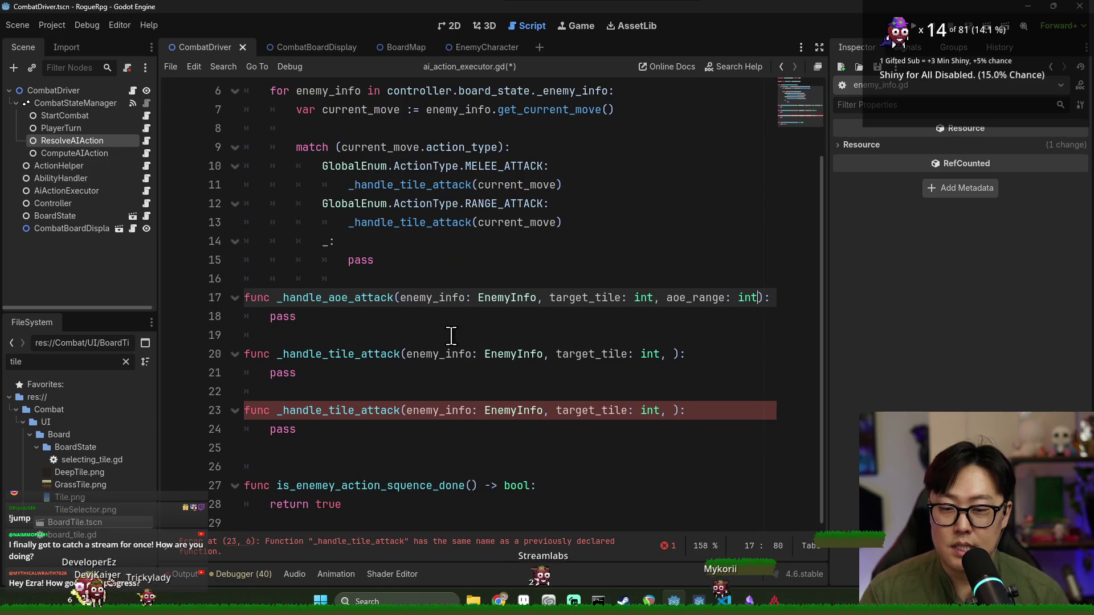
Rename the second copy to _handle_tile_cascade_attack with a cascade_range: int parameter
{"action": "left_click", "coordinate": [347, 338]}
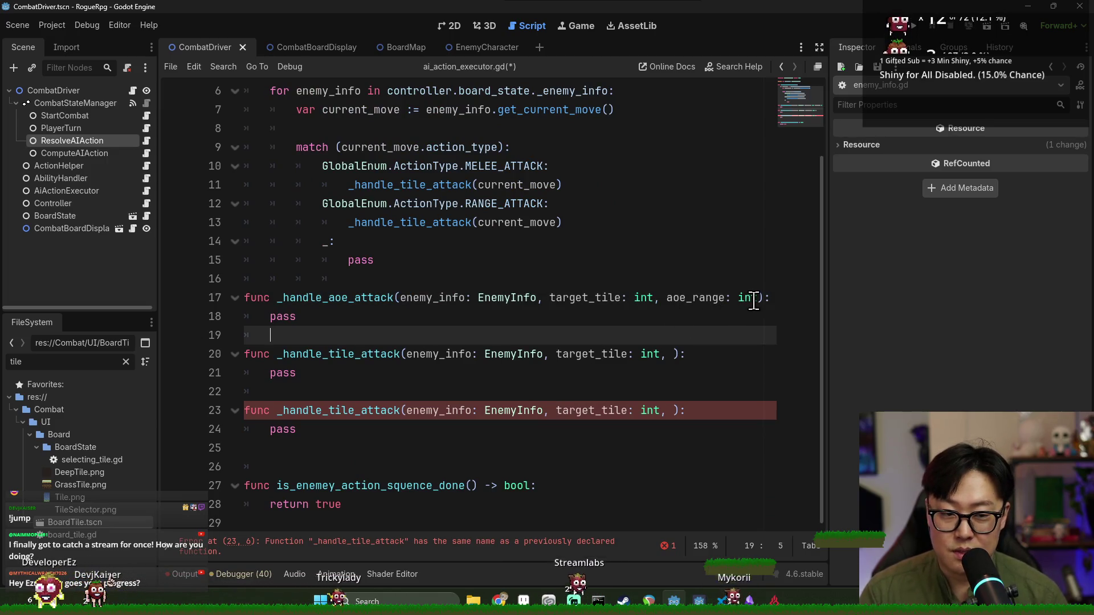
{"action": "left_click", "coordinate": [319, 359]}
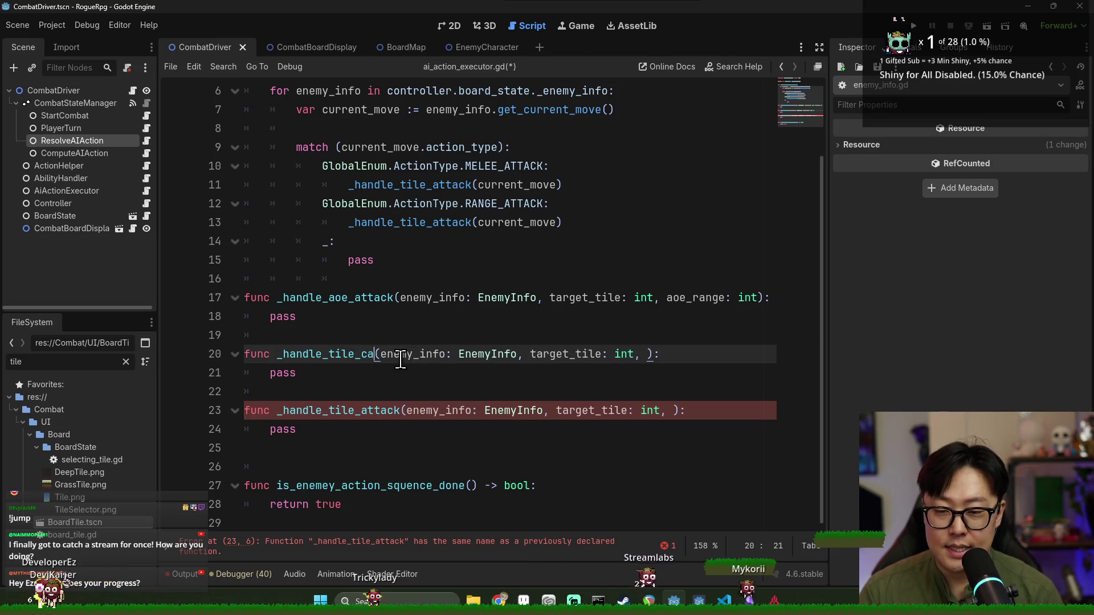
{"action": "type", "text": "scade_attack"}
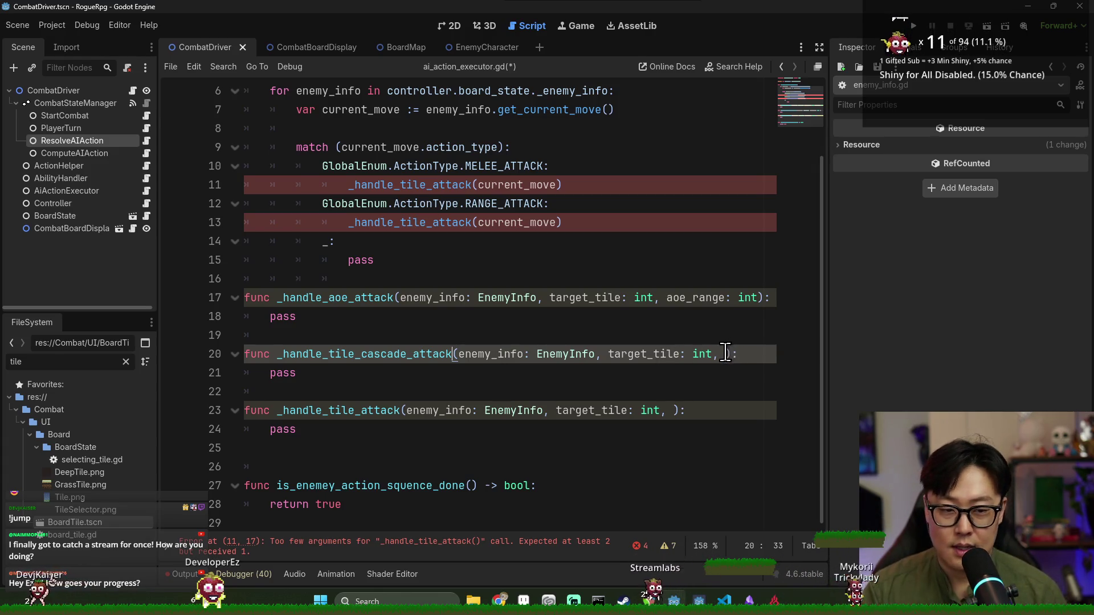
{"action": "type", "text": "cascade_rang"}
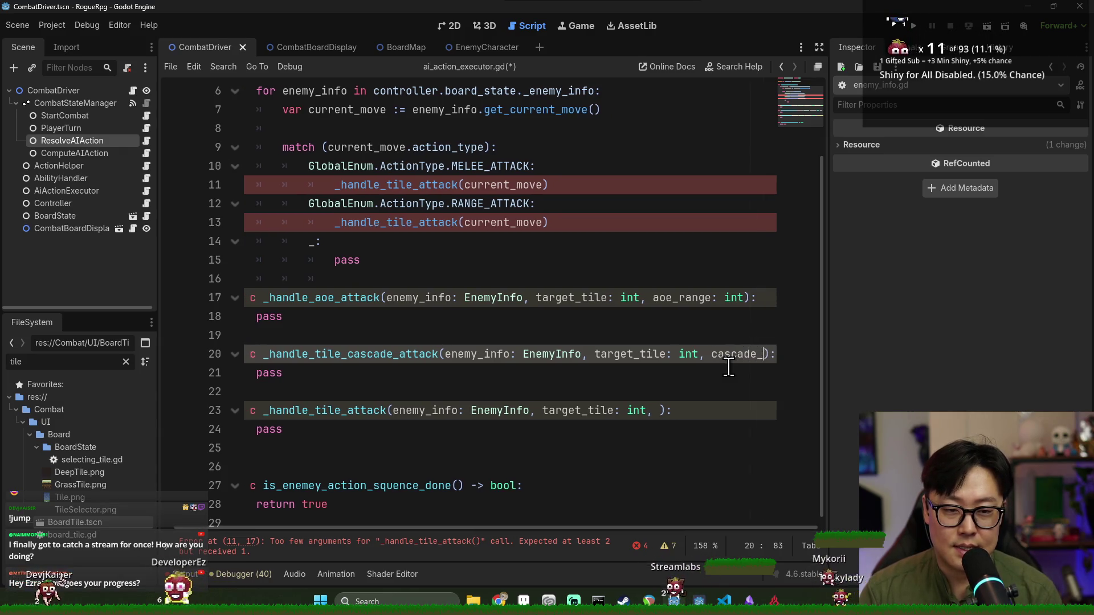
{"action": "type", "text": "e: int"}
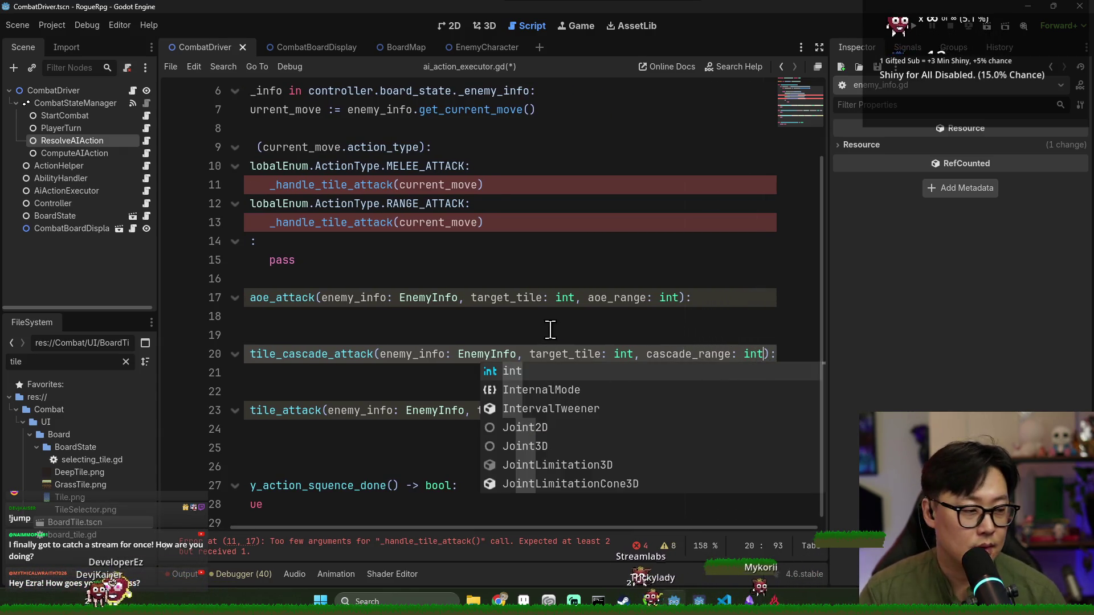
{"action": "left_click", "coordinate": [549, 335]}
{"action": "mouse_move", "coordinate": [449, 528]}
{"action": "left_mouse_down"}
{"action": "mouse_move", "coordinate": [493, 534]}
{"action": "mouse_move", "coordinate": [381, 519]}
{"action": "left_mouse_up"}
Delete the leftover original _handle_tile_attack function
{"action": "left_click", "coordinate": [375, 376]}
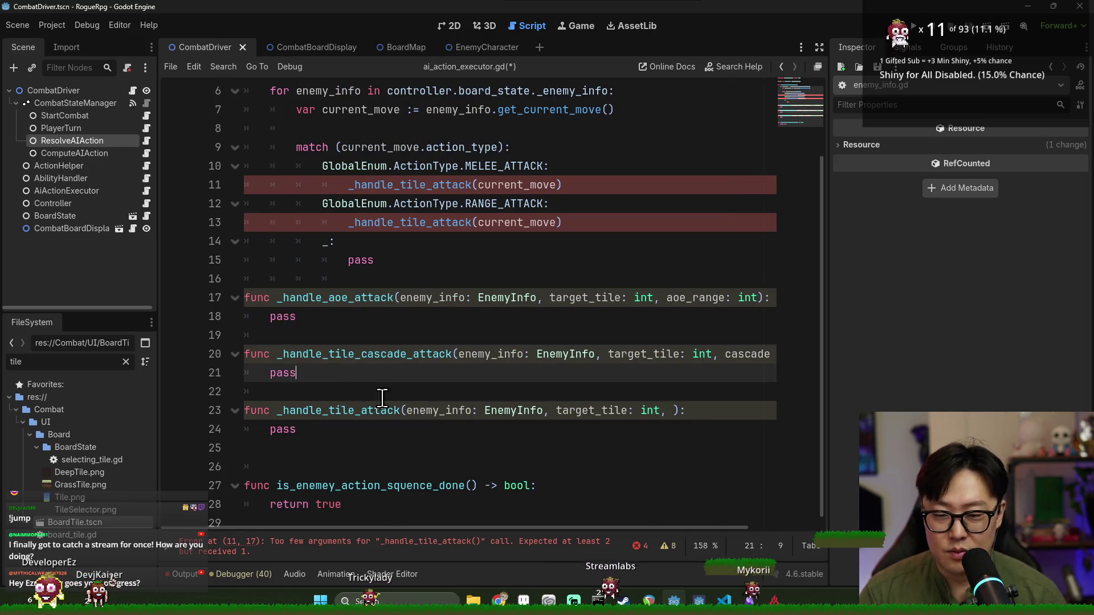
{"action": "left_click_drag", "start_coordinate": [310, 398], "coordinate": [340, 435]}
{"action": "key", "text": "BackSpace"}
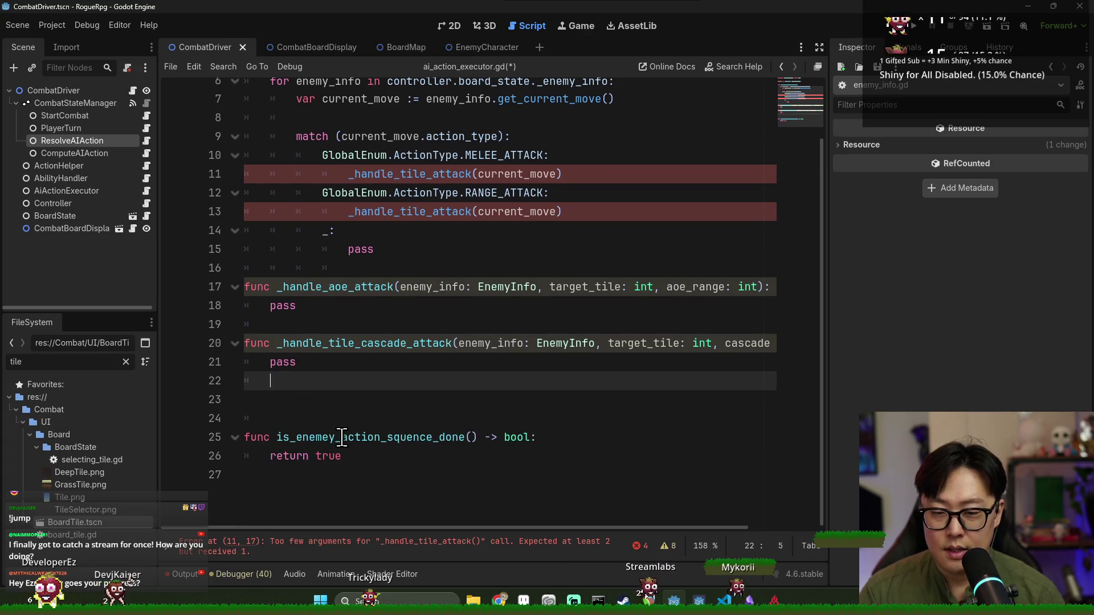
{"action": "key", "text": "Up"}
{"action": "key", "text": "Up"}
{"action": "key", "text": "Up"}
{"action": "key", "text": "End"}
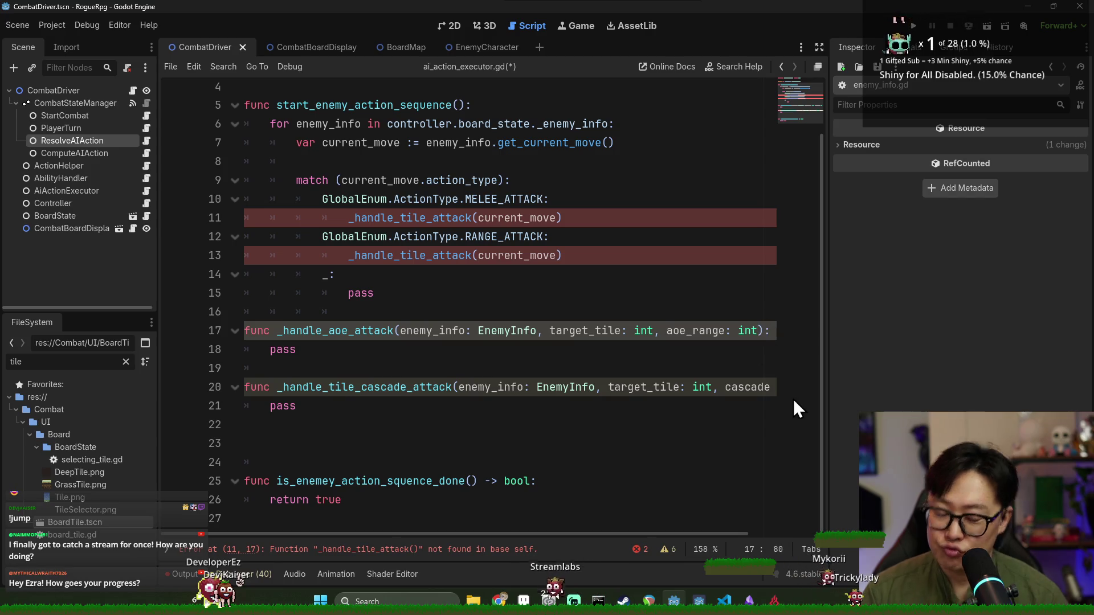
Append damage: Array[Dice] to _handle_aoe_attack's parameters and open dice.gd to inspect flat_value
{"action": "type", "text": ", dam"}
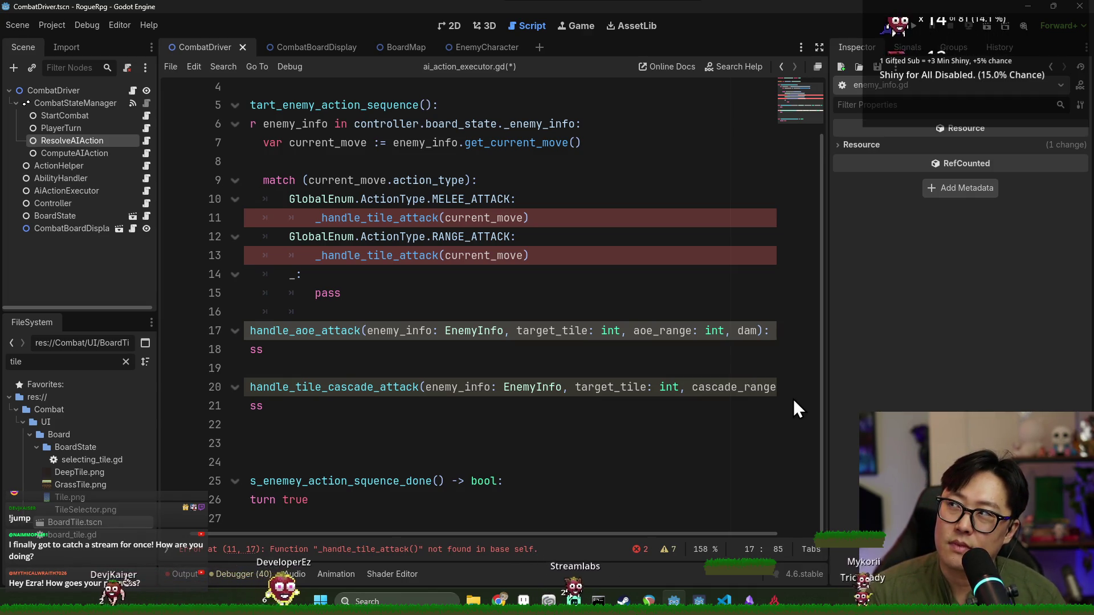
{"action": "type", "text": "age: "}
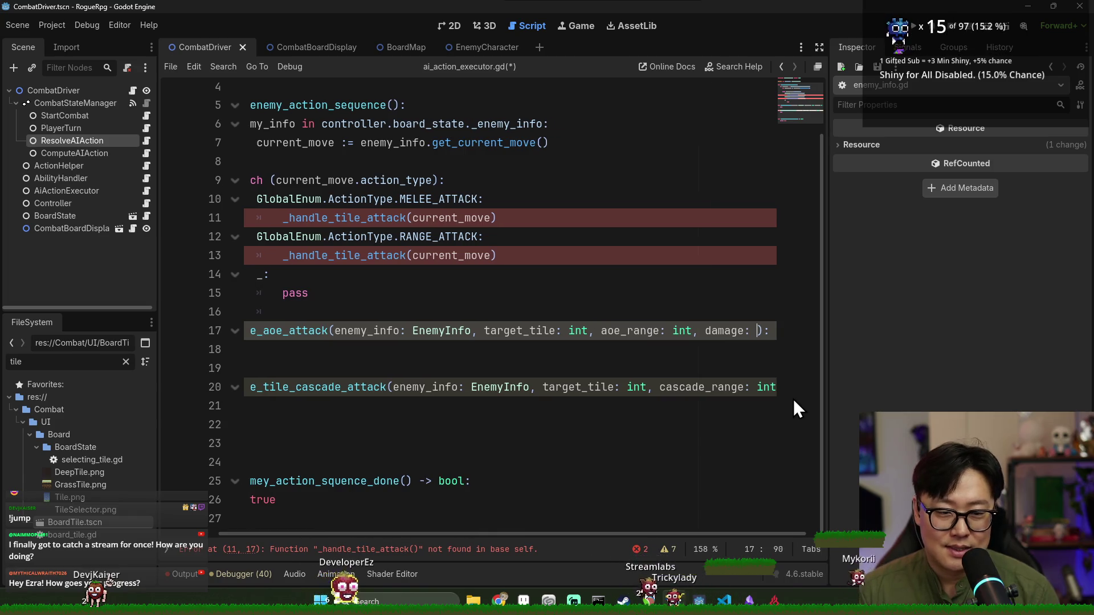
{"action": "type", "text": "Array[Dice]"}
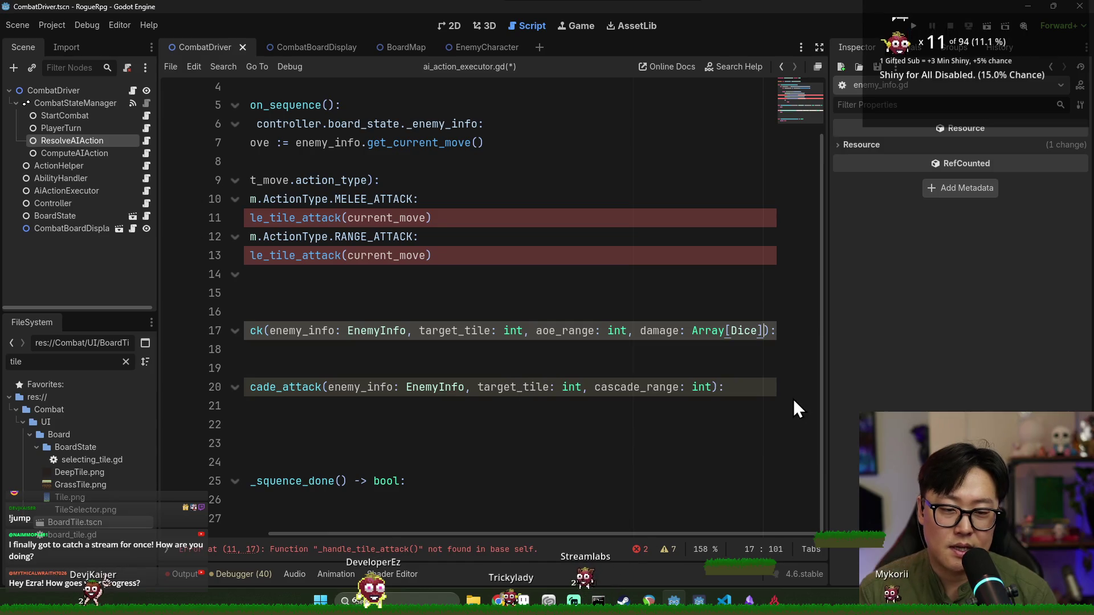
{"action": "left_click", "coordinate": [641, 332], "text": "shift"}
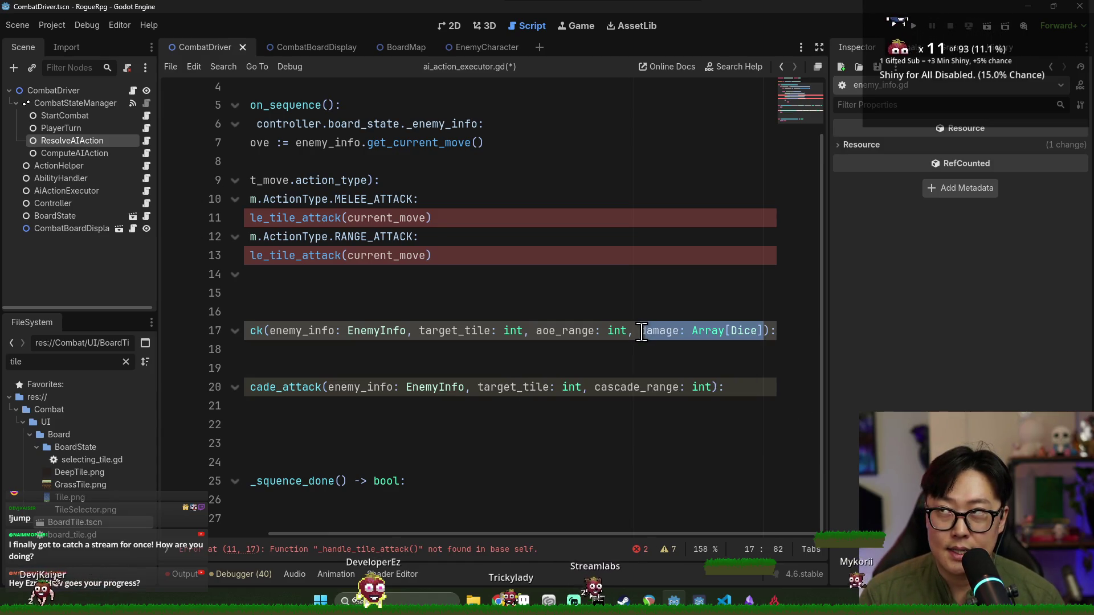
{"action": "left_click", "coordinate": [744, 333], "text": "ctrl"}
{"action": "double_click", "coordinate": [355, 165]}
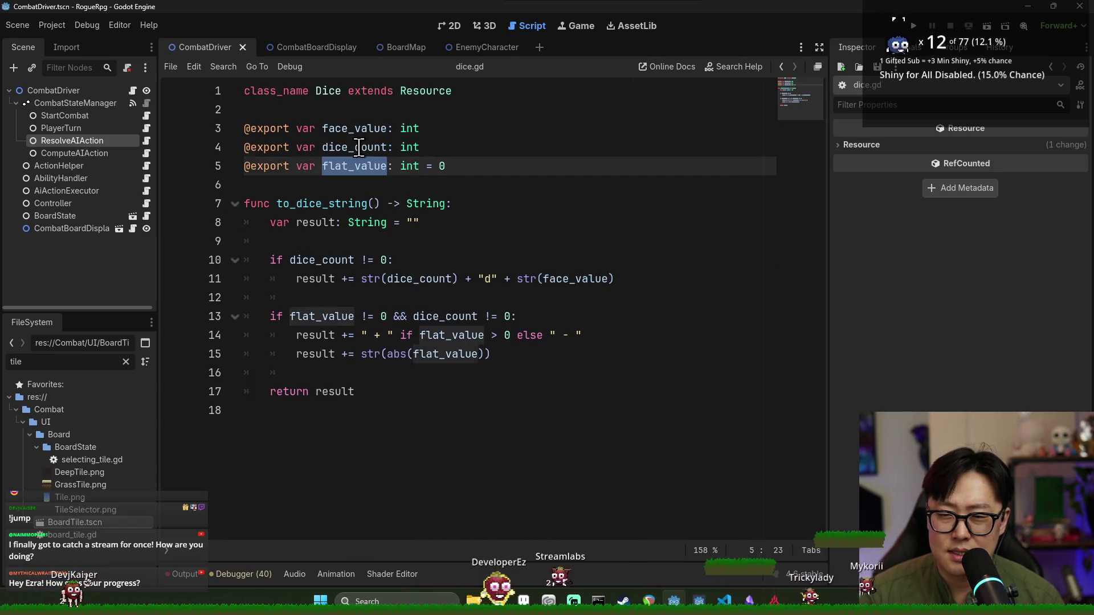
Review the Dice fields dice_count and face_value, then return to ai_action_executor.gd
{"action": "double_click", "coordinate": [359, 147]}
{"action": "double_click", "coordinate": [354, 129]}
{"action": "left_click", "coordinate": [361, 163]}
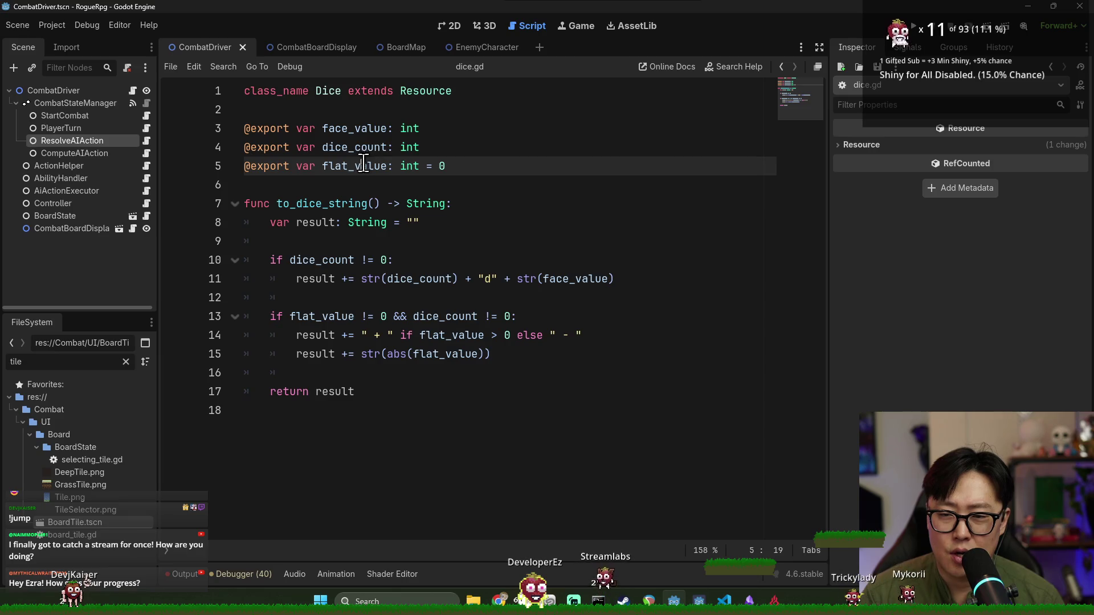
{"action": "key", "text": "alt+Left"}
Remove the damage: Array[Dice] parameter from _handle_aoe_attack, leaving a trailing comma
{"action": "double_click", "coordinate": [650, 333]}
{"action": "key", "text": "ctrl+shift+Right"}
{"action": "key", "text": "ctrl+shift+Right"}
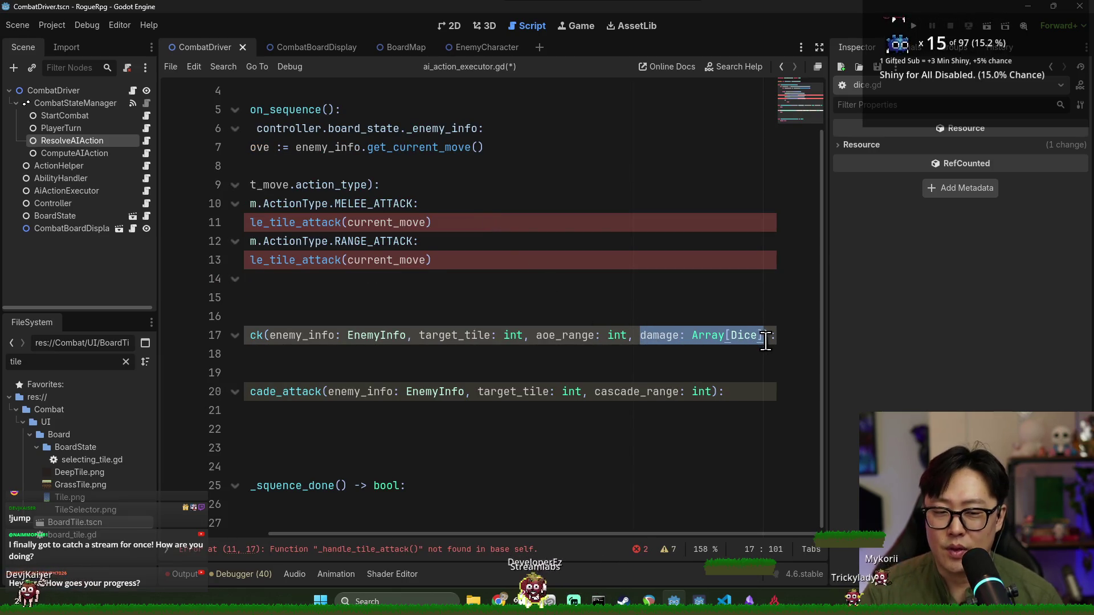
{"action": "key", "text": "BackSpace"}
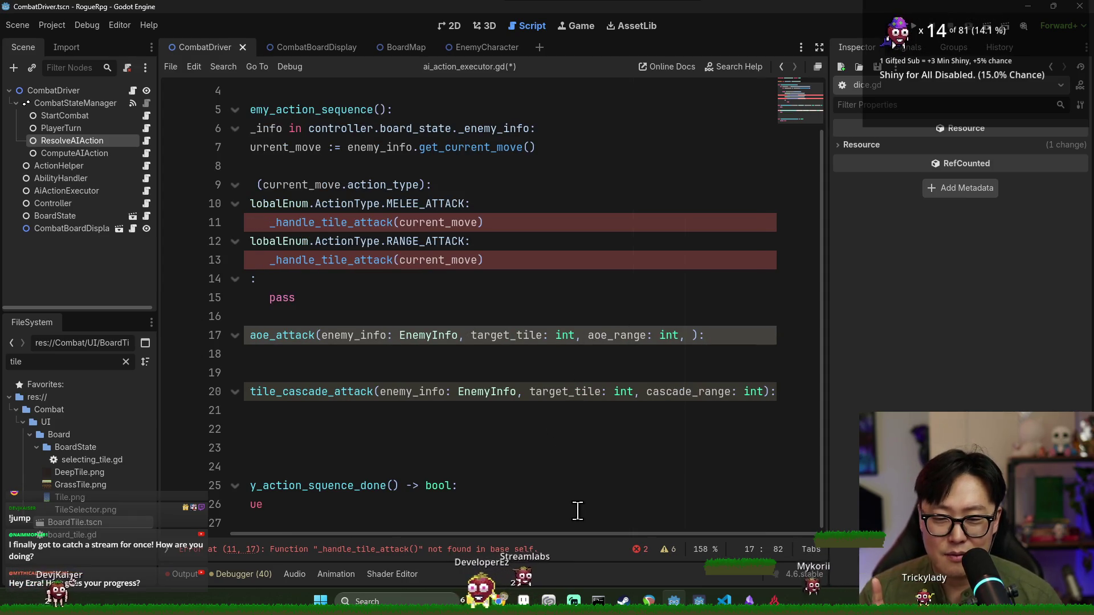
{"action": "left_click_drag", "start_coordinate": [578, 536], "coordinate": [554, 533]}
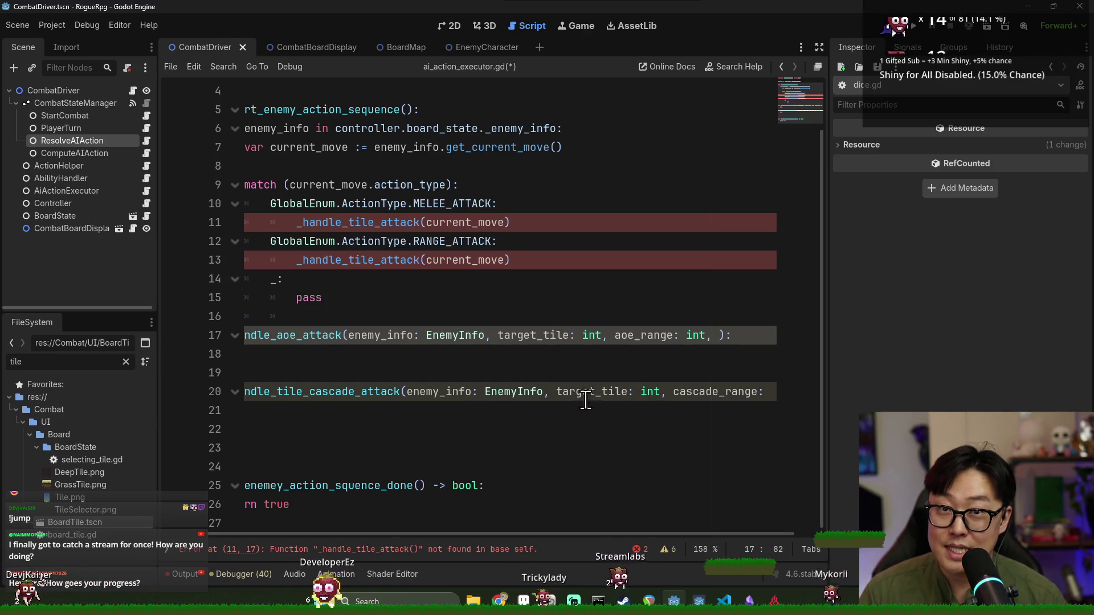
{"action": "mouse_move", "coordinate": [566, 533]}
{"action": "left_mouse_down"}
{"action": "mouse_move", "coordinate": [519, 535]}
{"action": "mouse_move", "coordinate": [566, 545]}
{"action": "mouse_move", "coordinate": [484, 542]}
{"action": "left_mouse_up"}
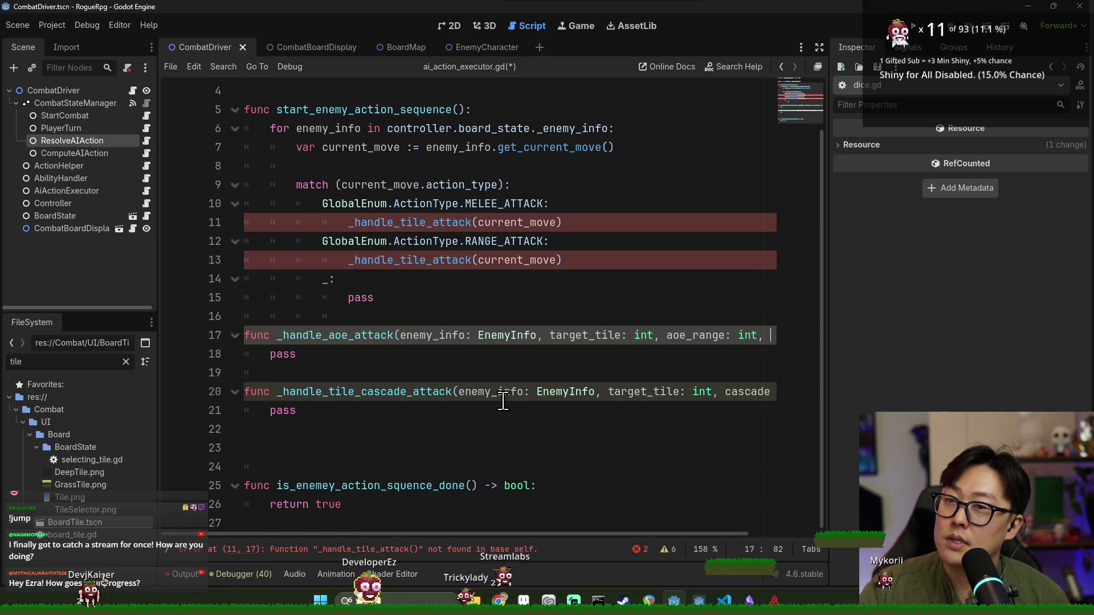
Dismiss the Snipping Tool screenshot notification in the Windows notification panel
{"action": "key", "text": "super+n"}
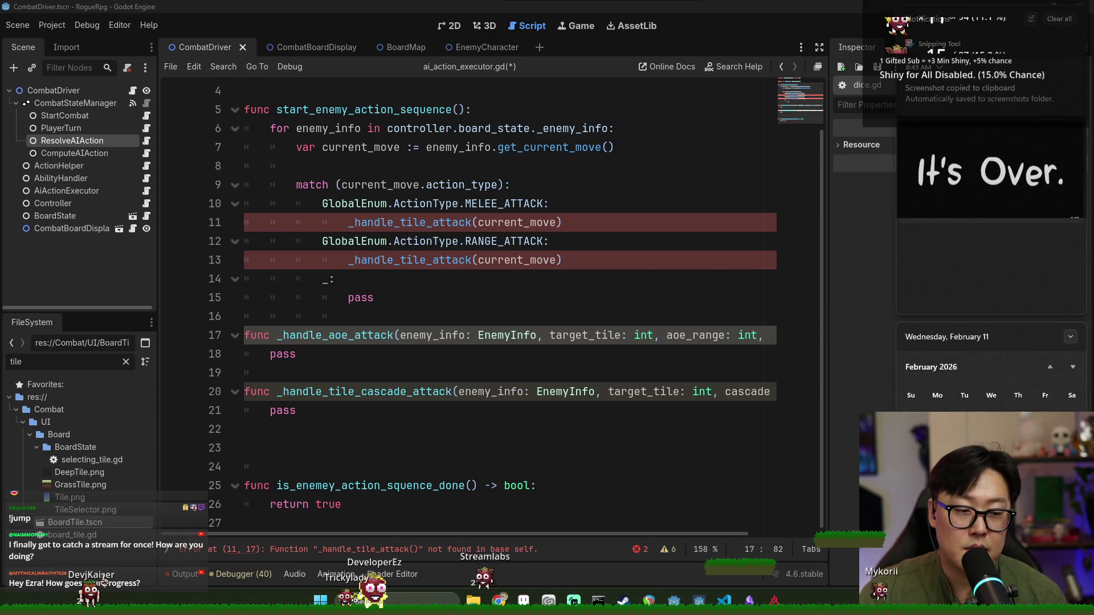
{"action": "left_click", "coordinate": [1065, 371]}
{"action": "left_click", "coordinate": [1066, 371]}
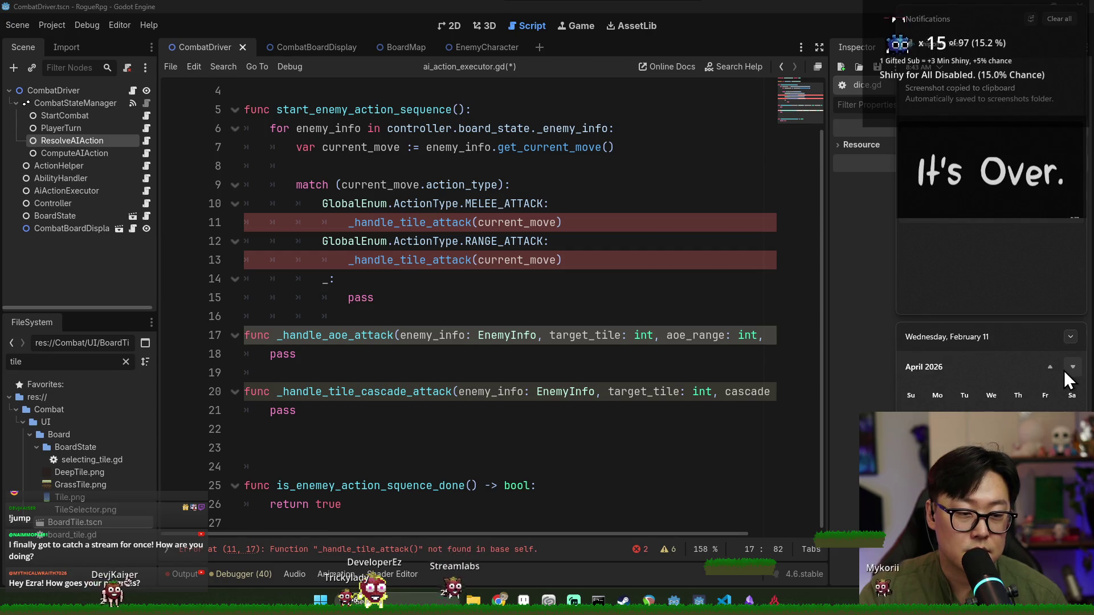
{"action": "left_click", "coordinate": [1051, 370]}
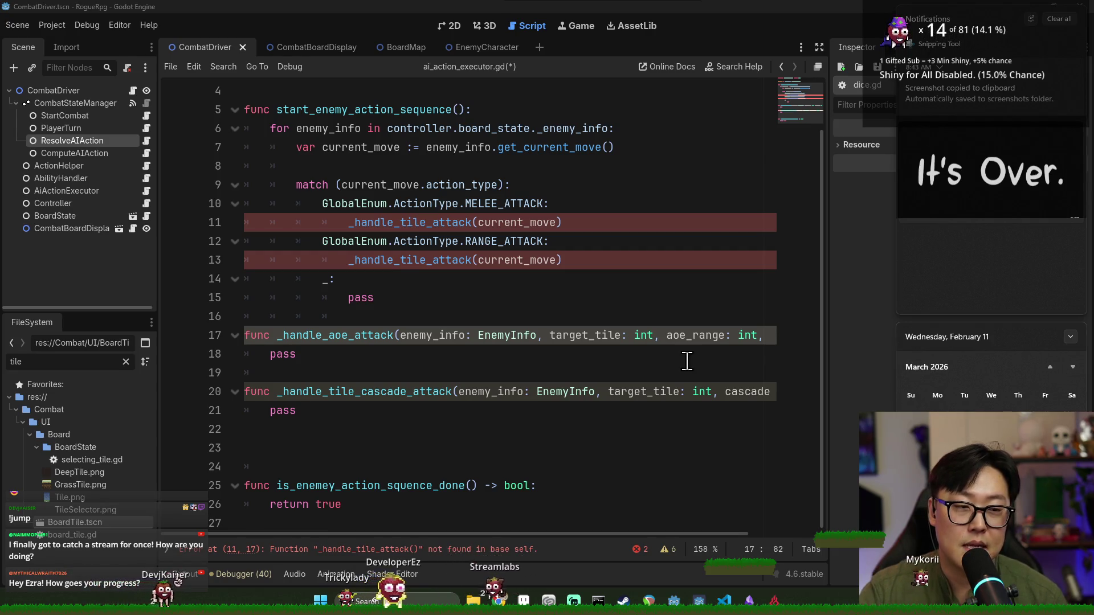
{"action": "left_click", "coordinate": [1071, 65]}
{"action": "left_click", "coordinate": [848, 245]}
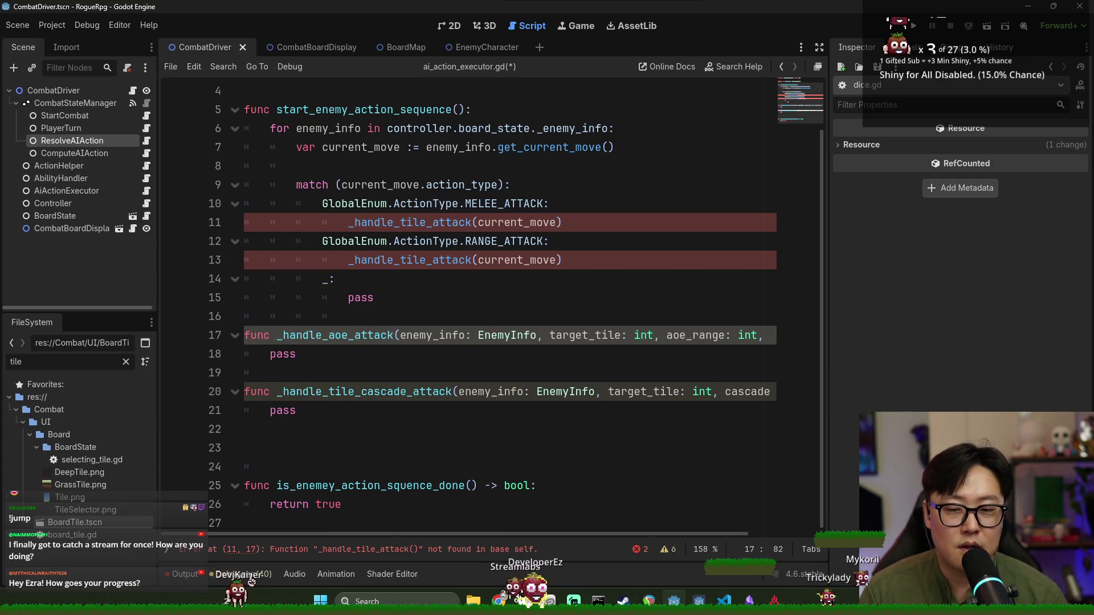
Reopen and close the notification panel, then select the default pass branch lines in the script
{"action": "key", "text": "super+n"}
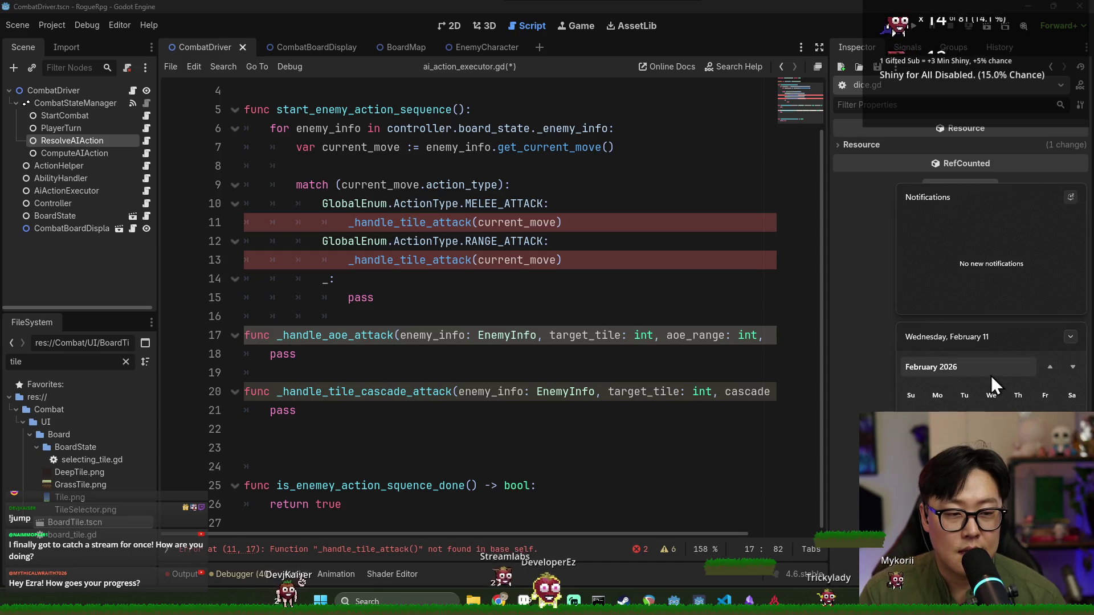
{"action": "left_click", "coordinate": [849, 319]}
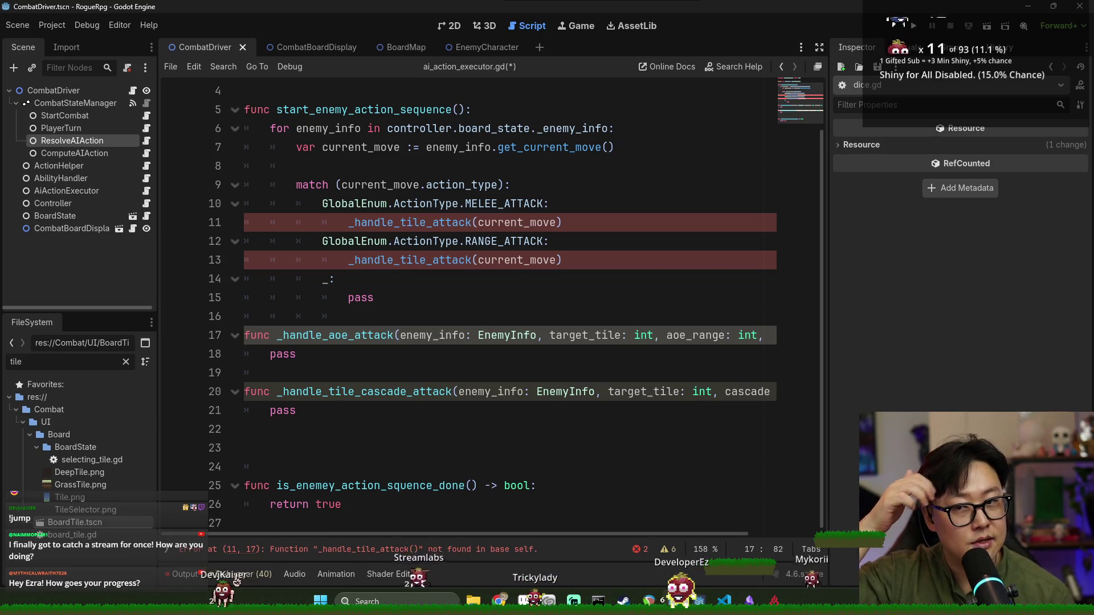
{"action": "triple_click", "coordinate": [513, 289]}
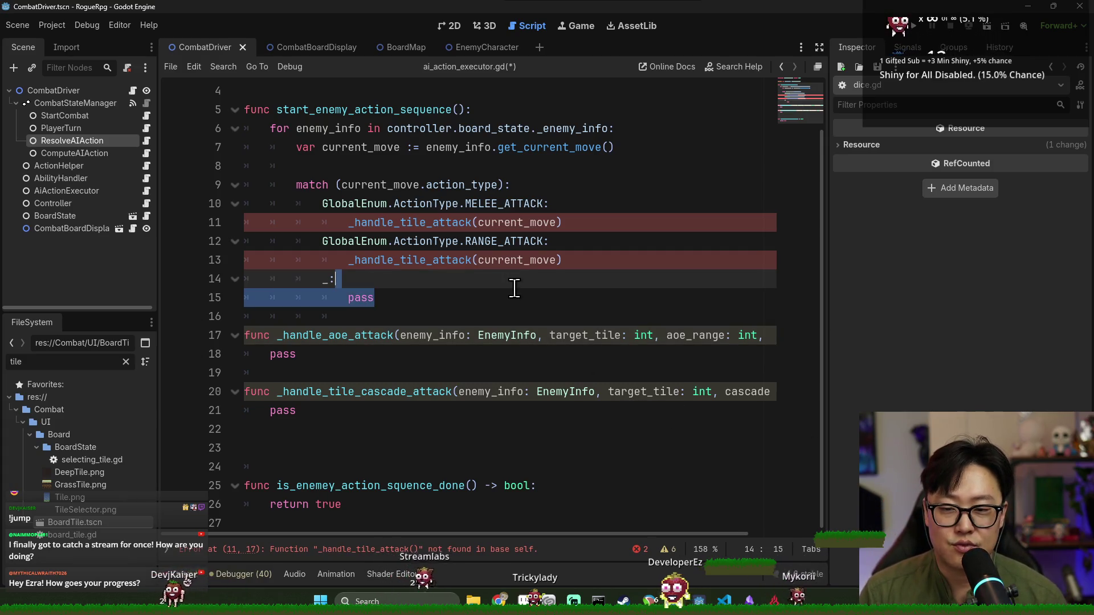
Compare the _handle_tile_attack call on line 11 with the _handle_aoe_attack function
{"action": "left_click", "coordinate": [473, 361]}
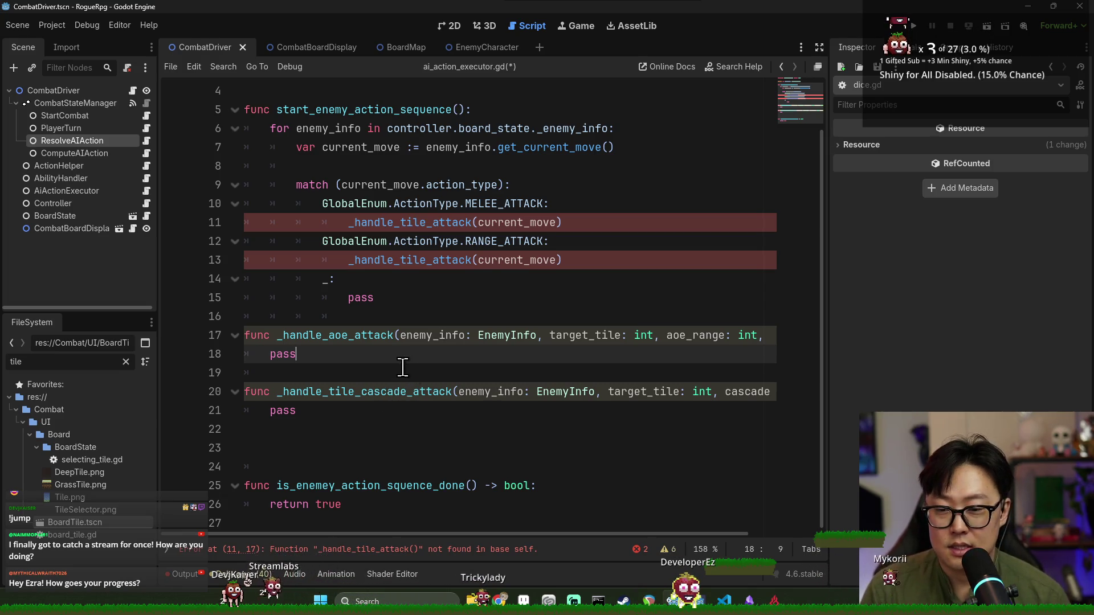
{"action": "double_click", "coordinate": [393, 223]}
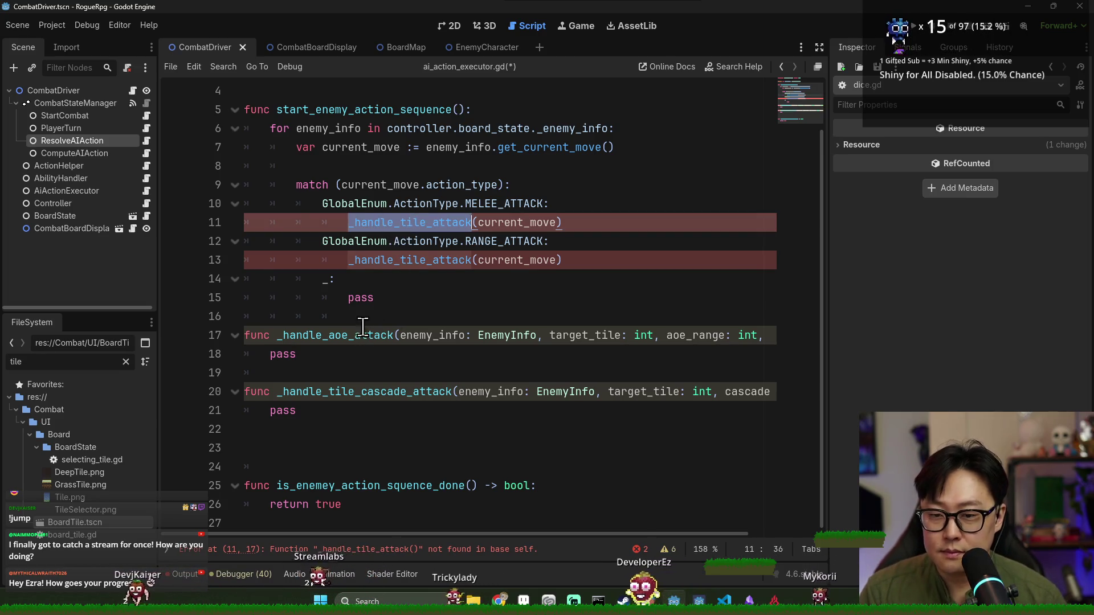
{"action": "double_click", "coordinate": [336, 335]}
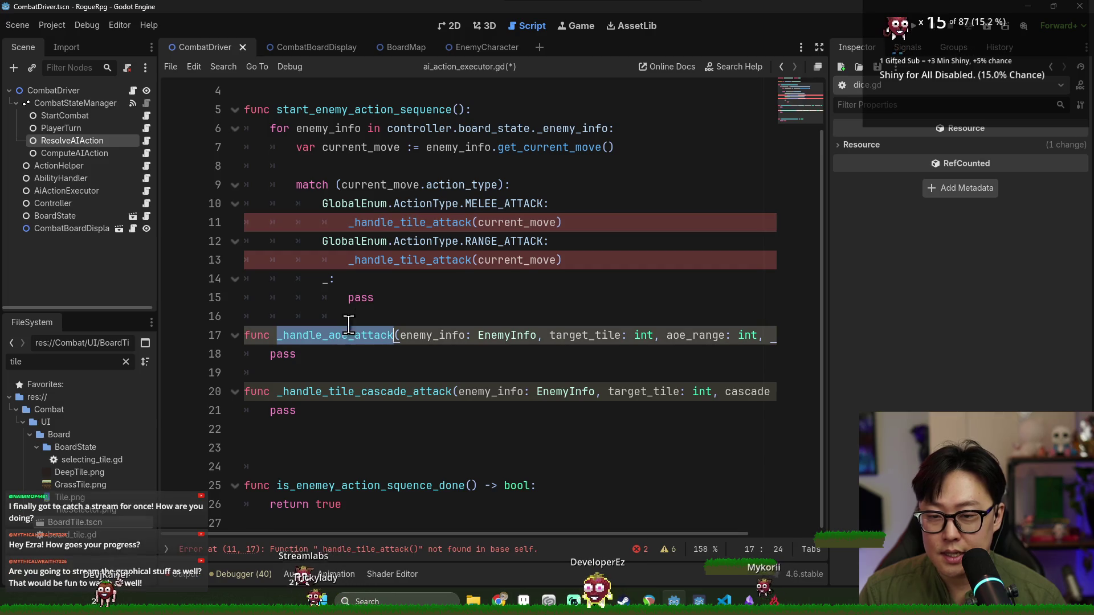
{"action": "double_click", "coordinate": [410, 222]}
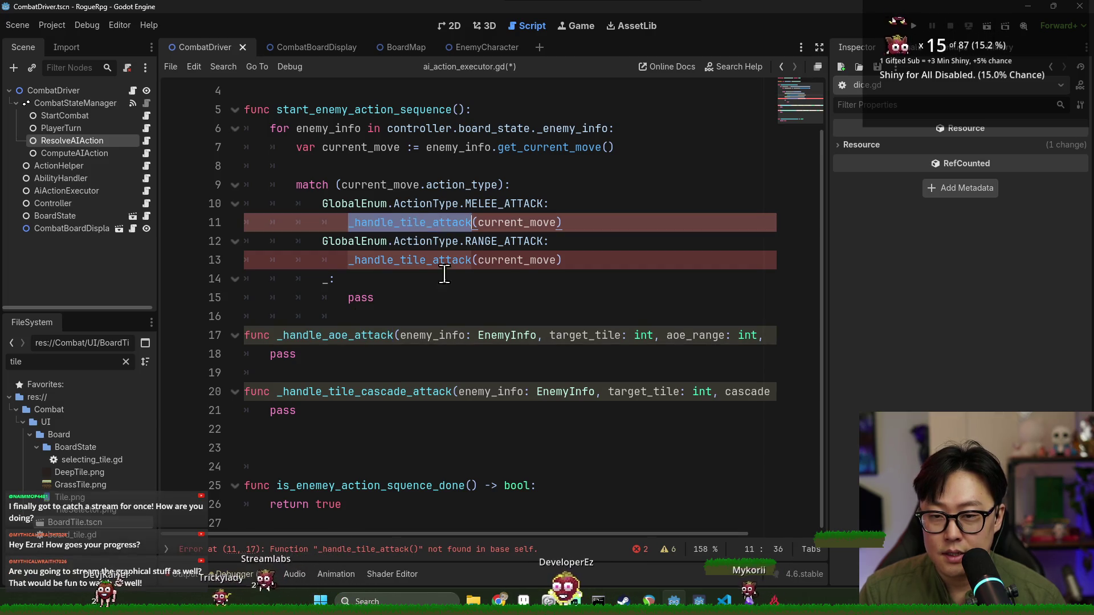
Add a new line under MELEE_ATTACK starting 'current_move.' via autocomplete
{"action": "left_click", "coordinate": [565, 204]}
{"action": "key", "text": "Return"}
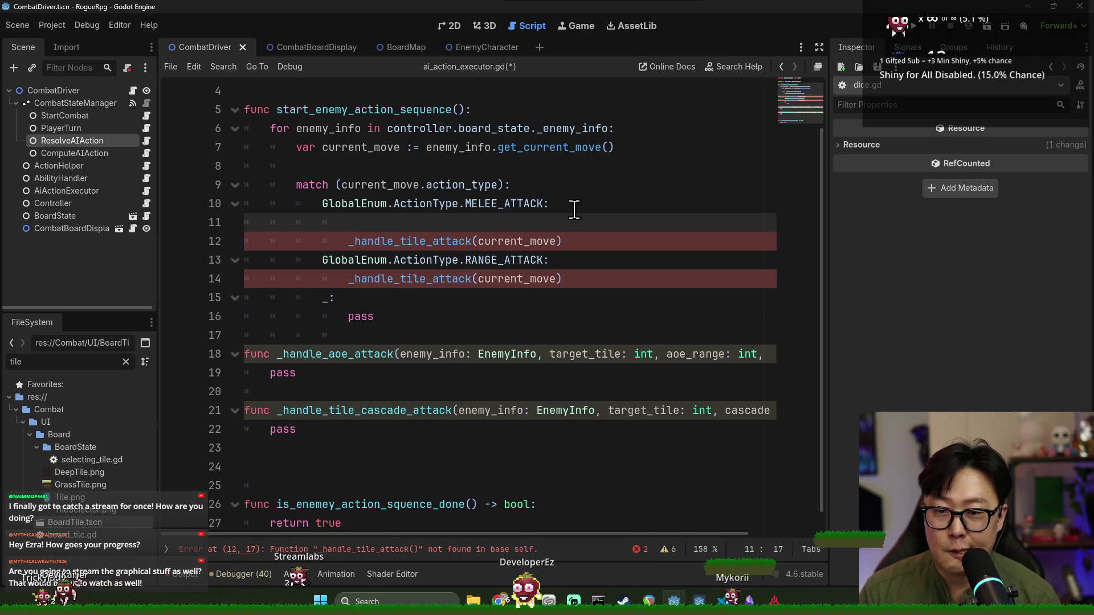
{"action": "type", "text": "cu"}
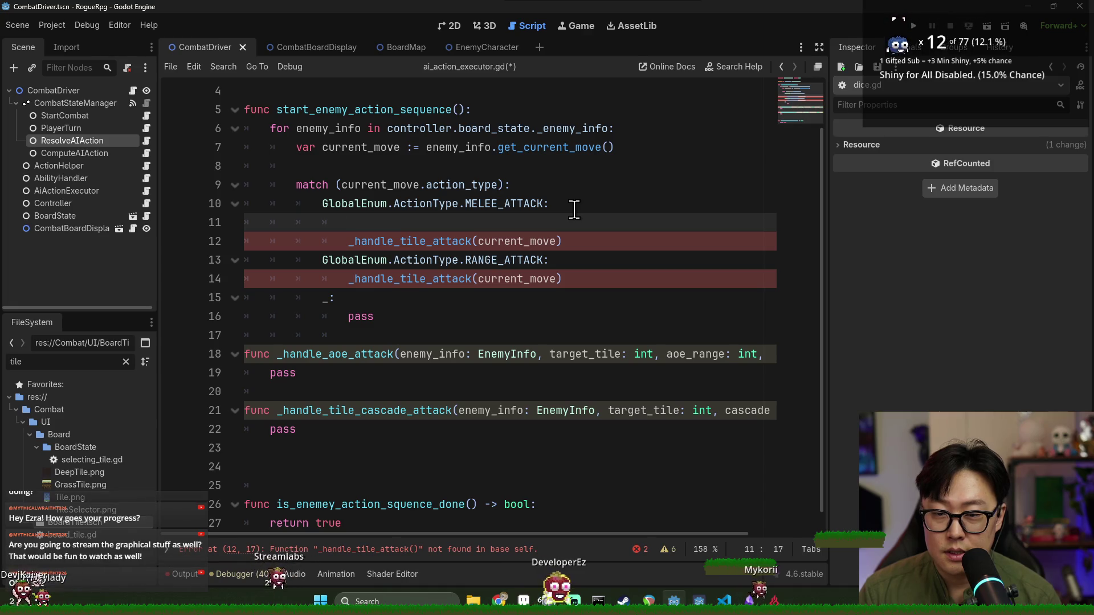
{"action": "key", "text": "Return"}
{"action": "type", "text": "."}
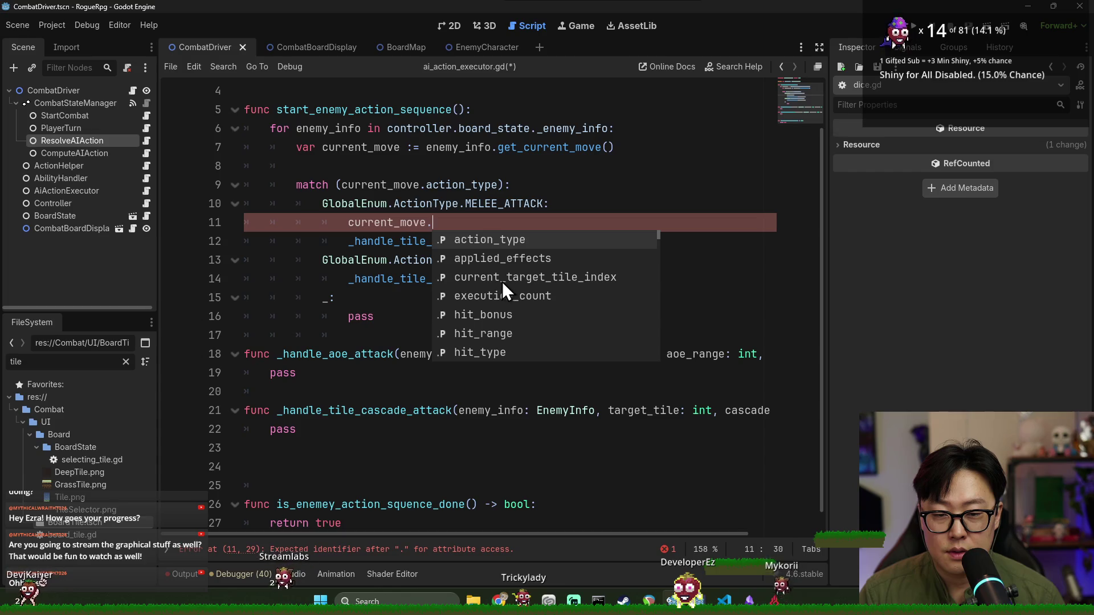
{"action": "scroll", "coordinate": [521, 277], "scroll_direction": "down", "scroll_amount": 5}
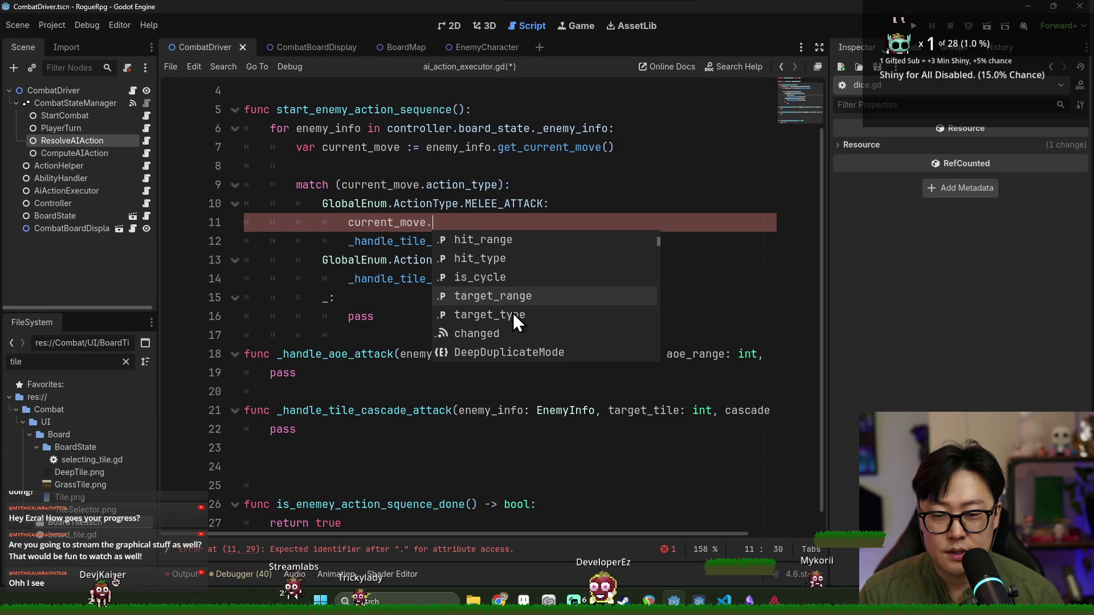
{"action": "scroll", "coordinate": [512, 307], "scroll_direction": "up", "scroll_amount": 5}
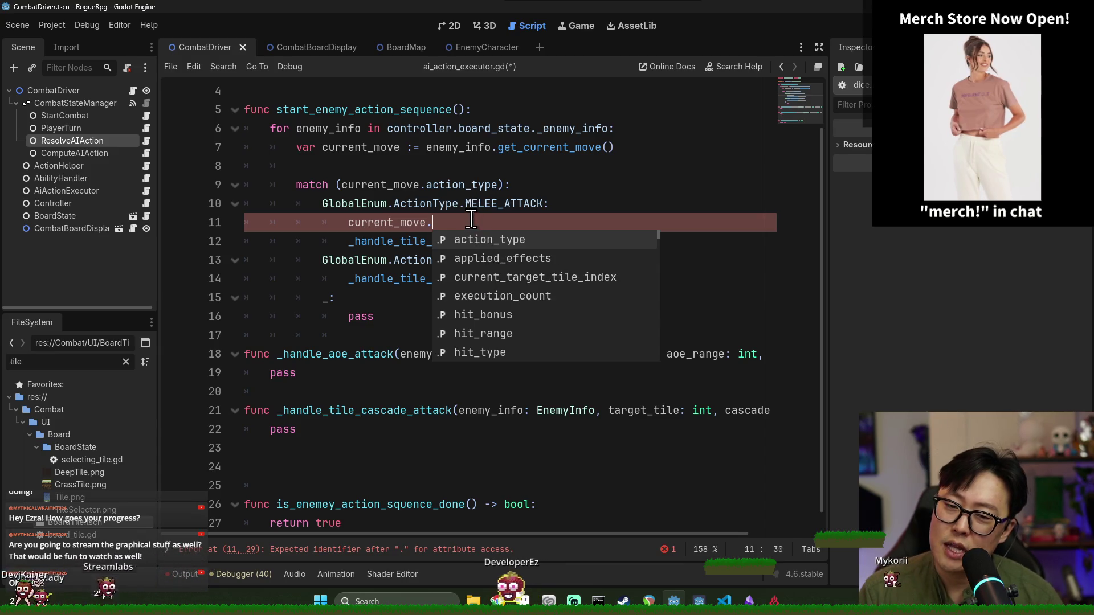
{"action": "key", "text": "Escape"}
Inspect the get_current_move and AIMoveComponent definitions, then return to ai_action_executor.gd
{"action": "left_click", "coordinate": [547, 149], "text": "ctrl"}
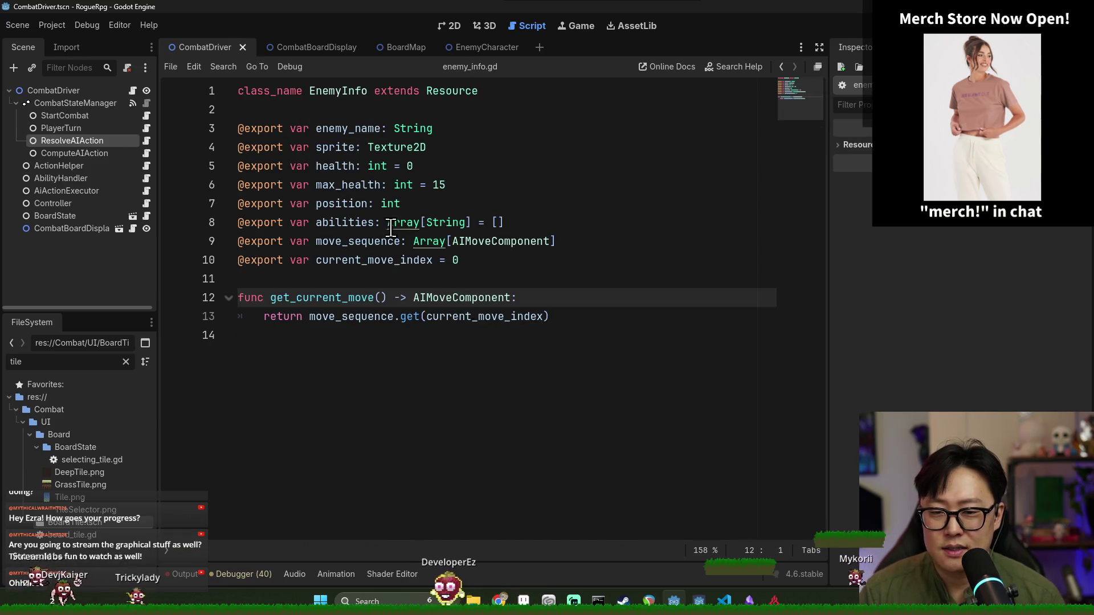
{"action": "left_click", "coordinate": [463, 299]}
{"action": "left_click", "coordinate": [463, 302], "text": "ctrl"}
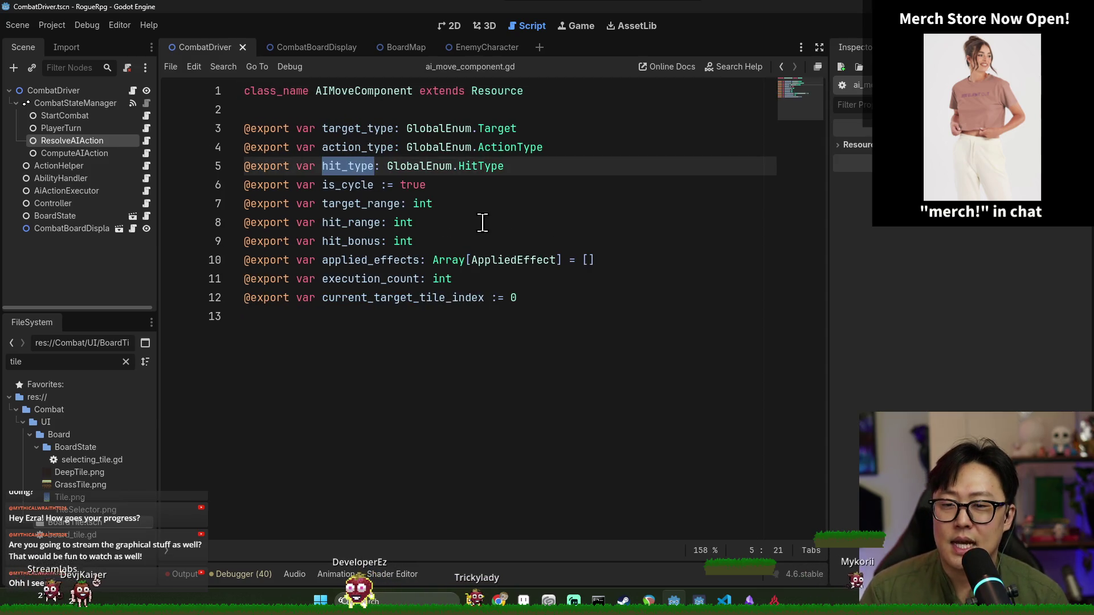
{"action": "key", "text": "alt+Left"}
{"action": "key", "text": "alt+Left"}
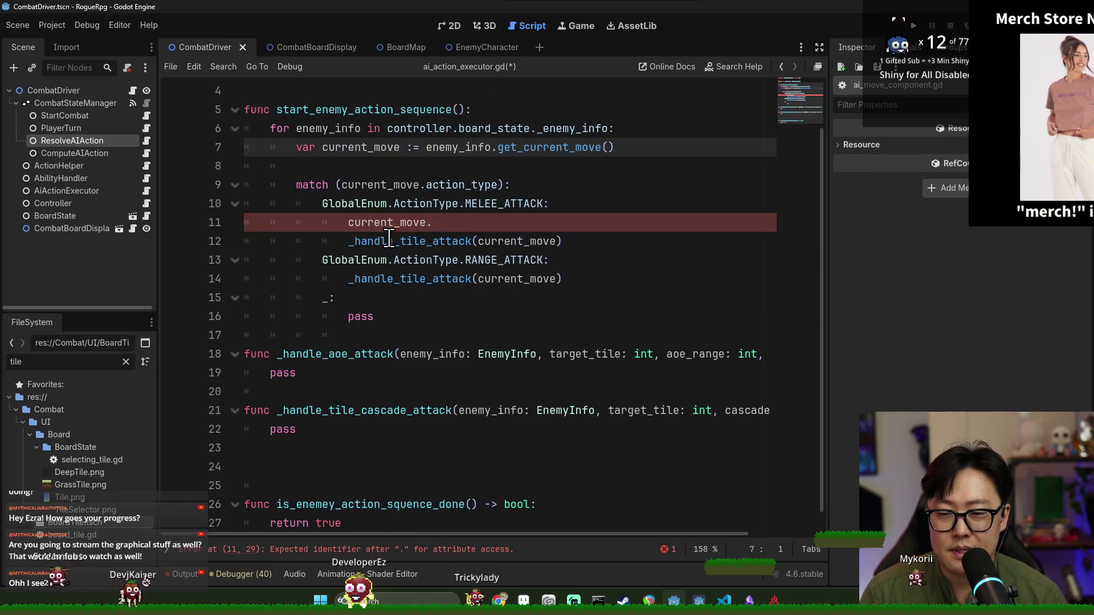
Add blank lines between the match block and _handle_aoe_attack
{"action": "double_click", "coordinate": [377, 222]}
{"action": "left_click", "coordinate": [380, 336]}
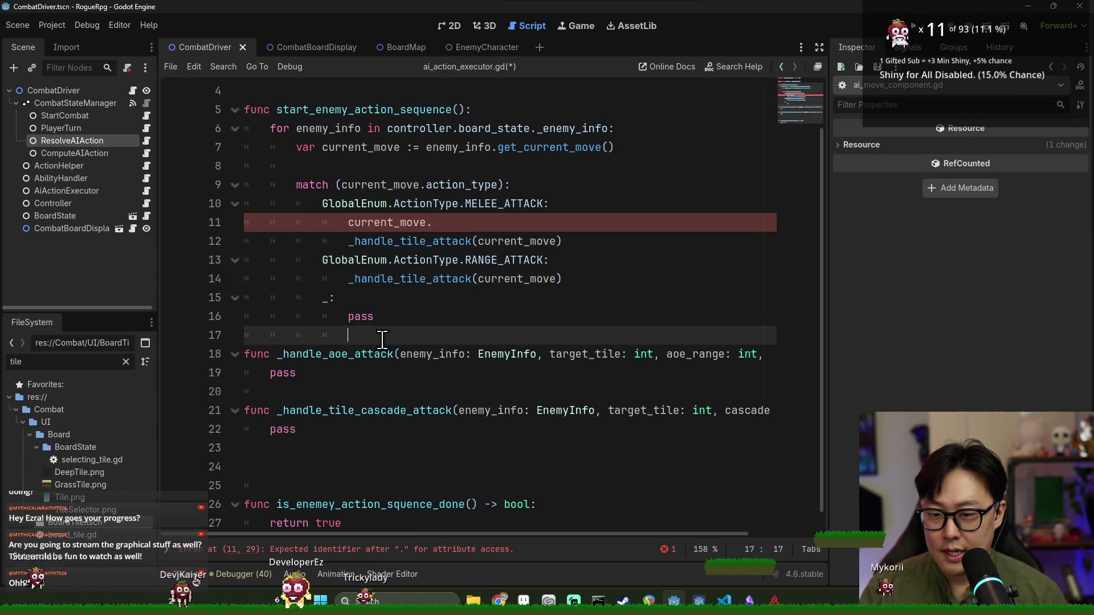
{"action": "key", "text": "Return"}
{"action": "key", "text": "Up"}
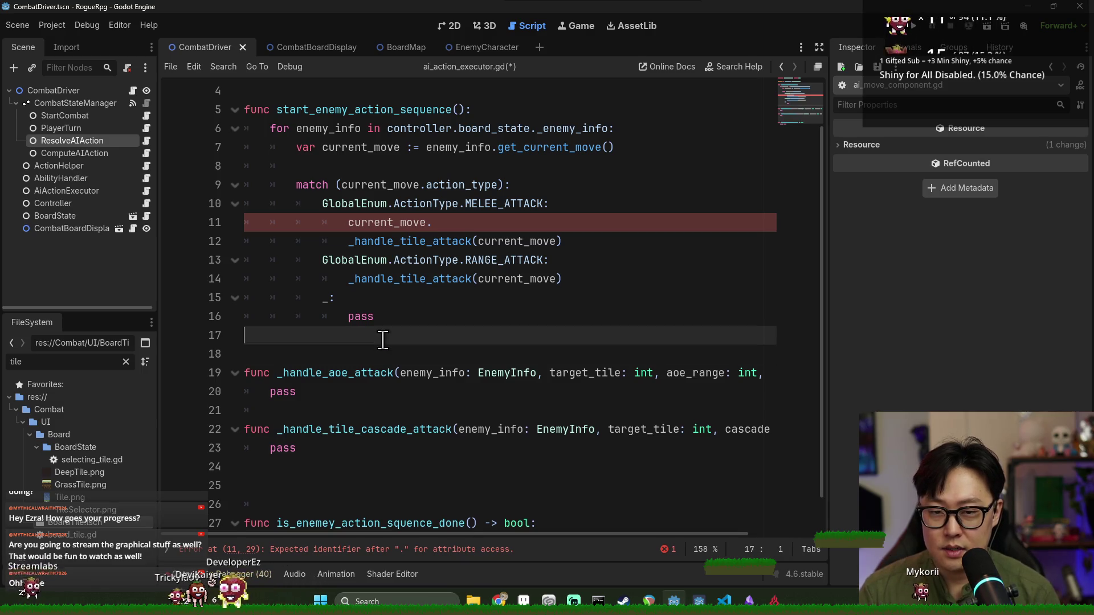
Start a new function line below the match block and review the current_move line
{"action": "key", "text": "Return"}
{"action": "type", "text": "func _handle_attack("}
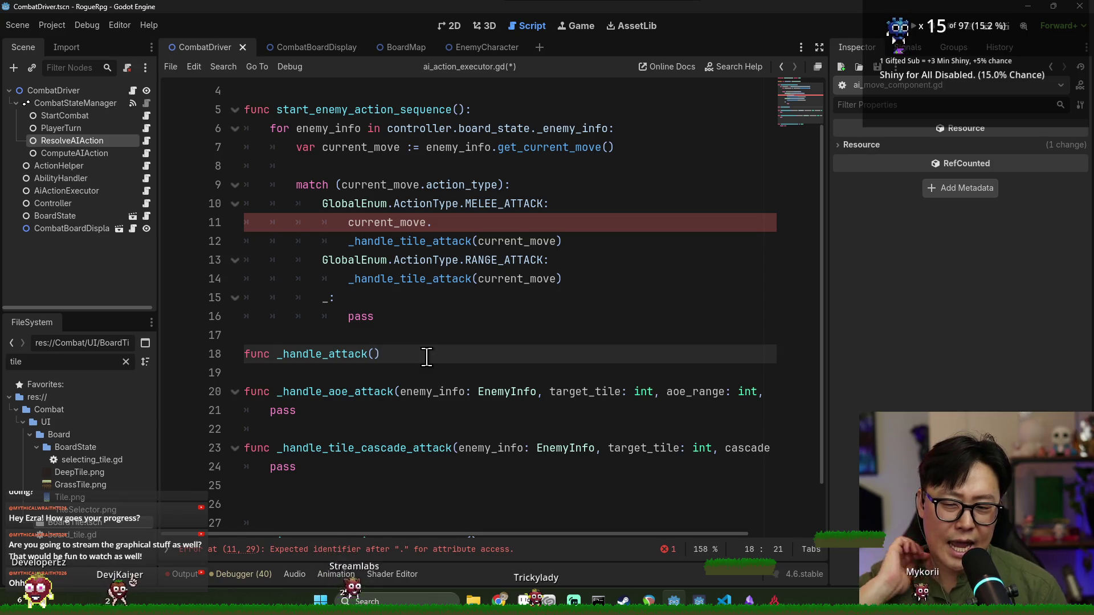
{"action": "scroll", "coordinate": [405, 311], "scroll_direction": "down", "scroll_amount": 1}
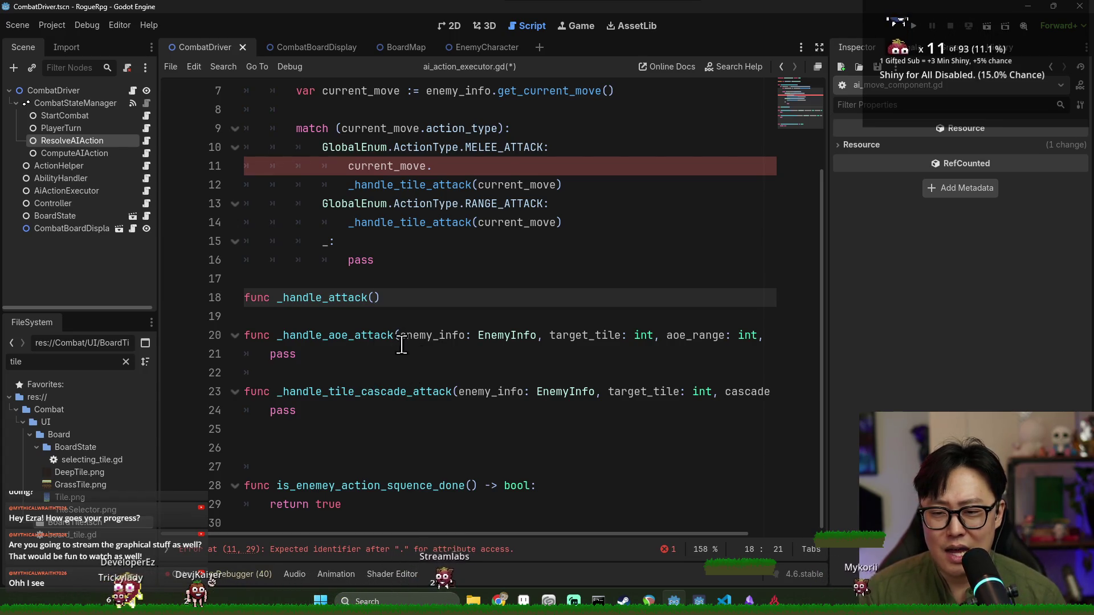
{"action": "scroll", "coordinate": [422, 306], "scroll_direction": "up", "scroll_amount": 2}
{"action": "scroll", "coordinate": [414, 324], "scroll_direction": "down", "scroll_amount": 2}
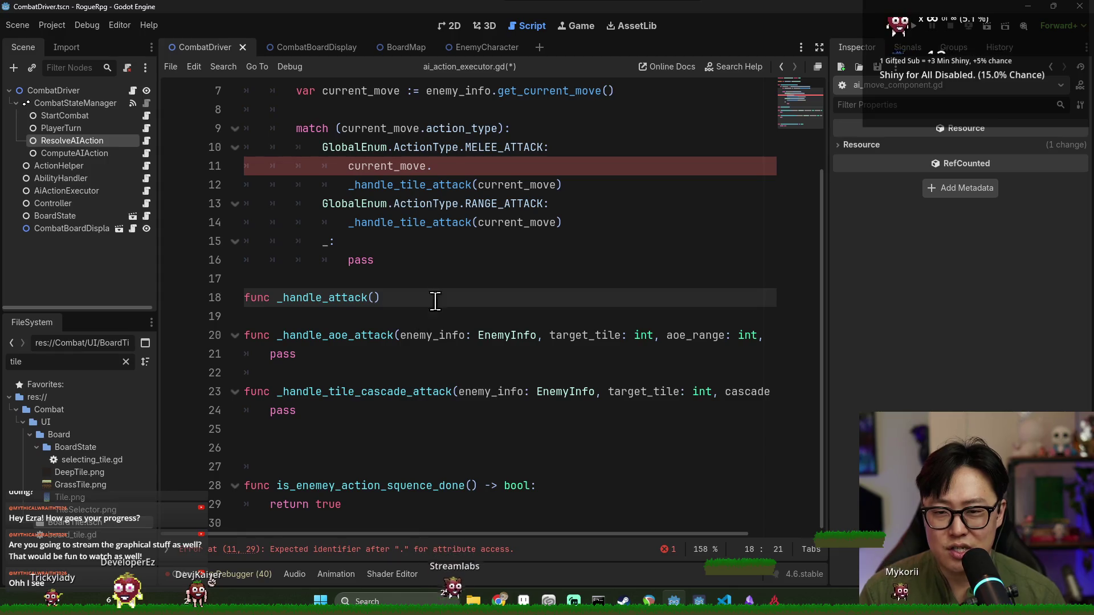
{"action": "left_click", "coordinate": [453, 161]}
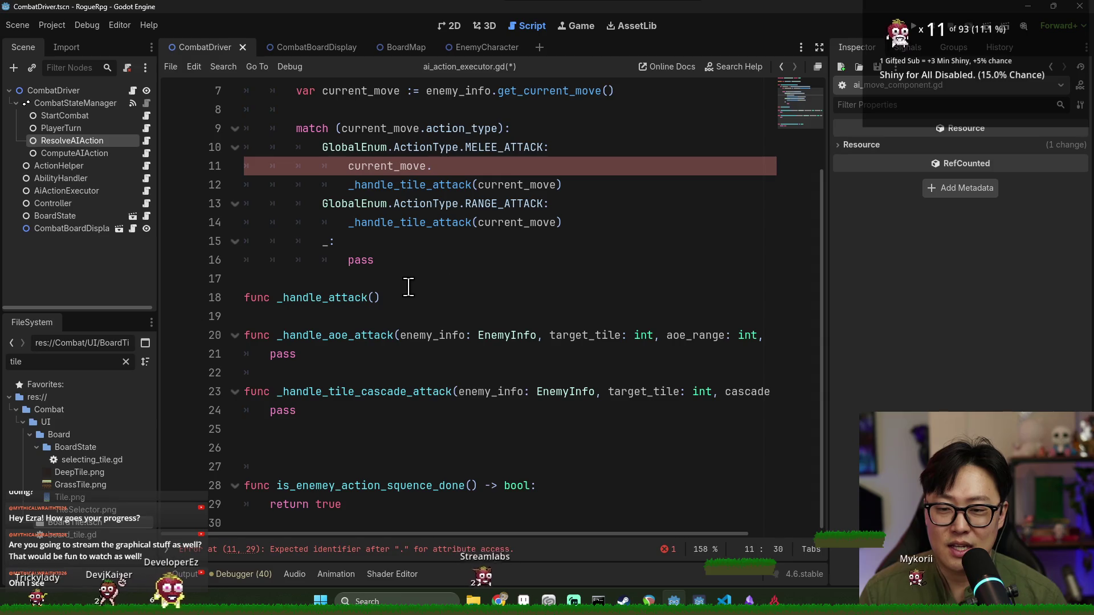
{"action": "scroll", "coordinate": [424, 295], "scroll_direction": "up", "scroll_amount": 1}
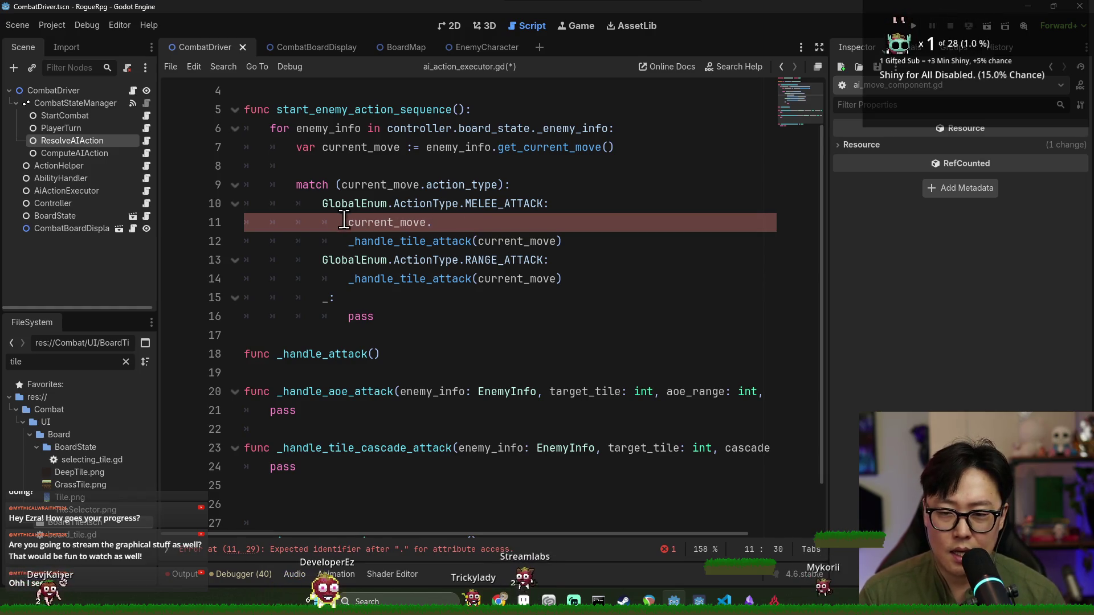
{"action": "key", "text": "shift+Home"}
Replace current_move on line 11 with a _handle_attack( call
{"action": "double_click", "coordinate": [323, 354]}
{"action": "key", "text": "ctrl+c"}
{"action": "double_click", "coordinate": [387, 222]}
{"action": "key", "text": "ctrl+v"}
{"action": "type", "text": "("}
{"action": "left_click", "coordinate": [468, 226]}
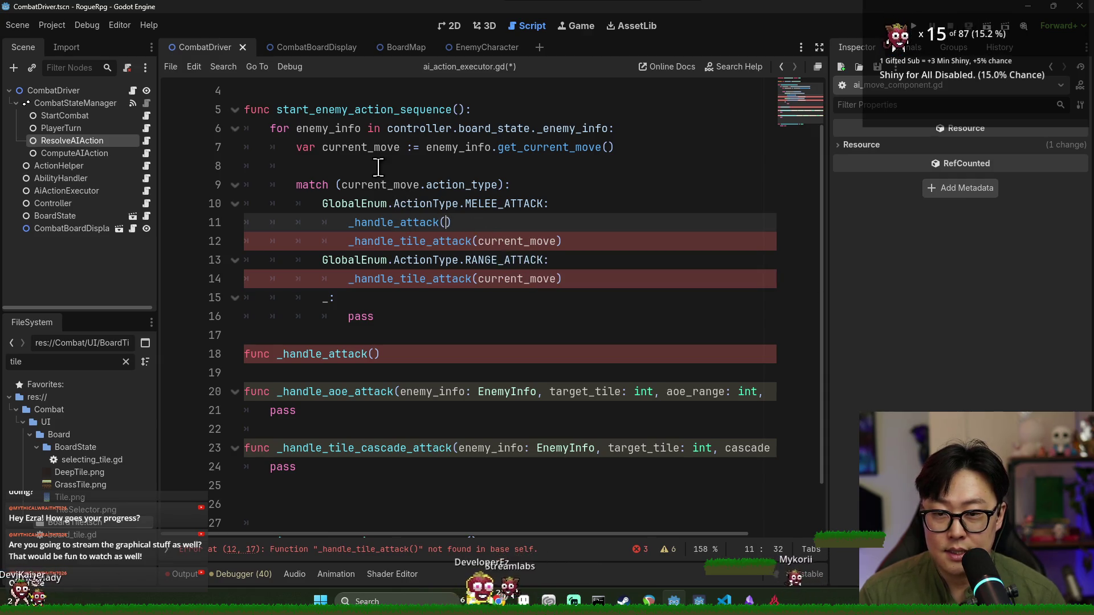
Pass current_move into the melee _handle_attack call and delete the leftover _handle_tile_attack line
{"action": "double_click", "coordinate": [361, 147]}
{"action": "left_click", "coordinate": [446, 223]}
{"action": "key", "text": "ctrl+v"}
{"action": "triple_click", "coordinate": [549, 222]}
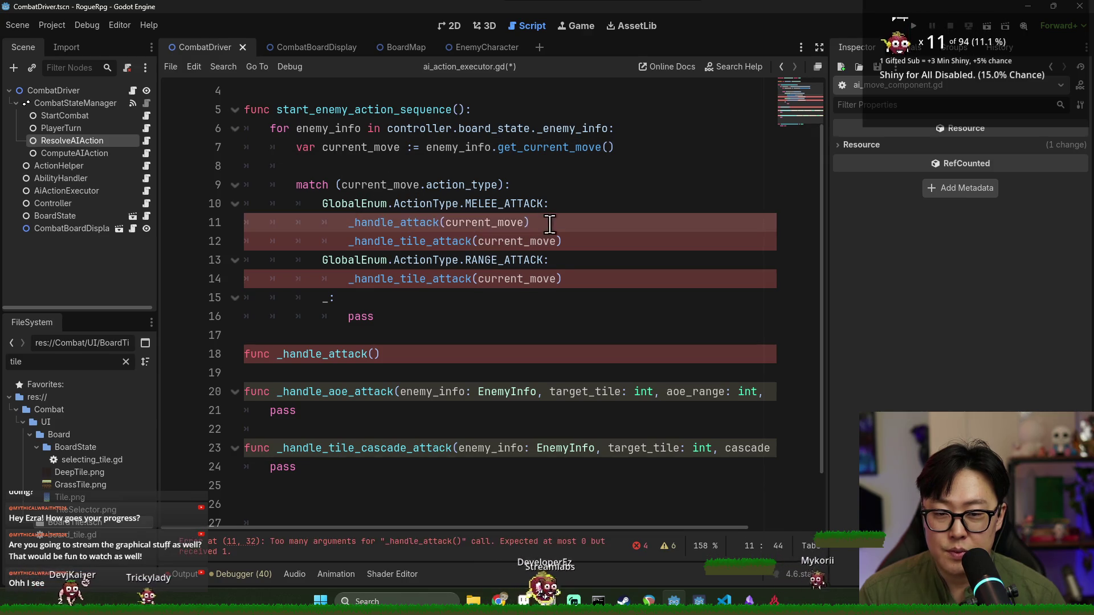
{"action": "left_click", "coordinate": [570, 242], "text": "shift"}
{"action": "key", "text": "BackSpace"}
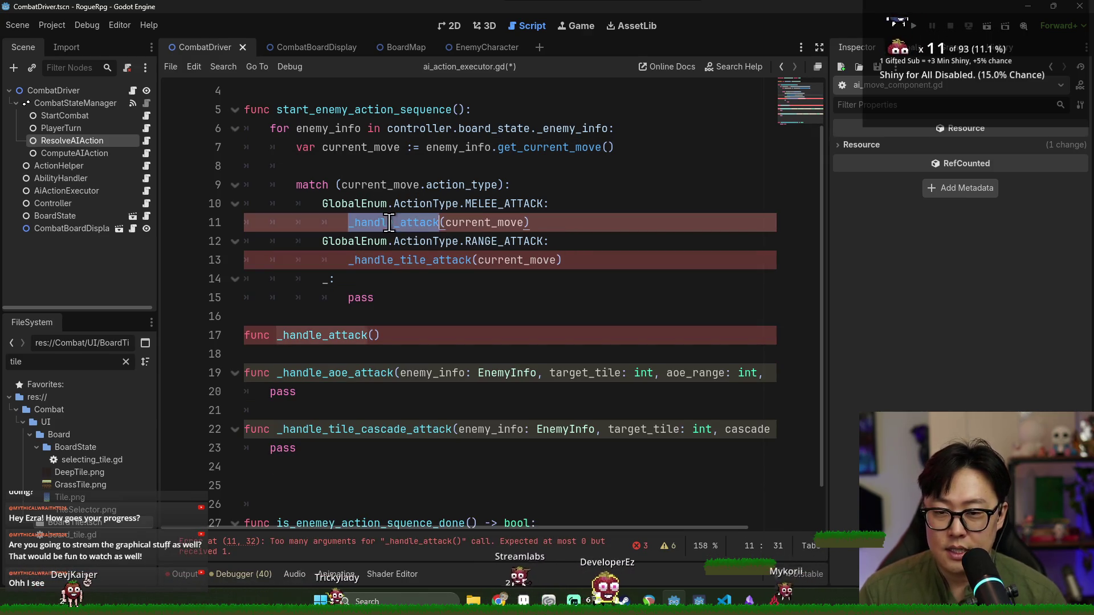
Give _handle_attack an ai_move: AIMoveComponent parameter and a pass body, then save
{"action": "double_click", "coordinate": [476, 222]}
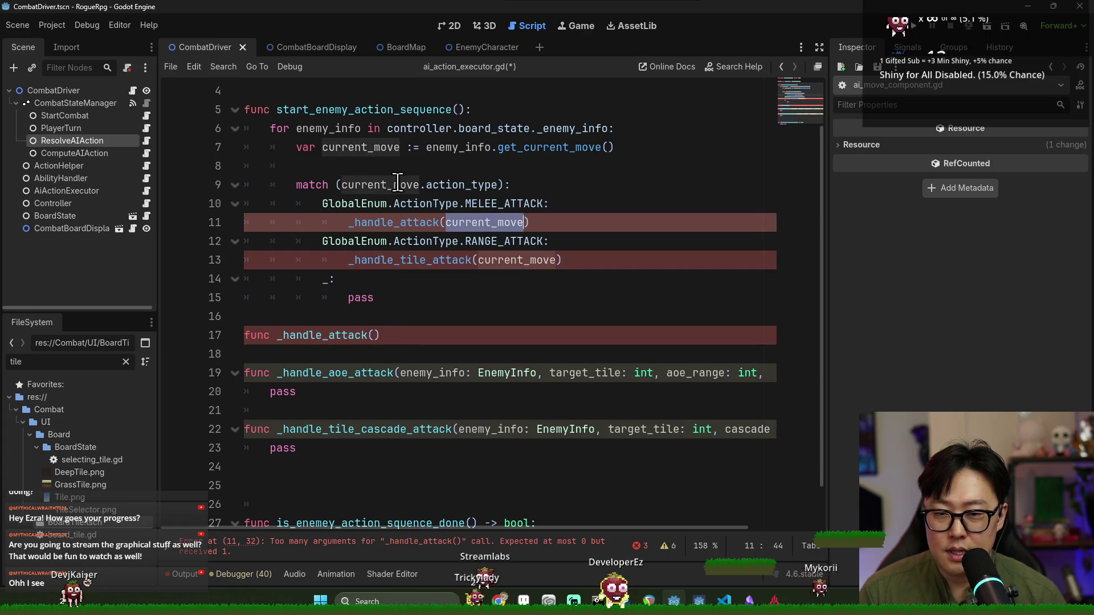
{"action": "left_click", "coordinate": [376, 335]}
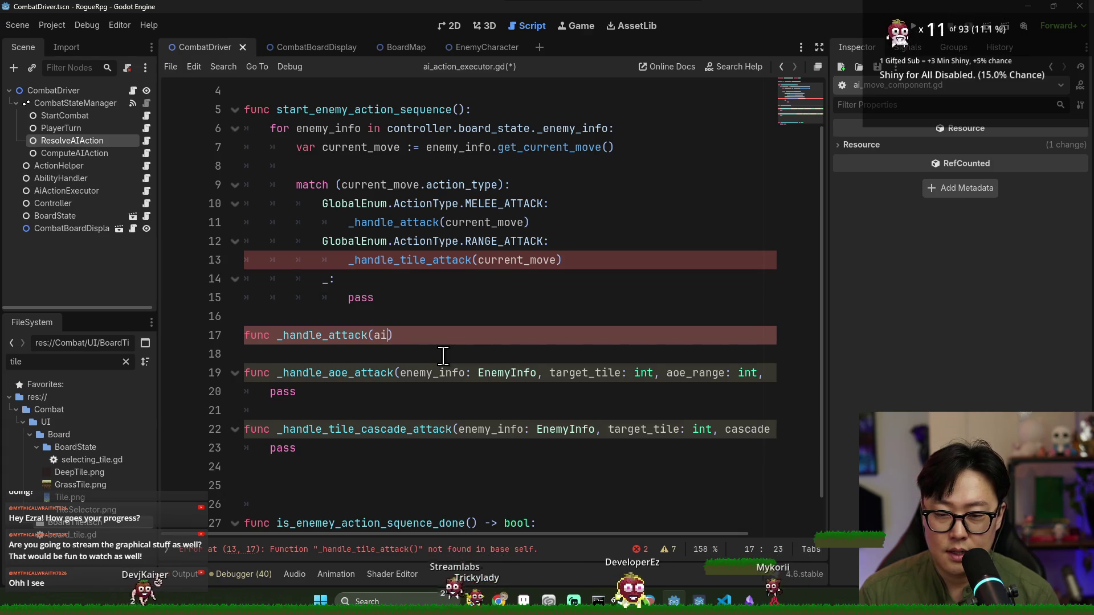
{"action": "type", "text": "move: Ai"}
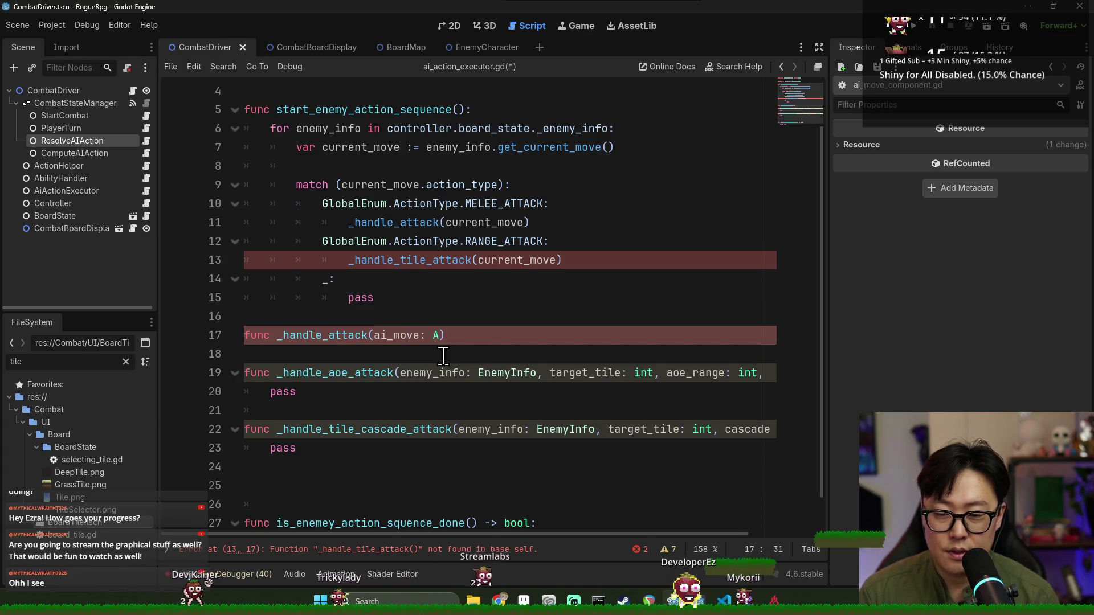
{"action": "type", "text": "M"}
{"action": "key", "text": "Return"}
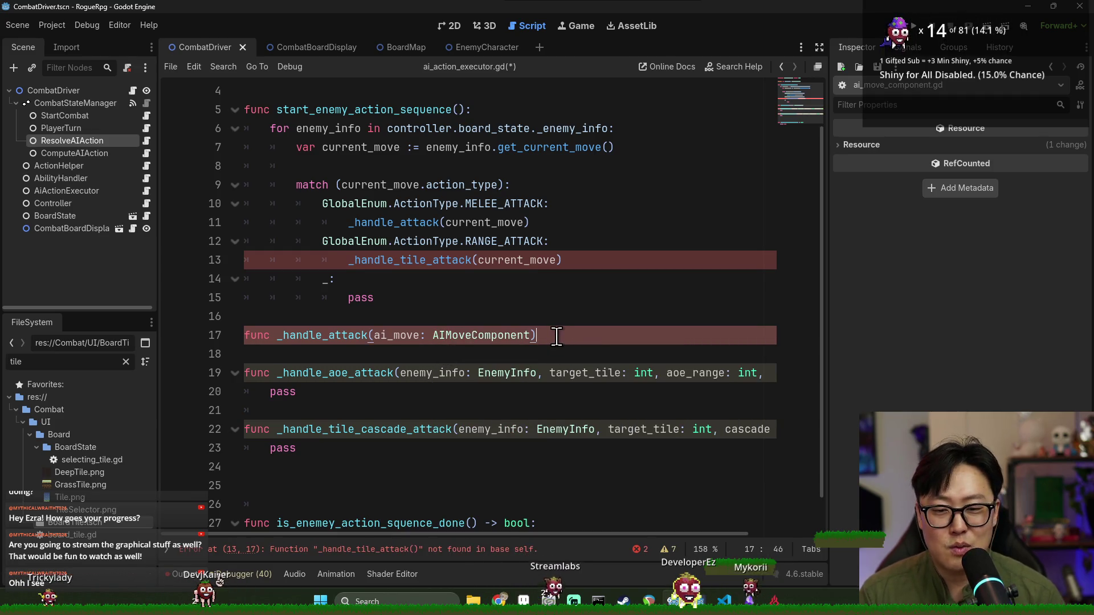
{"action": "type", "text": ":L"}
{"action": "key", "text": "Return"}
{"action": "type", "text": "pas"}
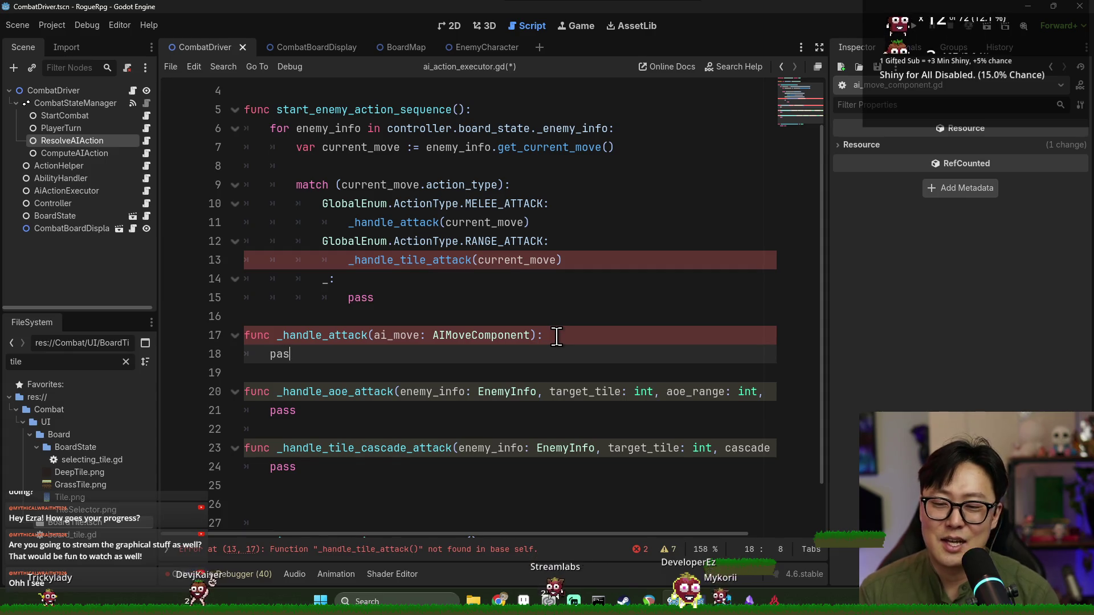
{"action": "key", "text": "Return"}
{"action": "key", "text": "ctrl+s"}
Change the ranged case to call _handle_attack and open a new line inside _handle_attack
{"action": "left_click", "coordinate": [502, 335]}
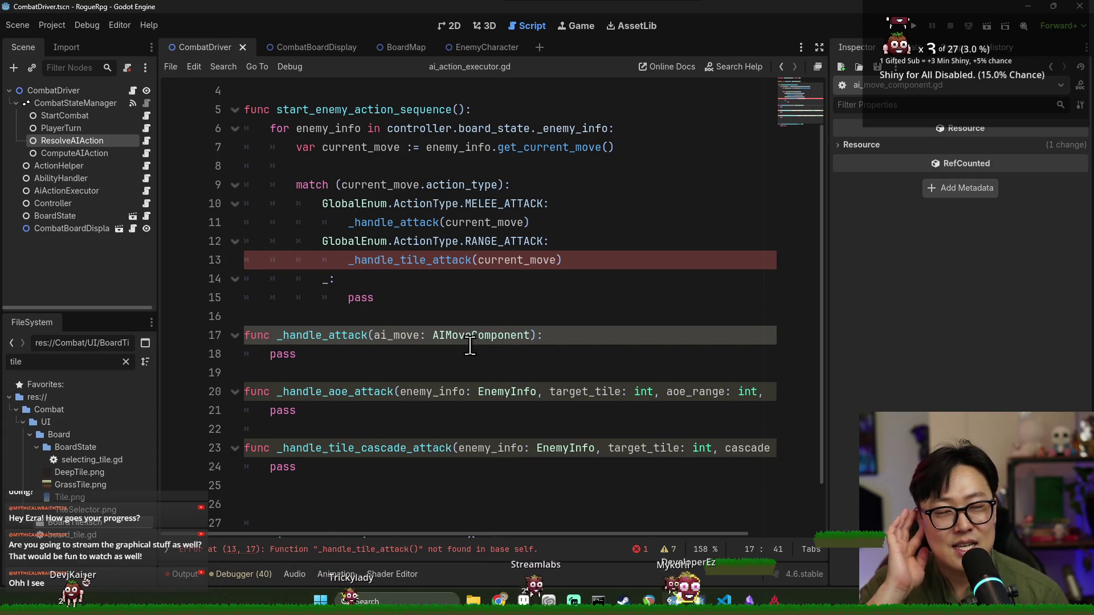
{"action": "double_click", "coordinate": [368, 334]}
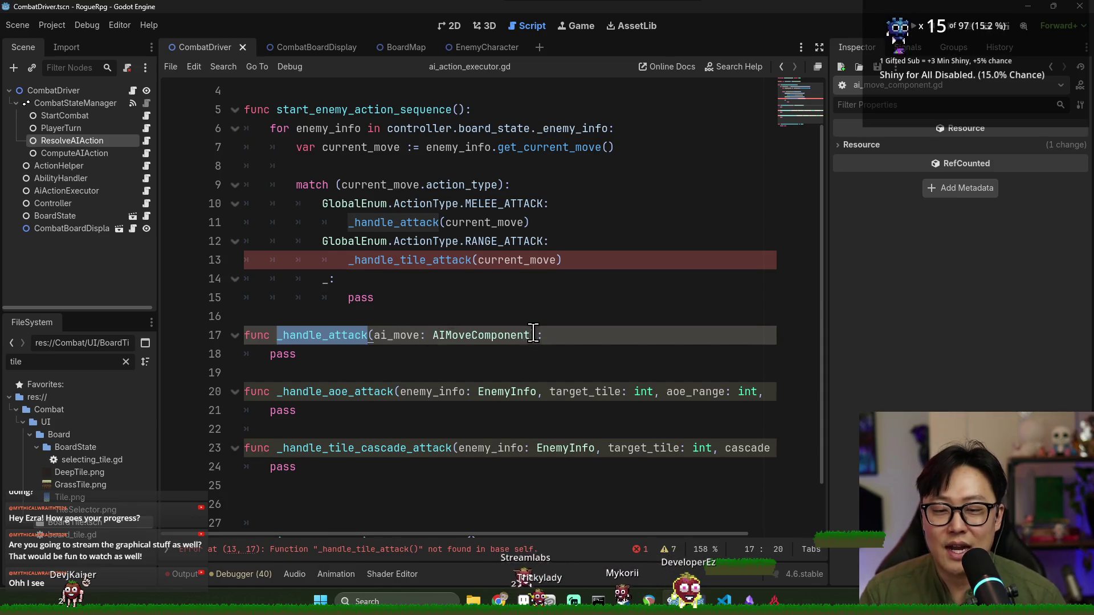
{"action": "left_click", "coordinate": [564, 341]}
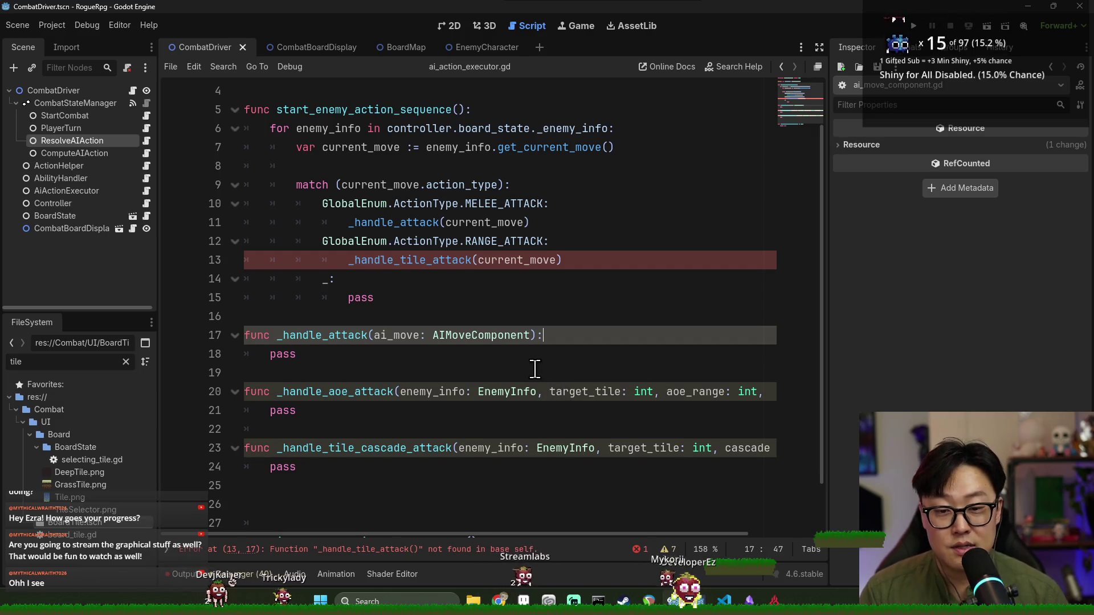
{"action": "scroll", "coordinate": [536, 365], "scroll_direction": "down", "scroll_amount": 2}
{"action": "scroll", "coordinate": [538, 353], "scroll_direction": "up", "scroll_amount": 2}
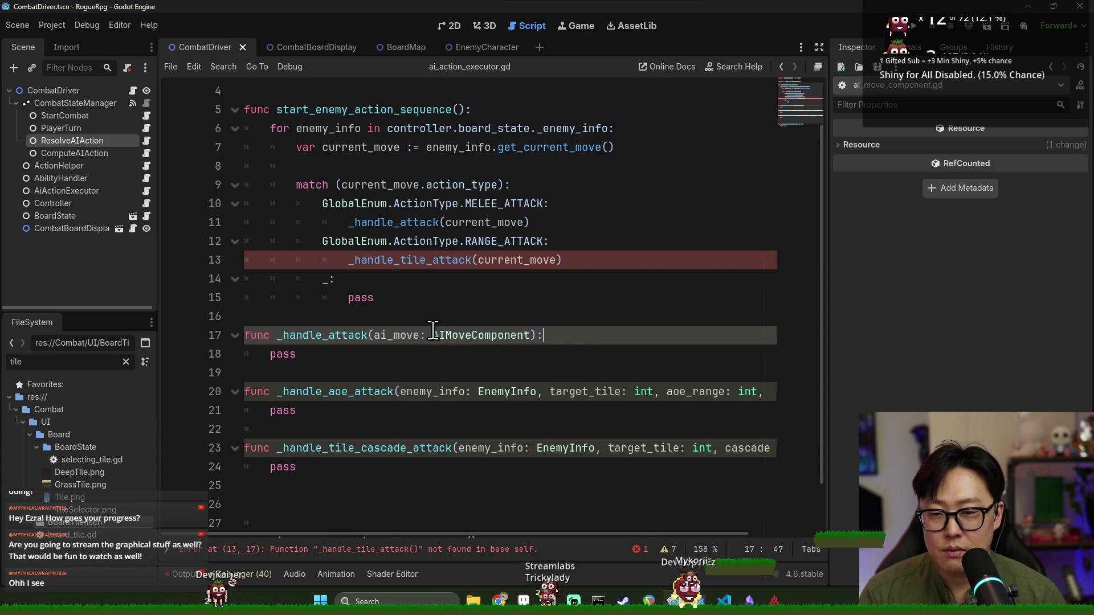
{"action": "double_click", "coordinate": [407, 223]}
{"action": "key", "text": "ctrl+c"}
{"action": "double_click", "coordinate": [464, 261]}
{"action": "key", "text": "ctrl+v"}
{"action": "left_click", "coordinate": [468, 260]}
{"action": "left_click", "coordinate": [574, 336]}
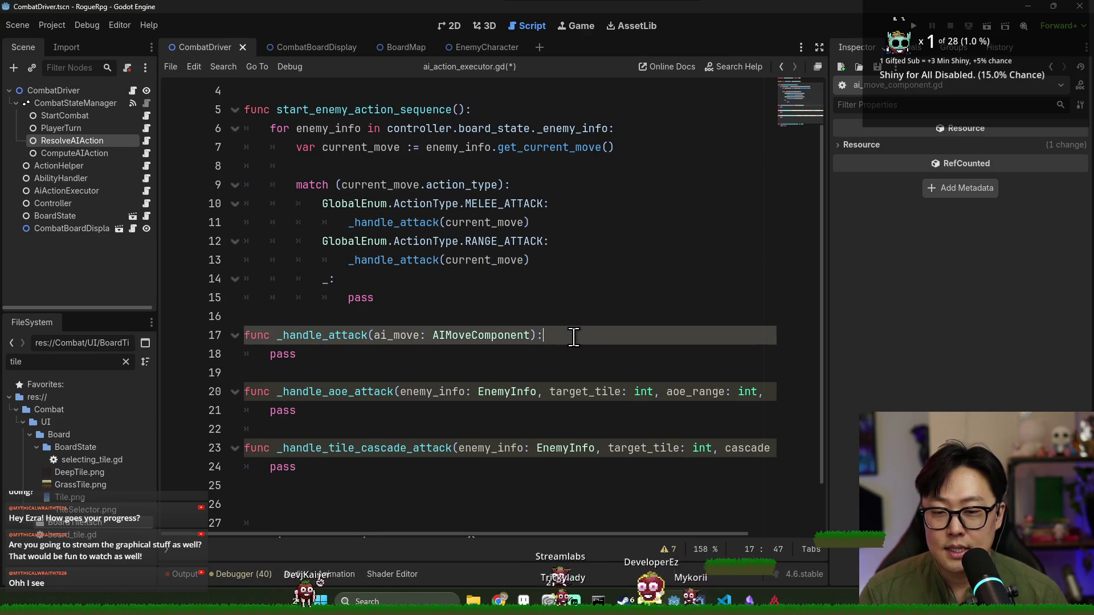
{"action": "key", "text": "Return"}
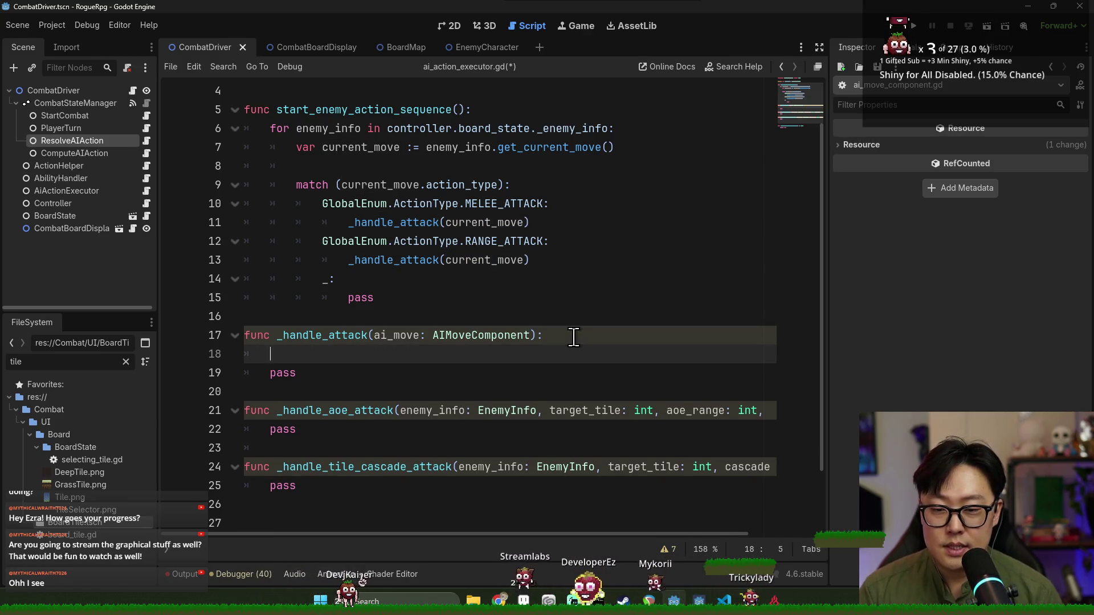
Write the condition if ai_move.hit_type == GlobalEnum.HitType.AOE: in _handle_attack
{"action": "type", "text": "ai_move."}
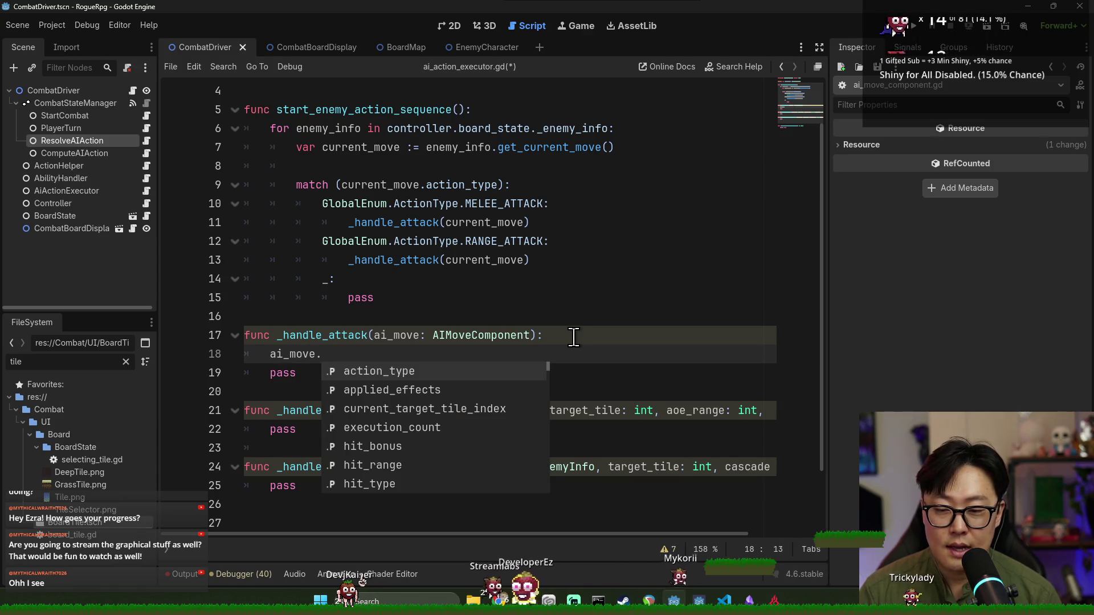
{"action": "type", "text": "hit"}
{"action": "key", "text": "Down"}
{"action": "key", "text": "Down"}
{"action": "key", "text": "Return"}
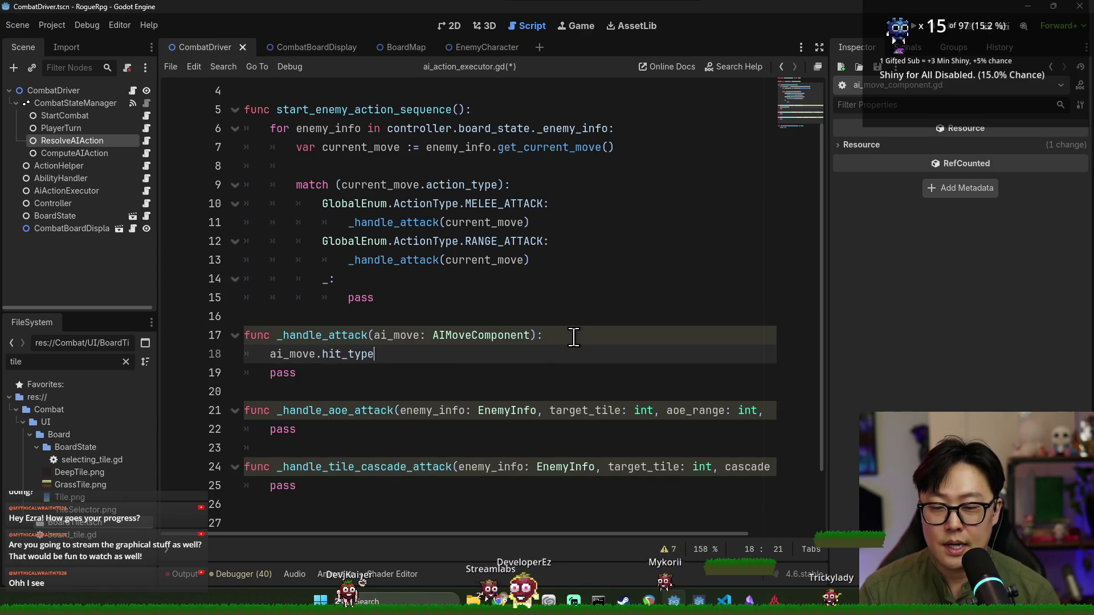
{"action": "type", "text": "if"}
{"action": "left_click", "coordinate": [424, 354]}
{"action": "type", "text": "== "}
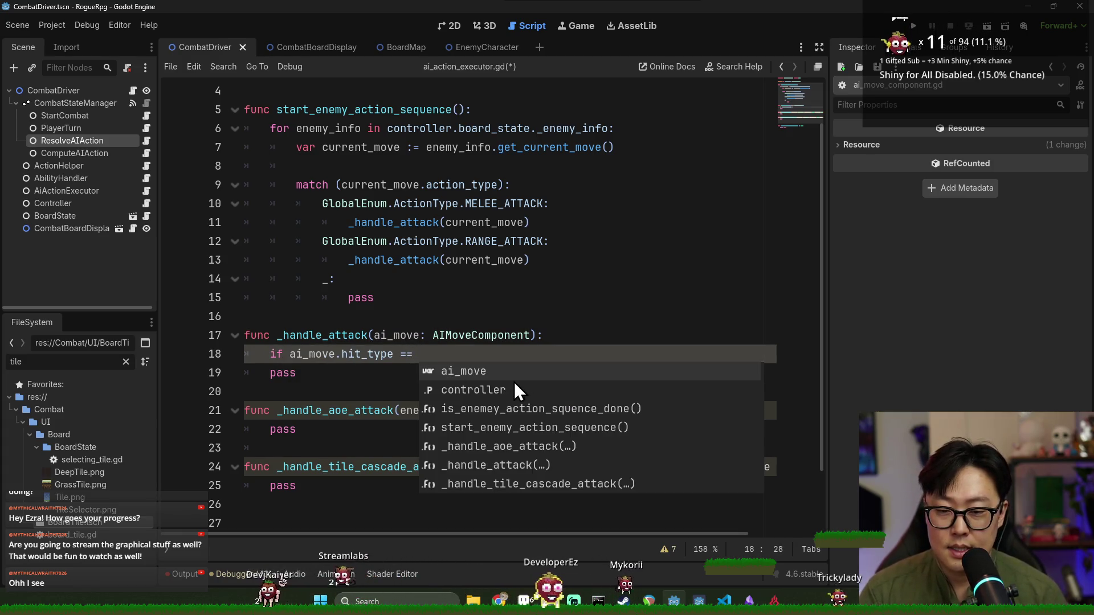
{"action": "type", "text": "GlobalEnum."}
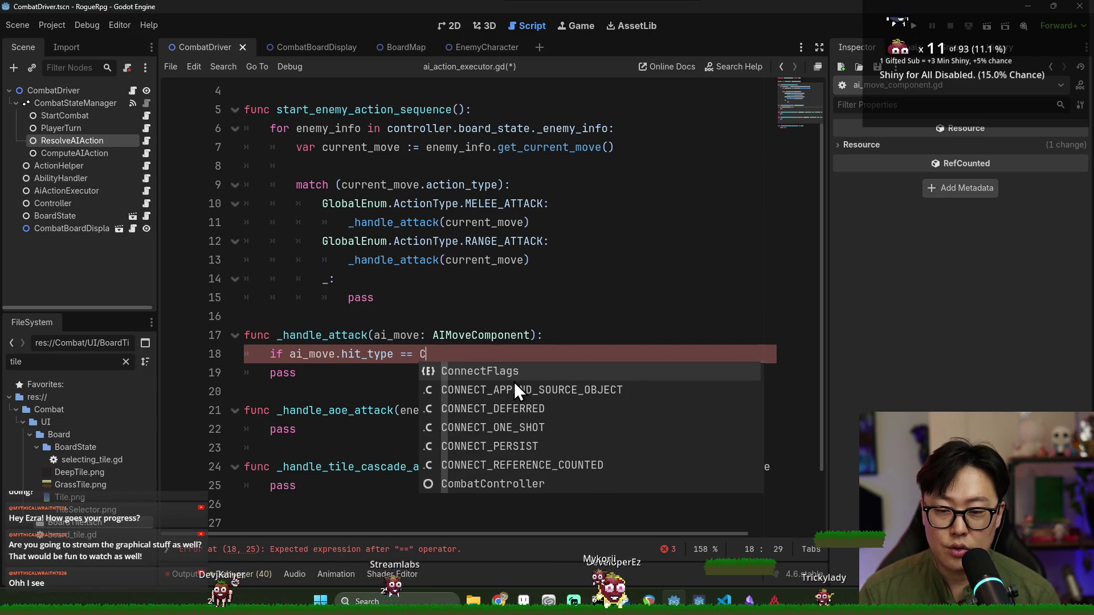
{"action": "type", "text": "HitType."}
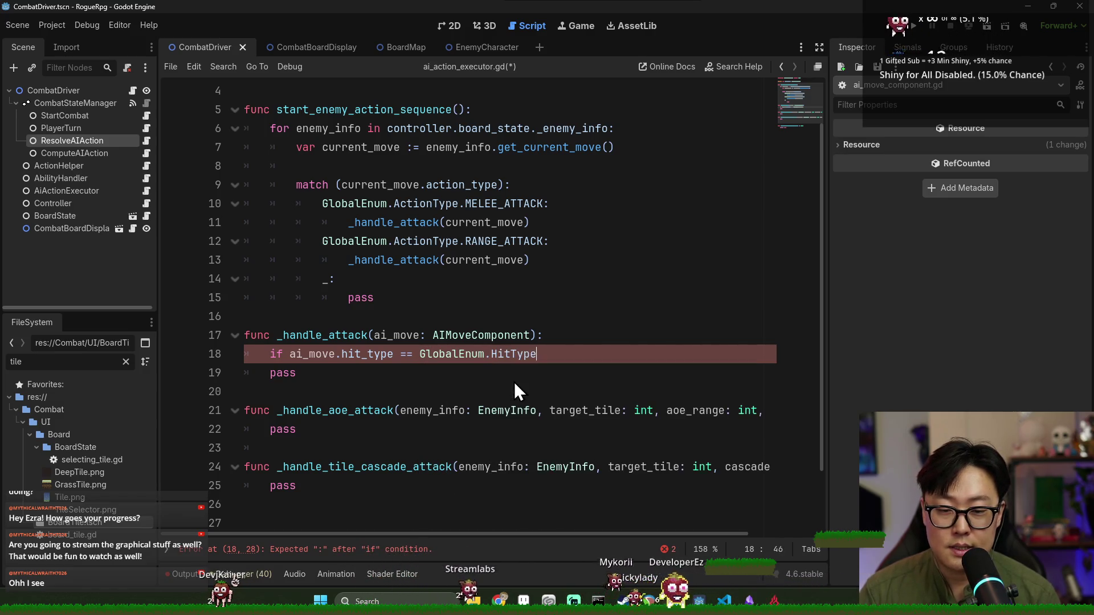
{"action": "key", "text": "Return"}
{"action": "type", "text": ":"}
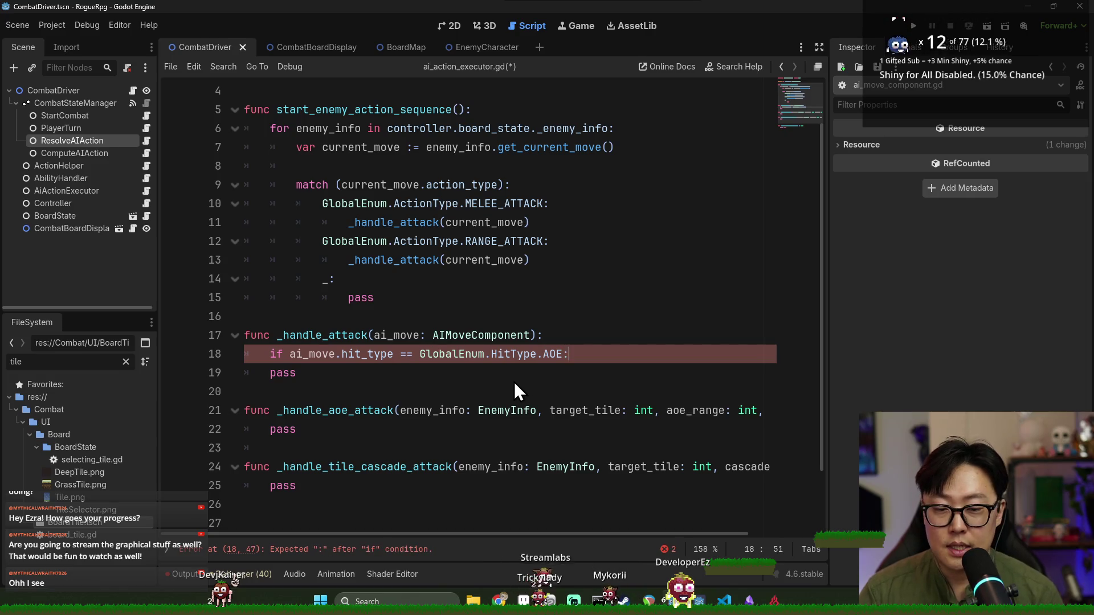
{"action": "key", "text": "Return"}
Call _handle_aoe_attack() under the AOE branch
{"action": "double_click", "coordinate": [351, 434]}
{"action": "left_click", "coordinate": [373, 380]}
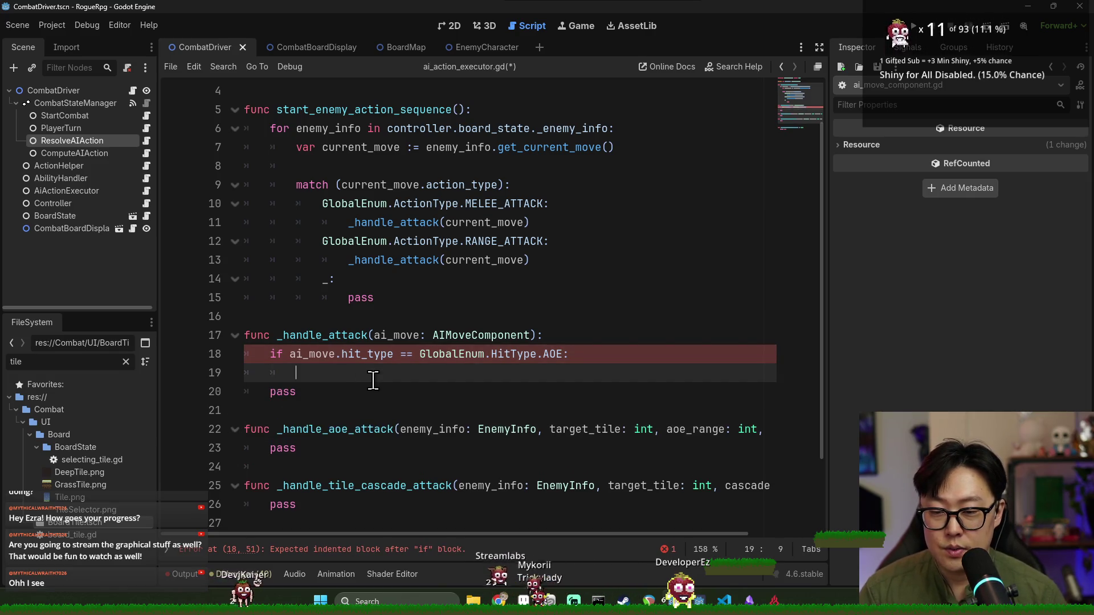
{"action": "type", "text": "_handle_aoe_attack()"}
{"action": "key", "text": "End"}
{"action": "key", "text": "Return"}
{"action": "key", "text": "BackSpace"}
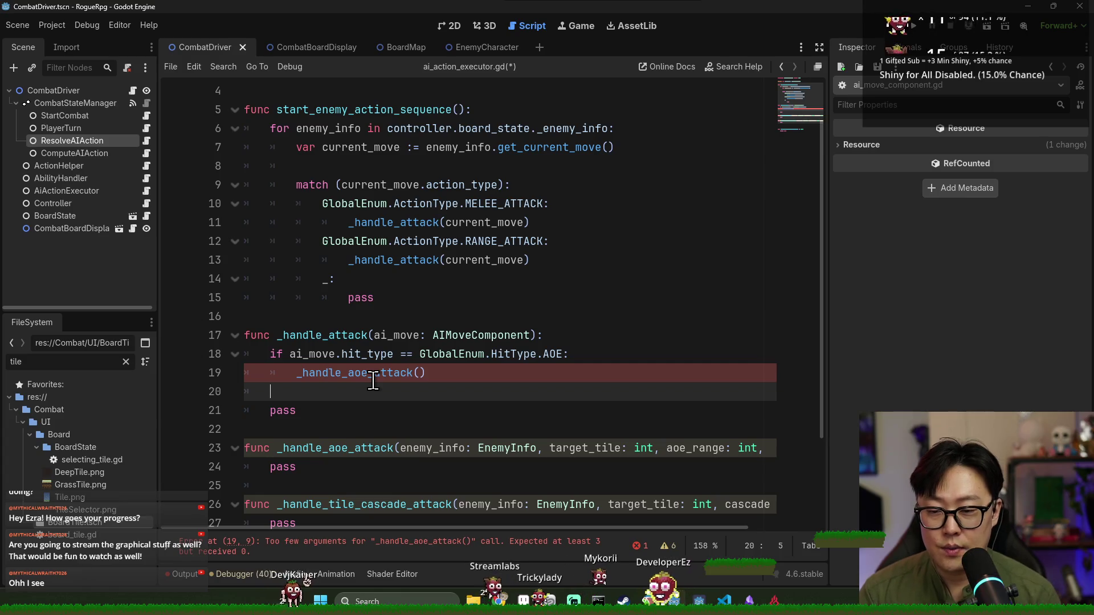
Add an else branch calling _handle_tile_cascade_attack() and save the script
{"action": "type", "text": "else:"}
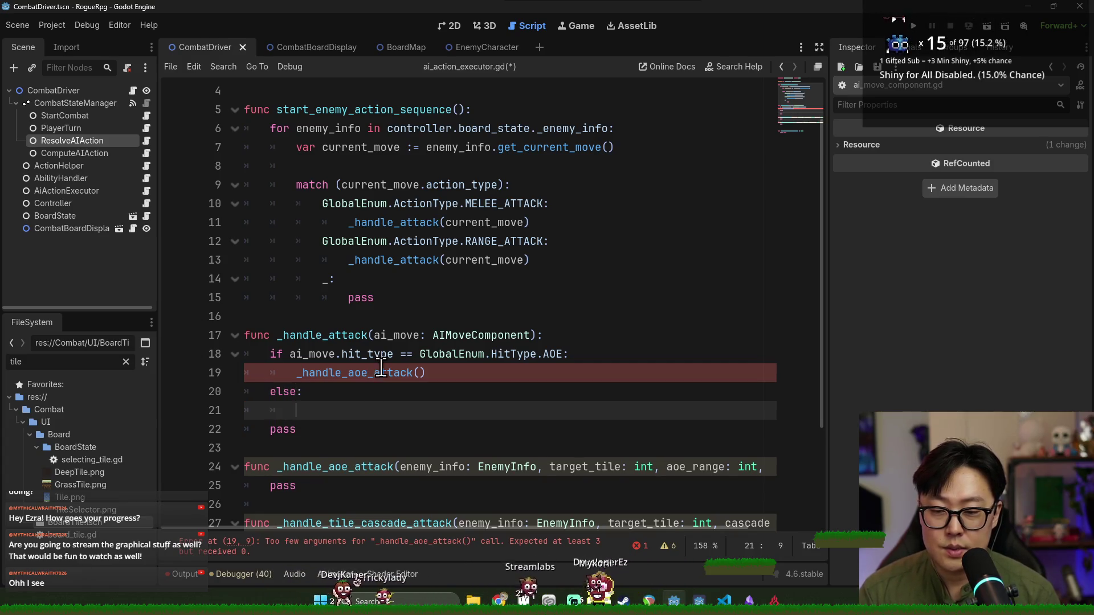
{"action": "key", "text": "Return"}
{"action": "scroll", "coordinate": [353, 473], "scroll_direction": "down", "scroll_amount": 2}
{"action": "double_click", "coordinate": [355, 415]}
{"action": "key", "text": "ctrl+c"}
{"action": "left_click", "coordinate": [336, 297]}
{"action": "key", "text": "ctrl+v"}
{"action": "type", "text": "("}
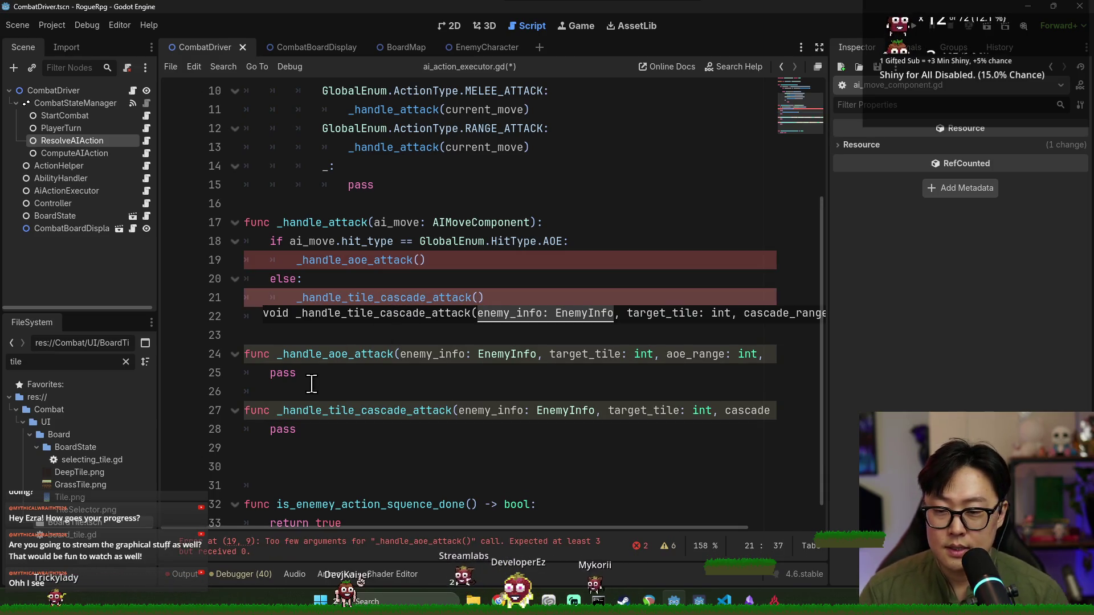
{"action": "key", "text": "Escape"}
{"action": "key", "text": "ctrl+s"}
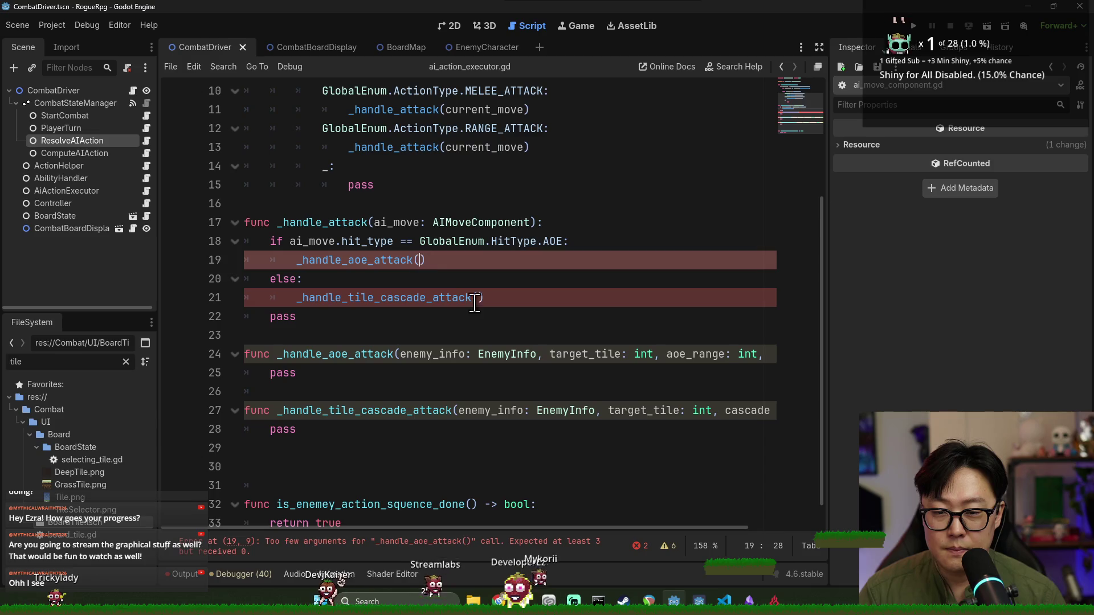
Check the enemy_info parameter of _handle_aoe_attack and save again
{"action": "left_click", "coordinate": [454, 354]}
{"action": "double_click", "coordinate": [454, 353]}
{"action": "scroll", "coordinate": [500, 329], "scroll_direction": "up", "scroll_amount": 3}
{"action": "key", "text": "ctrl+s"}
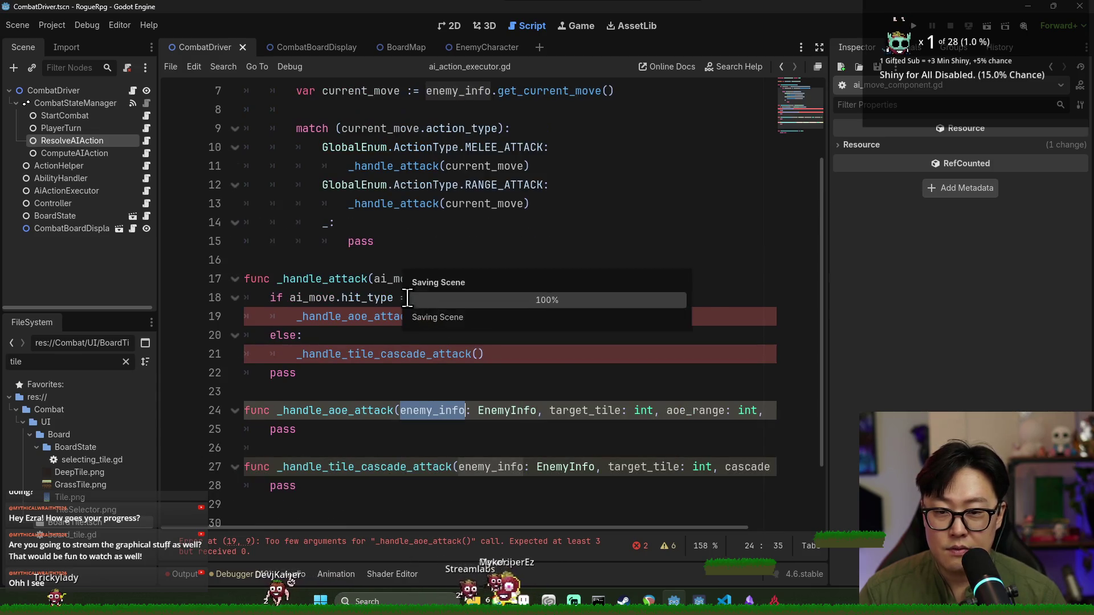
Pass enemy_info as the first argument to both the melee and ranged _handle_attack calls
{"action": "double_click", "coordinate": [360, 191]}
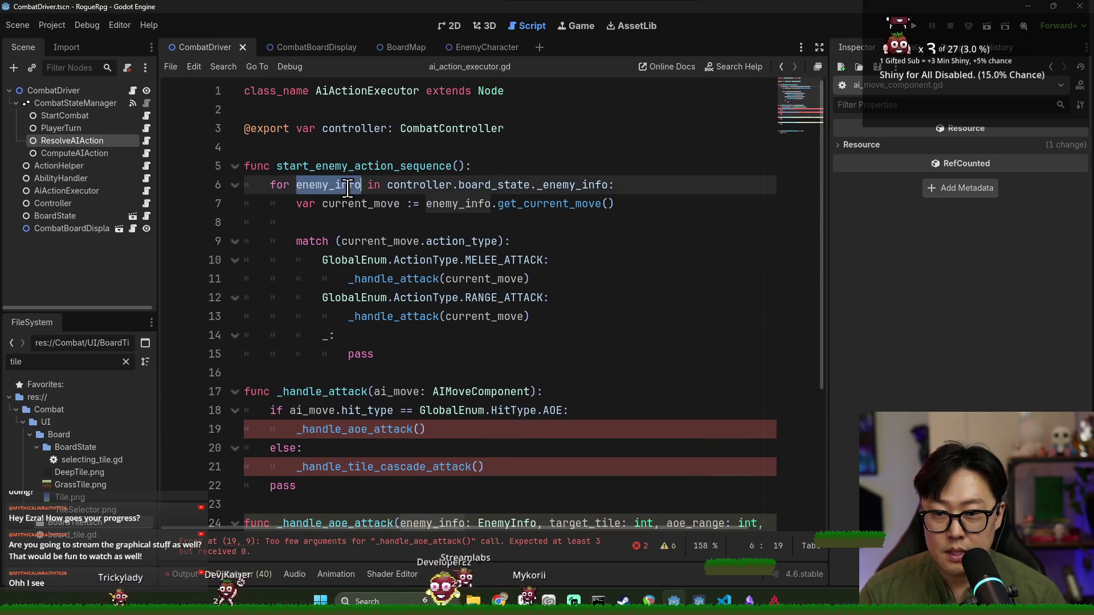
{"action": "left_click", "coordinate": [444, 280]}
{"action": "type", "text": "enemy_info,"}
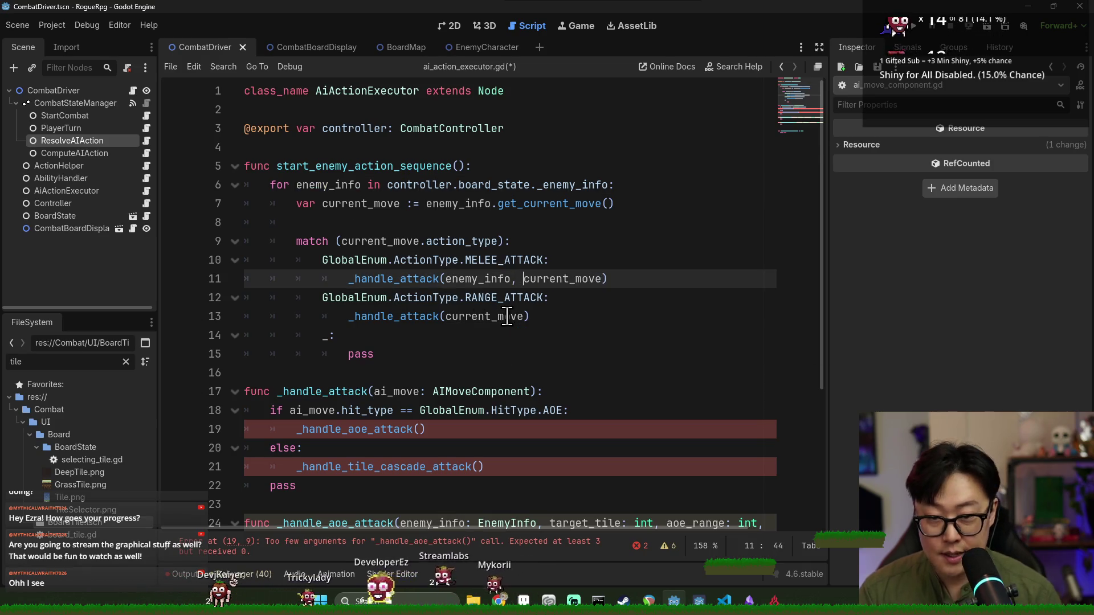
{"action": "left_click", "coordinate": [446, 318]}
{"action": "type", "text": ","}
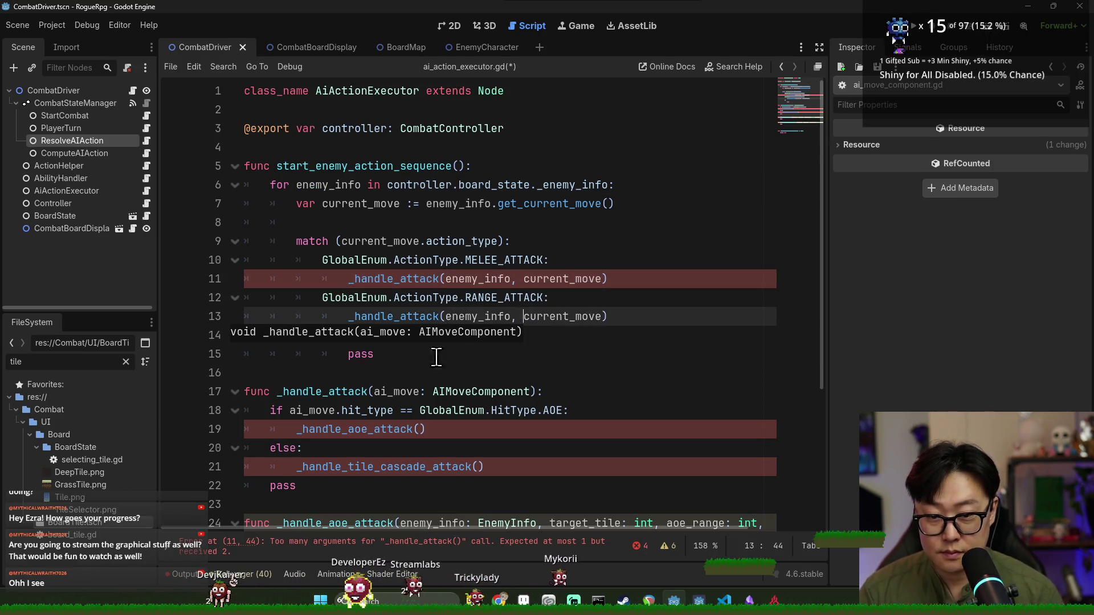
Add an attacker: EnemyInfo parameter to _handle_attack and save the script
{"action": "left_click", "coordinate": [374, 392]}
{"action": "type", "text": "ker: E"}
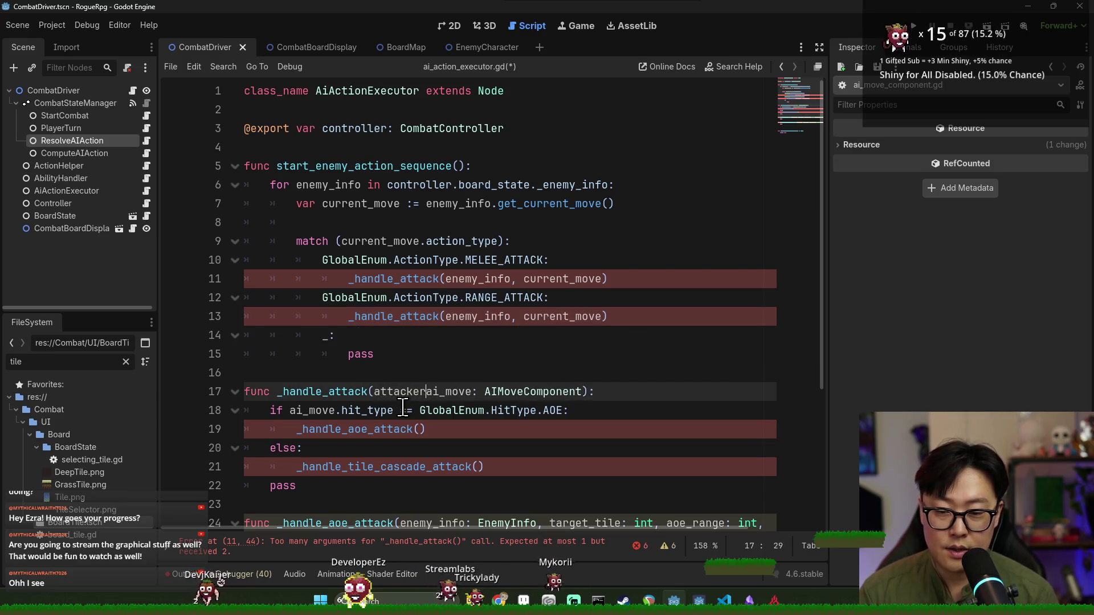
{"action": "type", "text": "nem"}
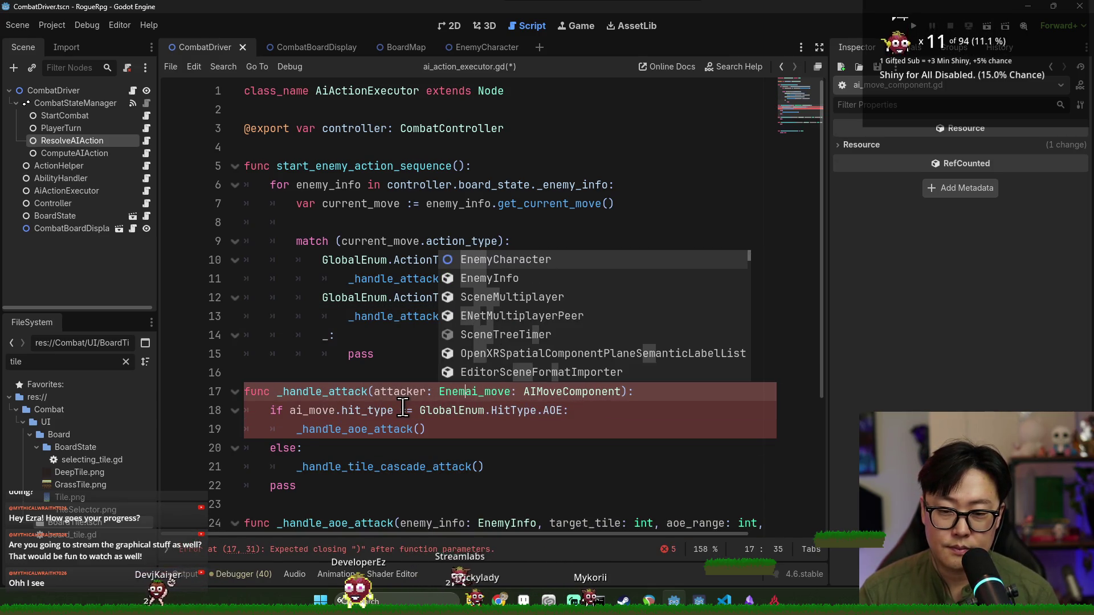
{"action": "key", "text": "Down"}
{"action": "key", "text": "Tab"}
{"action": "key", "text": "ctrl+z"}
{"action": "key", "text": "ctrl+z"}
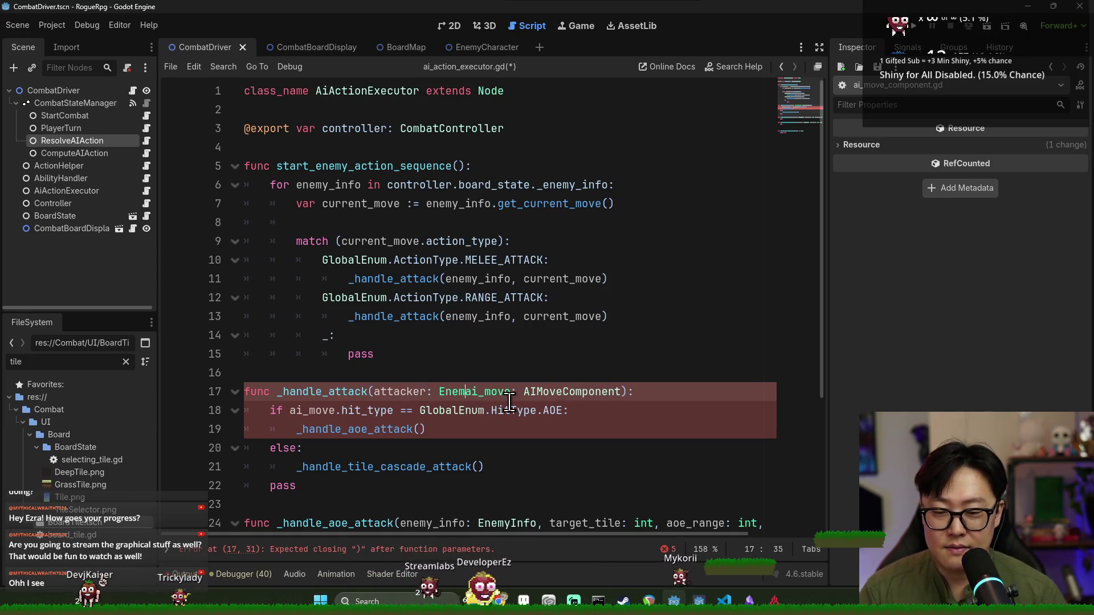
{"action": "key", "text": "ctrl+space"}
{"action": "key", "text": "Left"}
{"action": "type", "text": "yInfo,"}
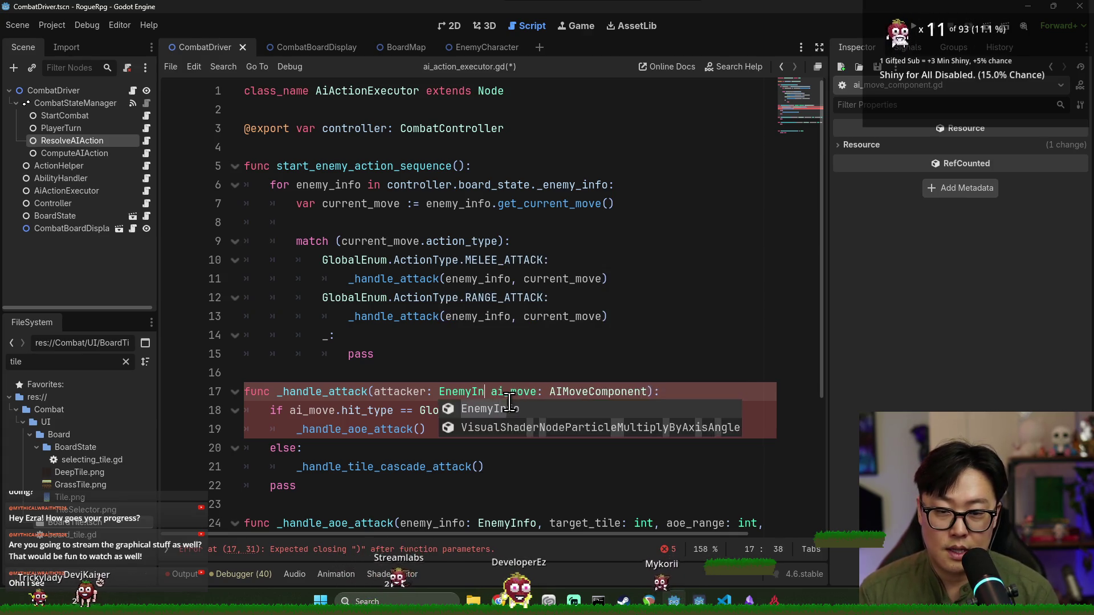
{"action": "left_click", "coordinate": [500, 379]}
{"action": "key", "text": "ctrl+s"}
Pass attacker into the _handle_aoe_attack and cascade calls, starting an ai_move.ta argument
{"action": "scroll", "coordinate": [491, 372], "scroll_direction": "down", "scroll_amount": 3}
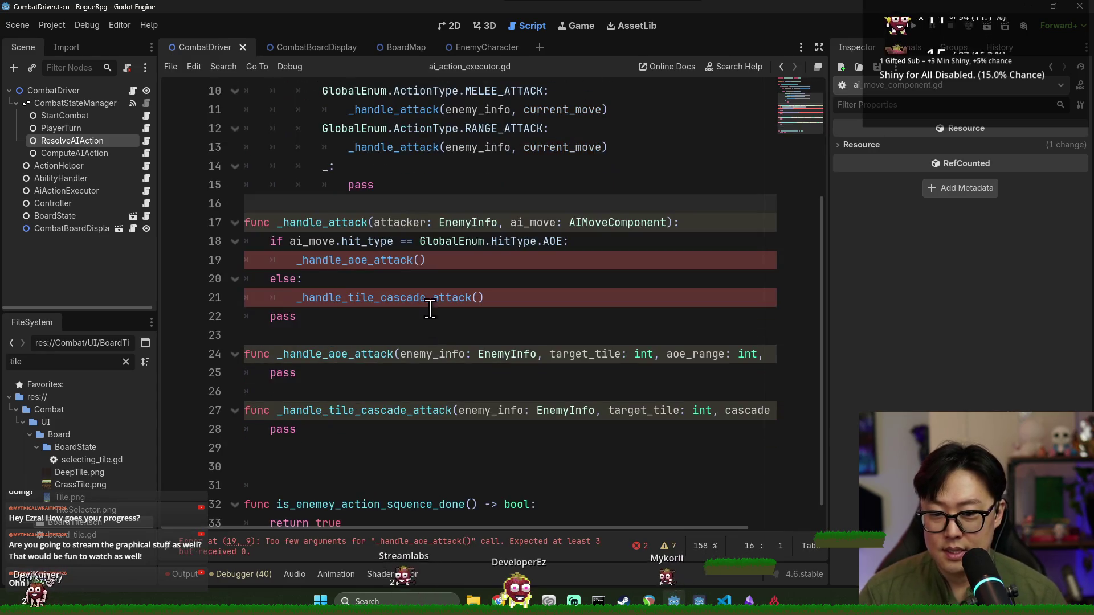
{"action": "left_click", "coordinate": [406, 224]}
{"action": "double_click", "coordinate": [406, 224]}
{"action": "key", "text": "ctrl+c"}
{"action": "left_click", "coordinate": [421, 260]}
{"action": "key", "text": "ctrl+v"}
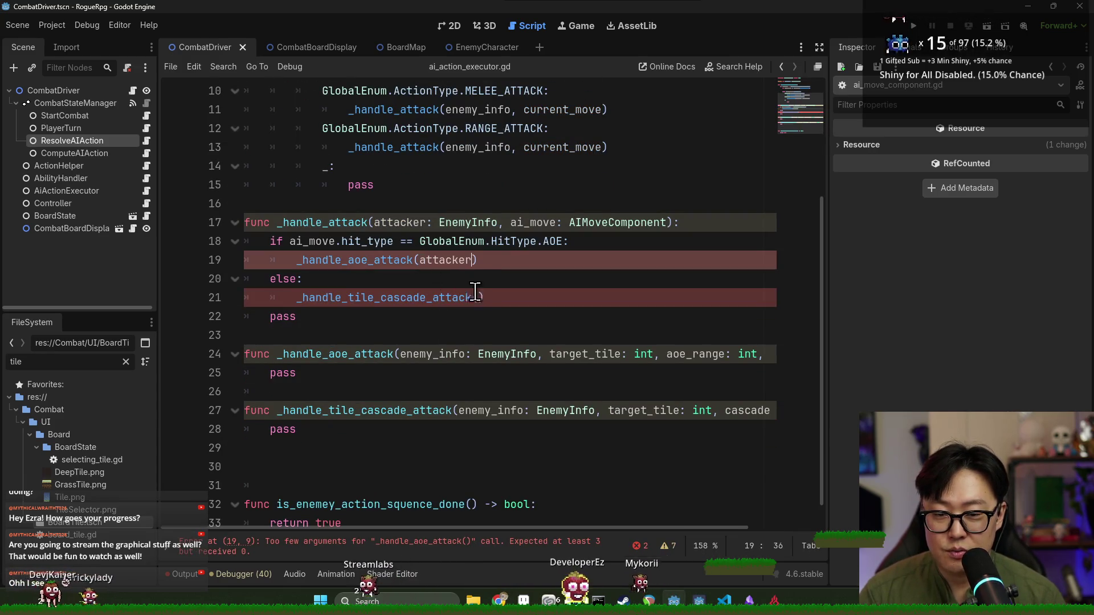
{"action": "left_click", "coordinate": [480, 298]}
{"action": "key", "text": "ctrl+v"}
{"action": "key", "text": "Up"}
{"action": "key", "text": "Up"}
{"action": "key", "text": "Left"}
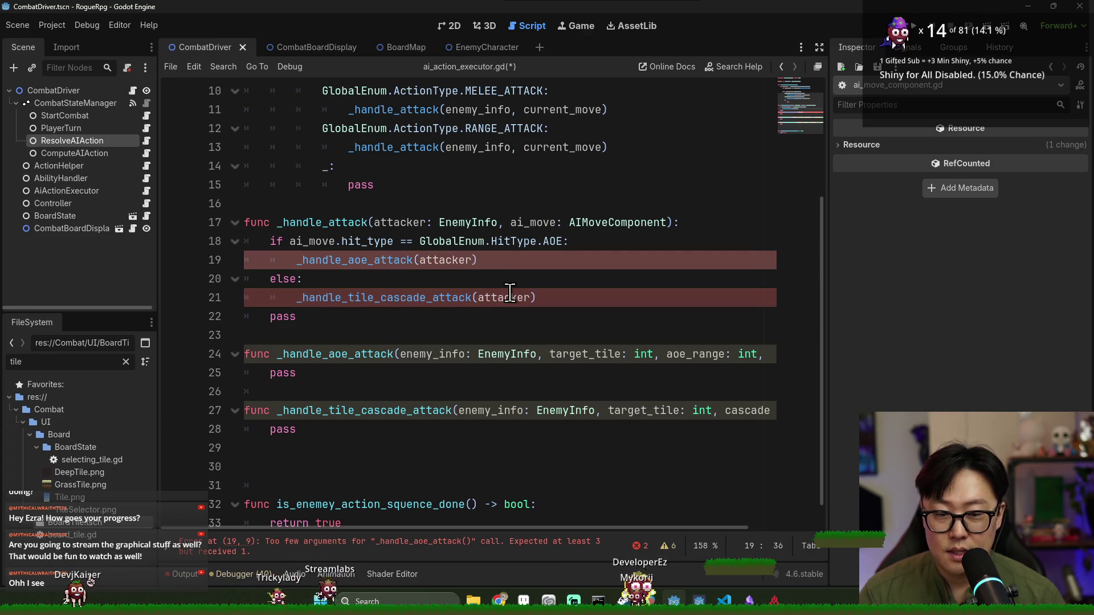
{"action": "type", "text": ", "}
{"action": "type", "text": "ai_move.t"}
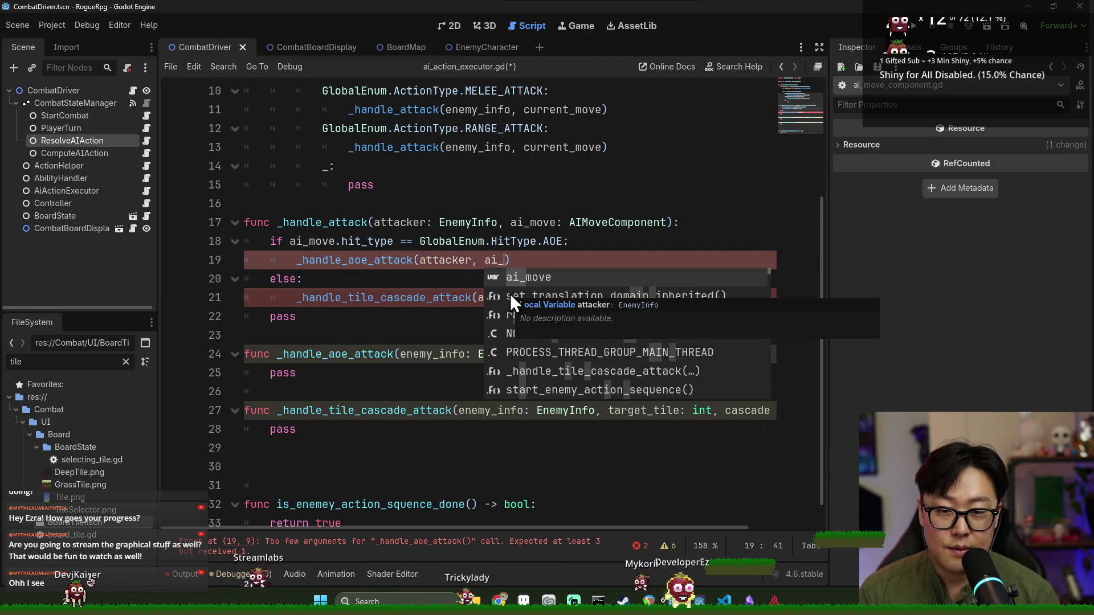
{"action": "type", "text": "a"}
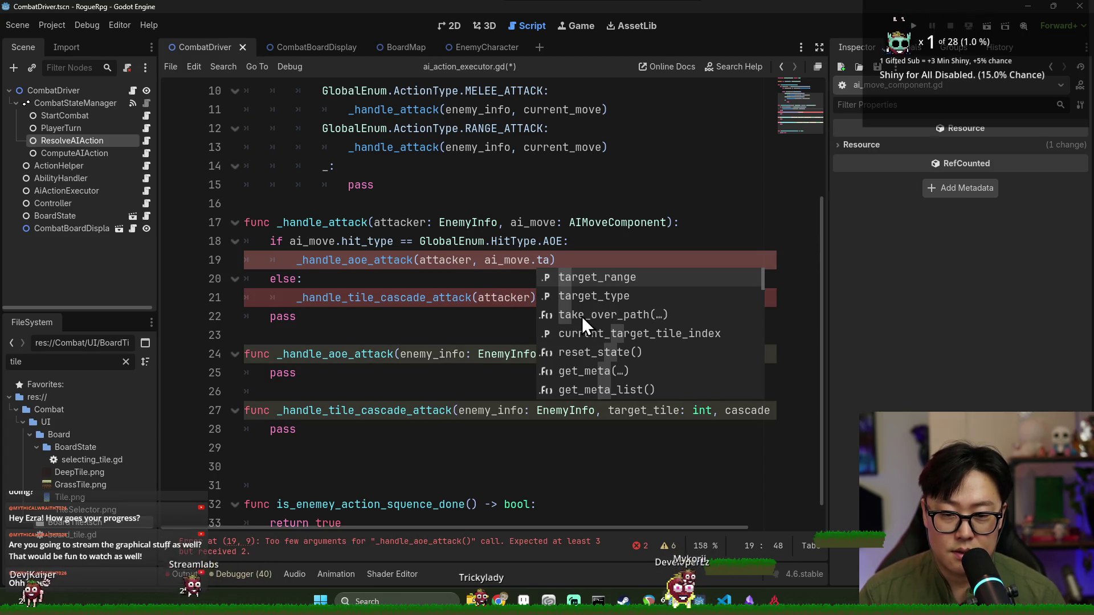
Inspect the ai_move usages in the _handle_attack signature and the aoe call
{"action": "double_click", "coordinate": [507, 260]}
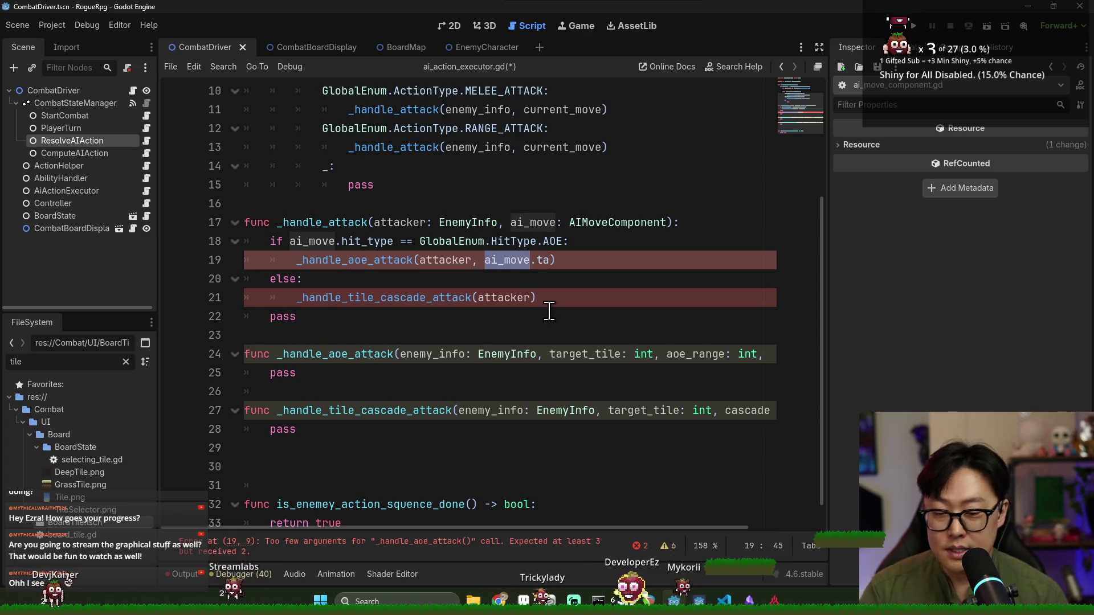
{"action": "scroll", "coordinate": [556, 303], "scroll_direction": "up", "scroll_amount": 2}
{"action": "double_click", "coordinate": [533, 335]}
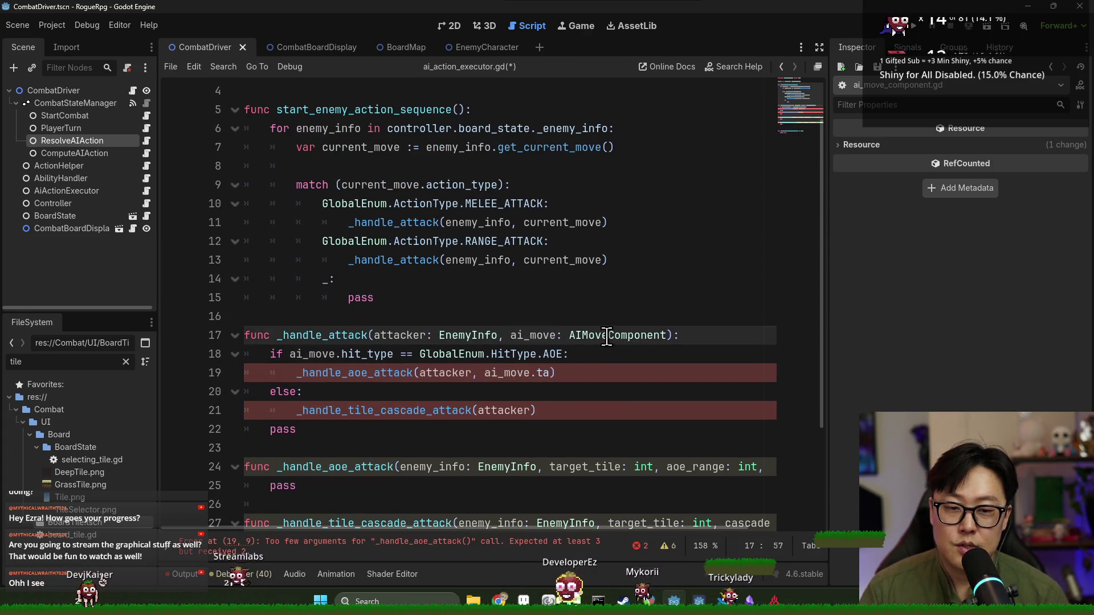
{"action": "double_click", "coordinate": [524, 354]}
{"action": "double_click", "coordinate": [543, 373]}
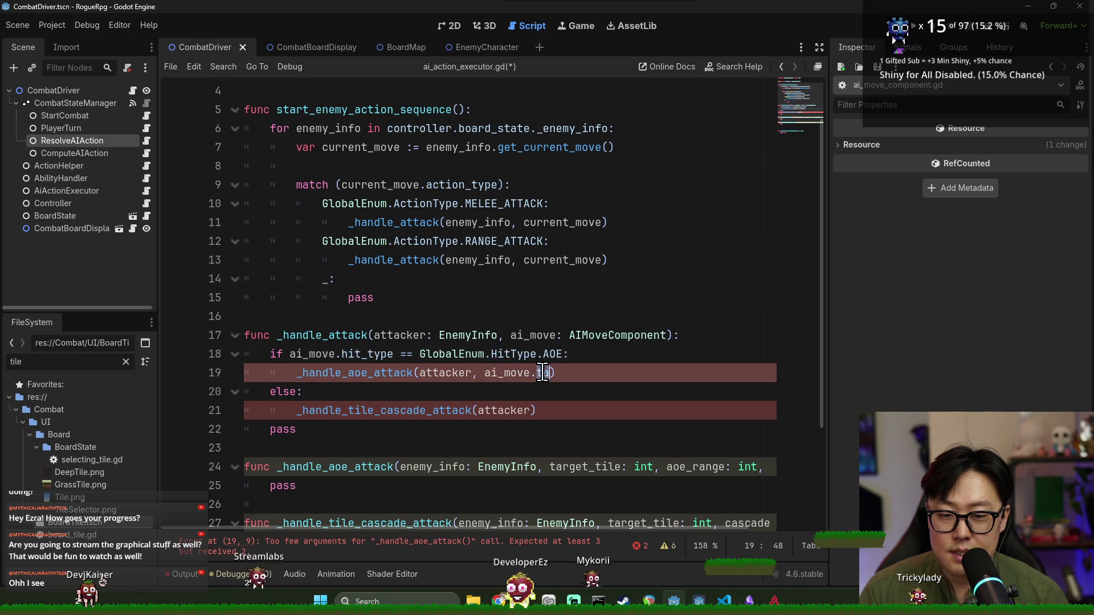
{"action": "double_click", "coordinate": [533, 336]}
{"action": "left_click", "coordinate": [542, 373]}
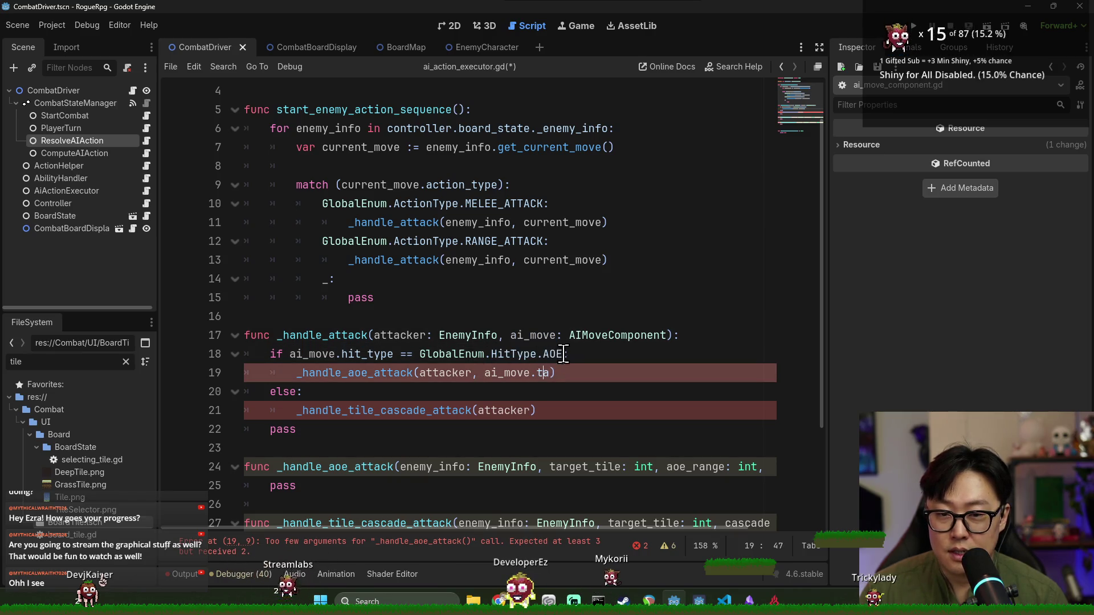
{"action": "left_click", "coordinate": [503, 373]}
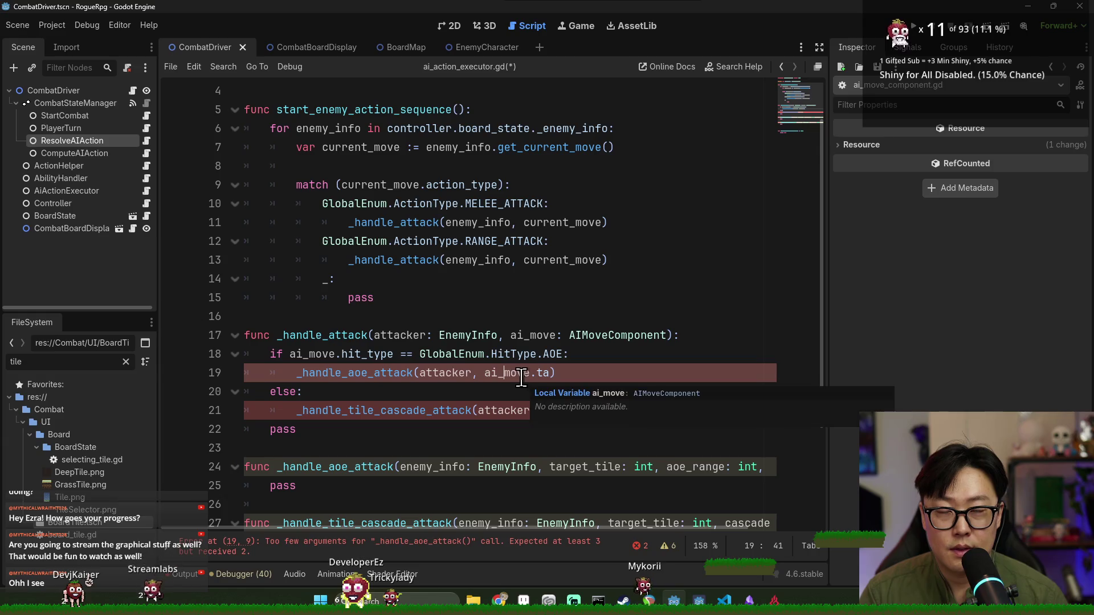
{"action": "double_click", "coordinate": [530, 377]}
{"action": "left_click_drag", "start_coordinate": [534, 376], "coordinate": [551, 374]}
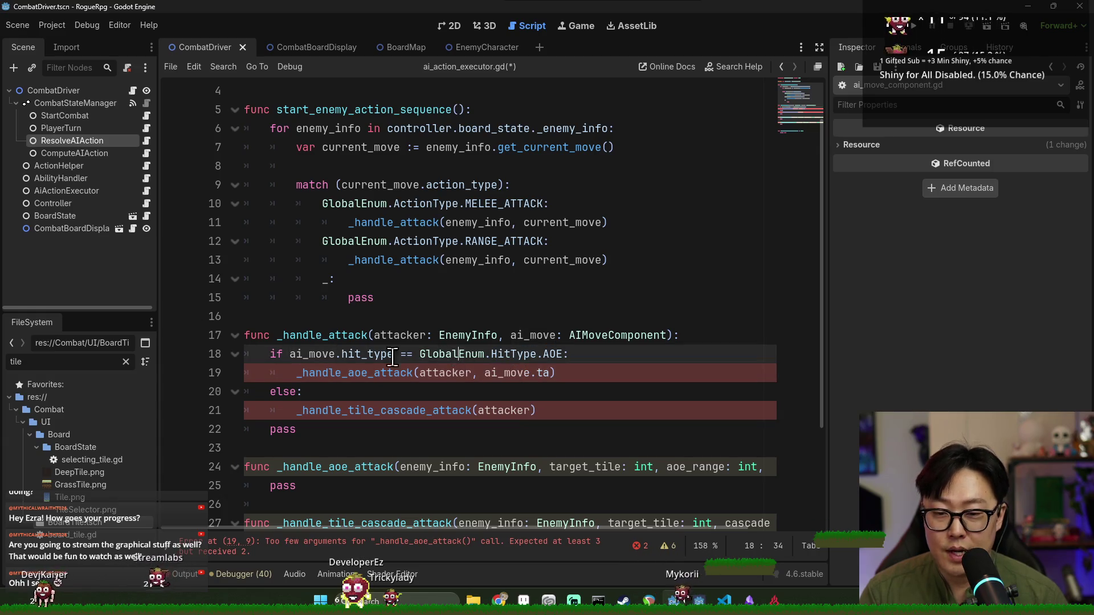
{"action": "scroll", "coordinate": [555, 359], "scroll_direction": "down", "scroll_amount": 1}
Declare 'var target_index: int' at the top of _handle_attack
{"action": "left_click", "coordinate": [683, 279]}
{"action": "key", "text": "Return"}
{"action": "type", "text": "int t"}
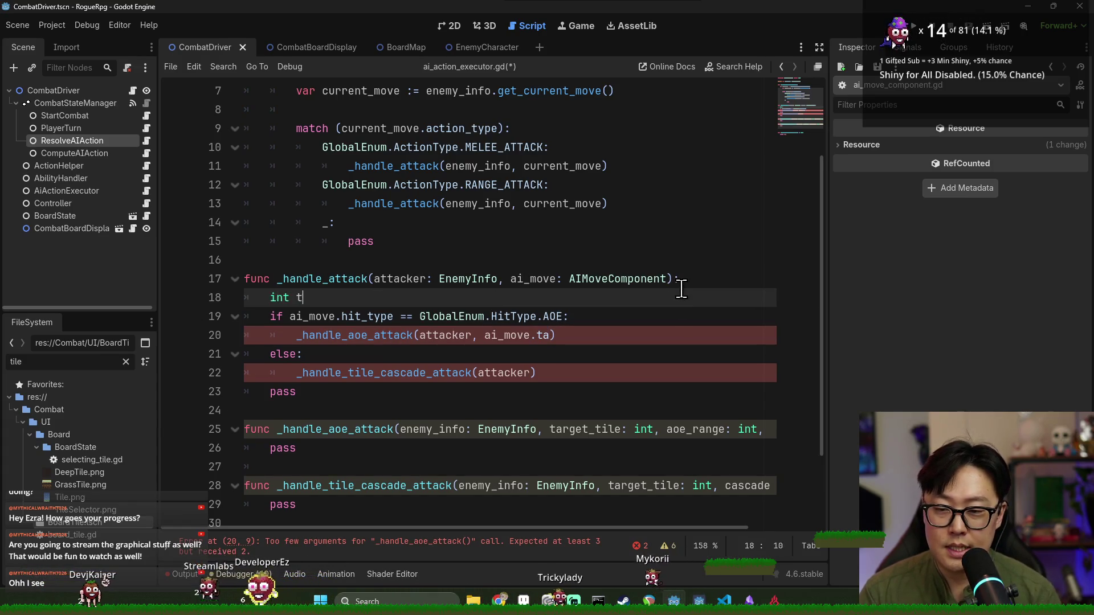
{"action": "type", "text": "arget_index"}
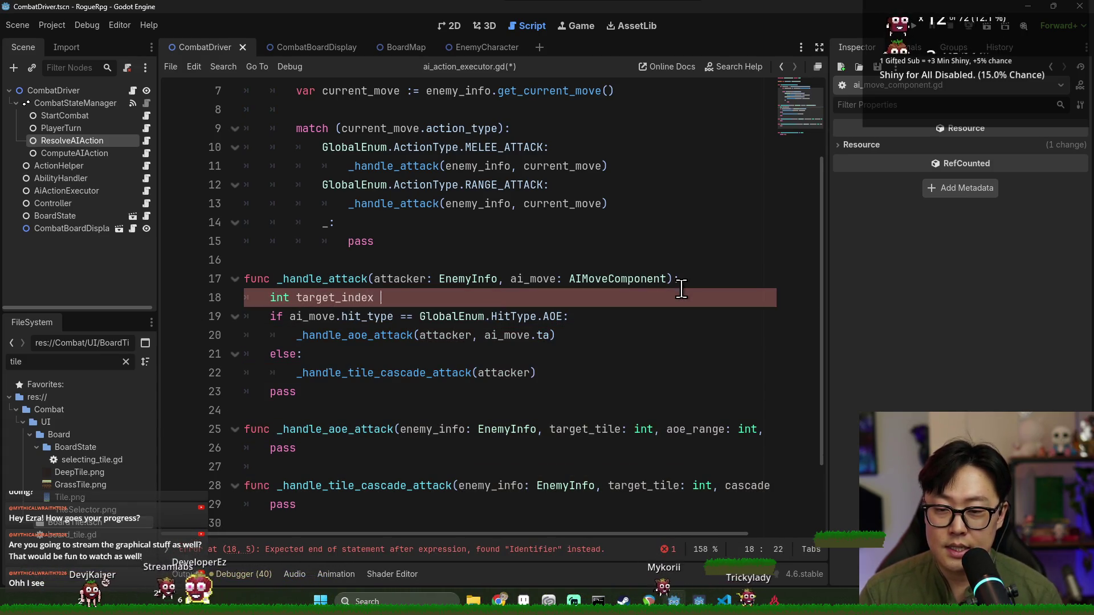
{"action": "key", "text": "BackSpace"}
{"action": "key", "text": "Return"}
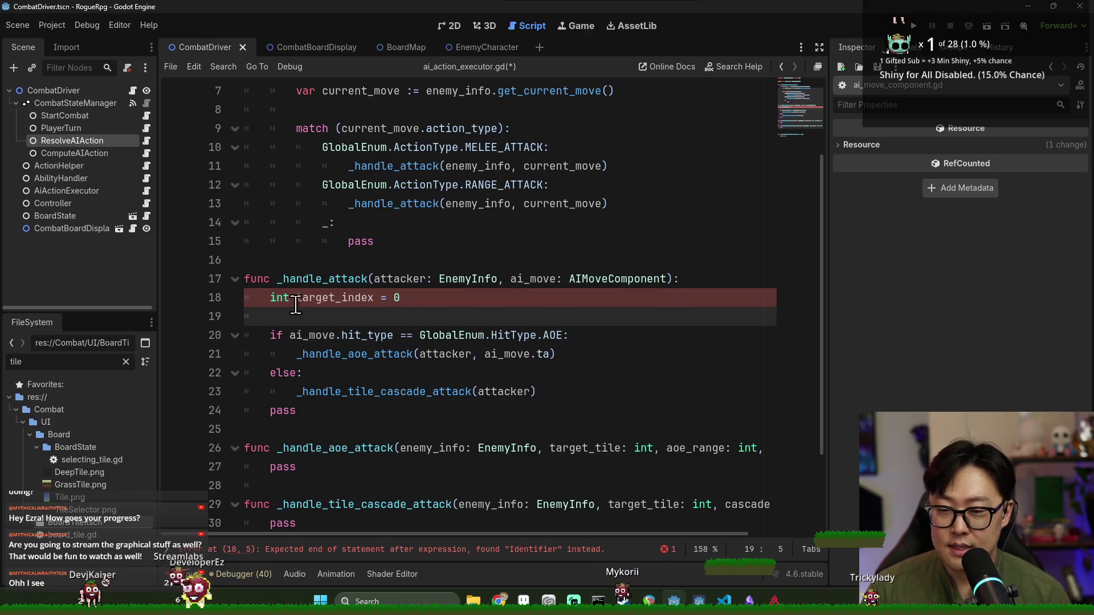
{"action": "double_click", "coordinate": [278, 298]}
{"action": "type", "text": "var"}
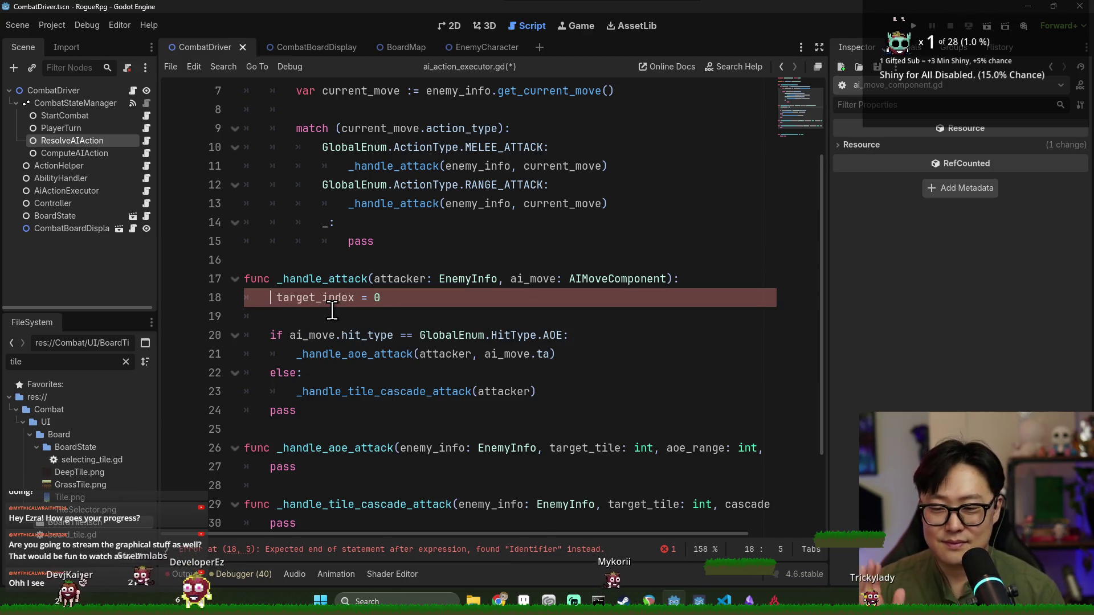
{"action": "left_click", "coordinate": [373, 298]}
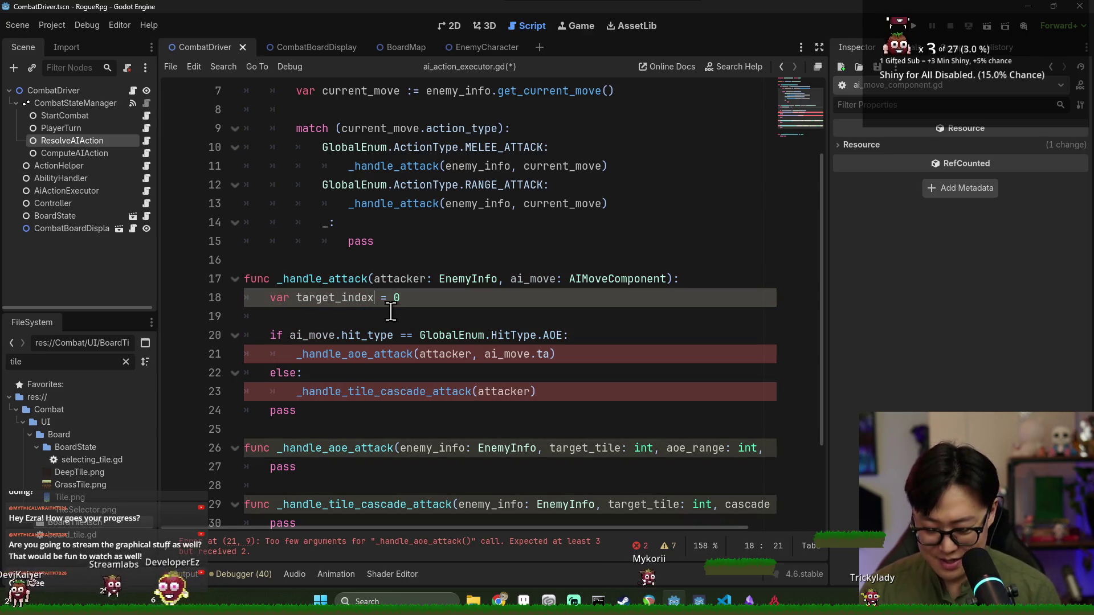
{"action": "key", "text": "BackSpace"}
{"action": "key", "text": "BackSpace"}
{"action": "type", "text": "int"}
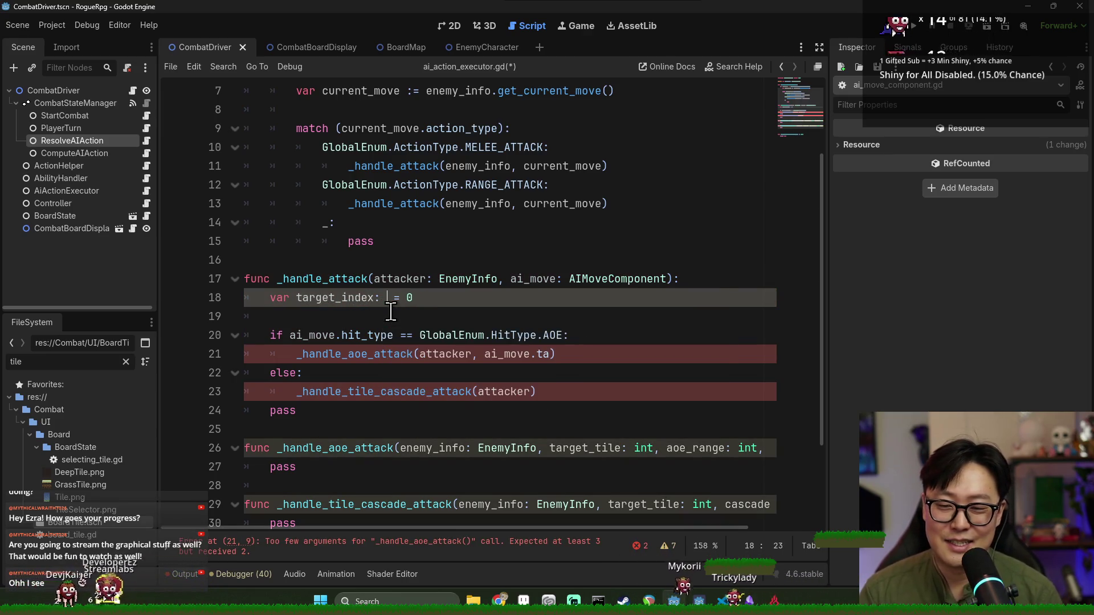
{"action": "left_click", "coordinate": [423, 318]}
Replace the ai_move.ta argument with target_index in the helper calls and save
{"action": "double_click", "coordinate": [336, 298]}
{"action": "left_click", "coordinate": [365, 336]}
{"action": "left_click", "coordinate": [416, 377]}
{"action": "scroll", "coordinate": [431, 370], "scroll_direction": "down", "scroll_amount": 2}
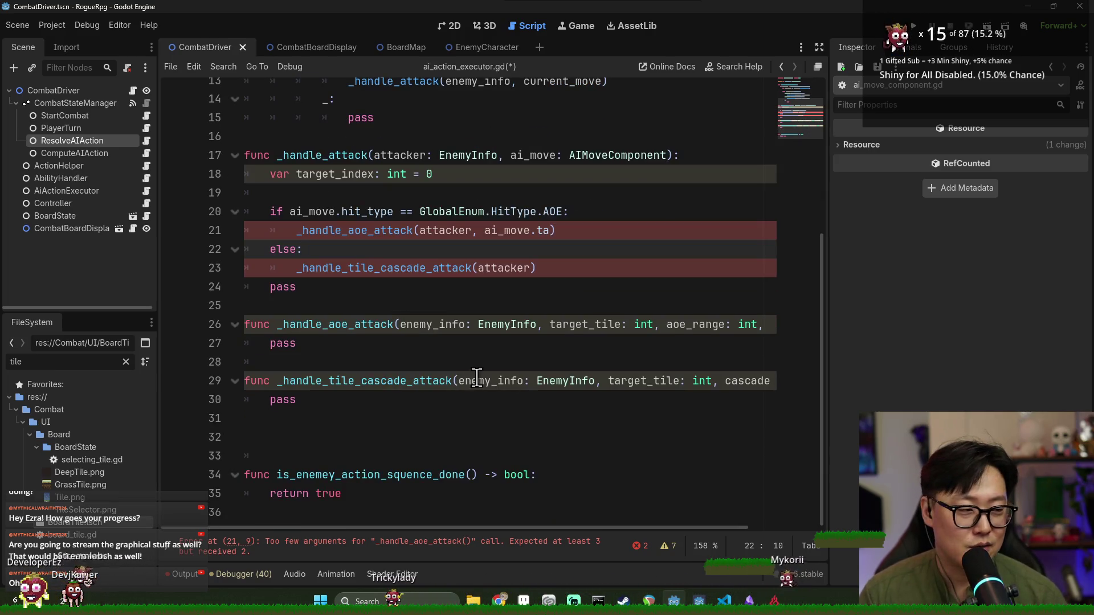
{"action": "scroll", "coordinate": [448, 326], "scroll_direction": "up", "scroll_amount": 2}
{"action": "left_click", "coordinate": [352, 285]}
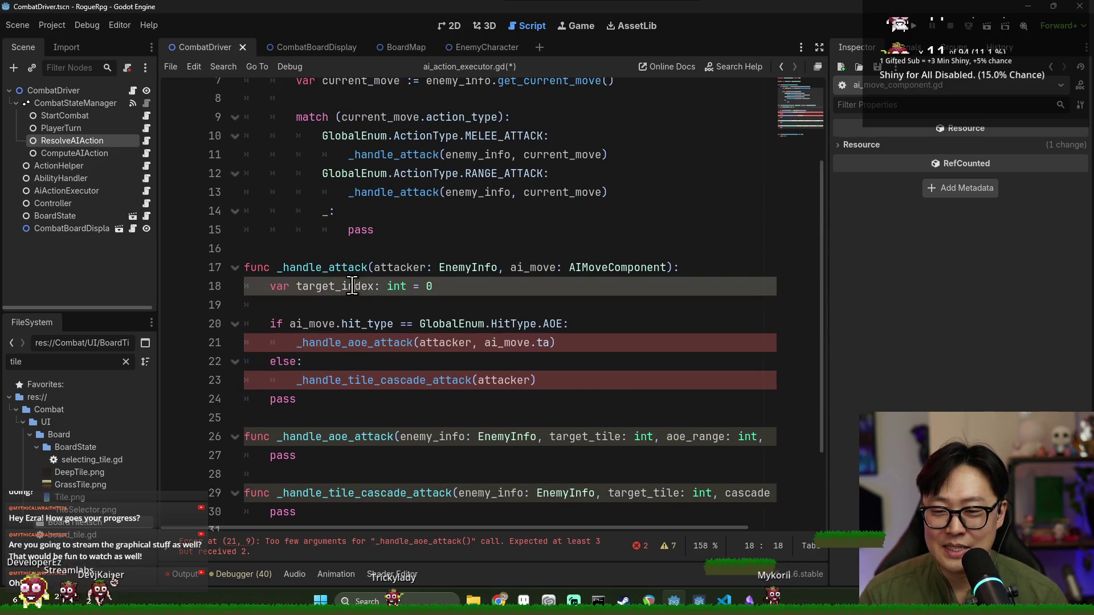
{"action": "double_click", "coordinate": [507, 342]}
{"action": "type", "text": "target_index"}
{"action": "key", "text": "Delete"}
{"action": "key", "text": "Delete"}
{"action": "key", "text": "Delete"}
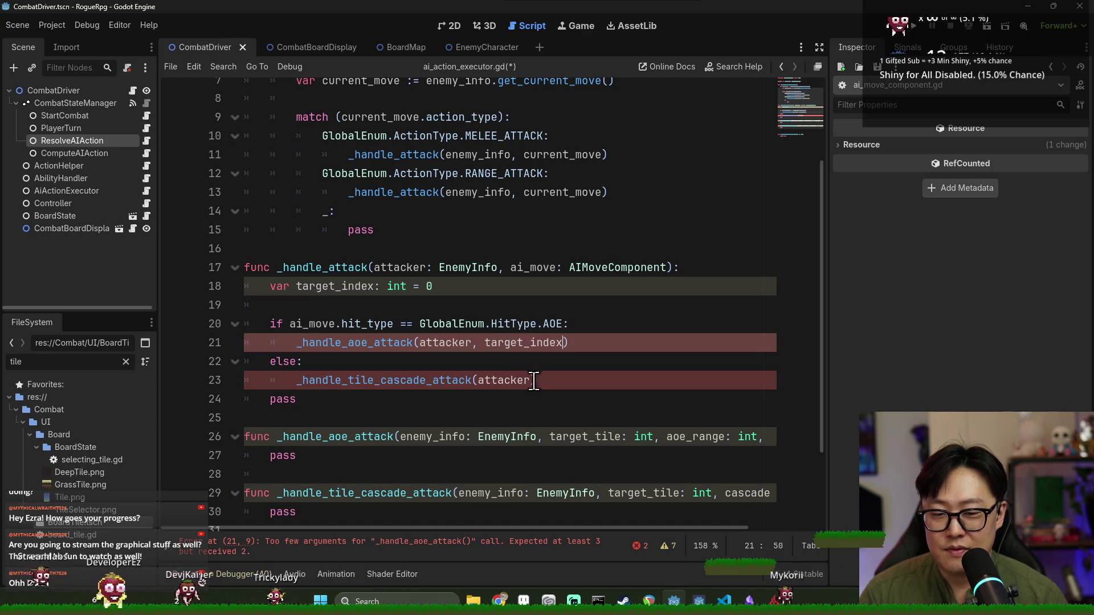
{"action": "left_click", "coordinate": [543, 387]}
{"action": "type", "text": ", target_index)"}
{"action": "key", "text": "ctrl+s"}
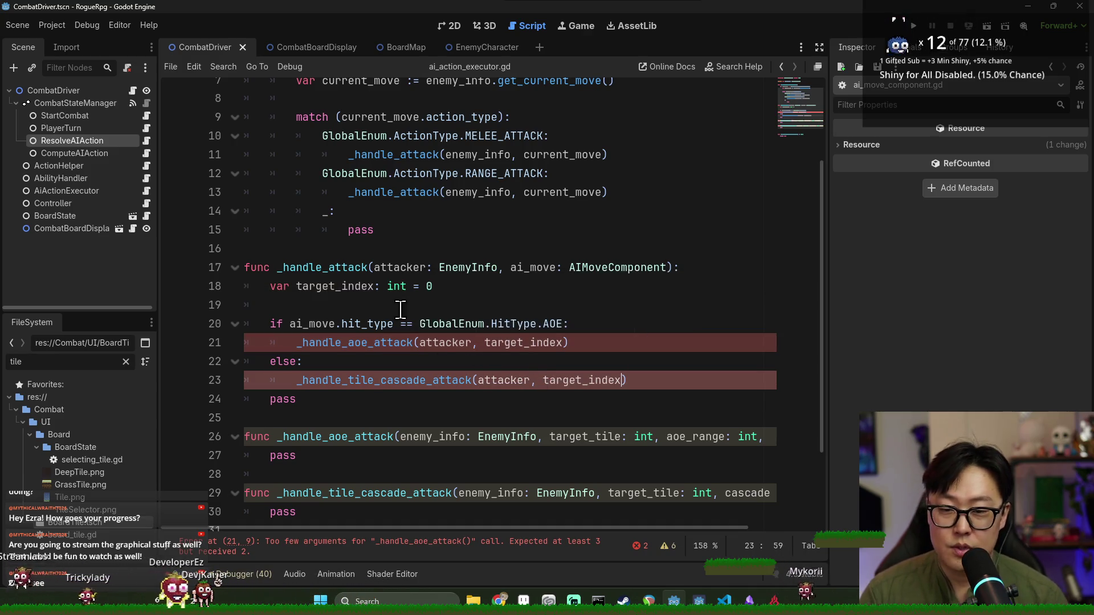
Comment out the aoe and cascade helper calls with # and save
{"action": "double_click", "coordinate": [323, 287]}
{"action": "left_click", "coordinate": [297, 345]}
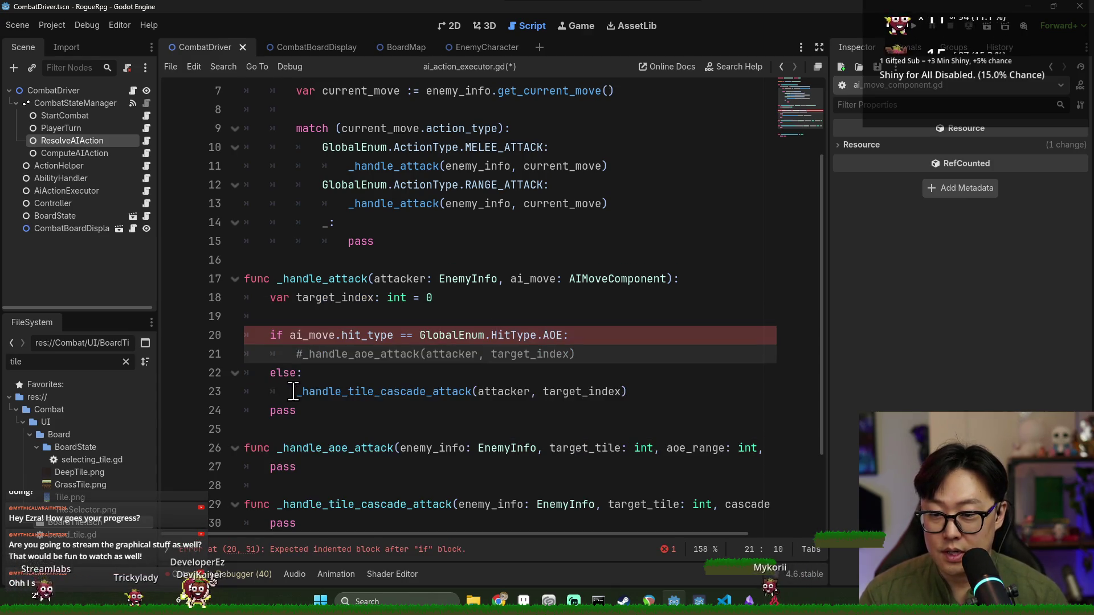
{"action": "left_click", "coordinate": [297, 391]}
{"action": "type", "text": "#"}
{"action": "key", "text": "ctrl+s"}
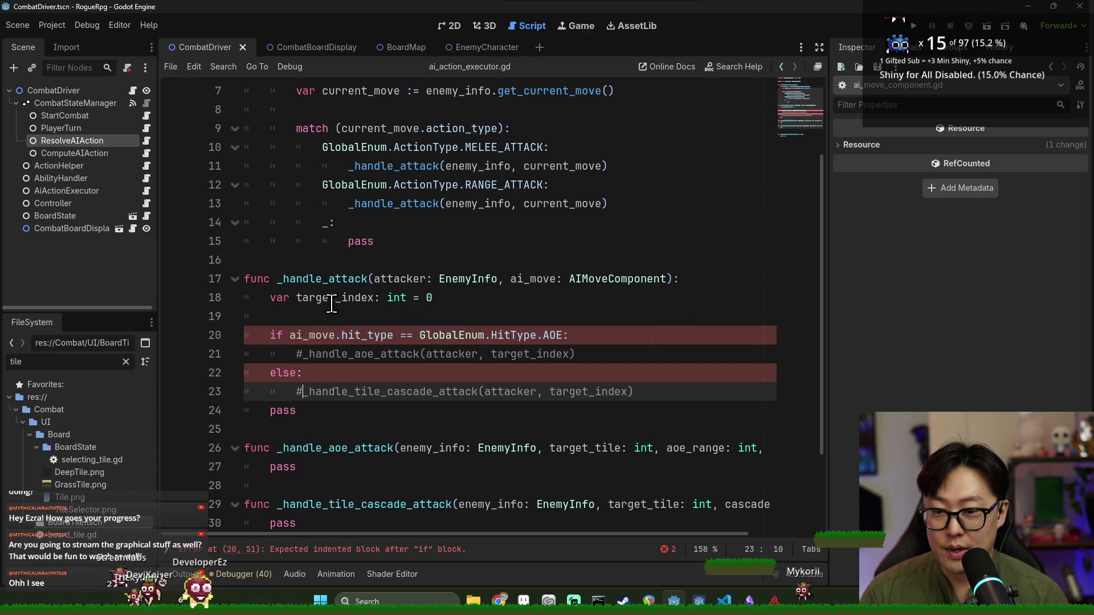
{"action": "double_click", "coordinate": [336, 297]}
{"action": "scroll", "coordinate": [440, 291], "scroll_direction": "up", "scroll_amount": 2}
{"action": "left_click", "coordinate": [405, 352]}
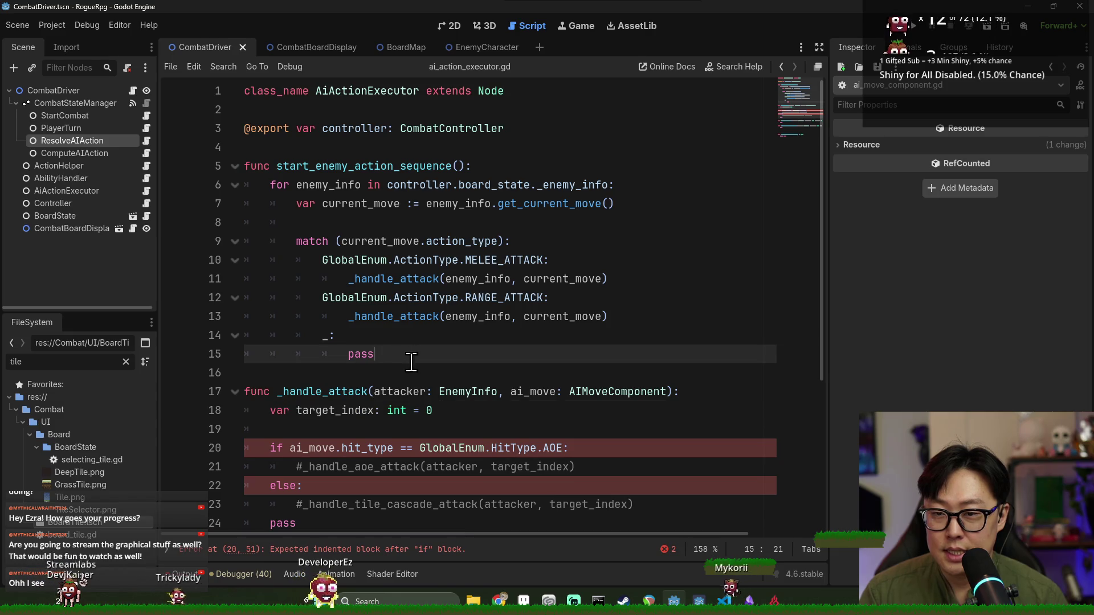
Add a new func below line 15, naming it _get_closest_index_
{"action": "left_click", "coordinate": [387, 166]}
{"action": "left_click", "coordinate": [419, 354]}
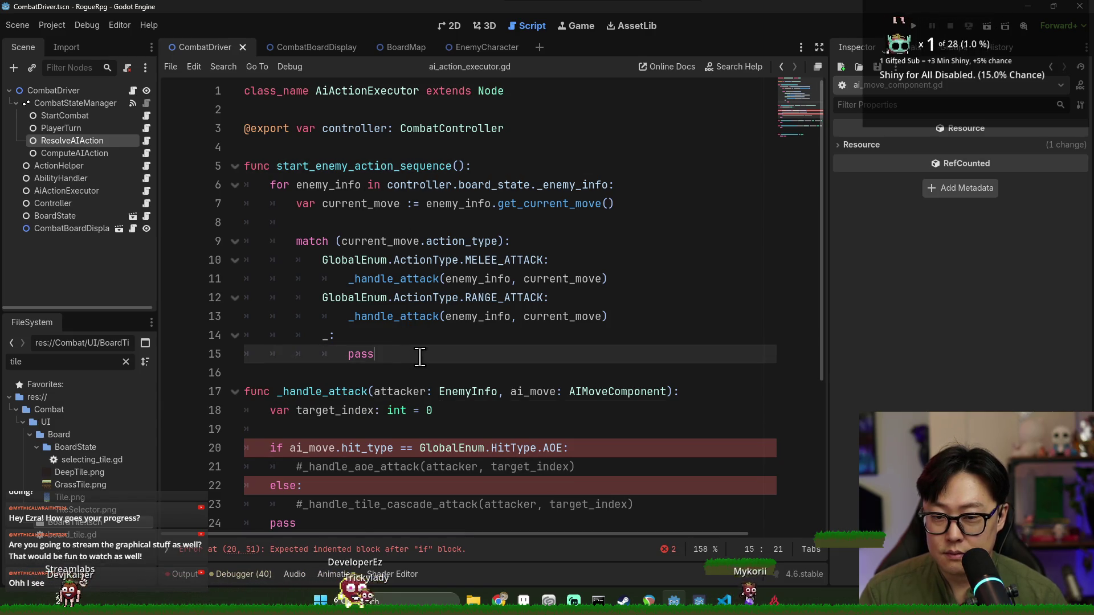
{"action": "key", "text": "Return"}
{"action": "key", "text": "shift+Home"}
{"action": "type", "text": "f"}
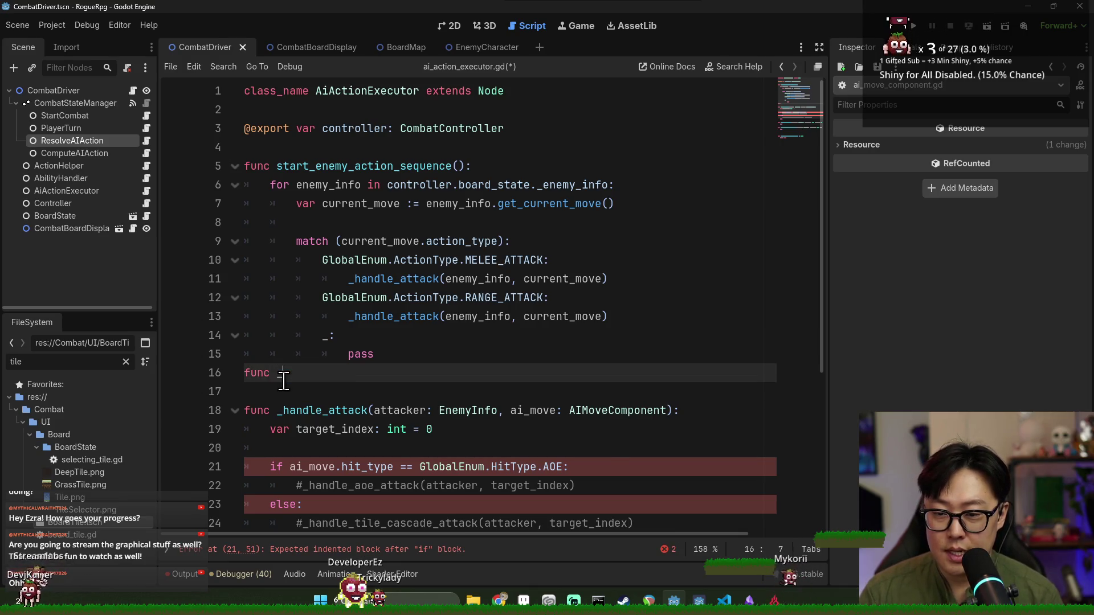
{"action": "key", "text": "Up"}
{"action": "key", "text": "End"}
{"action": "key", "text": "Return"}
{"action": "left_click", "coordinate": [374, 392]}
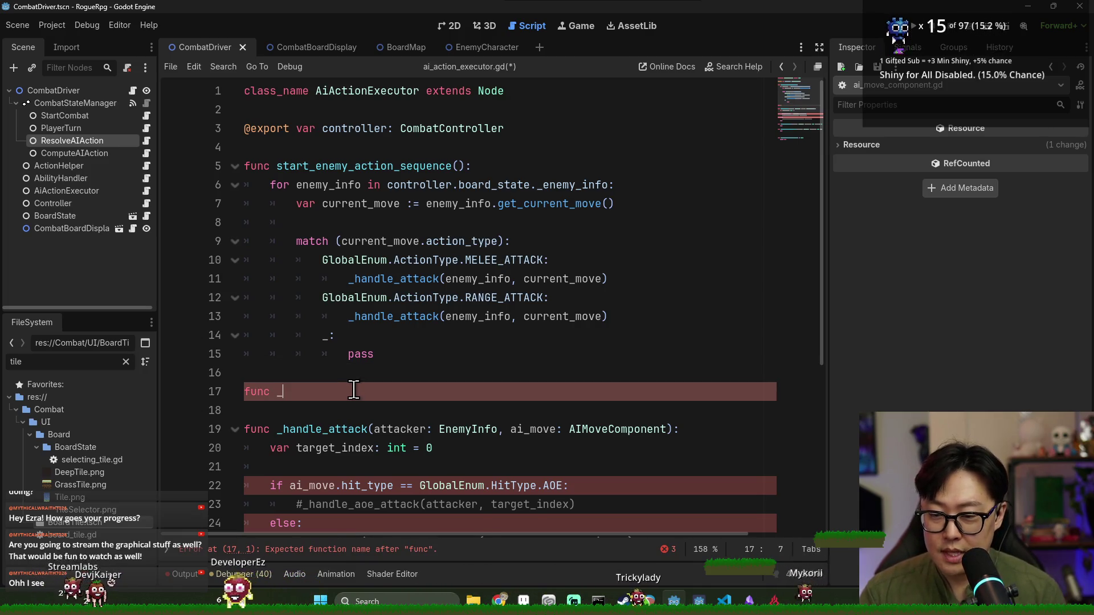
{"action": "type", "text": "get_"}
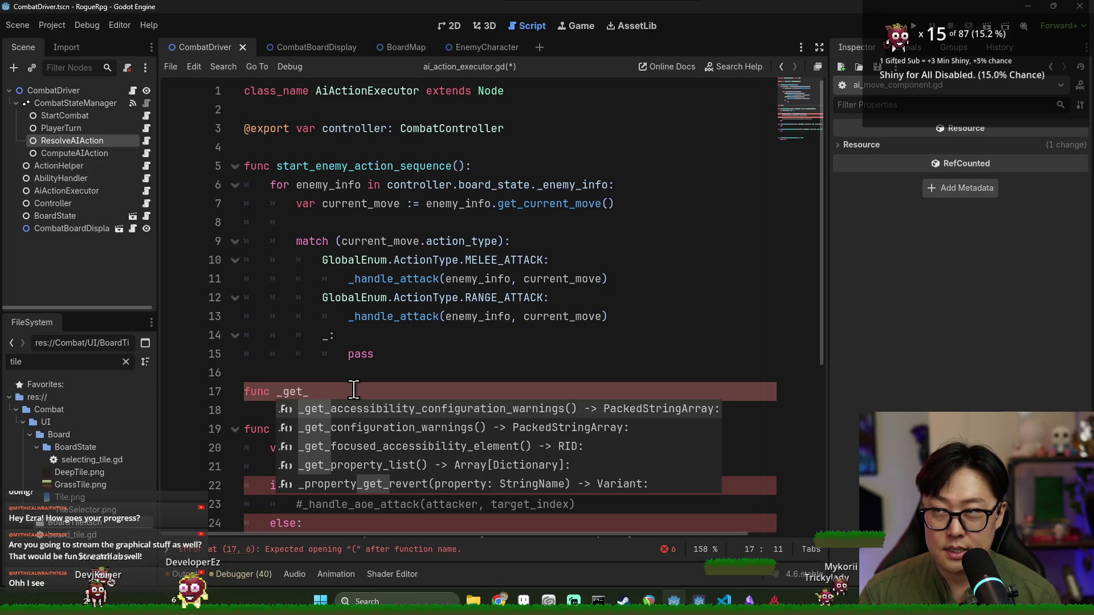
{"action": "type", "text": "player_ind"}
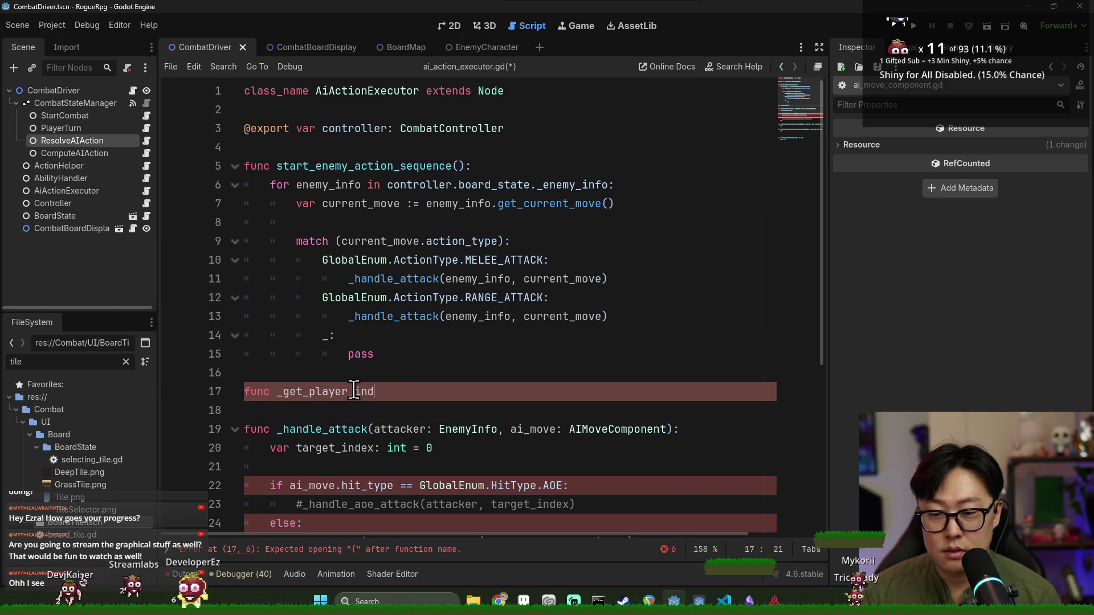
{"action": "key", "text": "BackSpace"}
{"action": "key", "text": "BackSpace"}
{"action": "type", "text": "c"}
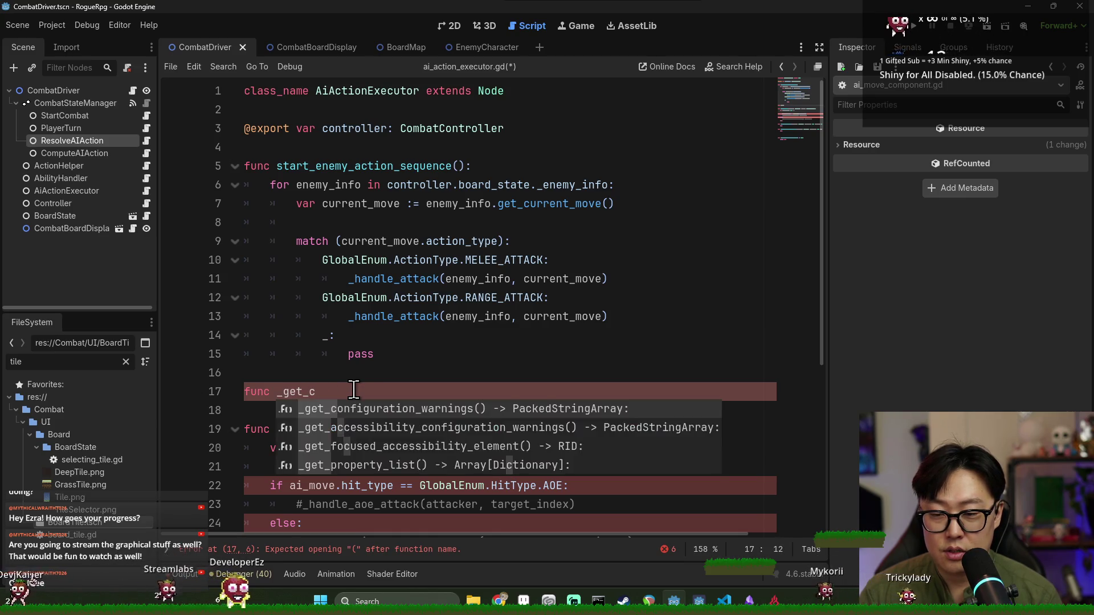
{"action": "type", "text": "losest_"}
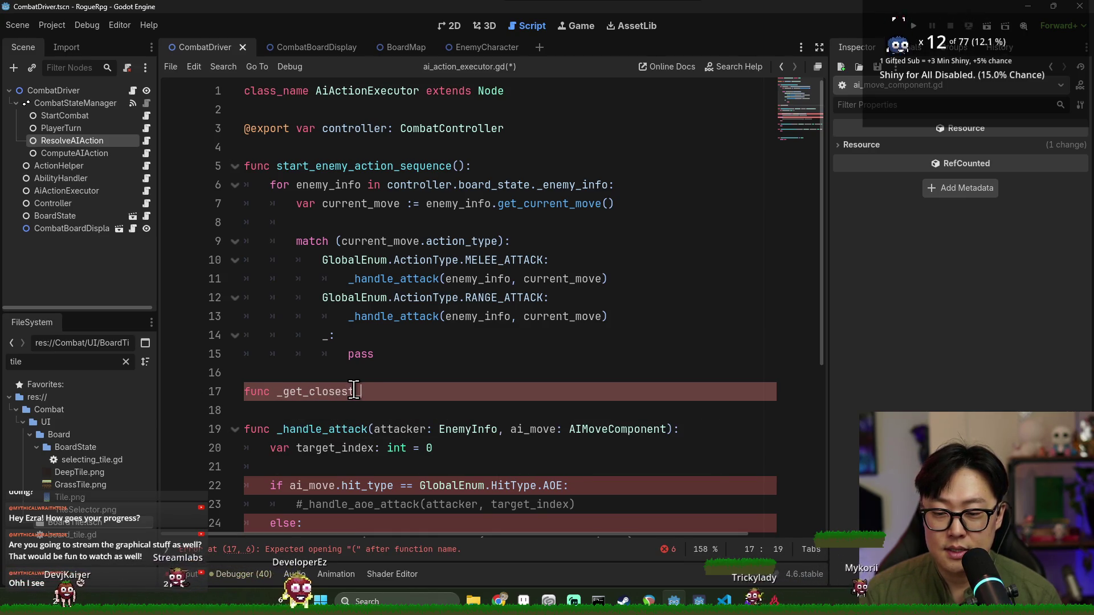
{"action": "type", "text": "index_within_range("}
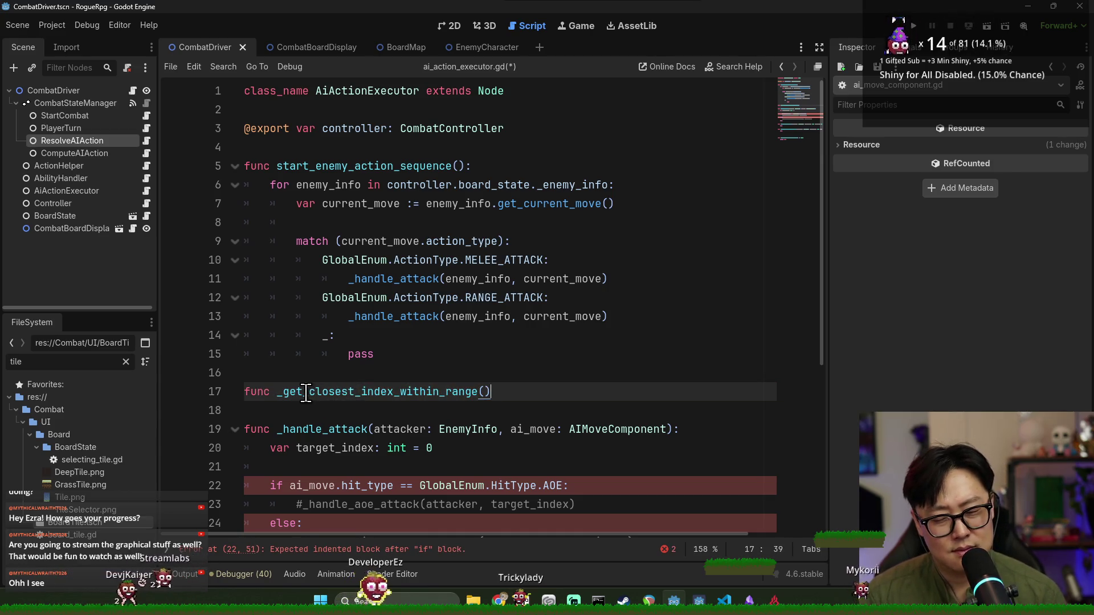
{"action": "type", "text": "()"}
Finish the header as _get_closest_index_within_range(target_index: int, )
{"action": "left_click", "coordinate": [284, 392]}
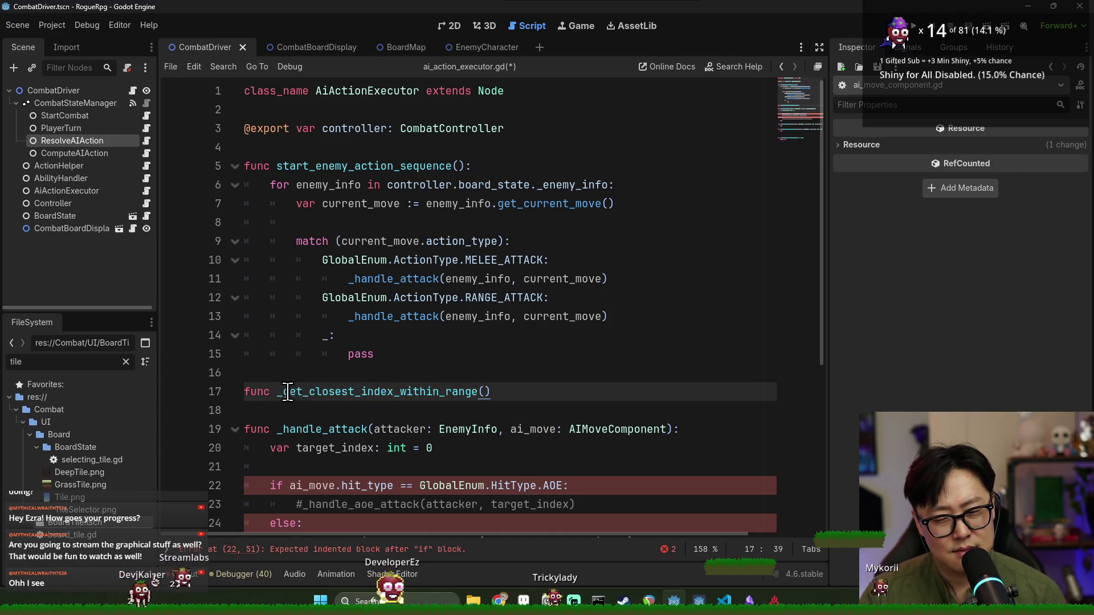
{"action": "left_click", "coordinate": [362, 391]}
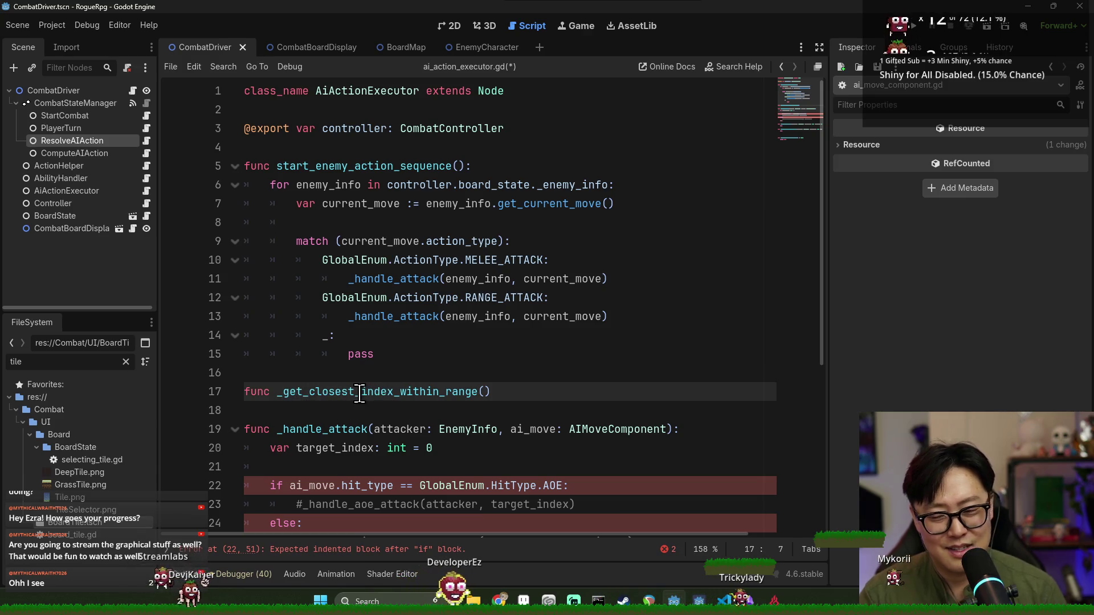
{"action": "type", "text": "player_"}
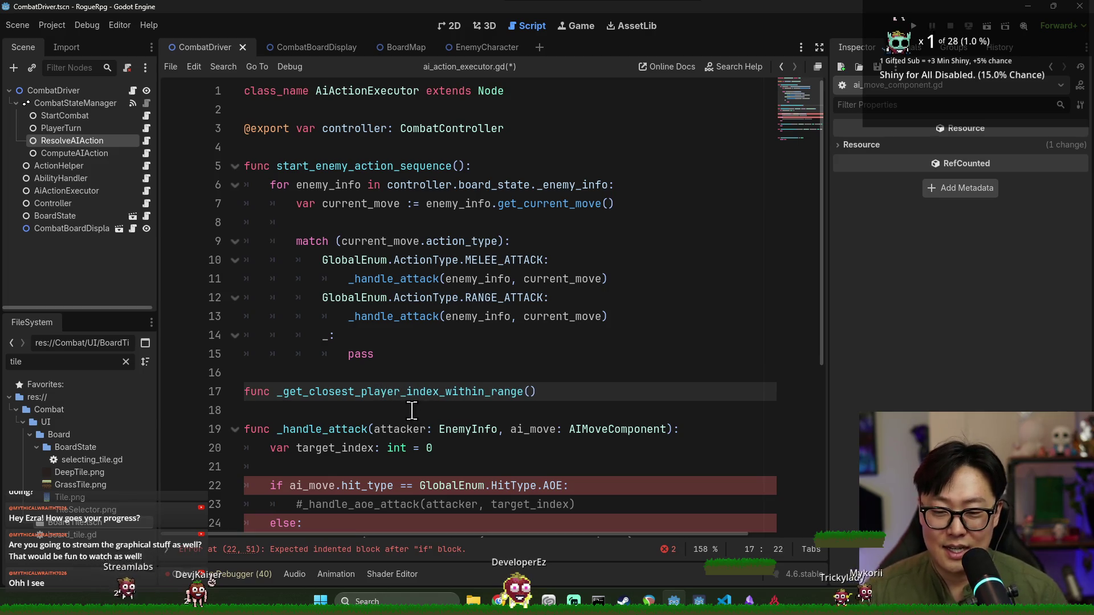
{"action": "left_click", "coordinate": [369, 393]}
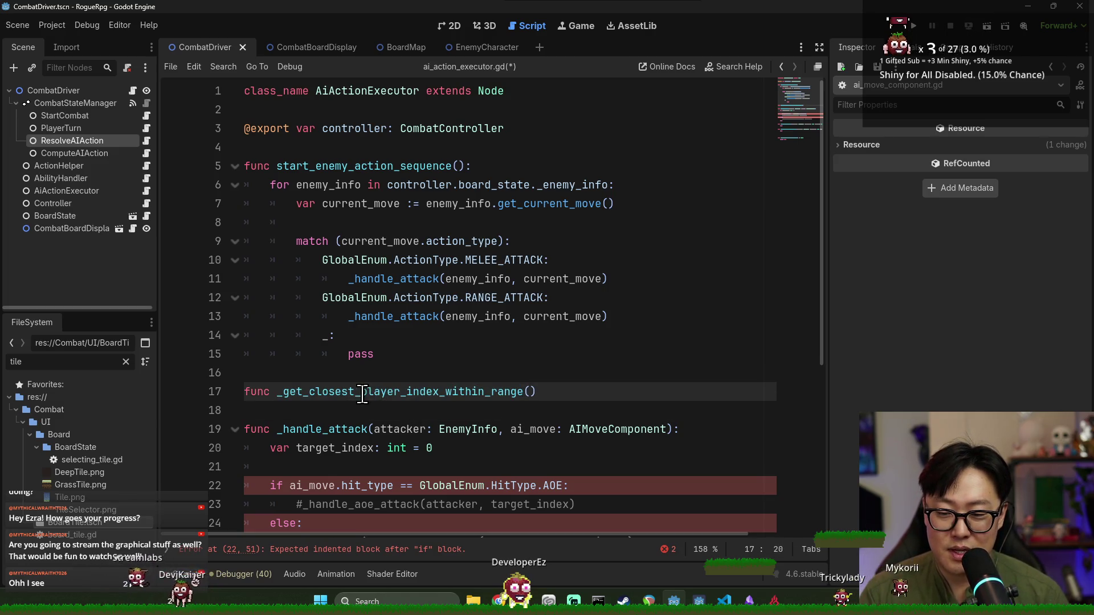
{"action": "key", "text": "Delete"}
{"action": "key", "text": "Delete"}
{"action": "left_click", "coordinate": [486, 392]}
{"action": "type", "text": "target: E"}
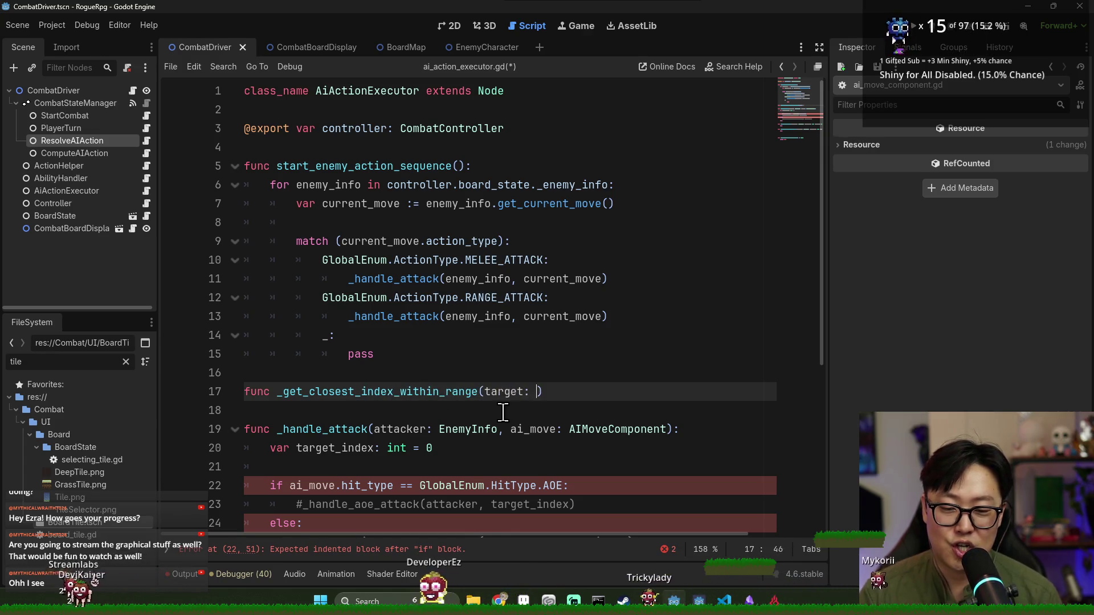
{"action": "key", "text": "BackSpace"}
{"action": "key", "text": "BackSpace"}
{"action": "key", "text": "BackSpace"}
{"action": "type", "text": "_index"}
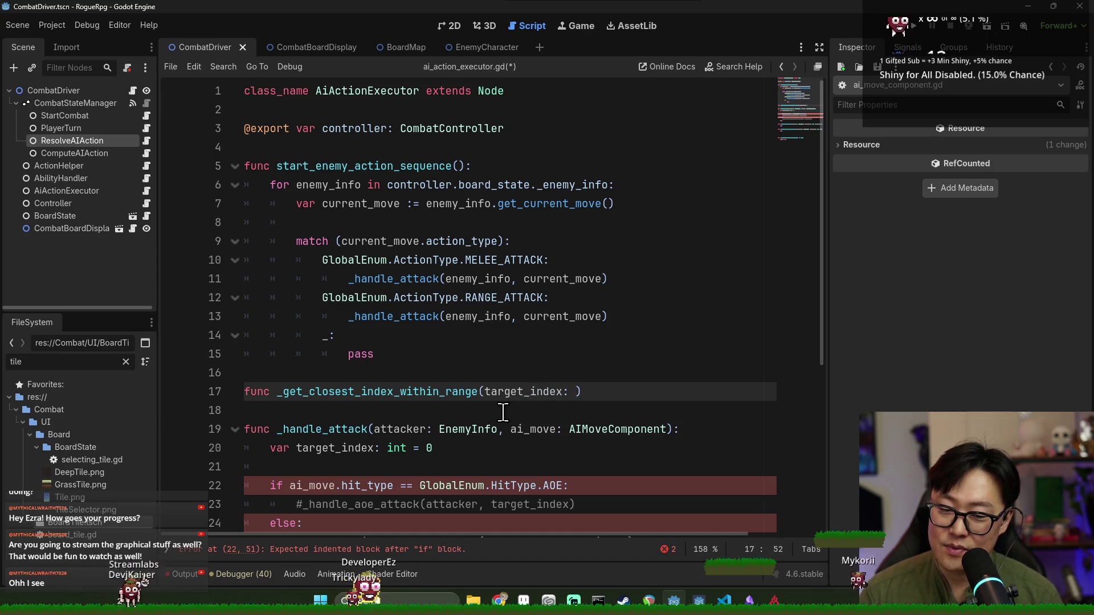
{"action": "type", "text": "int,"}
Start a ## doc comment on a new line above the function
{"action": "left_click", "coordinate": [407, 374]}
{"action": "key", "text": "Return"}
{"action": "type", "text": "#"}
{"action": "key", "text": "BackSpace"}
{"action": "type", "text": "#"}
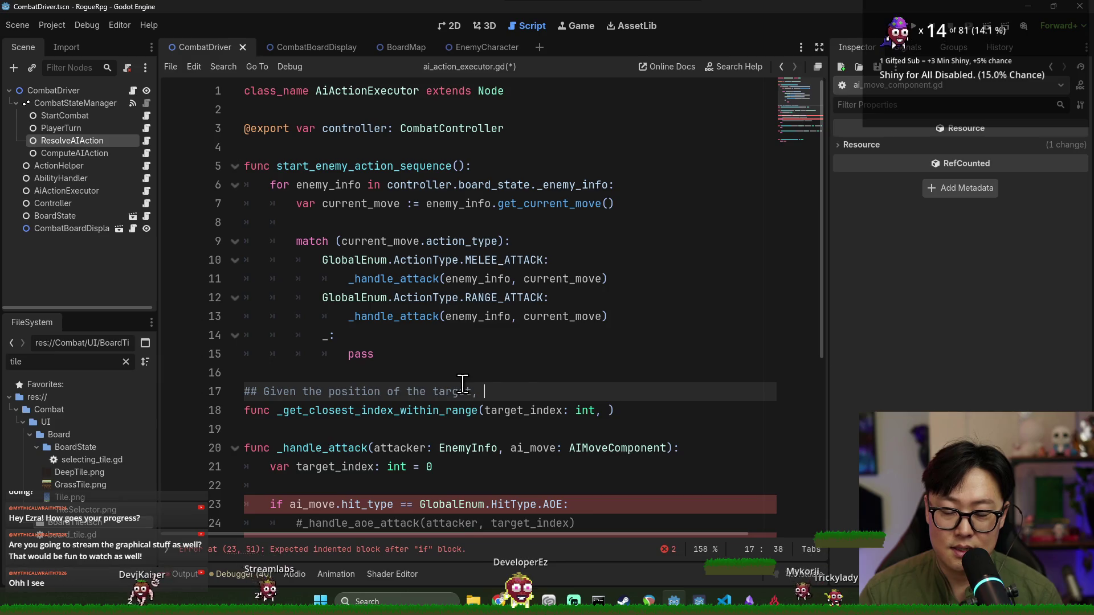
Write the first doc lines about getting the closest available index in the available range
{"action": "type", "text": "get the closest available"}
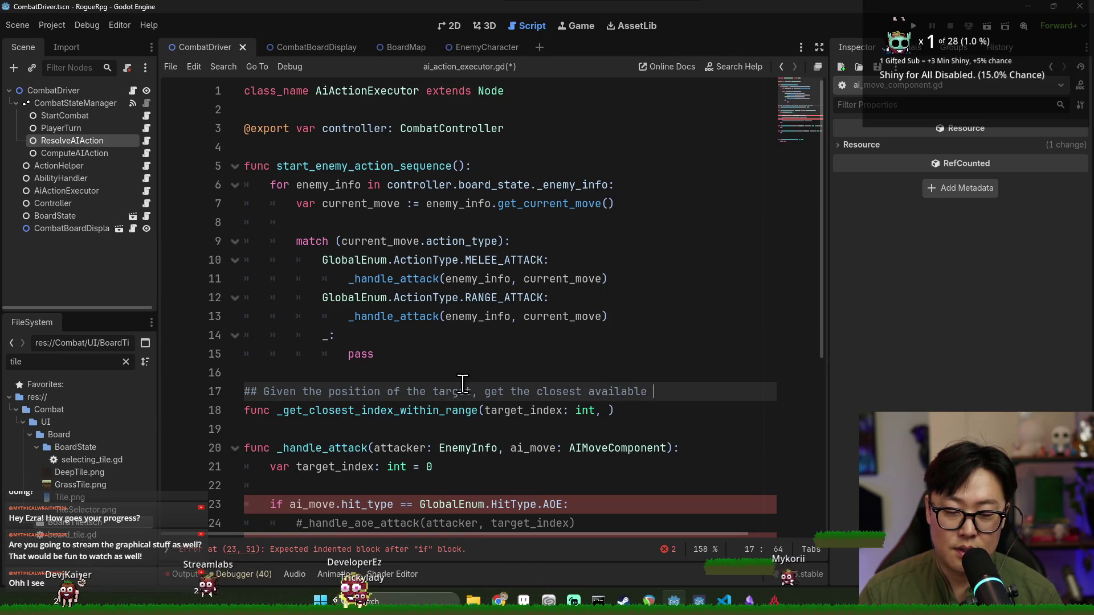
{"action": "key", "text": "BackSpace"}
{"action": "key", "text": "BackSpace"}
{"action": "key", "text": "BackSpace"}
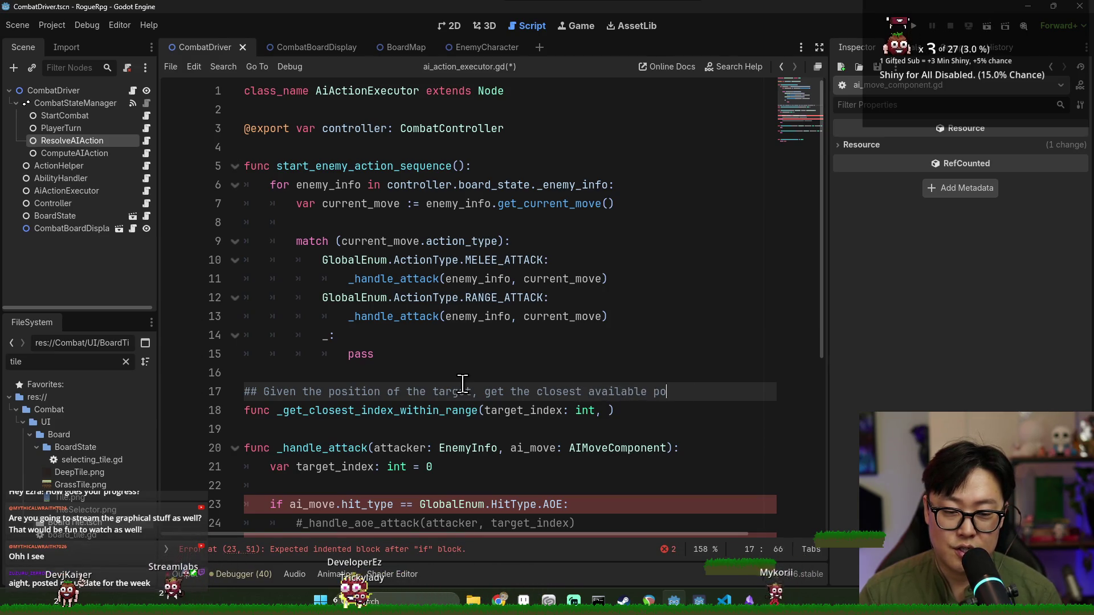
{"action": "key", "text": "Return"}
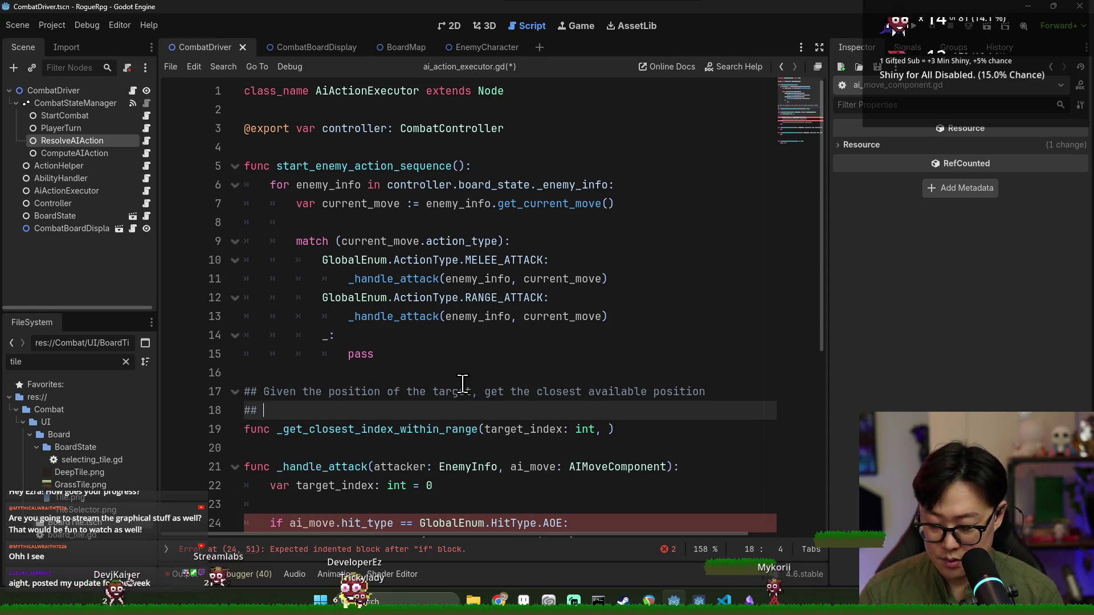
{"action": "type", "text": "within the "}
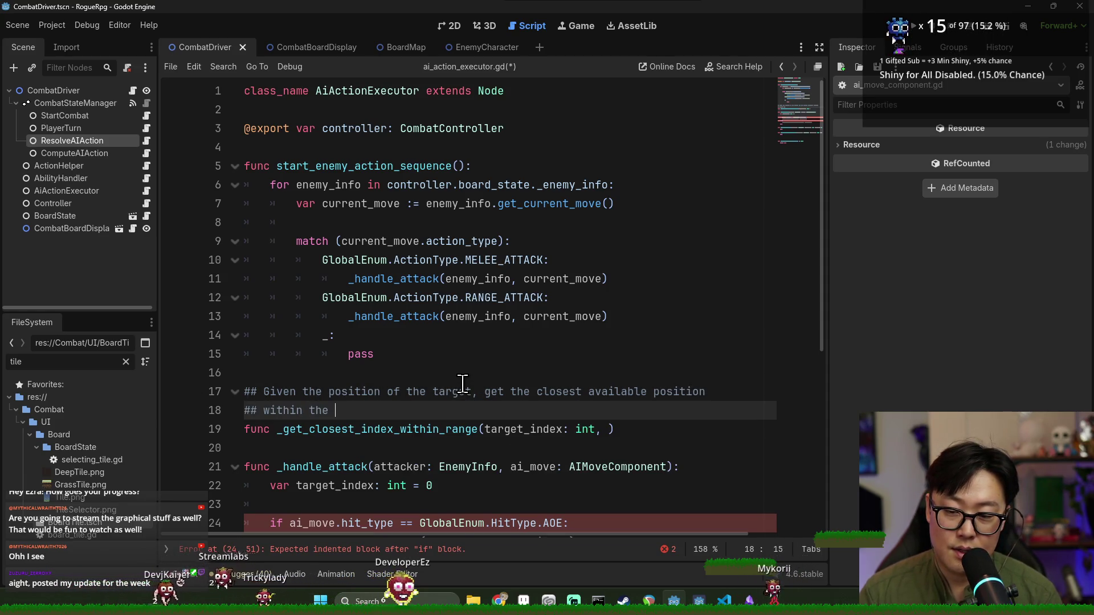
{"action": "type", "text": "available range. T"}
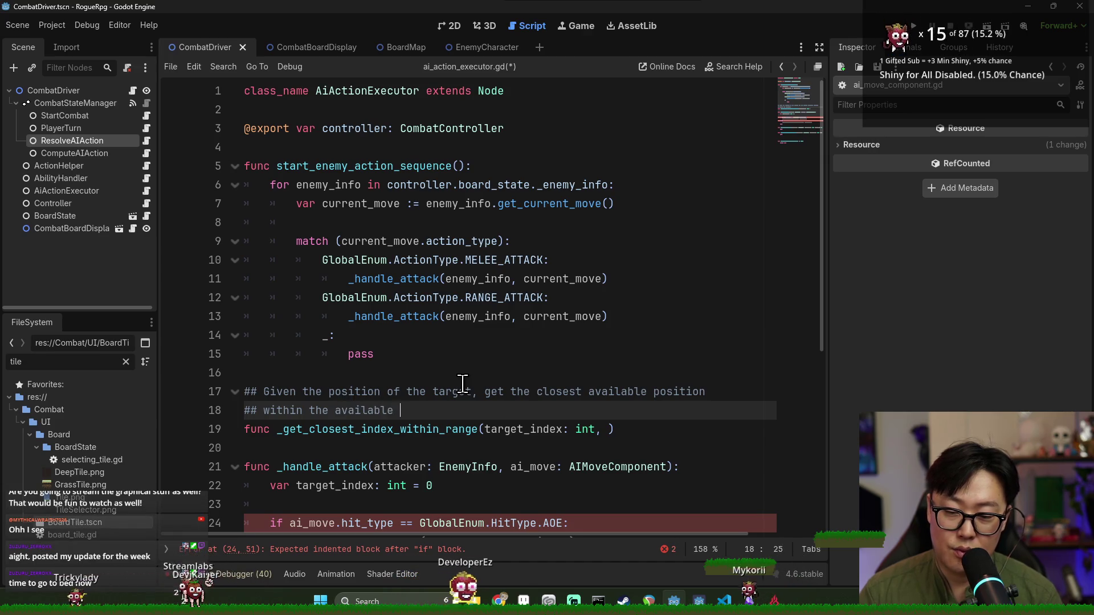
{"action": "type", "text": "his means ta"}
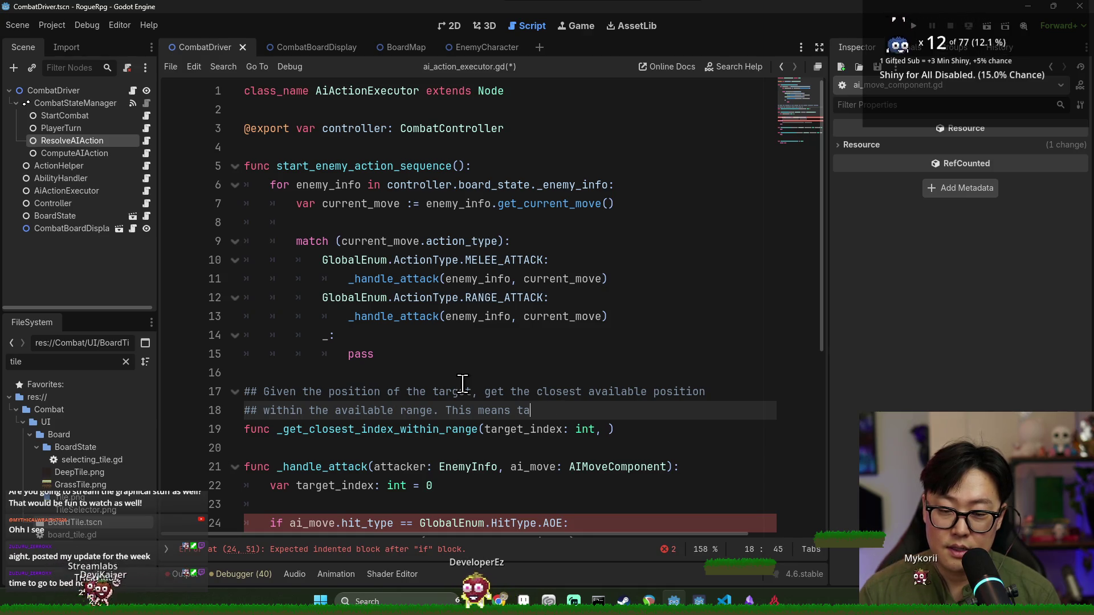
{"action": "key", "text": "BackSpace"}
{"action": "key", "text": "BackSpace"}
{"action": "key", "text": "BackSpace"}
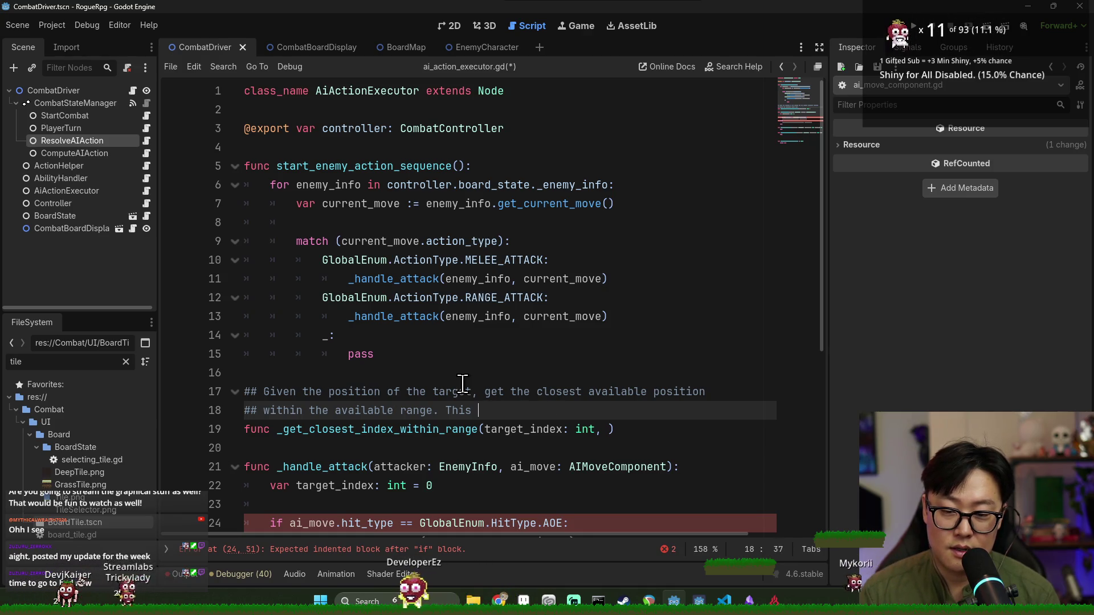
{"action": "type", "text": "means it will return the target ind"}
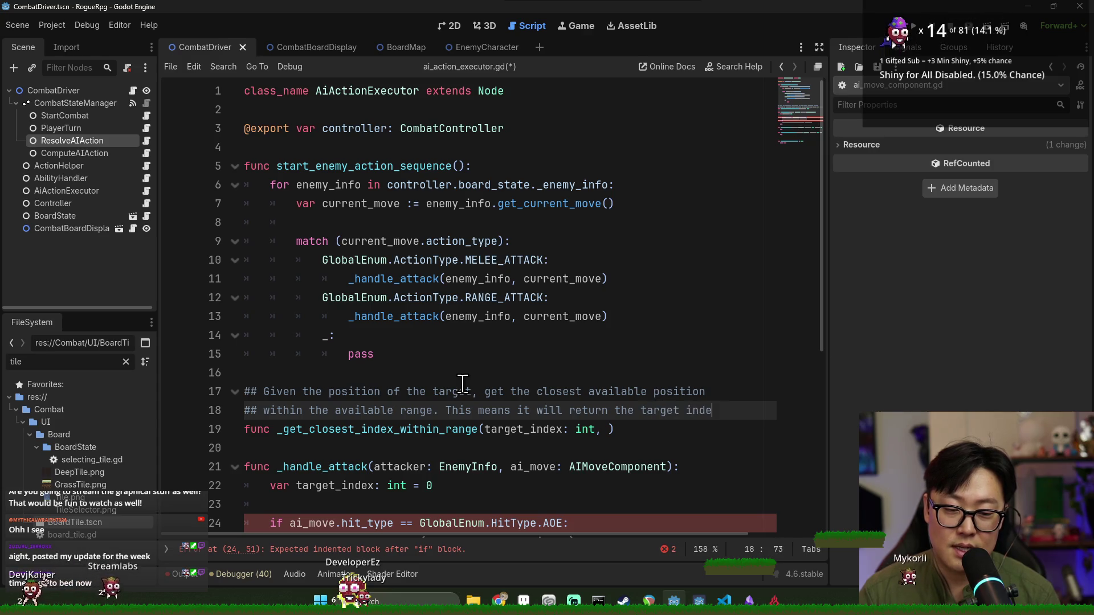
{"action": "type", "text": "e"}
Add the third doc line covering when the target is within range, then switch to Discord
{"action": "key", "text": "Return"}
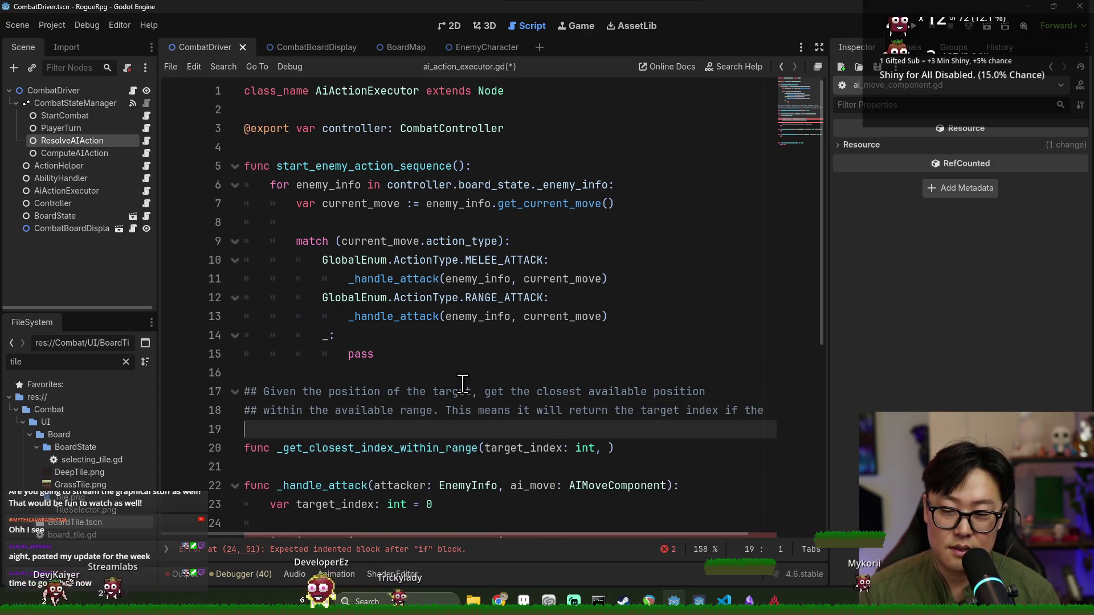
{"action": "type", "text": "## target is"}
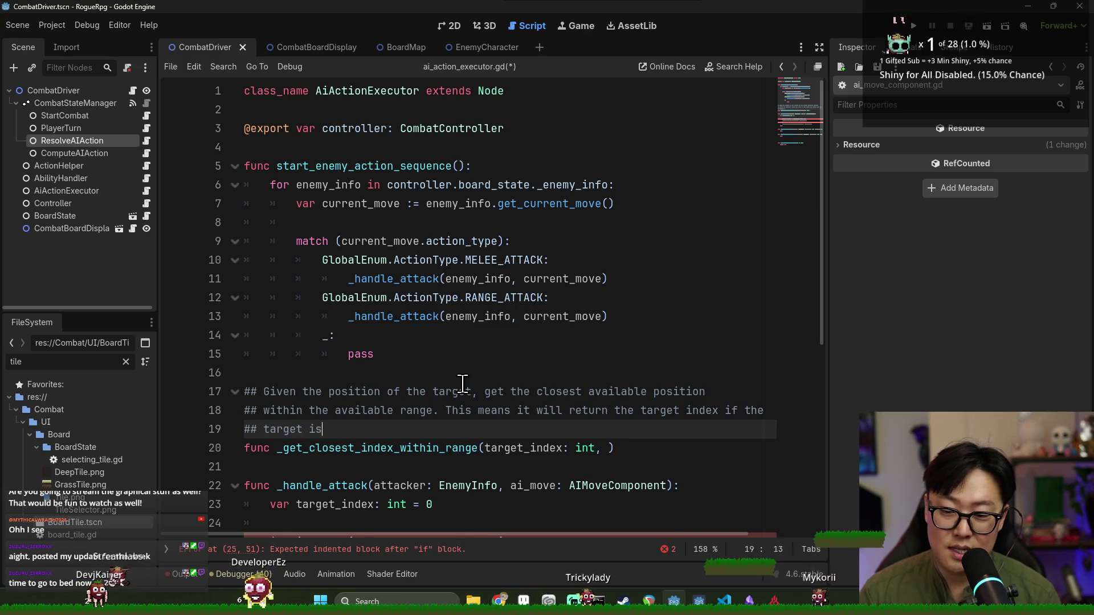
{"action": "type", "text": " within range, otherwise, closest"}
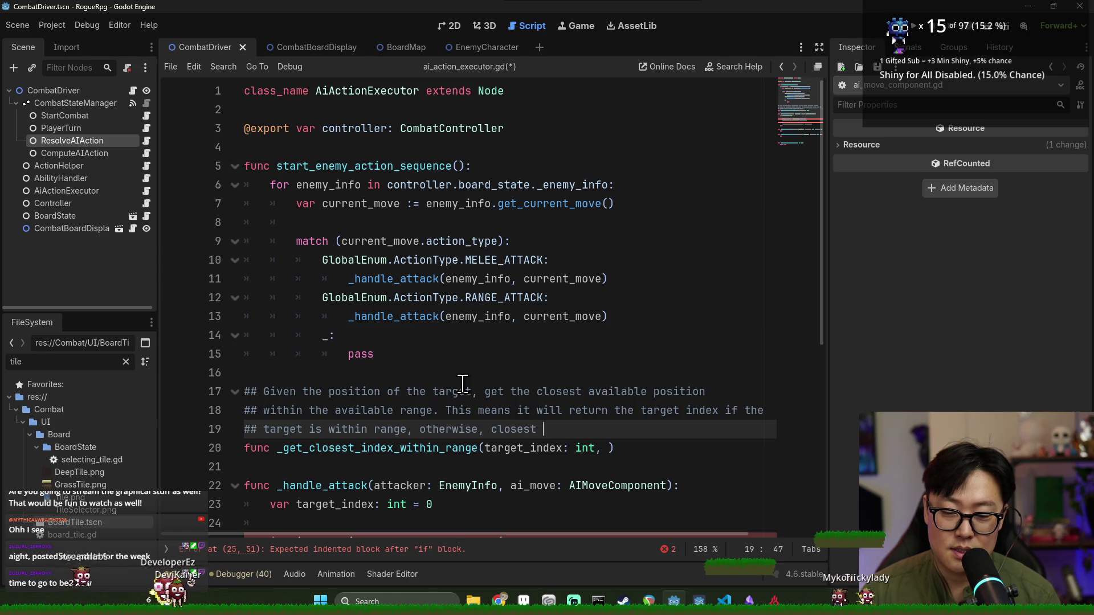
{"action": "type", "text": "le index."}
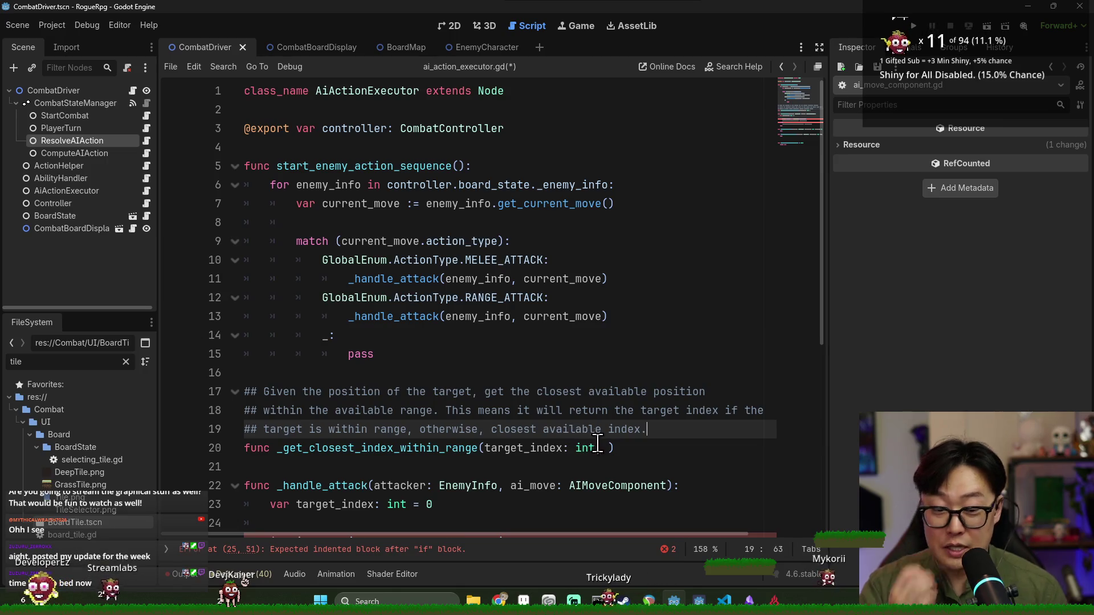
{"action": "left_click", "coordinate": [602, 448]}
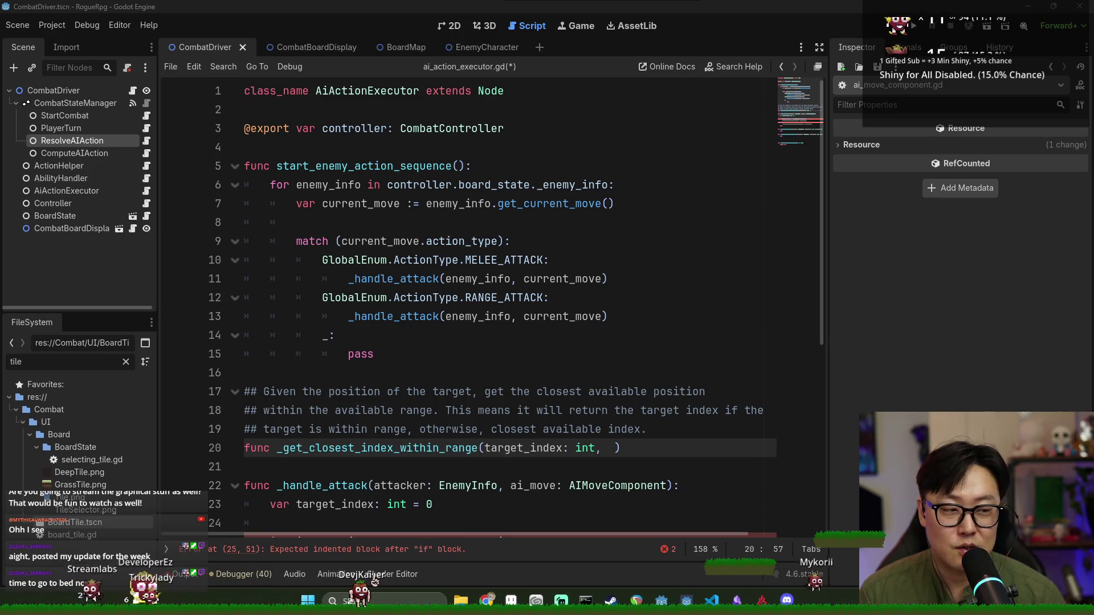
{"action": "left_click", "coordinate": [787, 600]}
Open Discord's my-game-progress channel and move the window up and left
{"action": "scroll", "coordinate": [566, 333], "scroll_direction": "down", "scroll_amount": 5}
{"action": "left_click", "coordinate": [558, 378]}
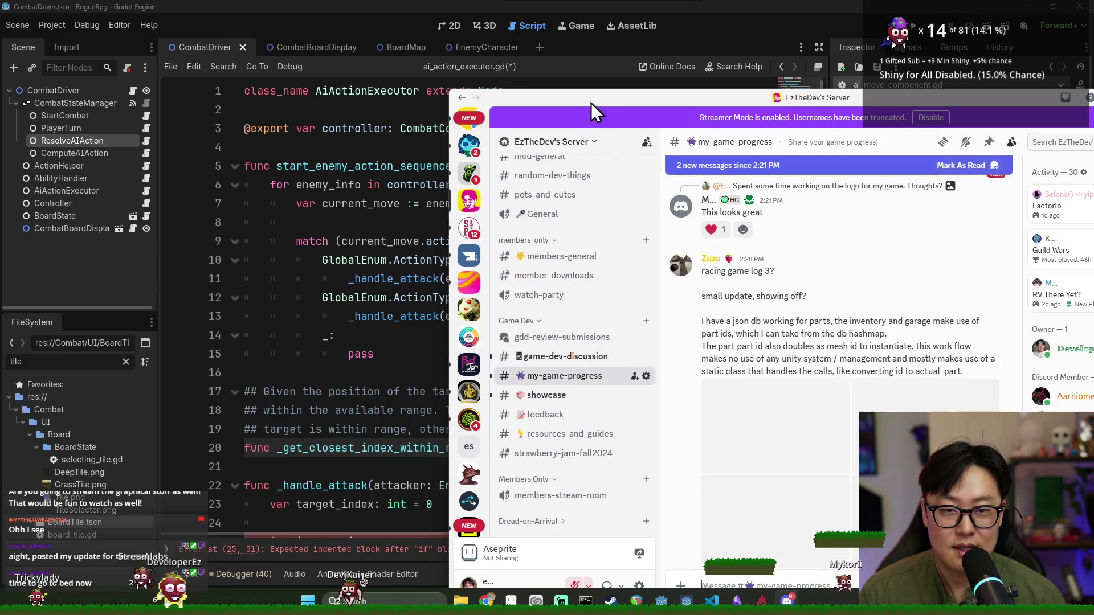
{"action": "left_click_drag", "start_coordinate": [590, 103], "coordinate": [384, 41]}
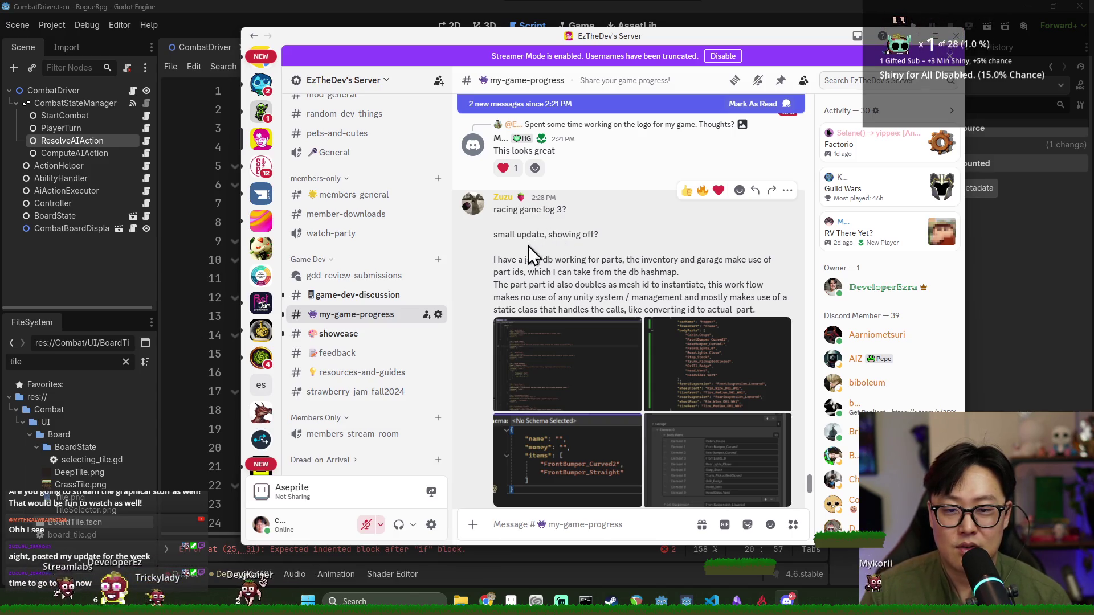
Switch to the BEACN mixer and mute the mic to the stream audience
{"action": "key", "text": "alt+Tab"}
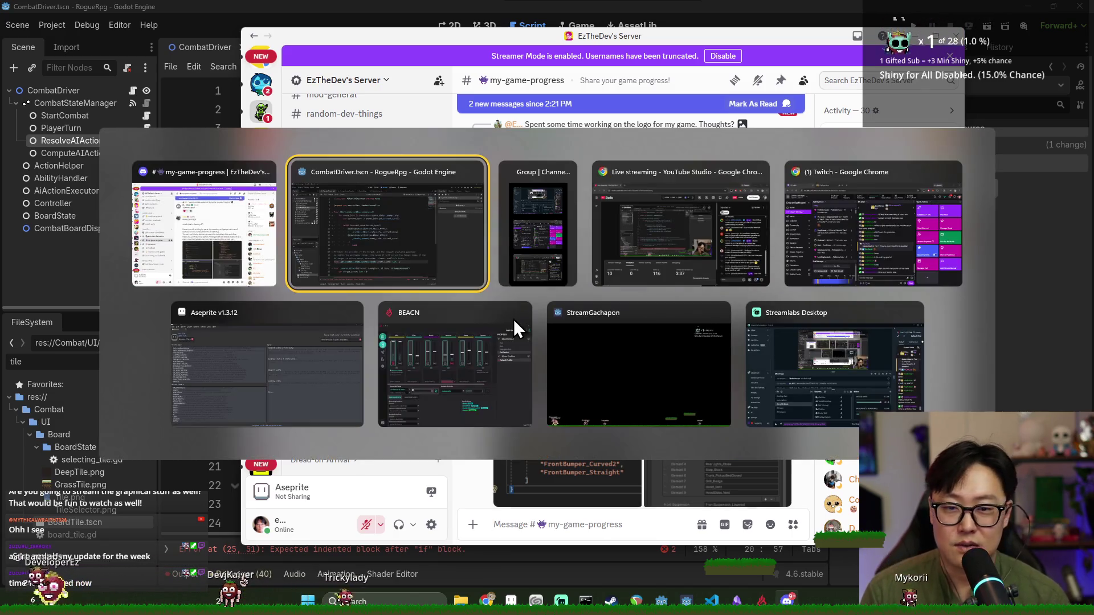
{"action": "left_click", "coordinate": [387, 376]}
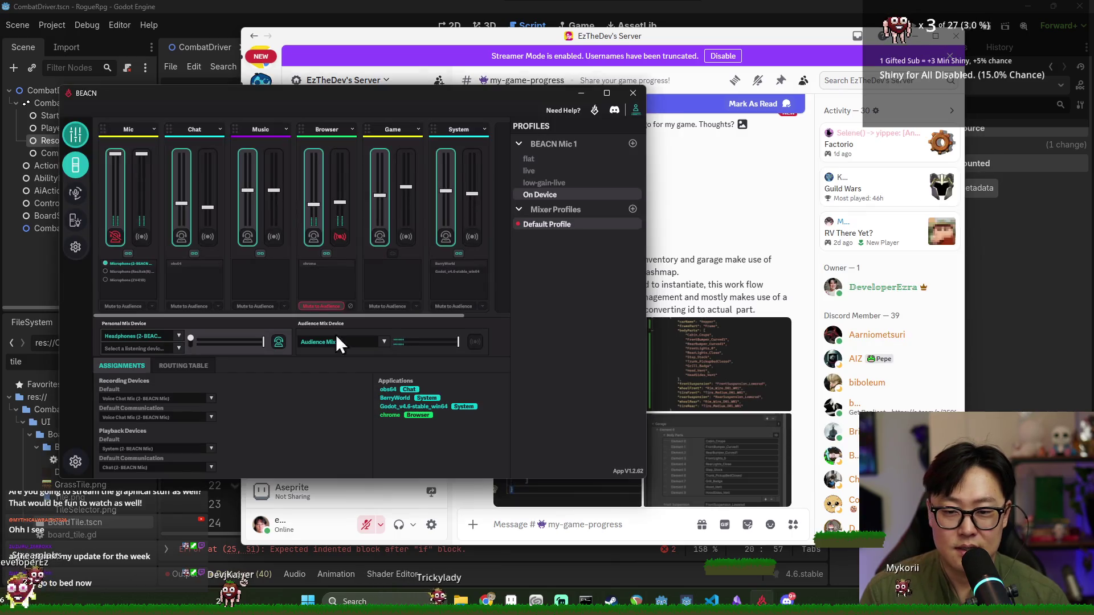
{"action": "left_click", "coordinate": [142, 238]}
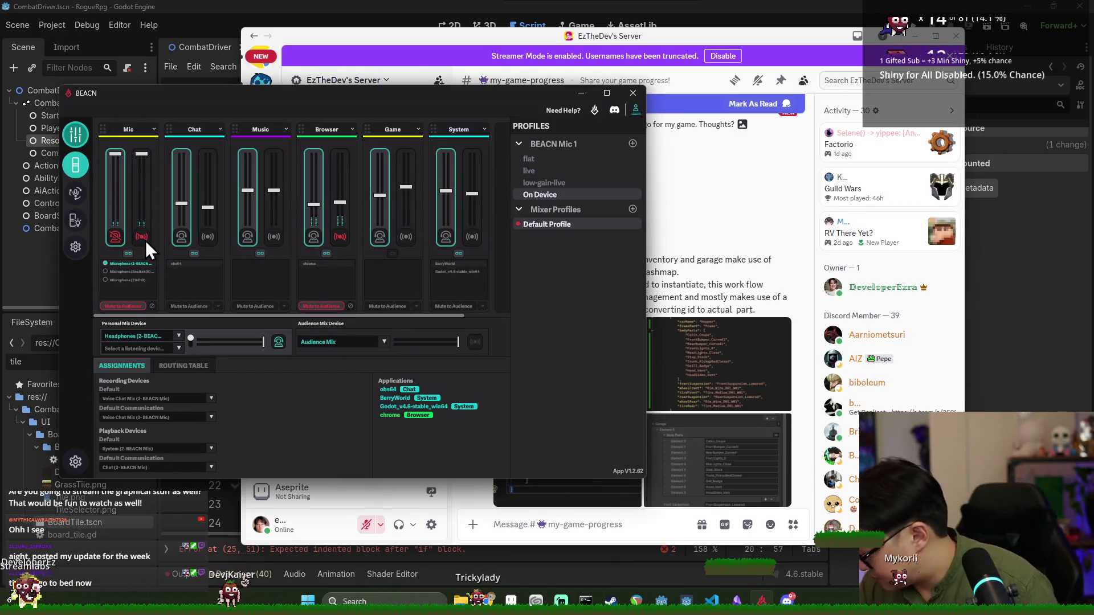
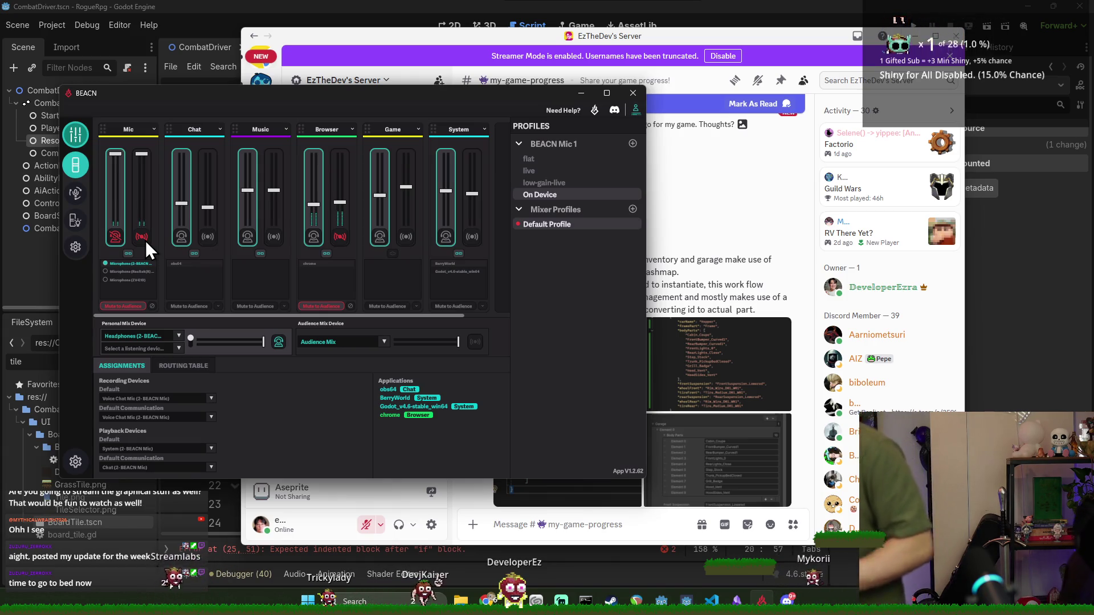
Turn off Mute to Audience on the BEACN Mic channel, then enlarge the Discord post's first screenshot
{"action": "left_click", "coordinate": [146, 238]}
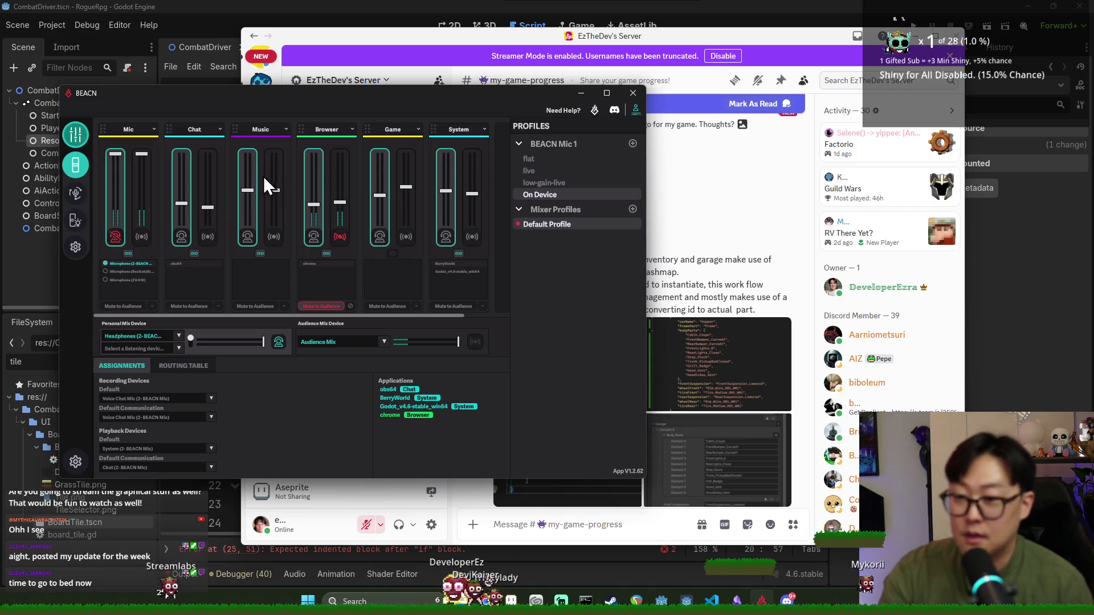
{"action": "left_click", "coordinate": [672, 37]}
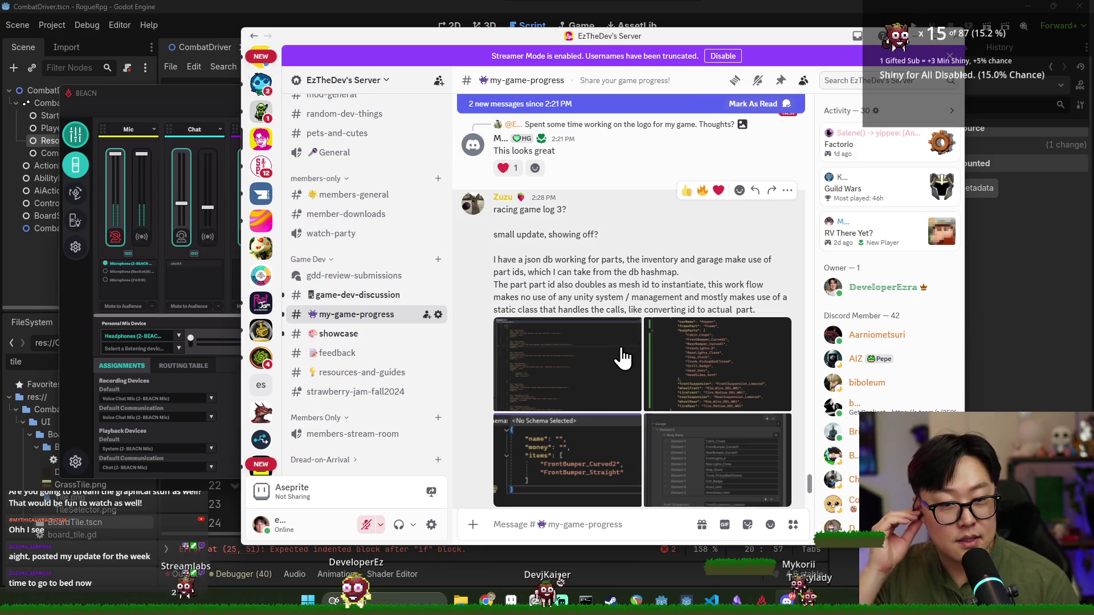
{"action": "left_click", "coordinate": [623, 357]}
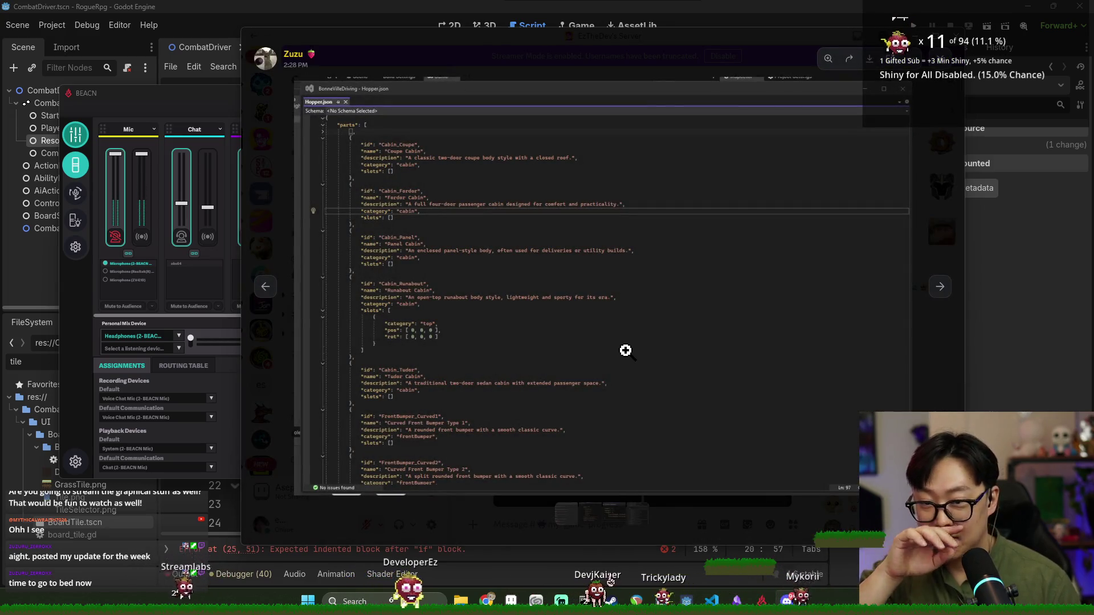
{"action": "left_click", "coordinate": [626, 349]}
{"action": "left_click", "coordinate": [630, 337]}
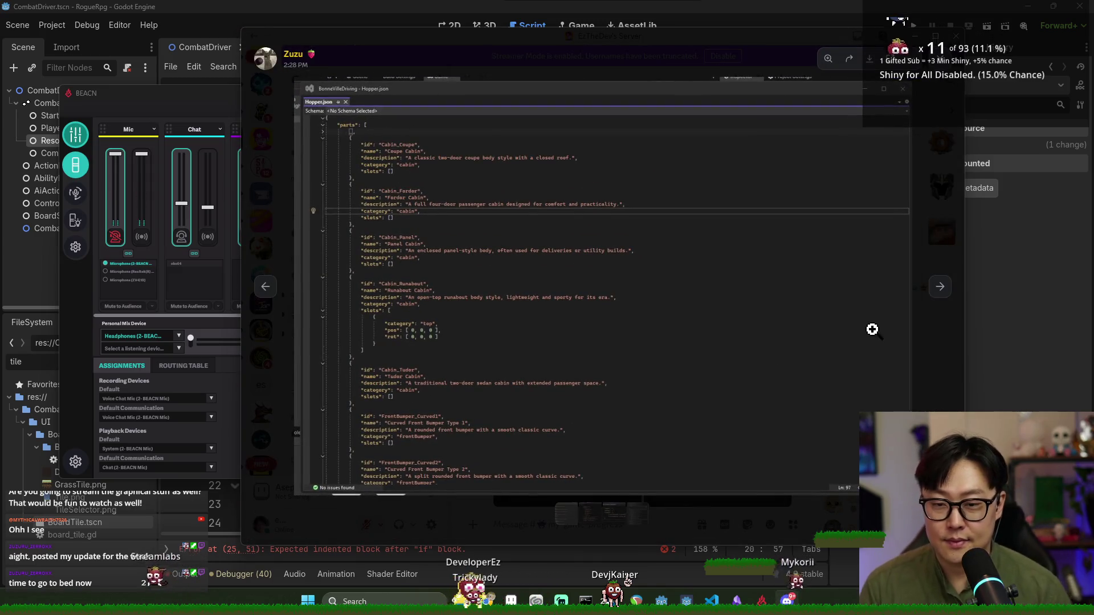
{"action": "left_click", "coordinate": [937, 292]}
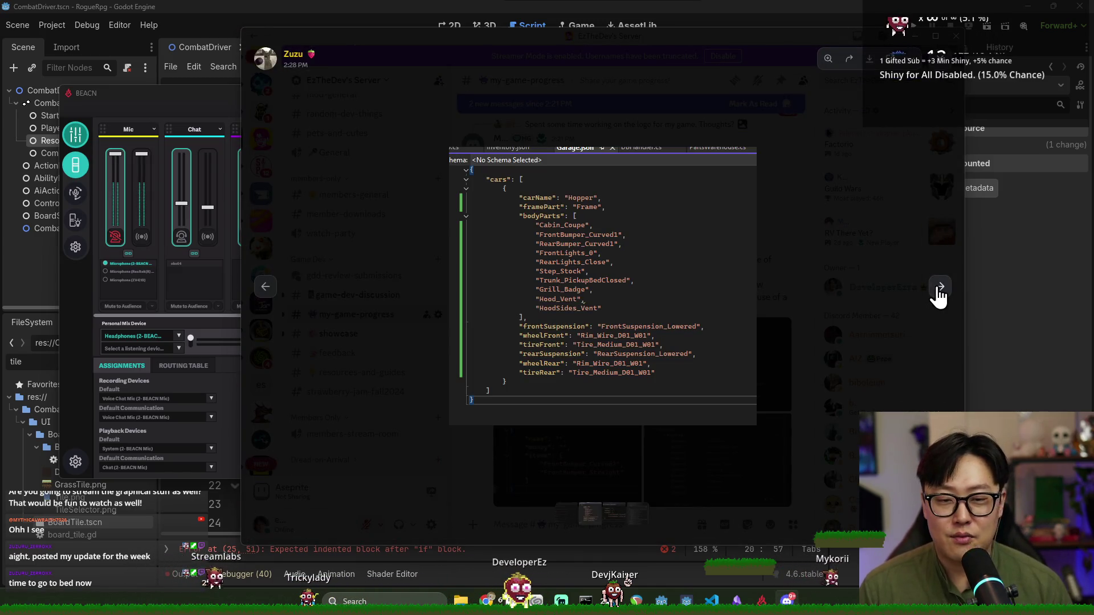
{"action": "left_click", "coordinate": [939, 291]}
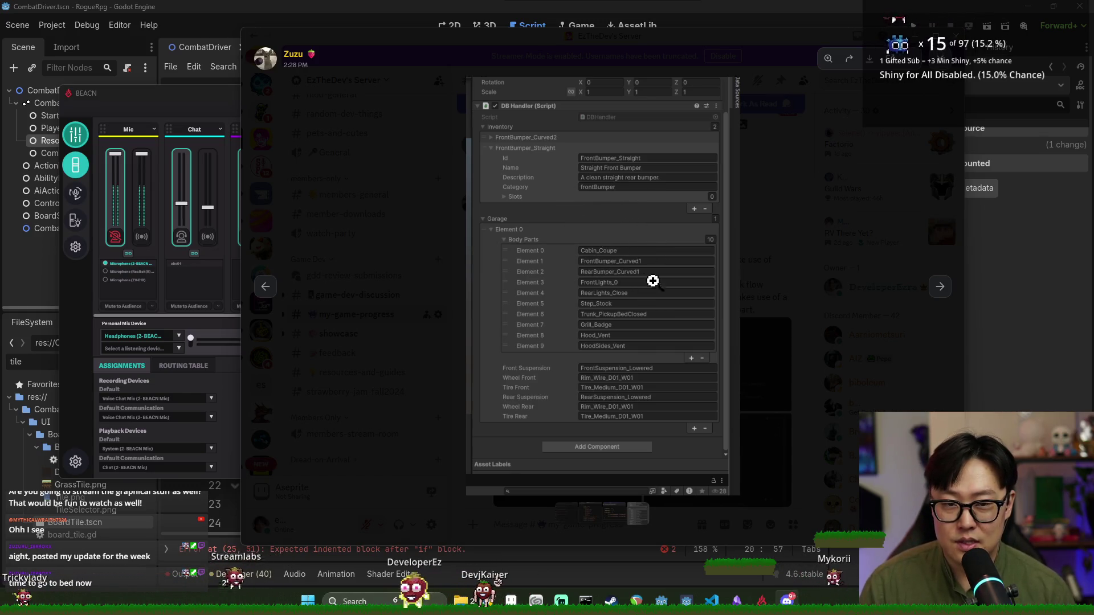
{"action": "left_click", "coordinate": [805, 273]}
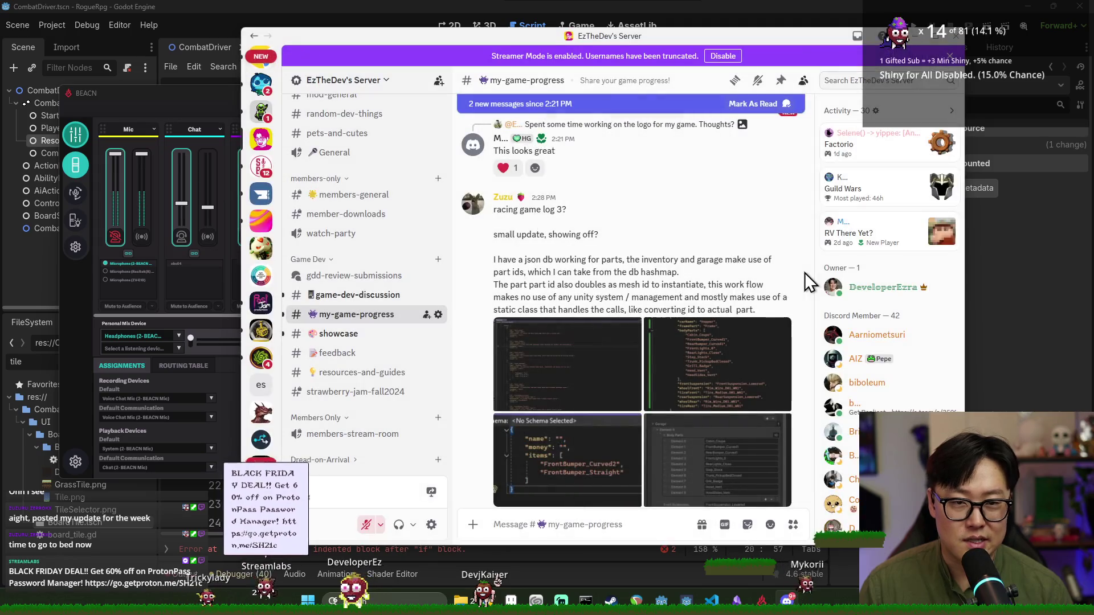
Bring Godot forward on ai_action_executor.gd and drag the code/Inspector splitter left to widen the Inspector
{"action": "left_click", "coordinate": [838, 16]}
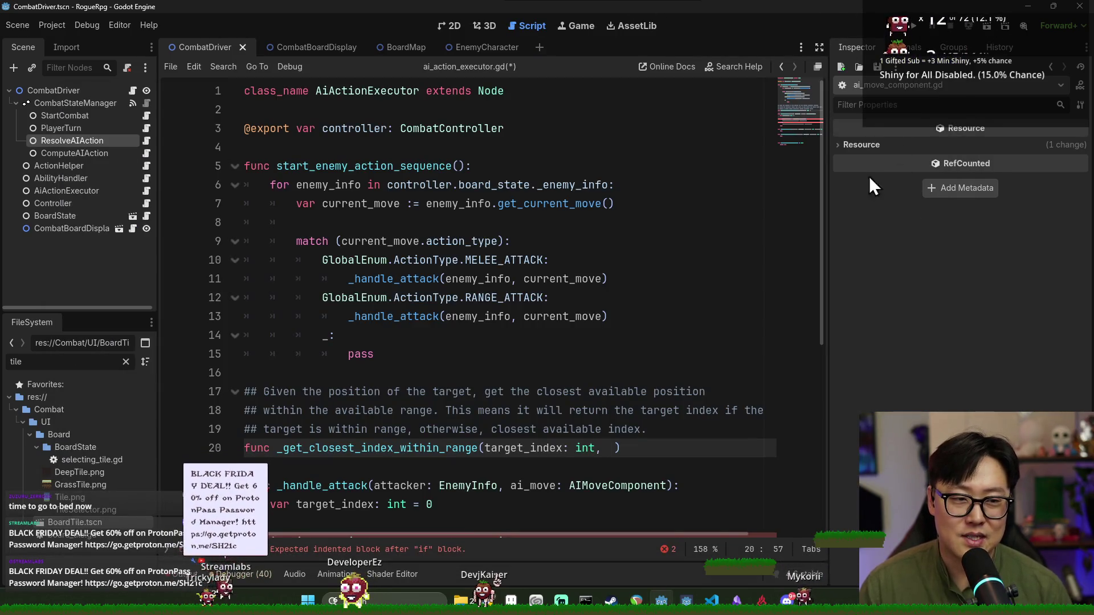
{"action": "left_click_drag", "start_coordinate": [828, 200], "coordinate": [771, 202]}
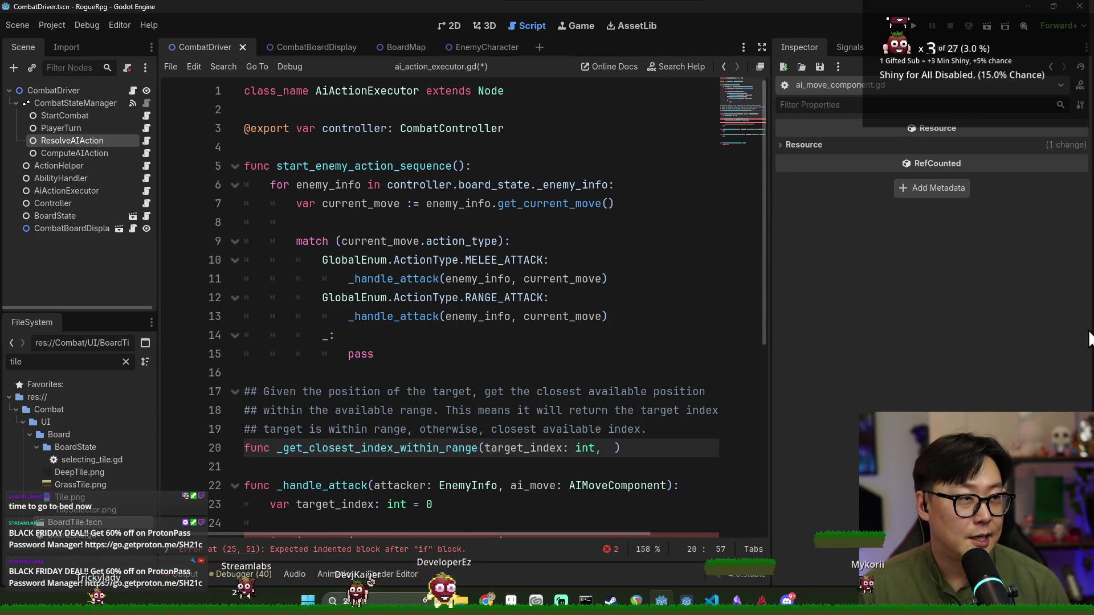
{"action": "scroll", "coordinate": [522, 427], "scroll_direction": "down", "scroll_amount": 3}
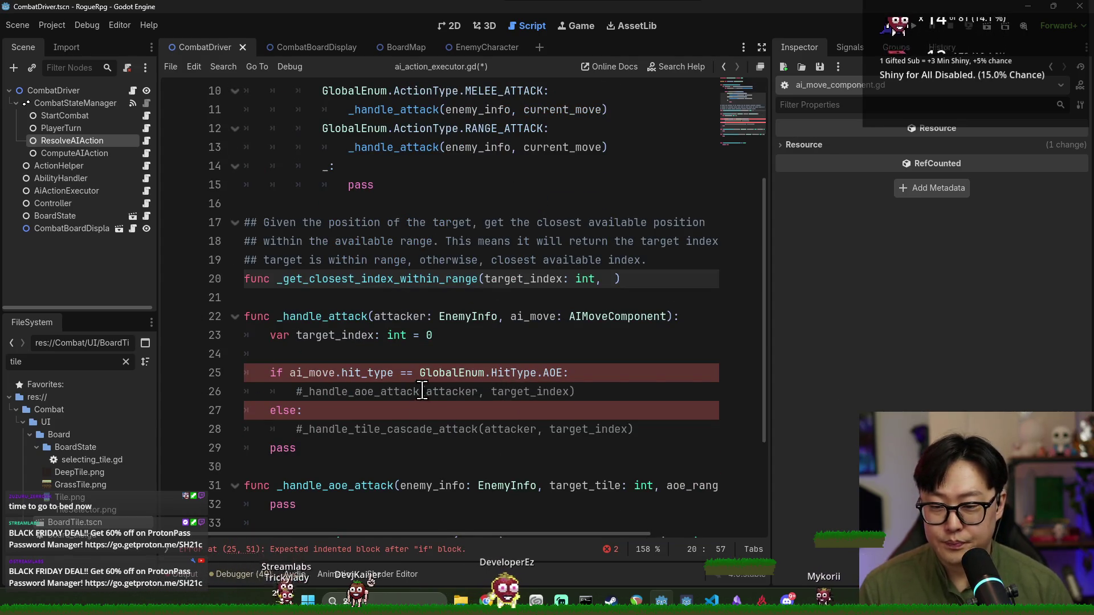
{"action": "scroll", "coordinate": [434, 344], "scroll_direction": "up", "scroll_amount": 3}
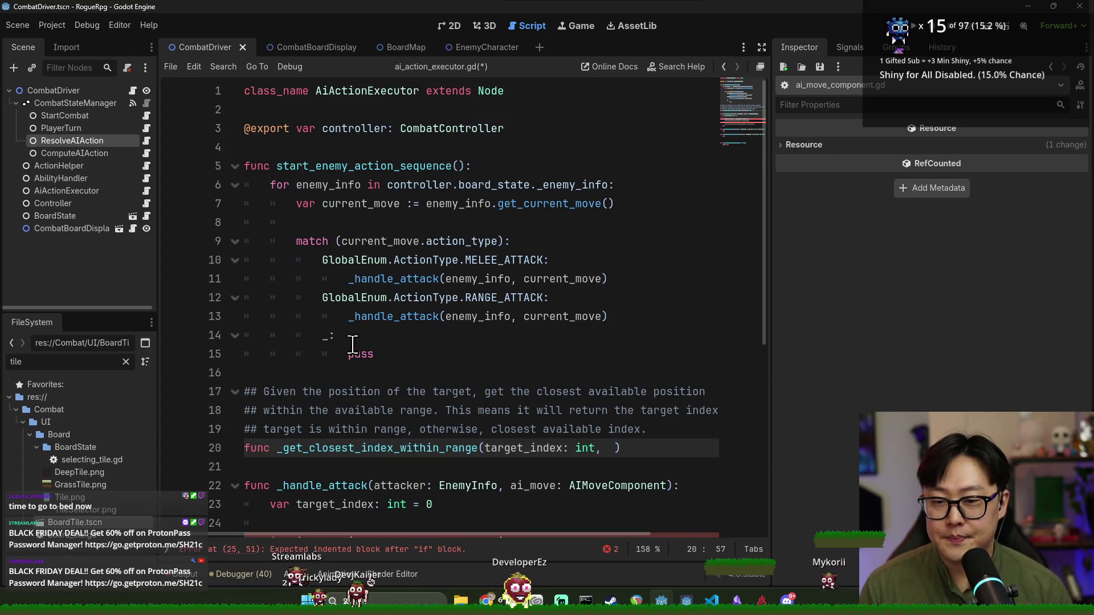
Review start_enemy_action_sequence, current_move and _get_closest_index_within_range, ending before line 20's closing parenthesis
{"action": "double_click", "coordinate": [355, 170]}
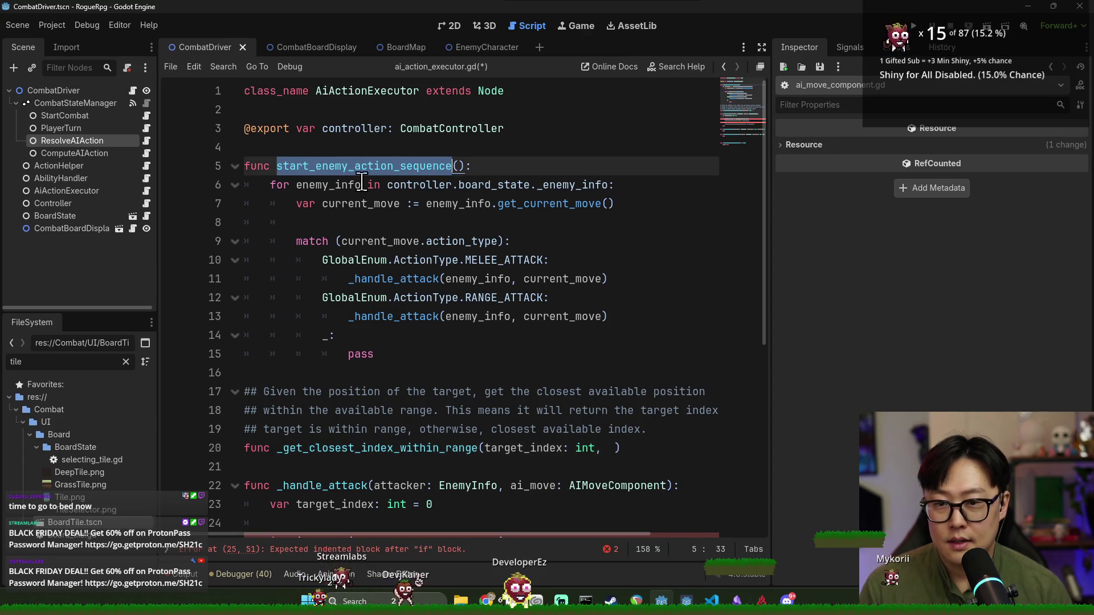
{"action": "scroll", "coordinate": [401, 251], "scroll_direction": "down", "scroll_amount": 2}
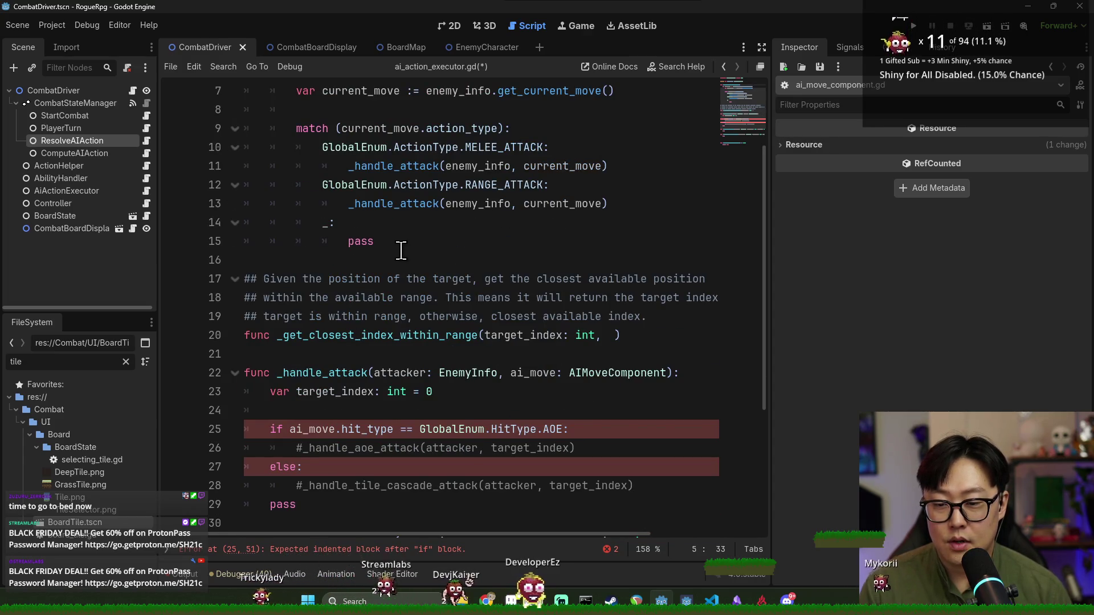
{"action": "scroll", "coordinate": [401, 251], "scroll_direction": "up", "scroll_amount": 2}
{"action": "double_click", "coordinate": [368, 204]}
{"action": "scroll", "coordinate": [403, 242], "scroll_direction": "down", "scroll_amount": 2}
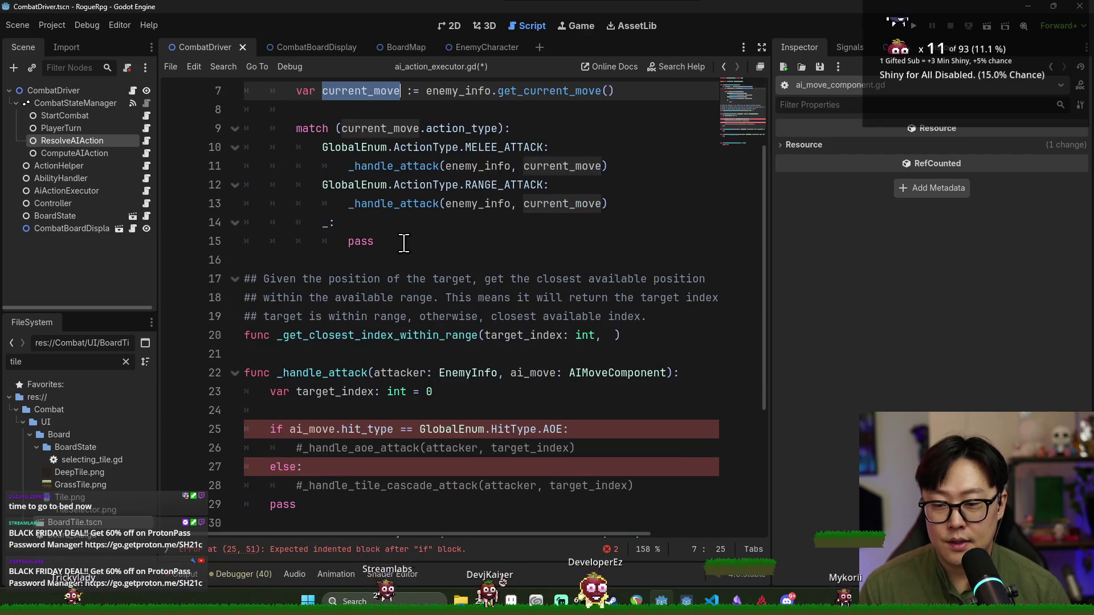
{"action": "double_click", "coordinate": [466, 335]}
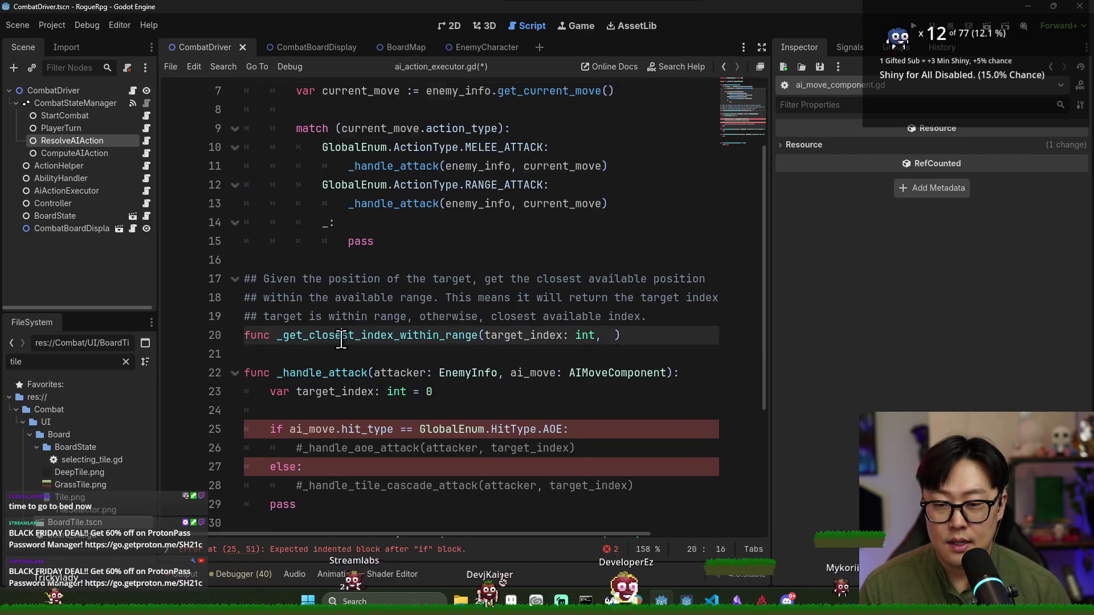
{"action": "double_click", "coordinate": [524, 335]}
{"action": "left_click", "coordinate": [617, 335]}
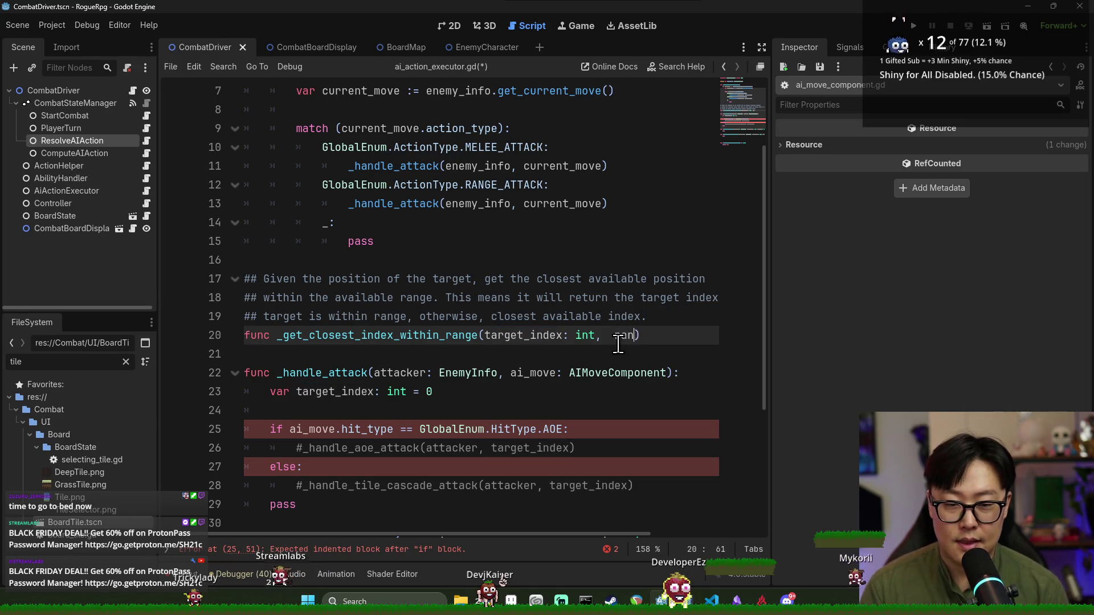
Complete line 20's signature with source_index: int and range: int parameters and an int return type
{"action": "type", "text": "ge: int) "}
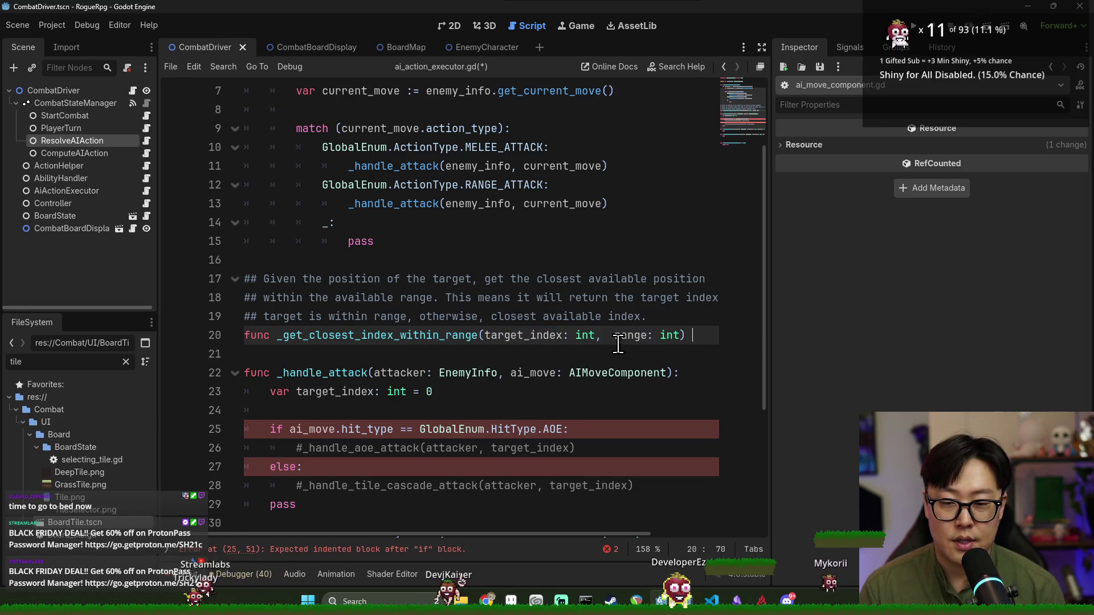
{"action": "type", "text": "-> int:"}
{"action": "key", "text": "Return"}
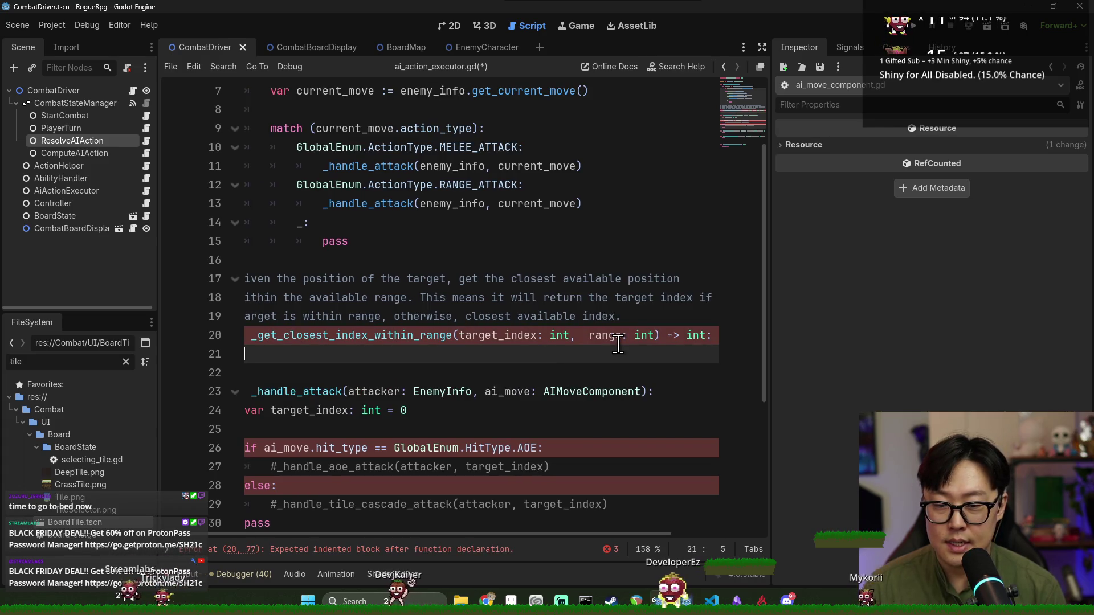
{"action": "left_click", "coordinate": [582, 336]}
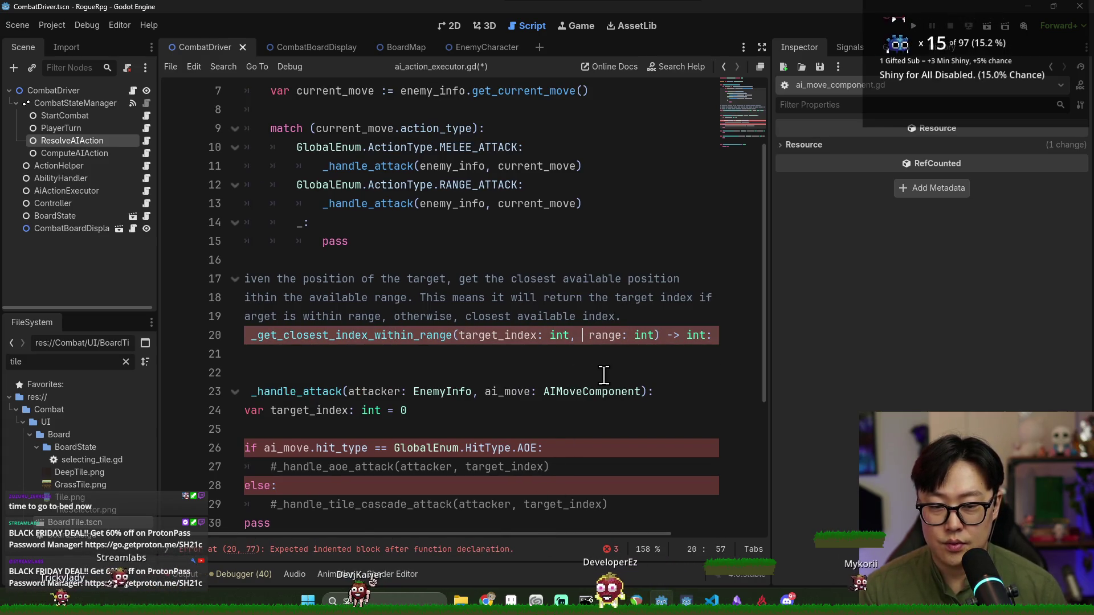
{"action": "type", "text": "source_index: int,"}
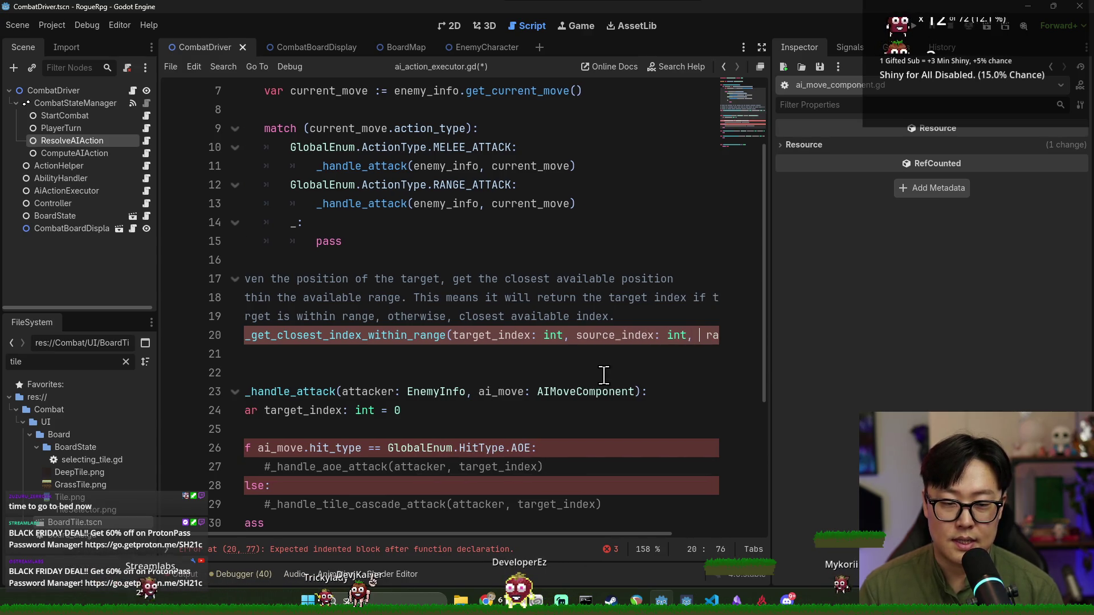
{"action": "key", "text": "BackSpace"}
Start line 21's condition as 'if target_index - source_index + range'
{"action": "left_click_drag", "start_coordinate": [603, 535], "coordinate": [500, 526]}
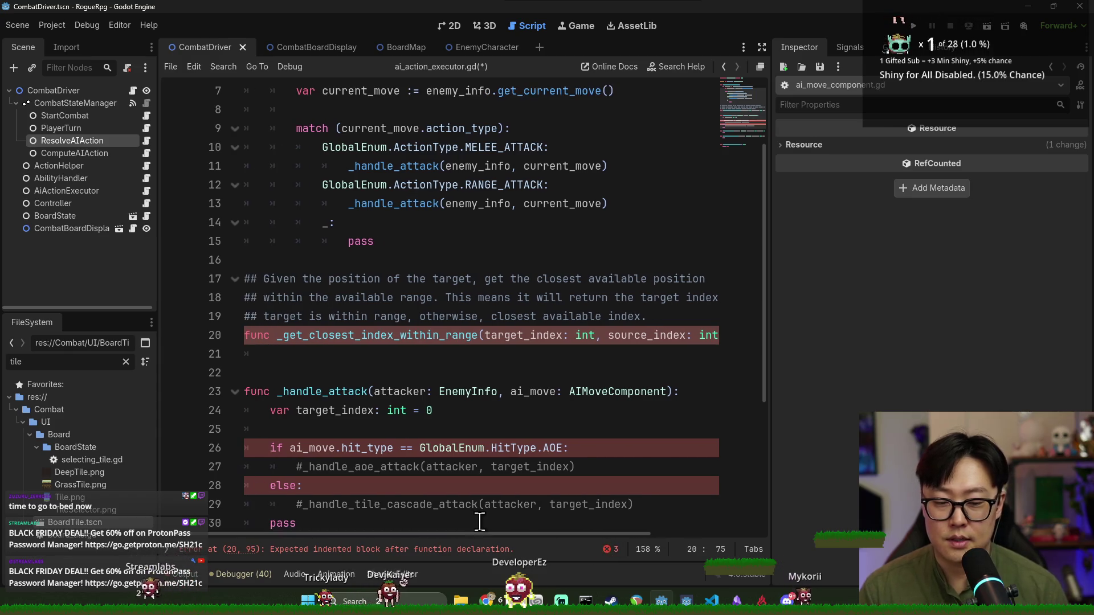
{"action": "left_click", "coordinate": [382, 357]}
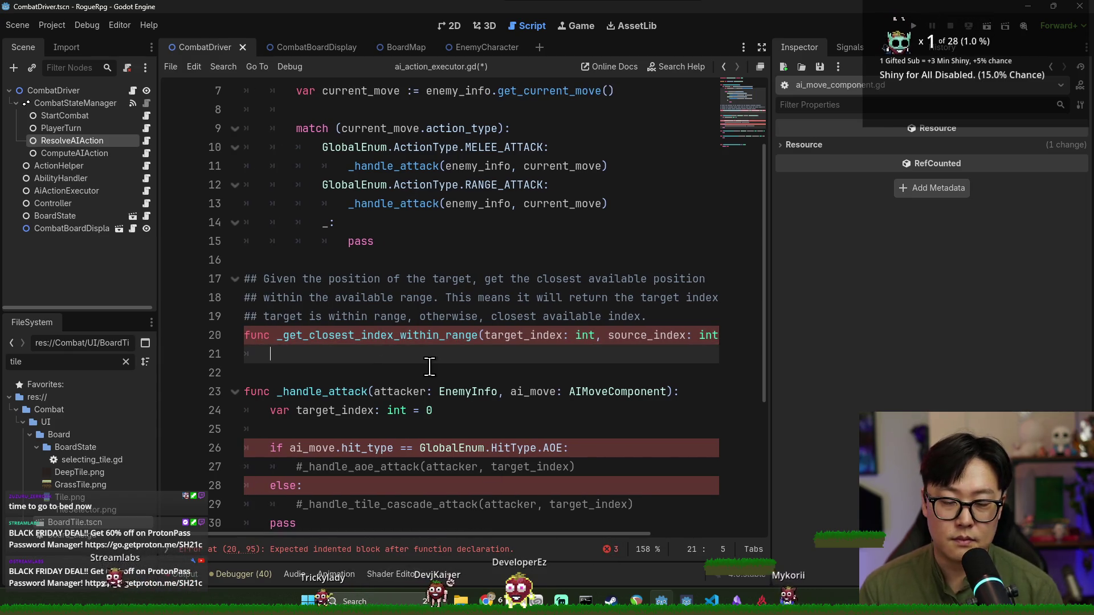
{"action": "type", "text": "source_index"}
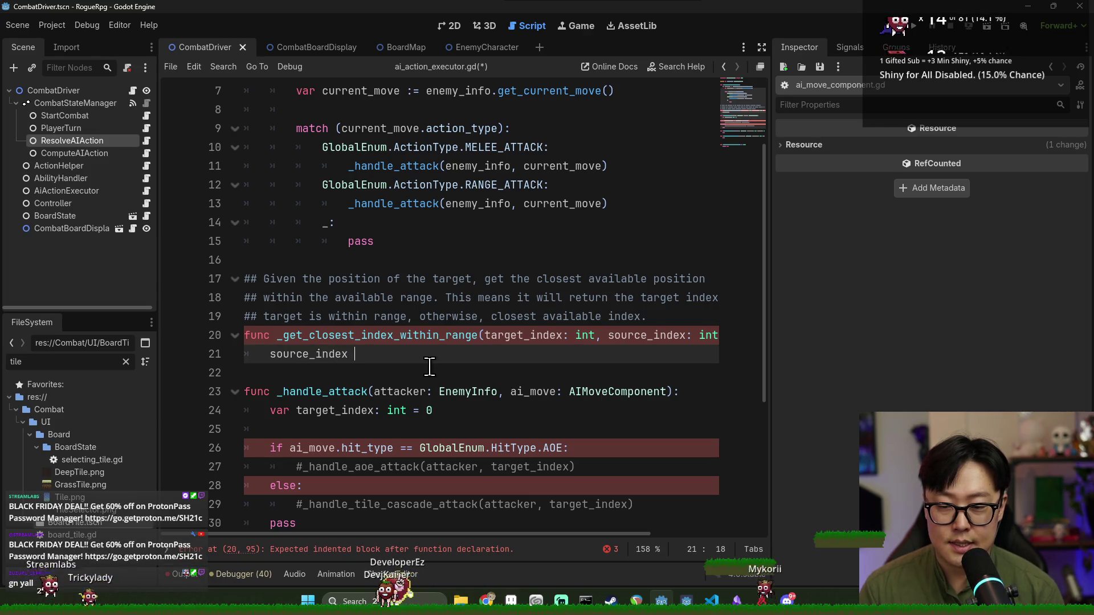
{"action": "scroll", "coordinate": [500, 535], "scroll_direction": "right", "scroll_amount": 3}
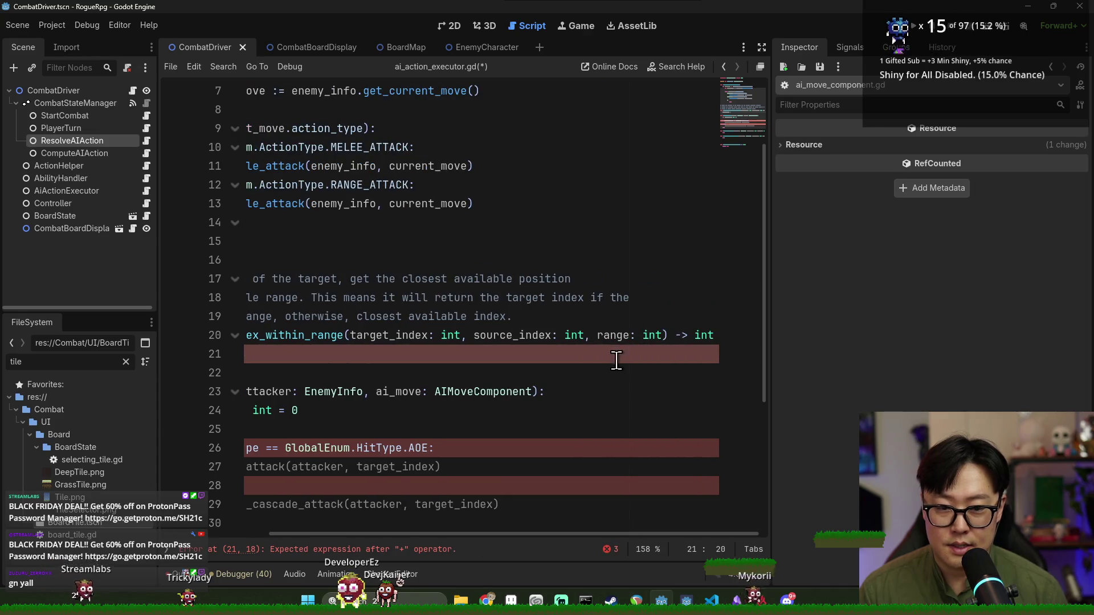
{"action": "double_click", "coordinate": [612, 337]}
{"action": "scroll", "coordinate": [549, 538], "scroll_direction": "left", "scroll_amount": 3}
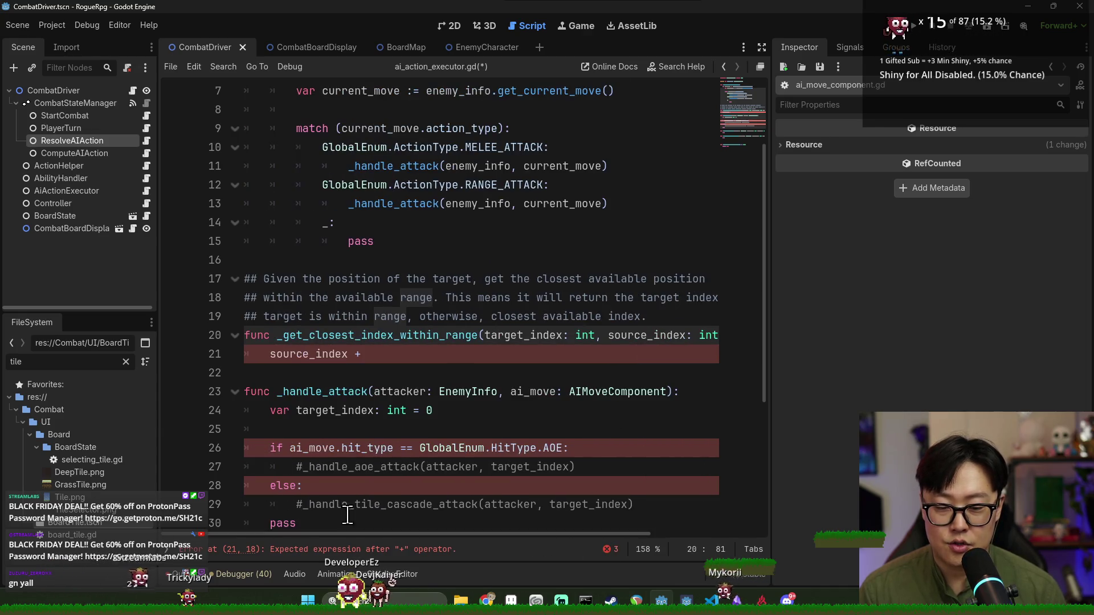
{"action": "left_click", "coordinate": [379, 358]}
{"action": "type", "text": "range"}
{"action": "double_click", "coordinate": [523, 335]}
{"action": "key", "text": "ctrl+c"}
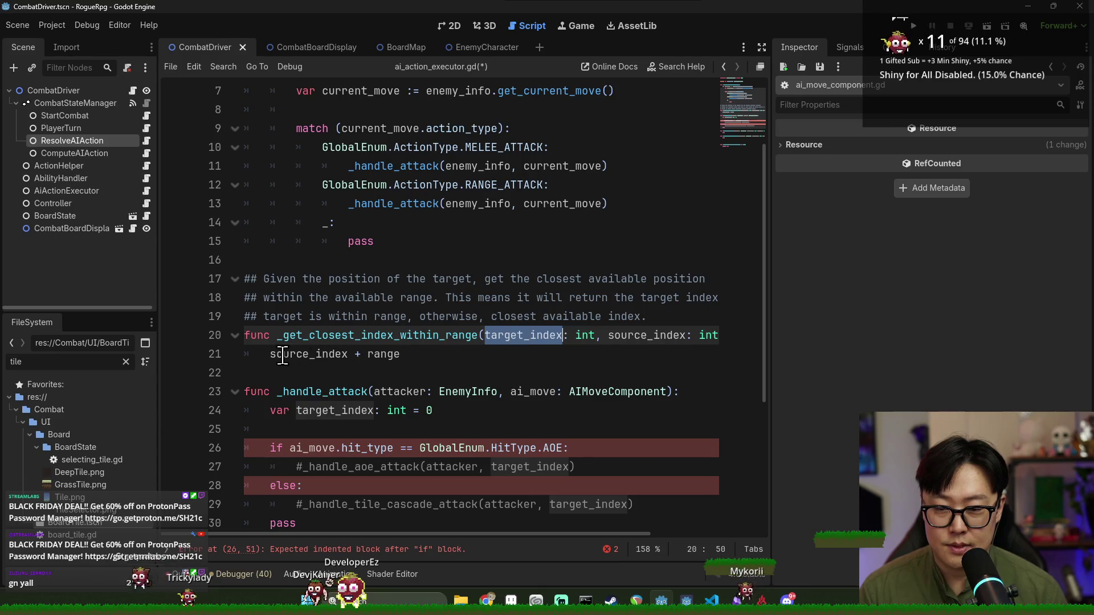
{"action": "left_click", "coordinate": [270, 354]}
{"action": "type", "text": "if"}
{"action": "key", "text": "ctrl+v"}
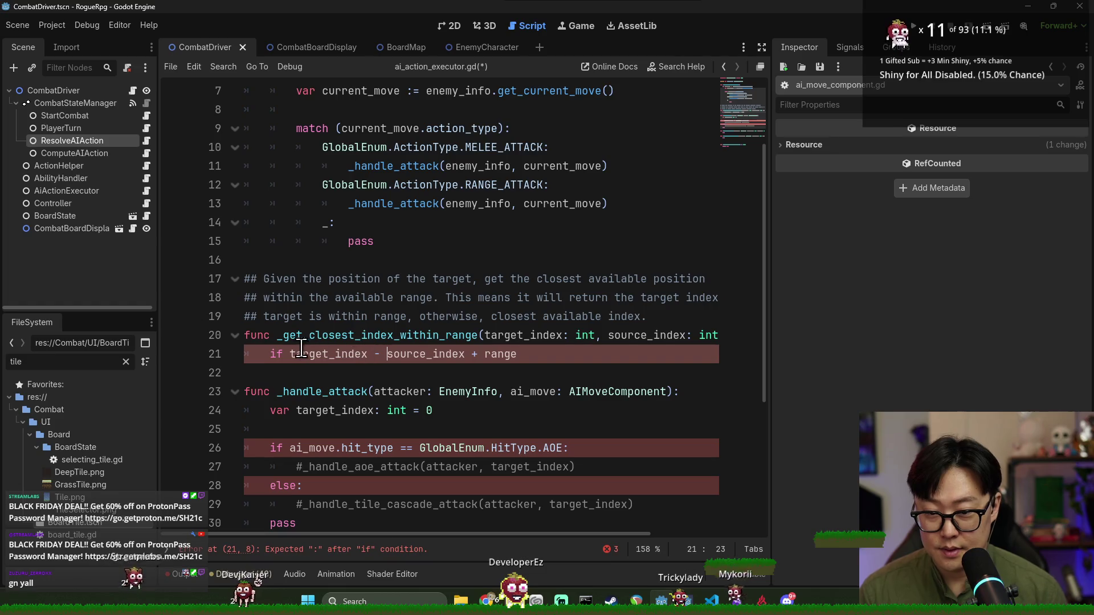
Rewrite line 21 as 'if Math.abs(target_index - source_index) <= range:'
{"action": "type", "text": "Math.abs(*"}
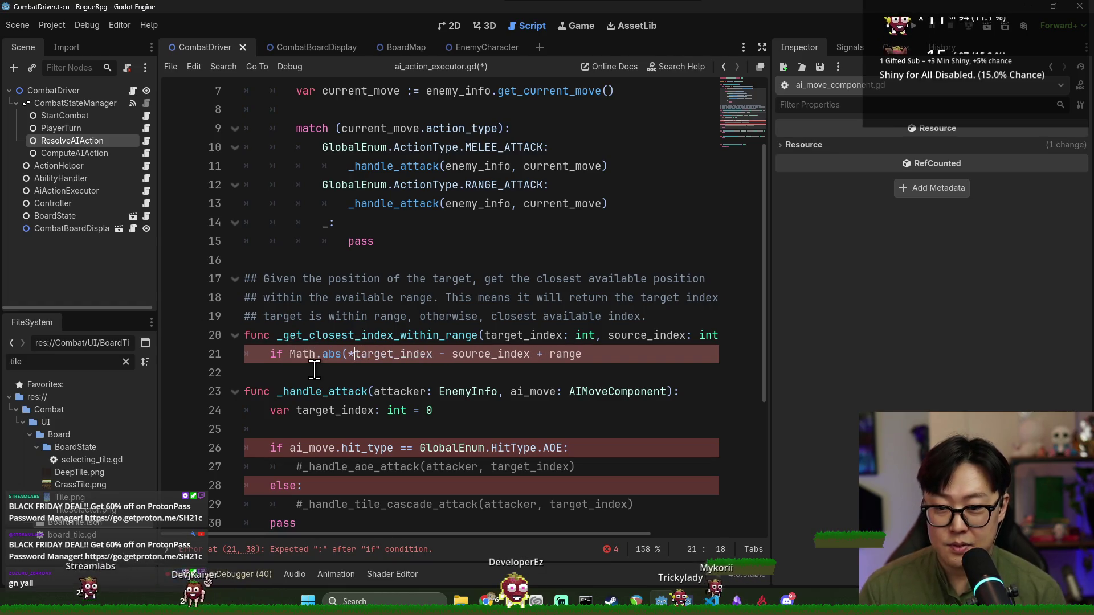
{"action": "key", "text": "Delete"}
{"action": "left_click", "coordinate": [523, 354]}
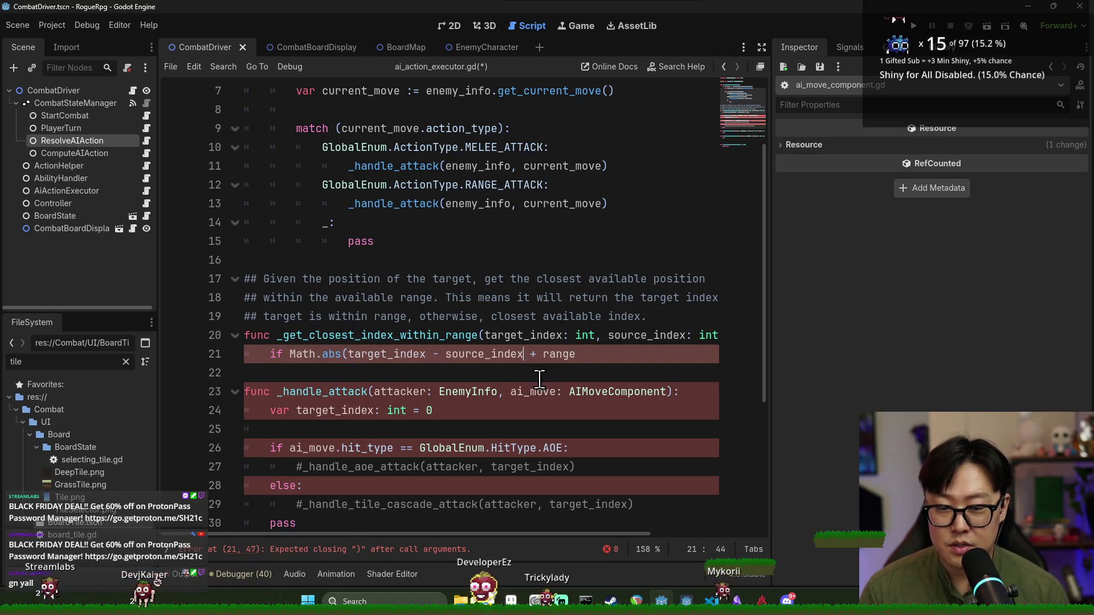
{"action": "type", "text": ") <"}
{"action": "left_click_drag", "start_coordinate": [544, 354], "coordinate": [564, 356]}
{"action": "type", "text": "="}
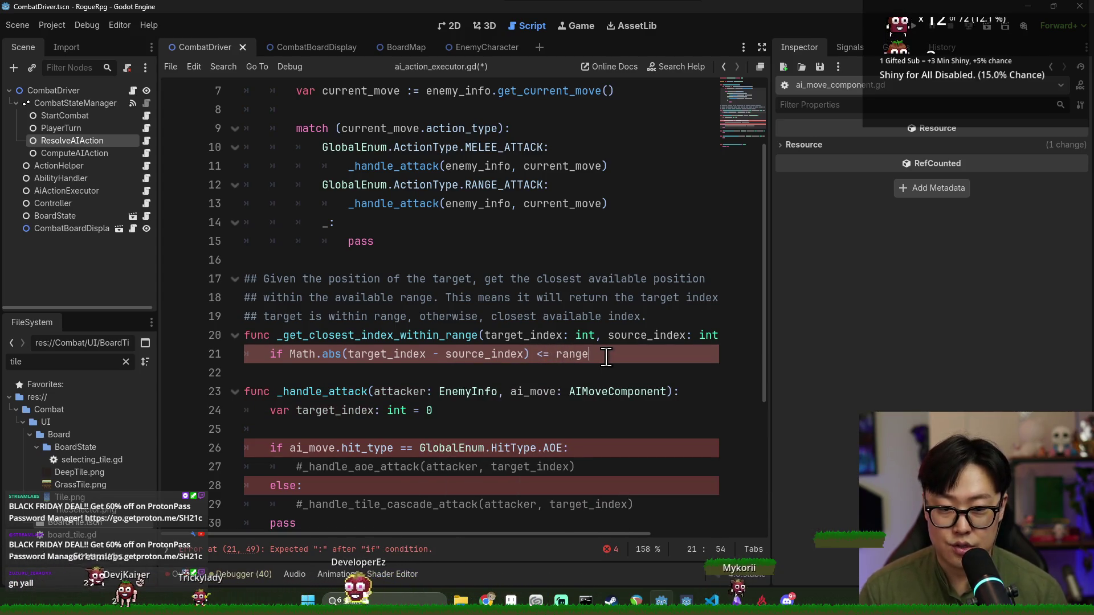
{"action": "type", "text": ":"}
{"action": "key", "text": "Return"}
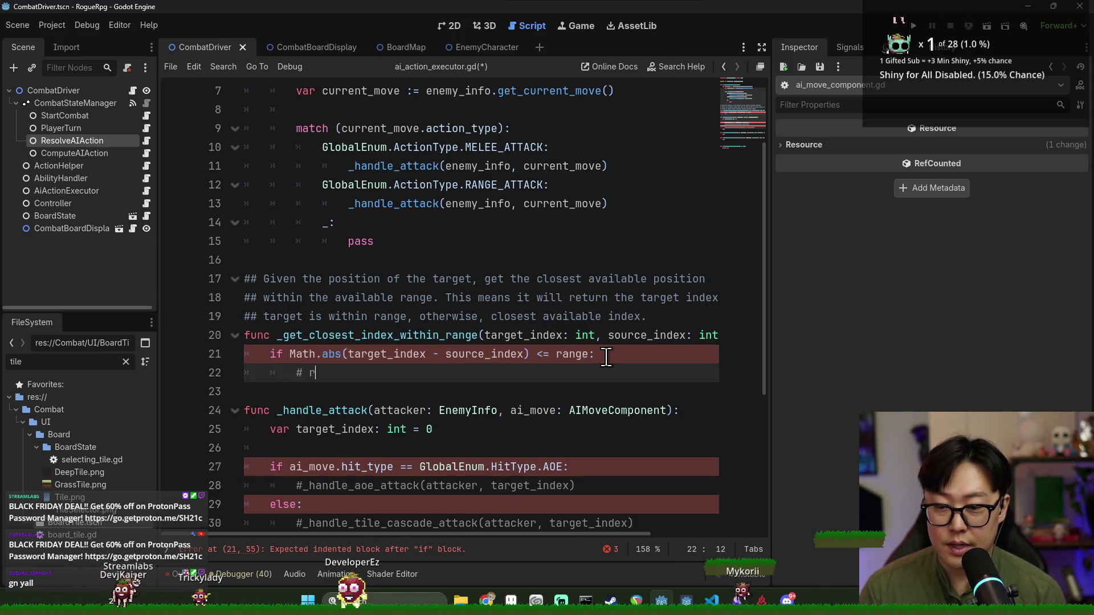
{"action": "type", "text": "within range"}
Add 'return target_index' inside the if and a new line for the fallback return
{"action": "key", "text": "Return"}
{"action": "type", "text": "re"}
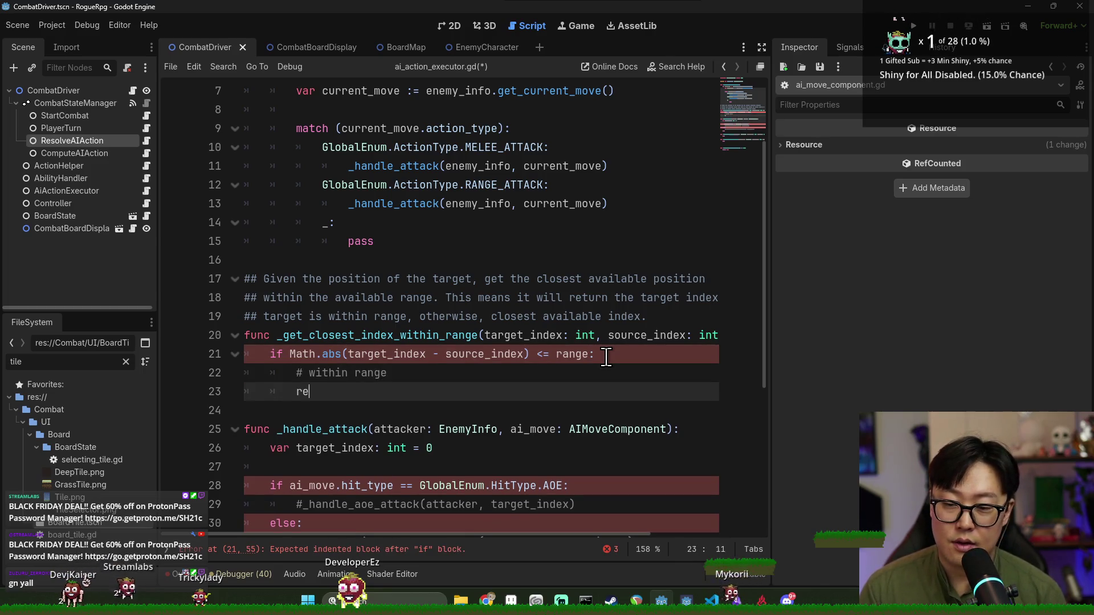
{"action": "type", "text": "turn target"}
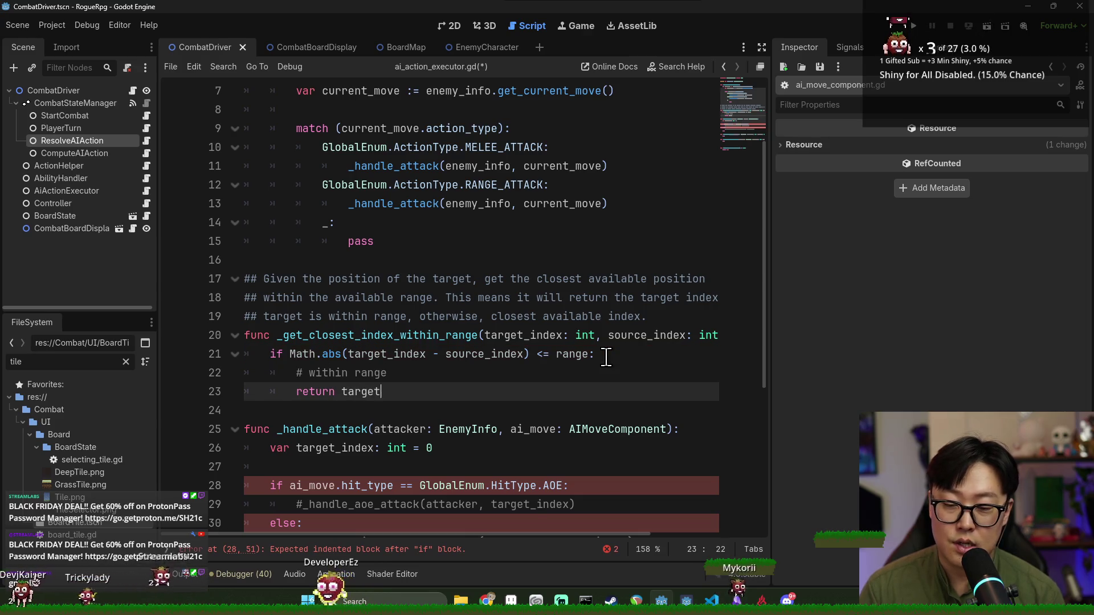
{"action": "type", "text": "_index"}
{"action": "key", "text": "Return"}
{"action": "key", "text": "Return"}
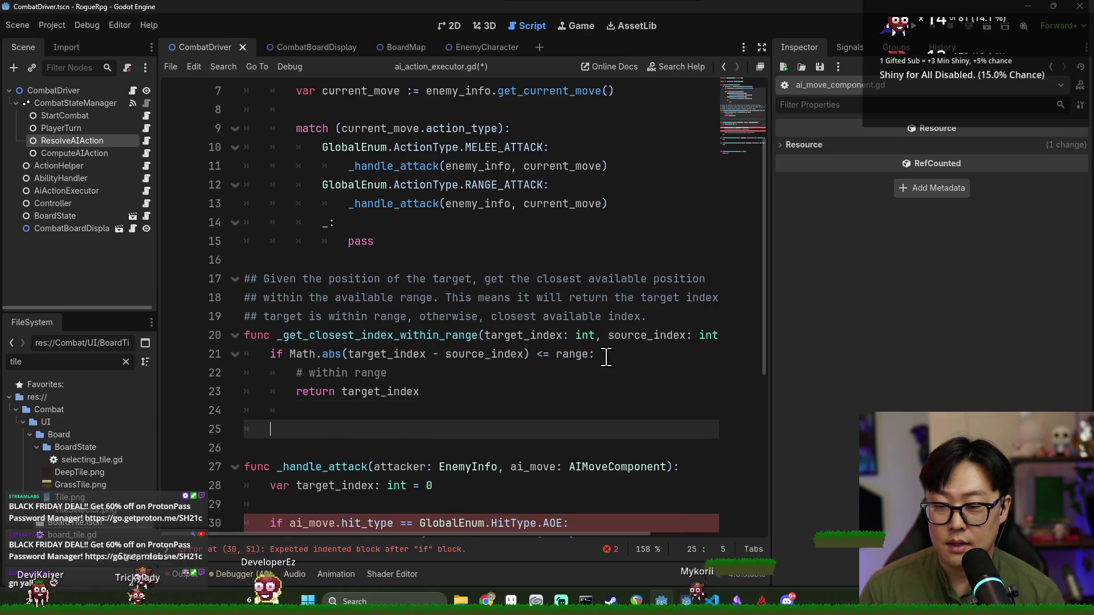
{"action": "scroll", "coordinate": [607, 353], "scroll_direction": "down", "scroll_amount": 2}
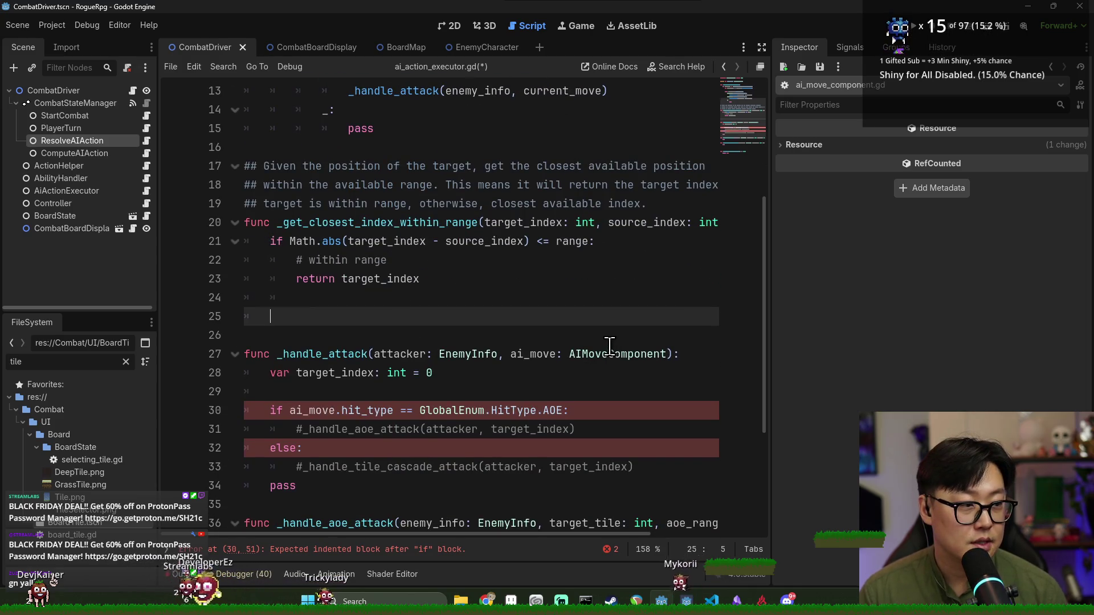
{"action": "key", "text": "BackSpace"}
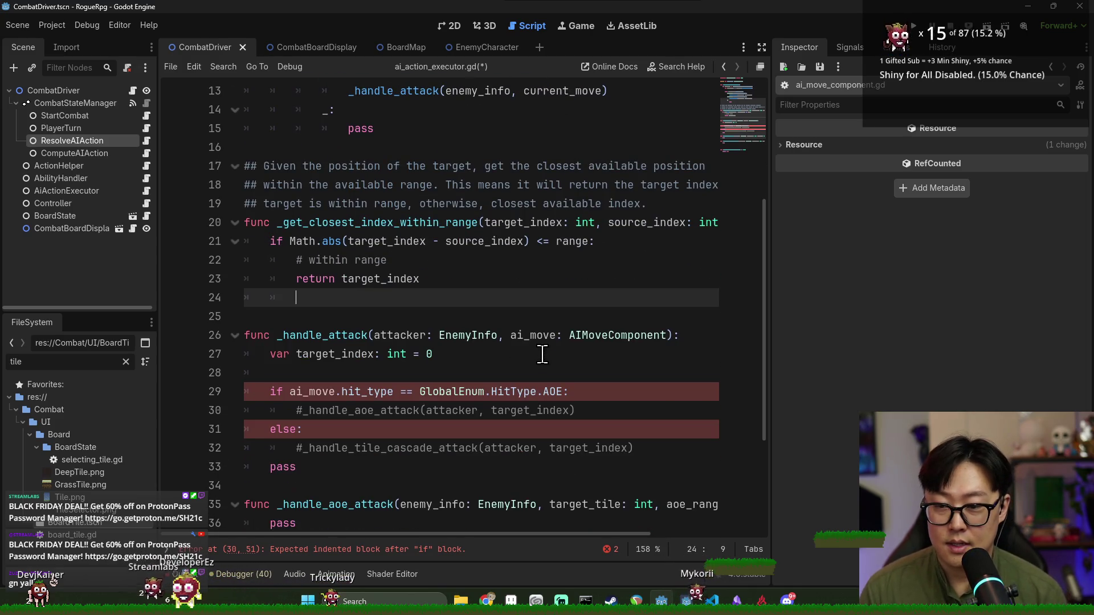
{"action": "key", "text": "Return"}
{"action": "type", "text": "return"}
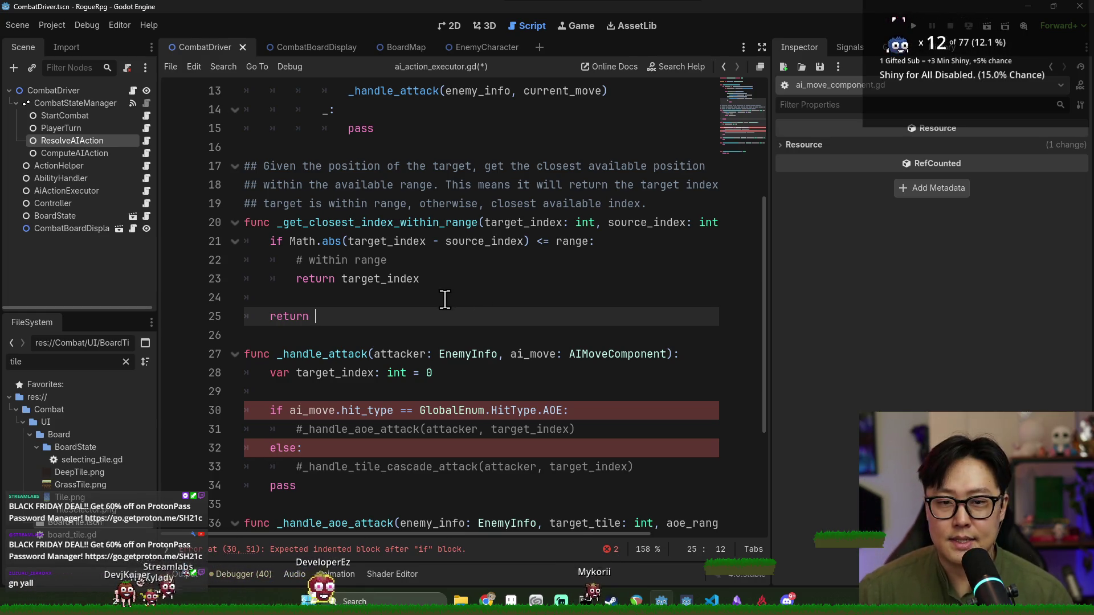
Highlight target_index, range and source_index in the condition to review their uses
{"action": "double_click", "coordinate": [391, 241]}
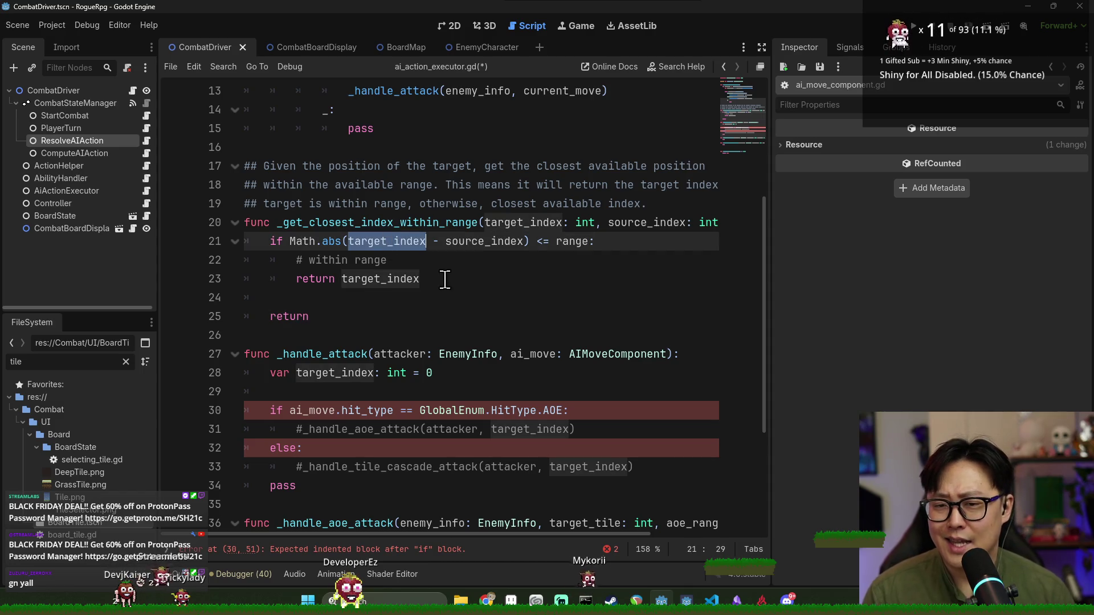
{"action": "double_click", "coordinate": [571, 241]}
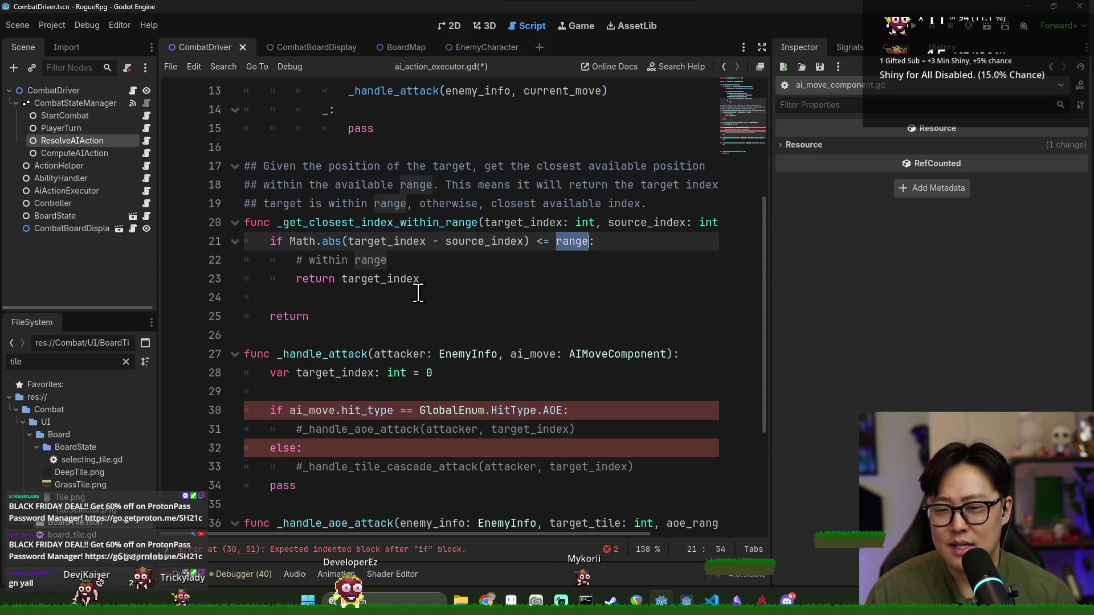
{"action": "double_click", "coordinate": [398, 243]}
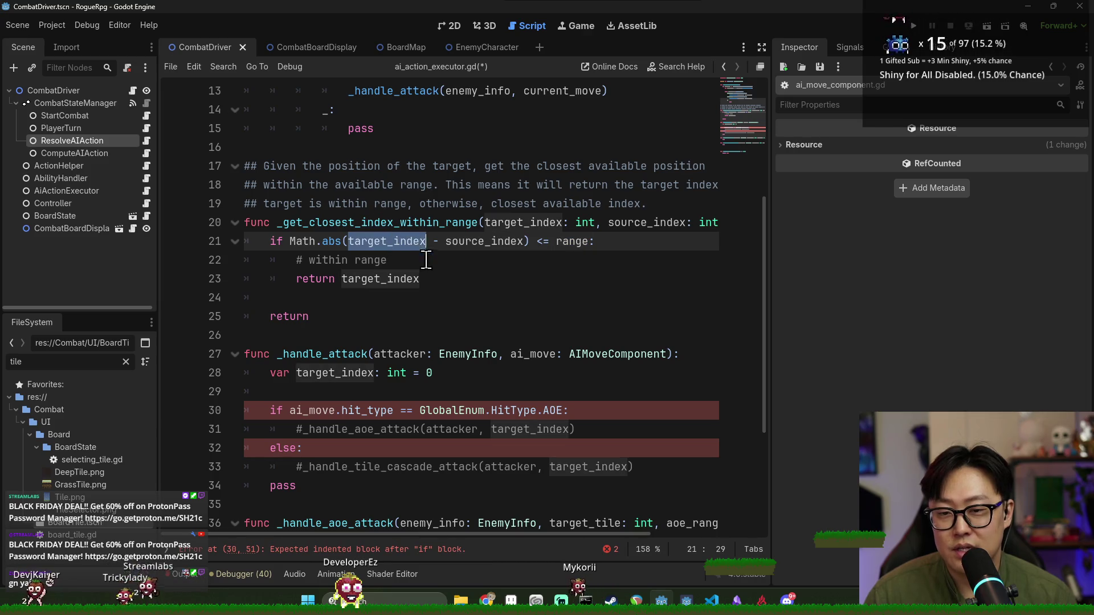
{"action": "left_click", "coordinate": [387, 279]}
{"action": "double_click", "coordinate": [571, 241]}
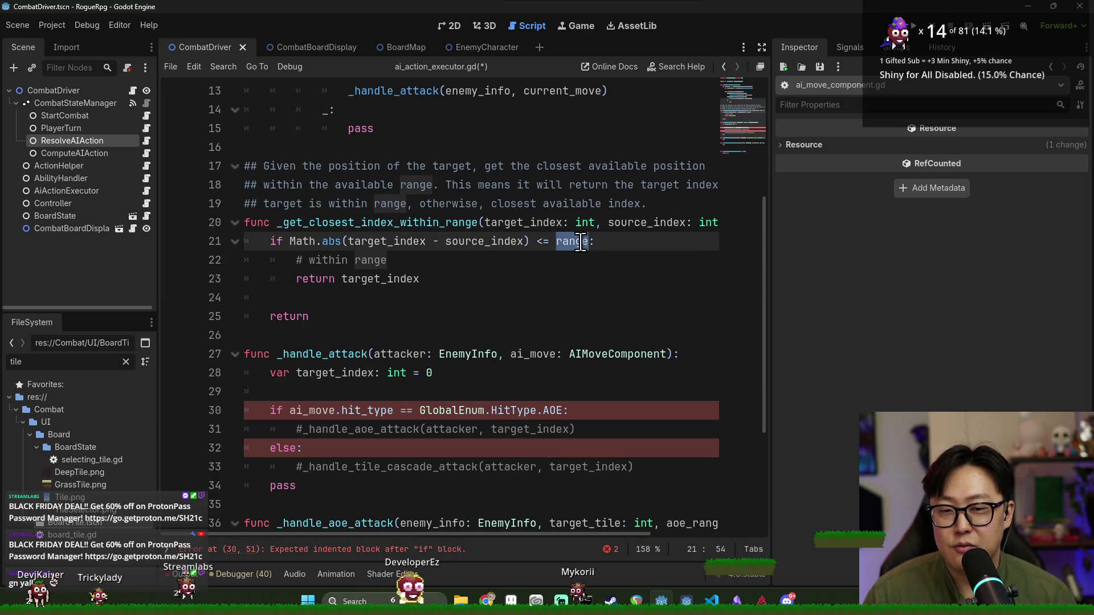
{"action": "double_click", "coordinate": [499, 241]}
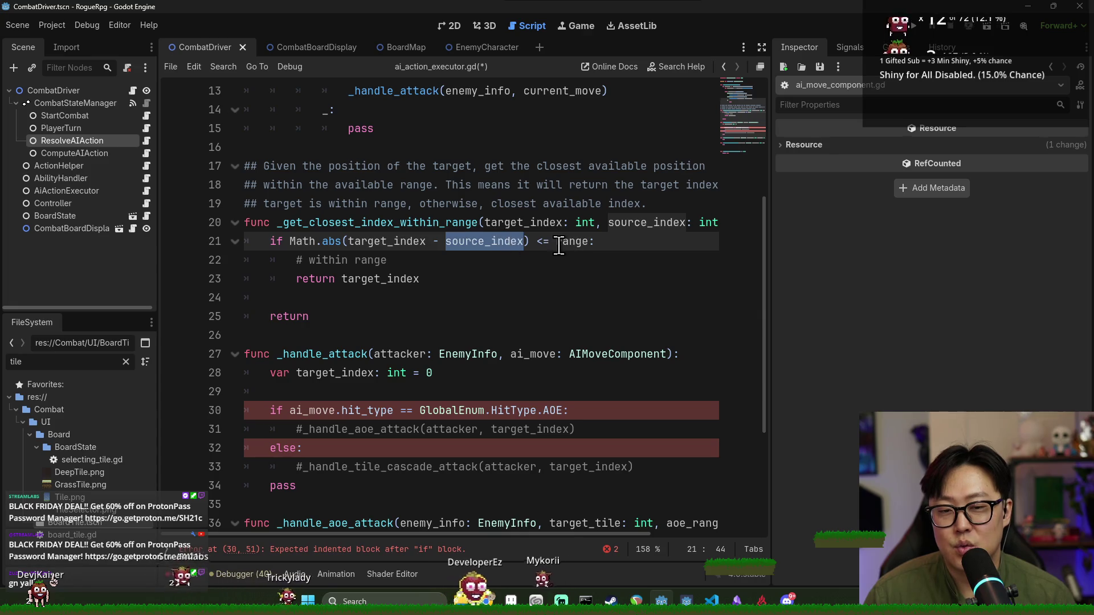
{"action": "left_click", "coordinate": [442, 241]}
{"action": "double_click", "coordinate": [366, 241]}
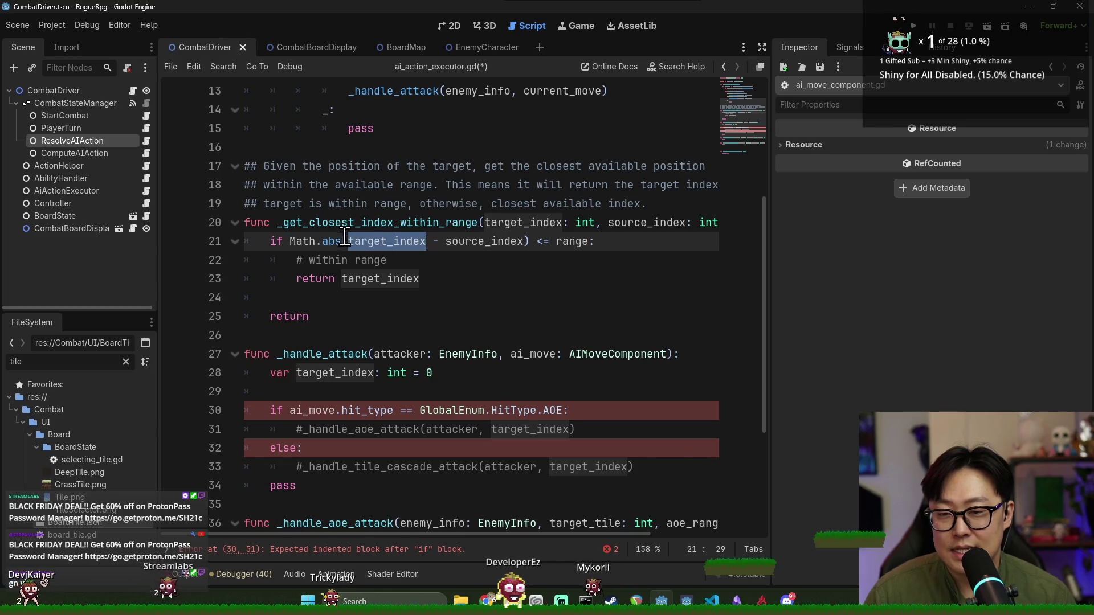
{"action": "double_click", "coordinate": [488, 241]}
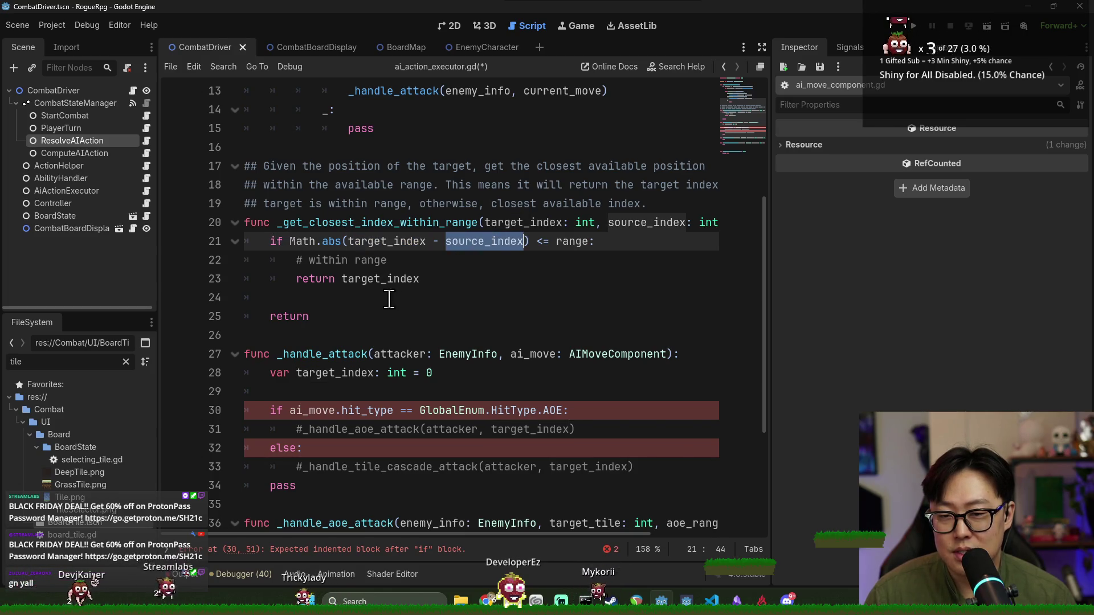
{"action": "left_click", "coordinate": [438, 315]}
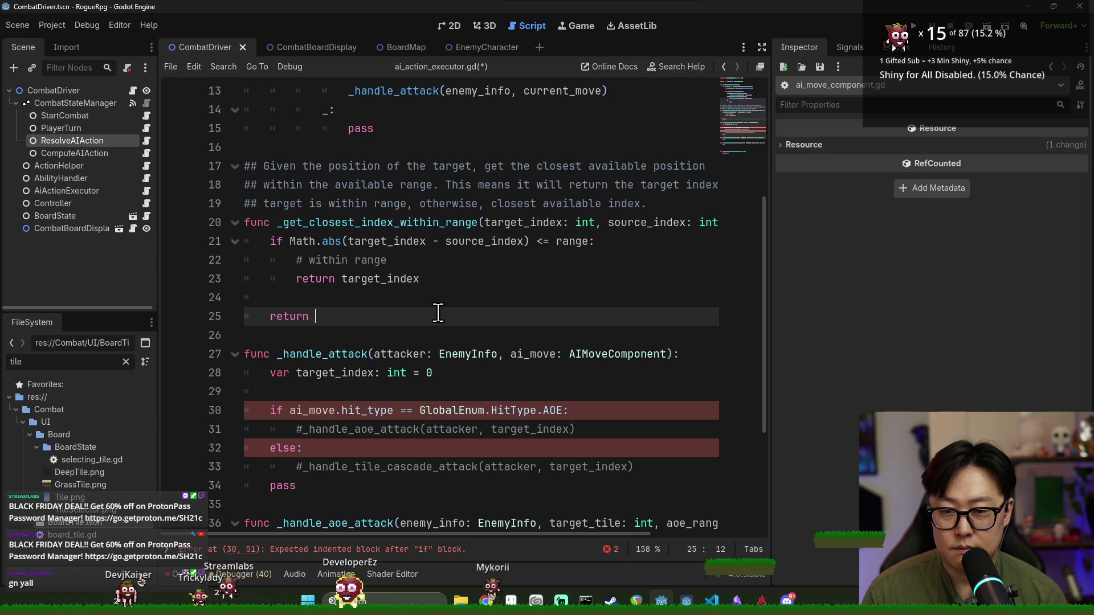
Write the fallback return: source_index minus range if target_index < source_index, else source_index + range
{"action": "type", "text": "source_index - ra"}
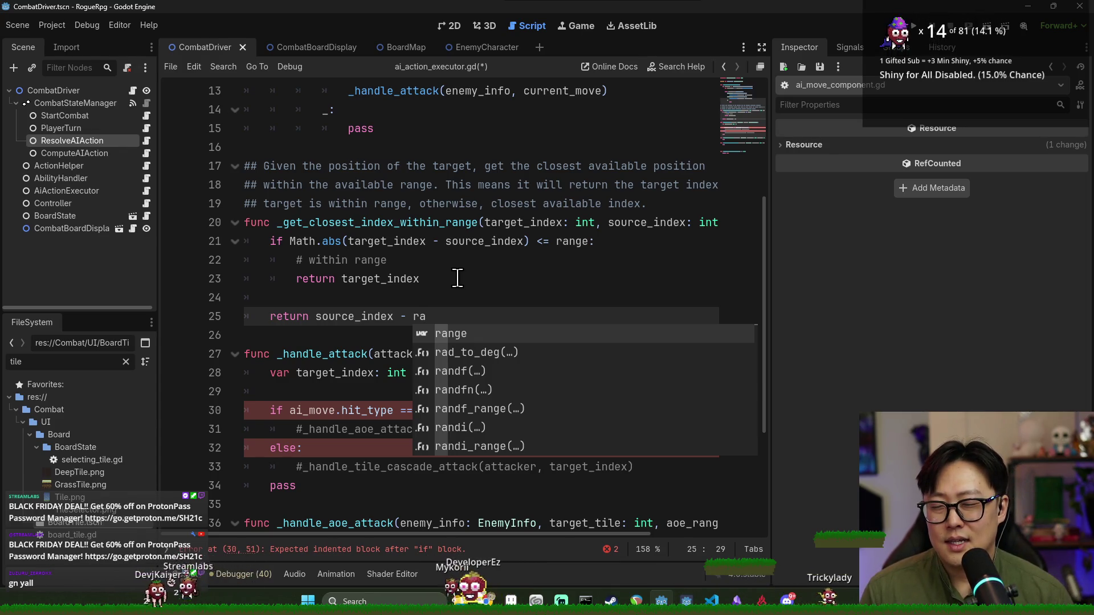
{"action": "type", "text": "nge"}
{"action": "left_click", "coordinate": [273, 297]}
{"action": "left_click", "coordinate": [315, 317]}
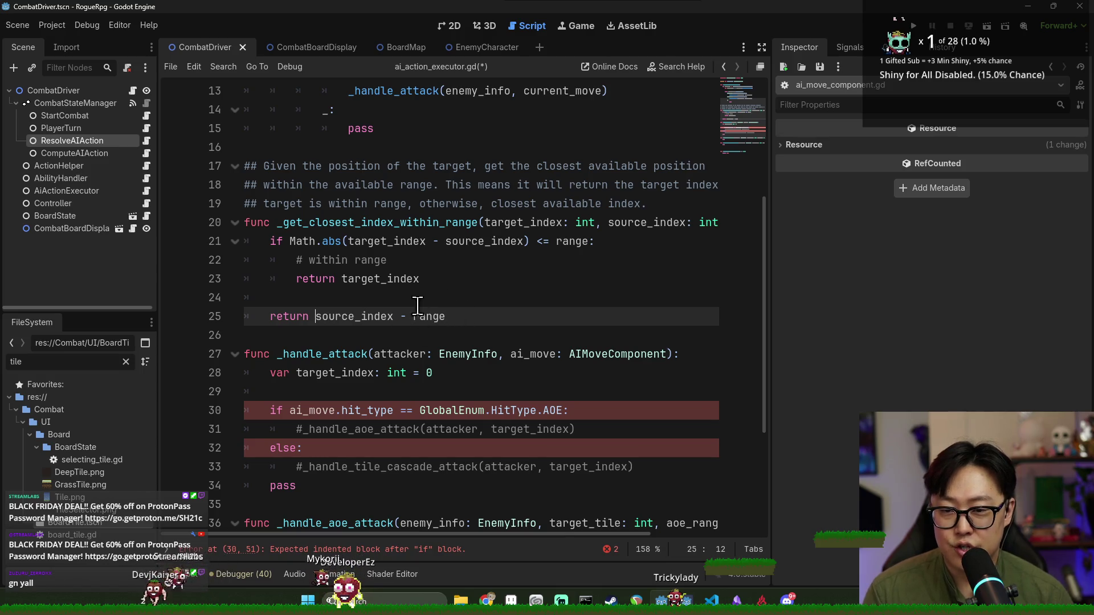
{"action": "left_click", "coordinate": [391, 241]}
{"action": "double_click", "coordinate": [391, 241]}
{"action": "left_click", "coordinate": [315, 316]}
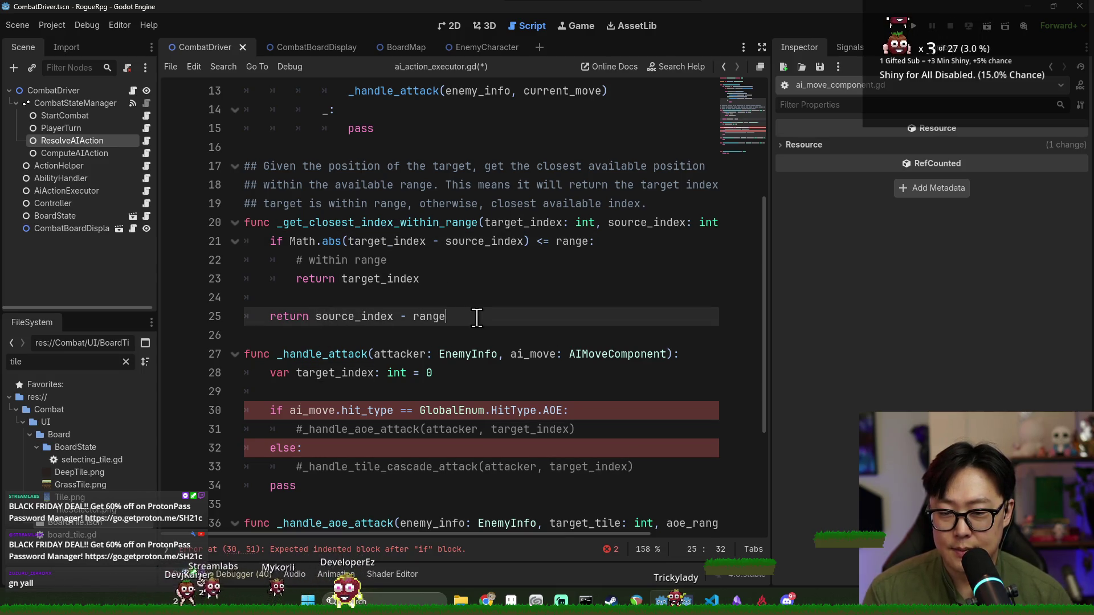
{"action": "type", "text": " if target_in"}
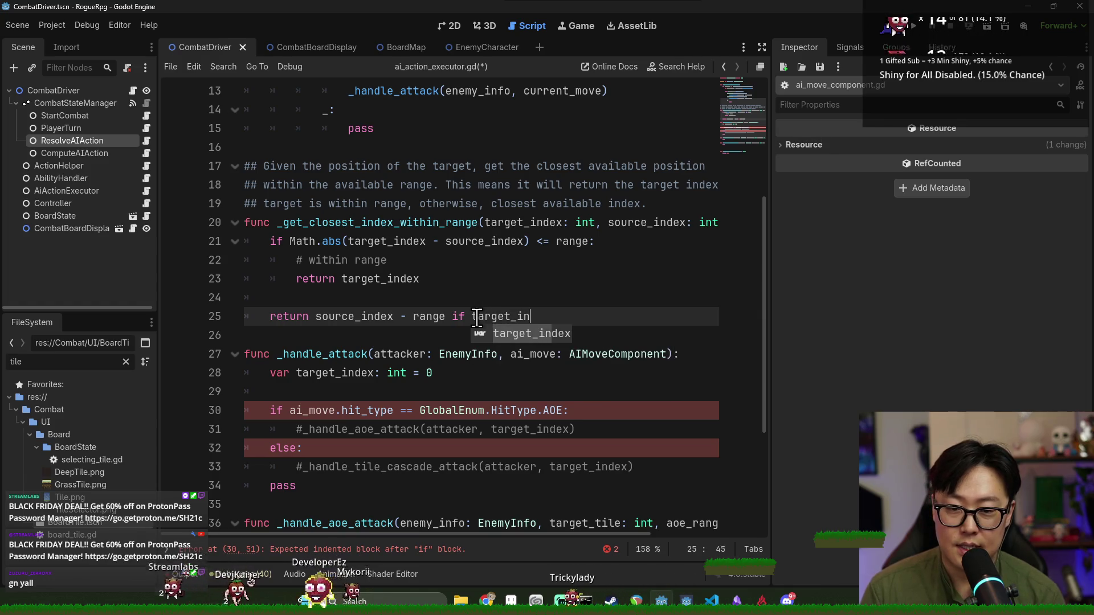
{"action": "type", "text": "dex < source_index else "}
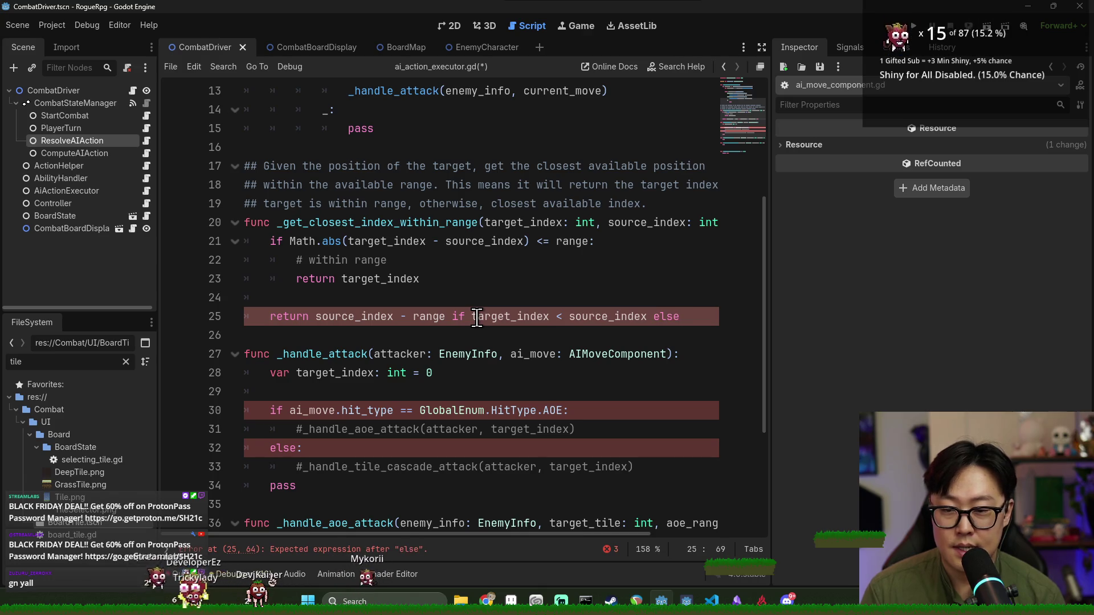
{"action": "type", "text": "source_index + rang"}
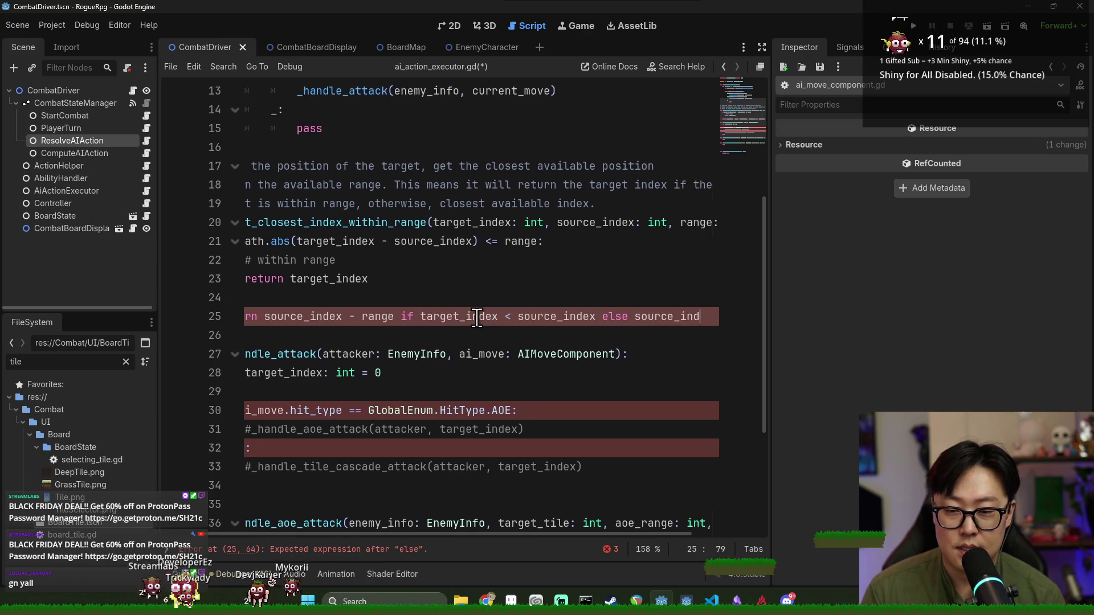
{"action": "key", "text": "Return"}
{"action": "key", "text": "Up"}
{"action": "key", "text": "Up"}
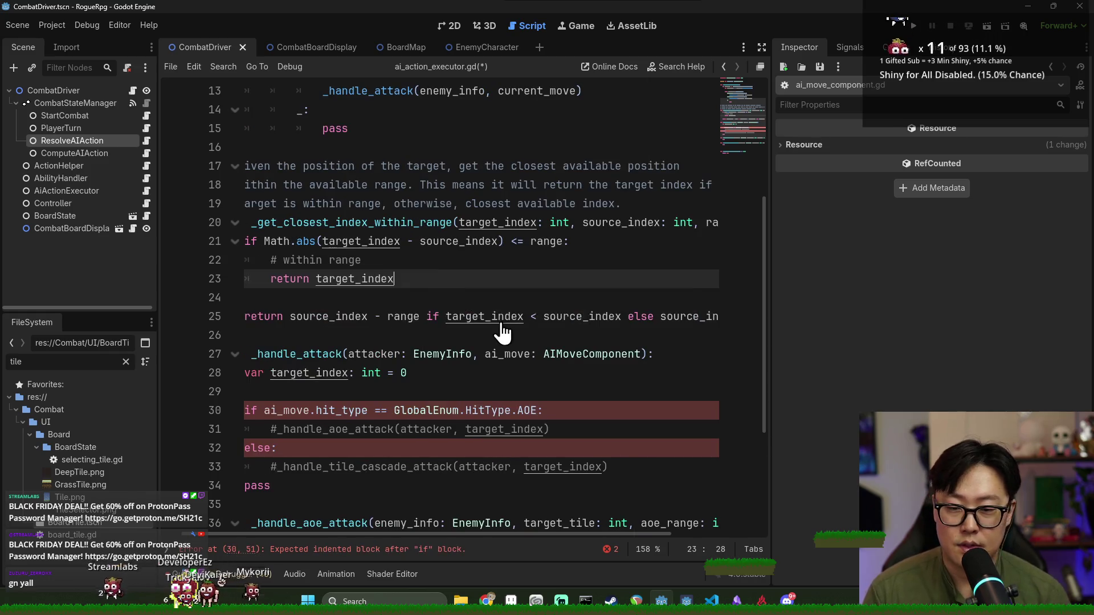
Review where _get_closest_index_within_range, current_move and _handle_attack are used
{"action": "scroll", "coordinate": [279, 242], "scroll_direction": "up", "scroll_amount": 1}
{"action": "double_click", "coordinate": [331, 274]}
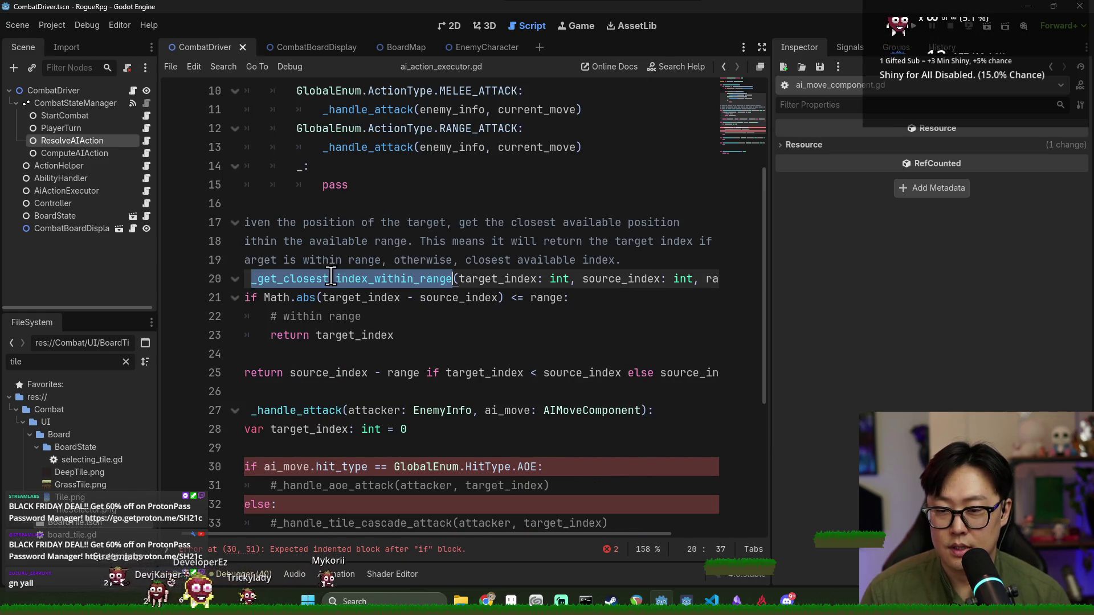
{"action": "scroll", "coordinate": [435, 535], "scroll_direction": "left", "scroll_amount": 2}
{"action": "scroll", "coordinate": [334, 321], "scroll_direction": "up", "scroll_amount": 3}
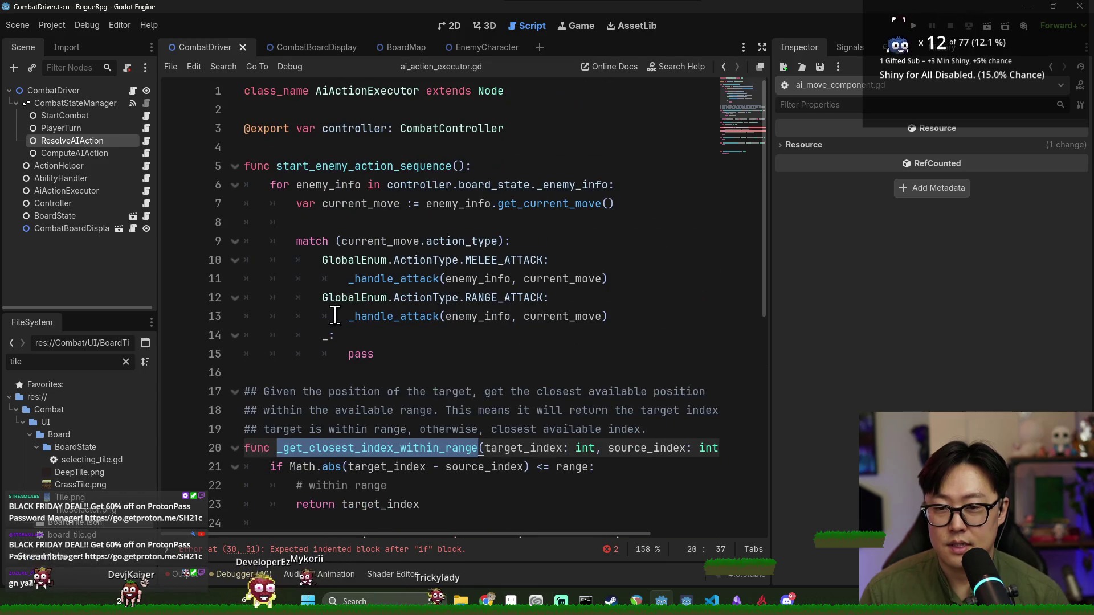
{"action": "double_click", "coordinate": [362, 204]}
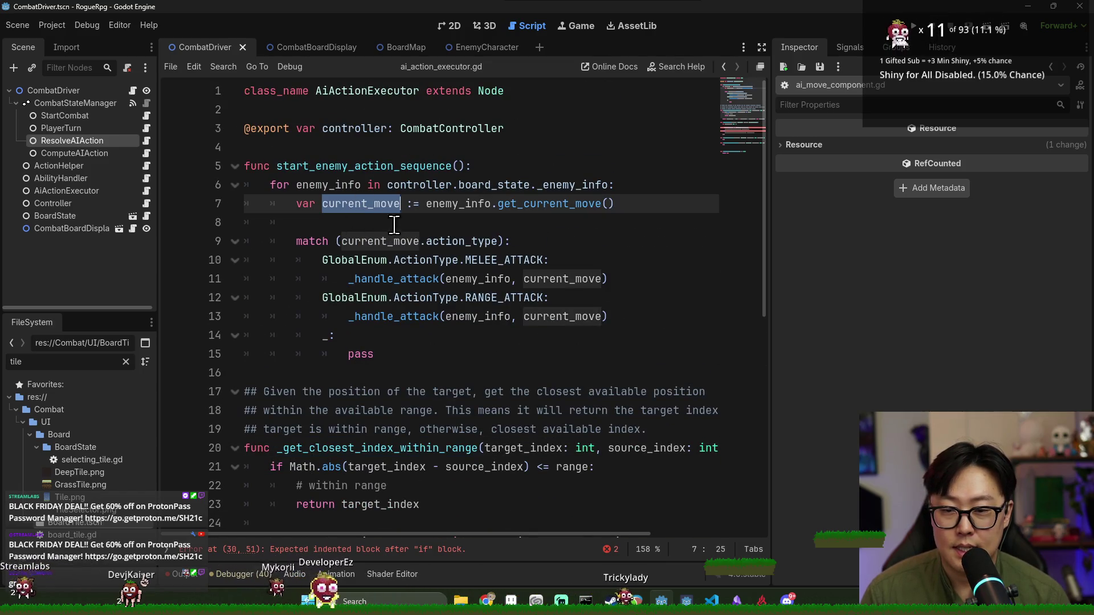
{"action": "left_click", "coordinate": [337, 223]}
{"action": "double_click", "coordinate": [393, 279]}
{"action": "scroll", "coordinate": [492, 248], "scroll_direction": "down", "scroll_amount": 1}
Under the MELEE_ATTACK case, assign 'int target_index =' from the _get_closest_index_within_range call
{"action": "left_click", "coordinate": [571, 204]}
{"action": "key", "text": "Return"}
{"action": "type", "text": "int target_index = _get_closest_index_within_range("}
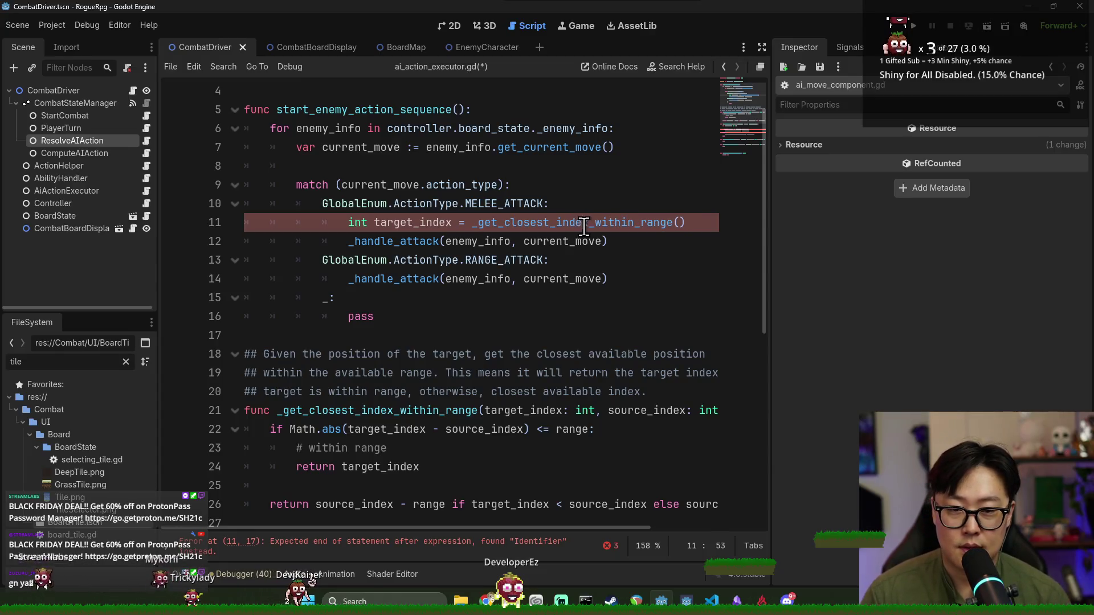
{"action": "double_click", "coordinate": [584, 223]}
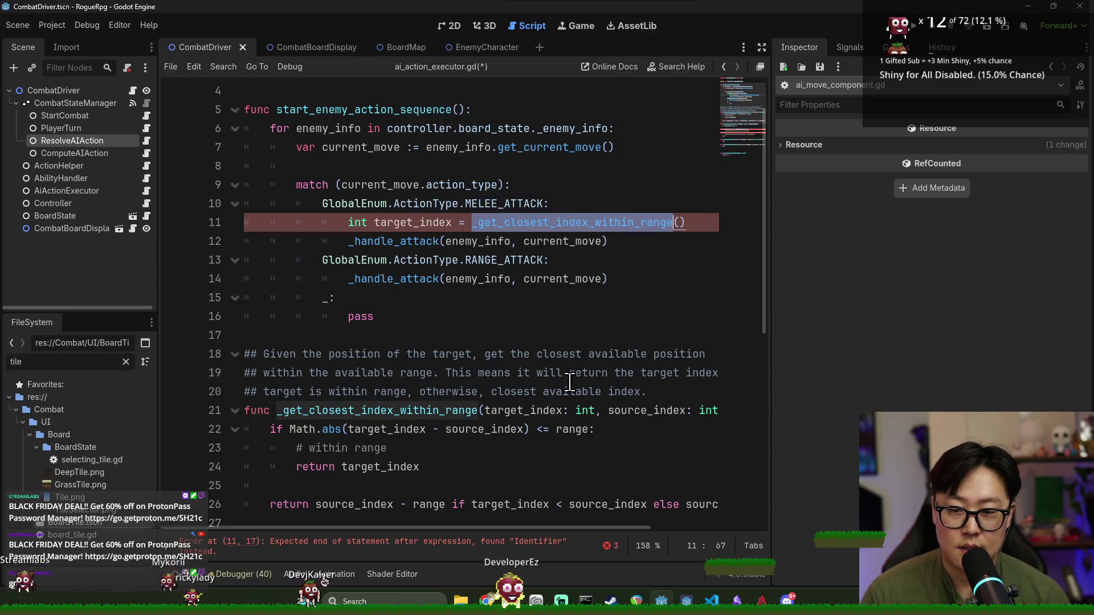
{"action": "left_click", "coordinate": [679, 222]}
{"action": "scroll", "coordinate": [315, 223], "scroll_direction": "up", "scroll_amount": 1}
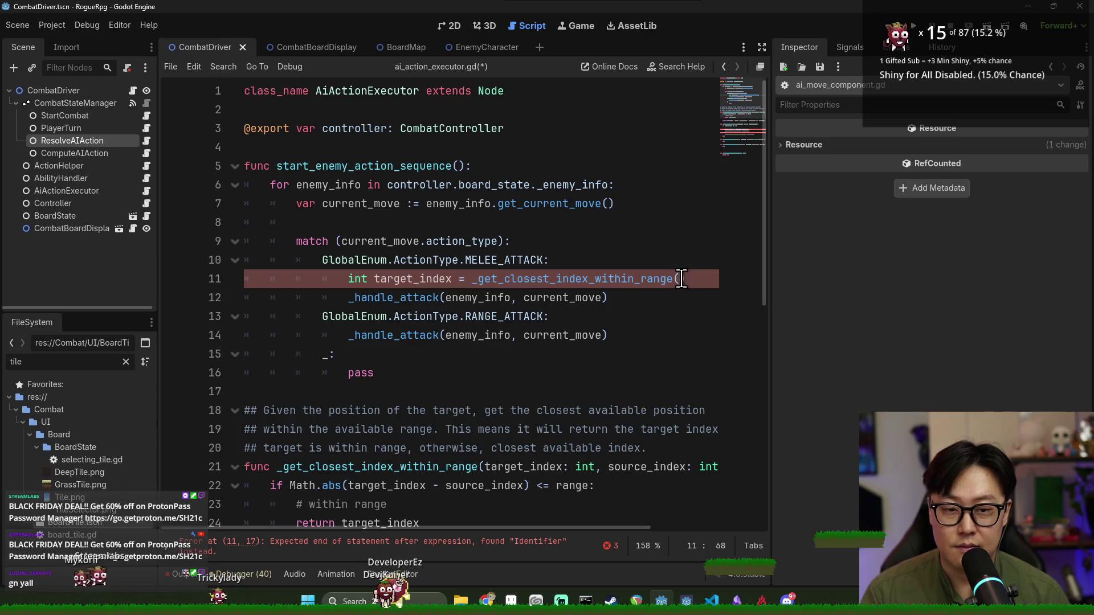
{"action": "type", "text": "cont"}
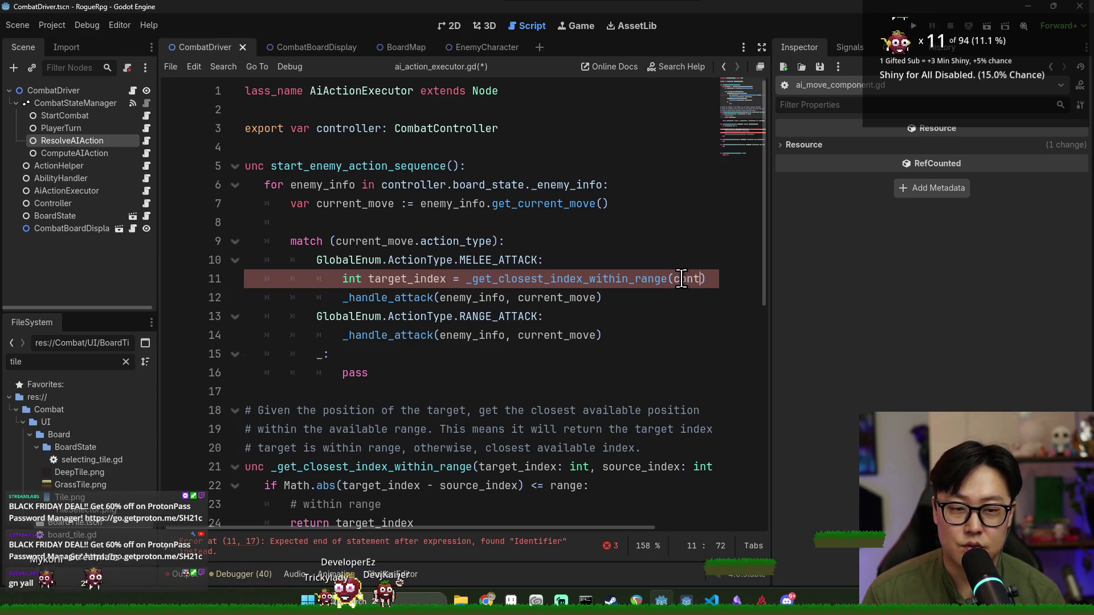
{"action": "key", "text": "BackSpace"}
{"action": "key", "text": "BackSpace"}
{"action": "key", "text": "BackSpace"}
Add a line under the function header and start declaring var player_info
{"action": "left_click", "coordinate": [631, 207]}
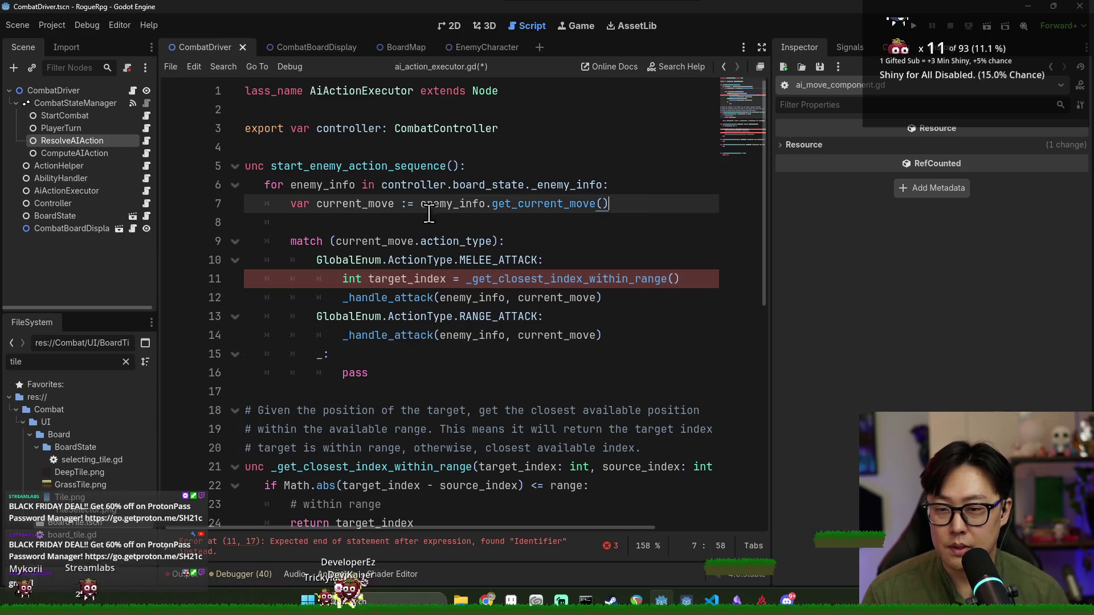
{"action": "left_click", "coordinate": [504, 170]}
{"action": "key", "text": "Return"}
{"action": "type", "text": "var player_"}
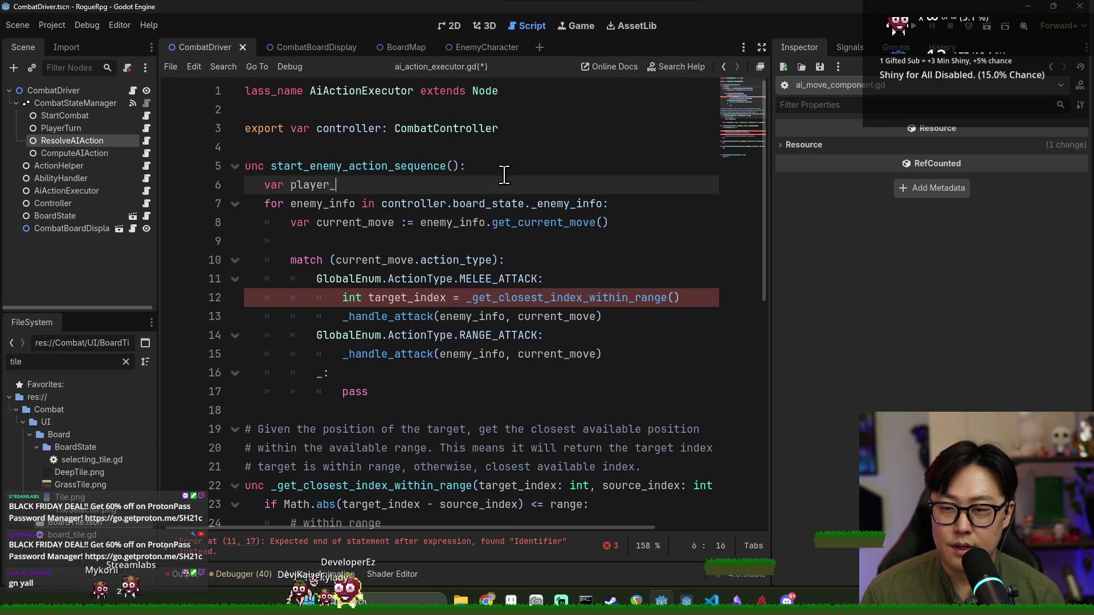
{"action": "type", "text": "info = _get_closest_index_within_range."}
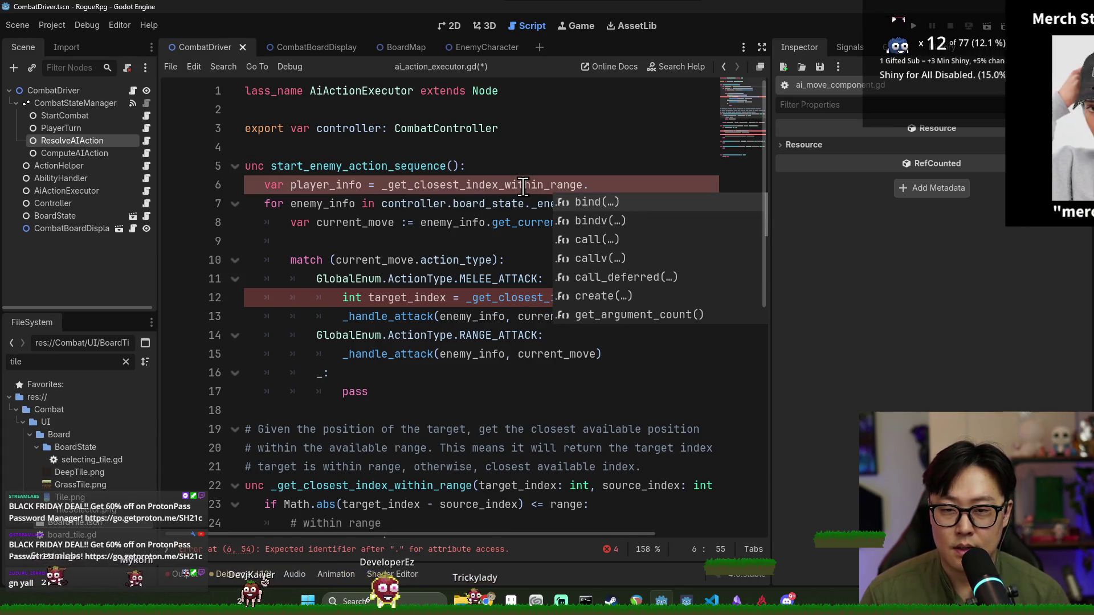
Set line 6 to 'var player_info := controller.board_state._player_info'
{"action": "left_click", "coordinate": [460, 186]}
{"action": "double_click", "coordinate": [461, 186]}
{"action": "type", "text": "controller.get."}
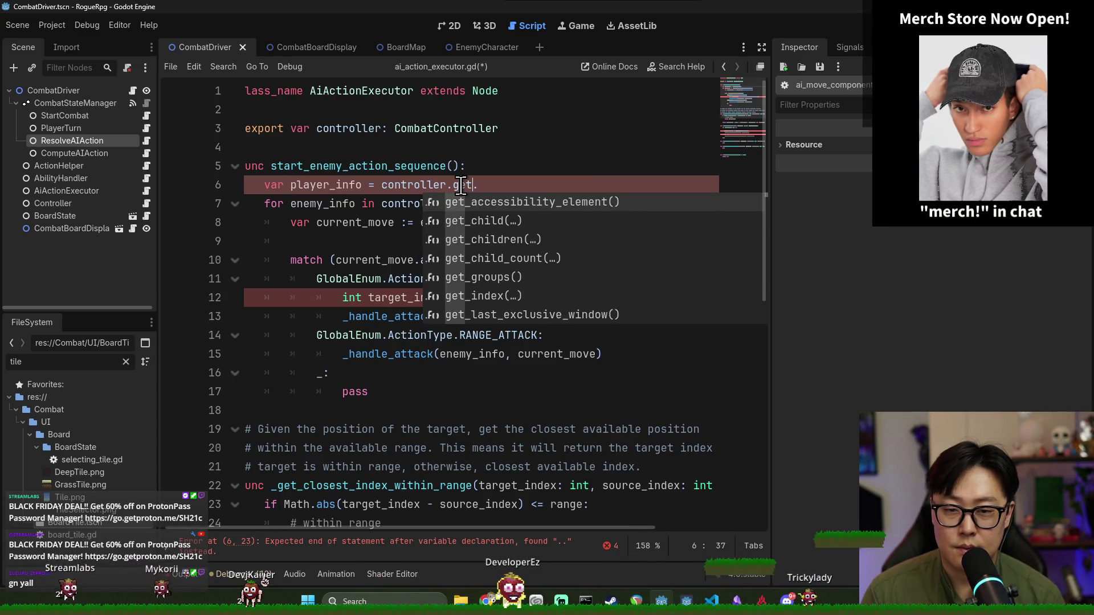
{"action": "type", "text": "player"}
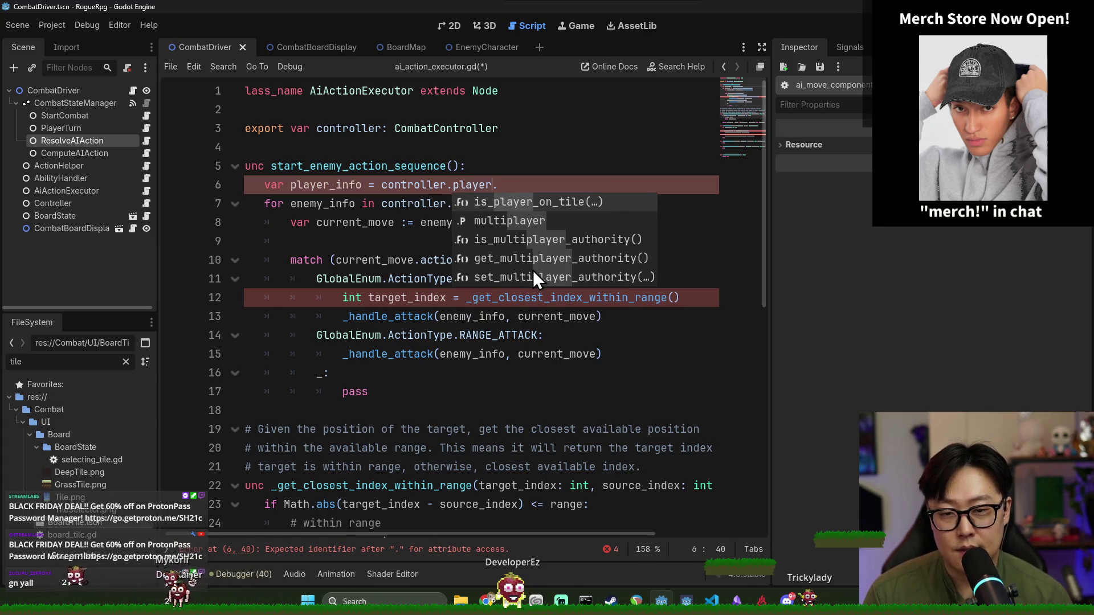
{"action": "key", "text": "BackSpace"}
{"action": "key", "text": "BackSpace"}
{"action": "key", "text": "BackSpace"}
{"action": "type", "text": "board"}
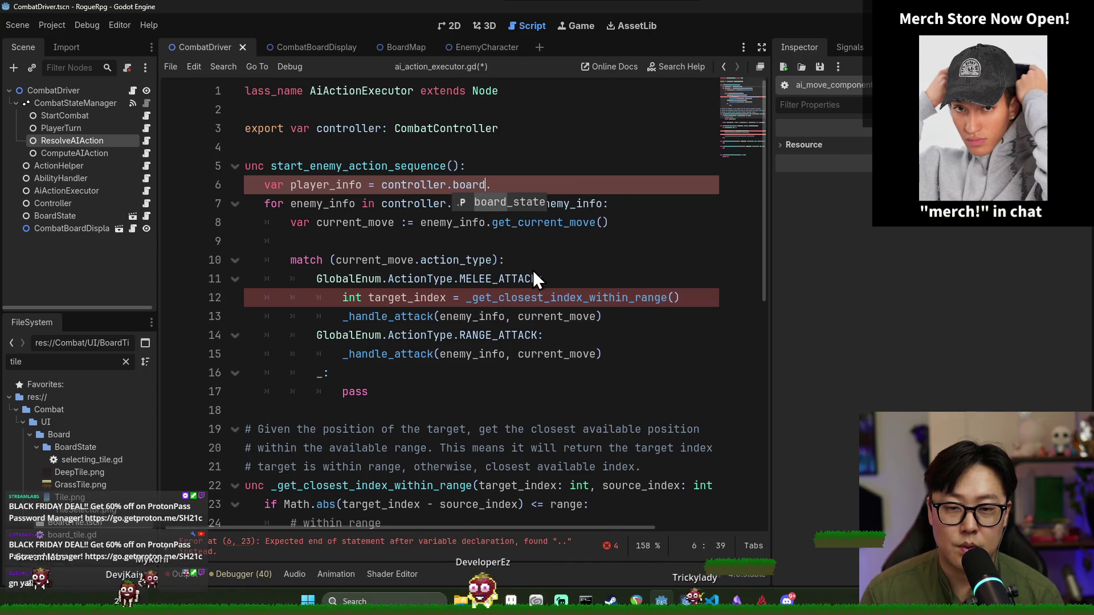
{"action": "key", "text": "Return"}
{"action": "type", "text": "."}
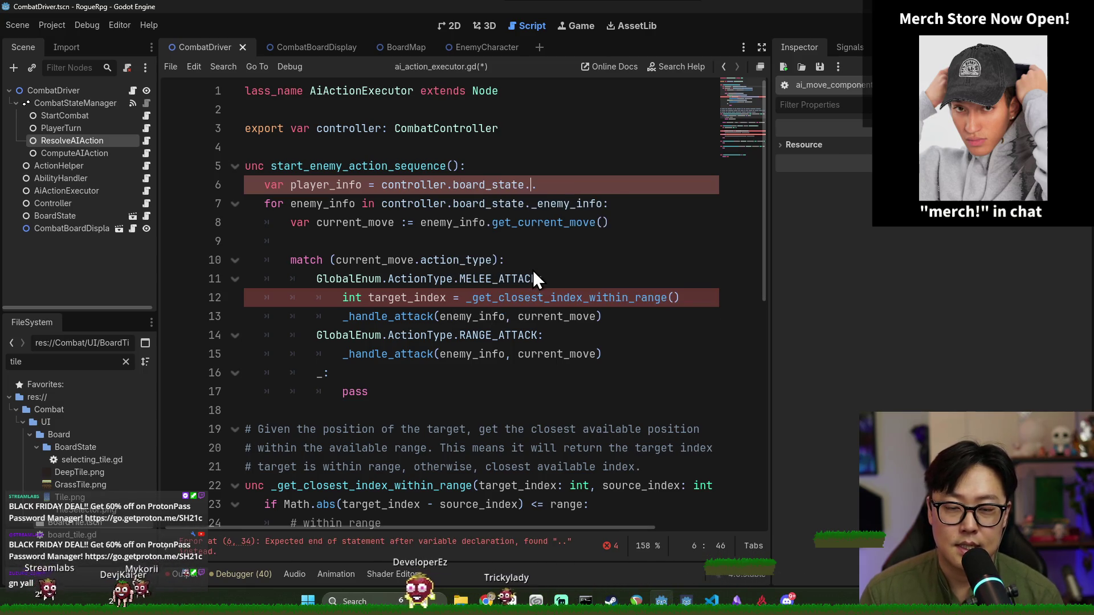
{"action": "key", "text": "BackSpace"}
{"action": "type", "text": "_player_info"}
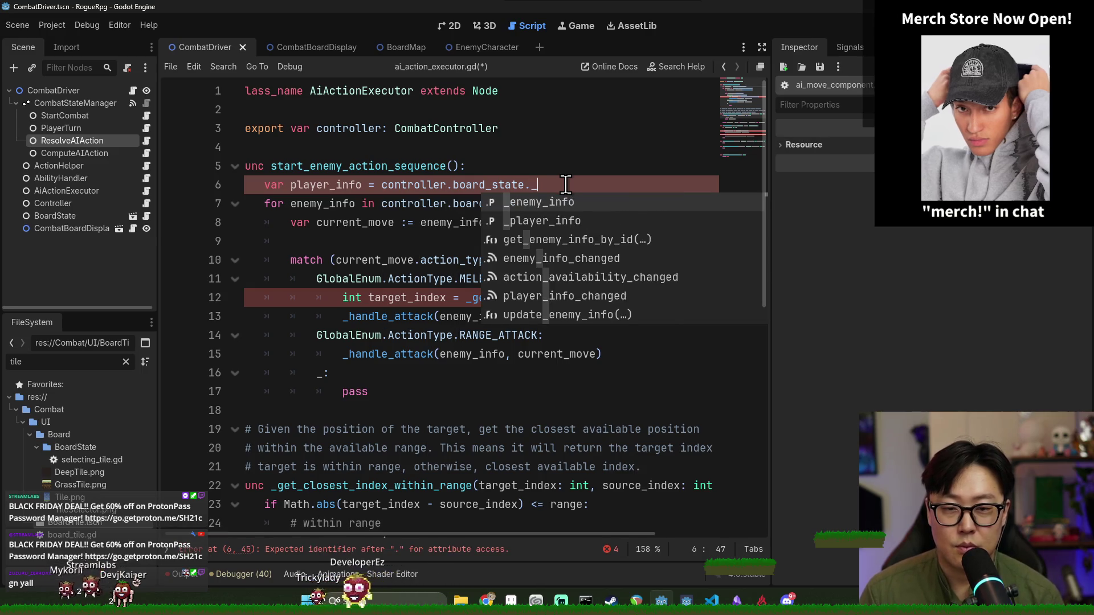
{"action": "double_click", "coordinate": [329, 187]}
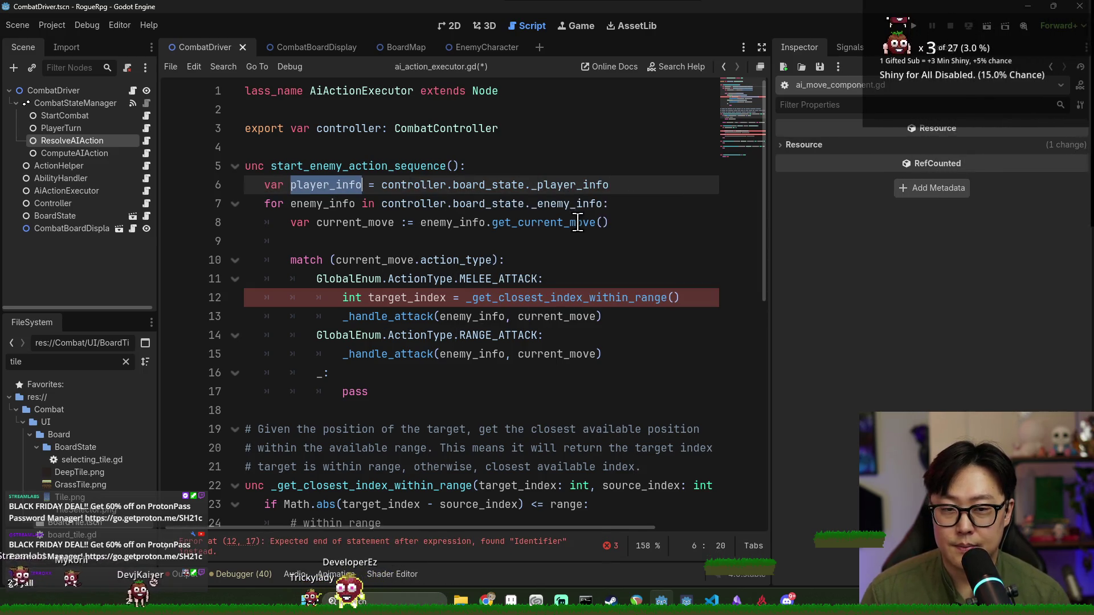
{"action": "key", "text": "Return"}
Begin passing player_info into the closest-index call, check _player_info in board_state.gd, and save
{"action": "left_click", "coordinate": [354, 183]}
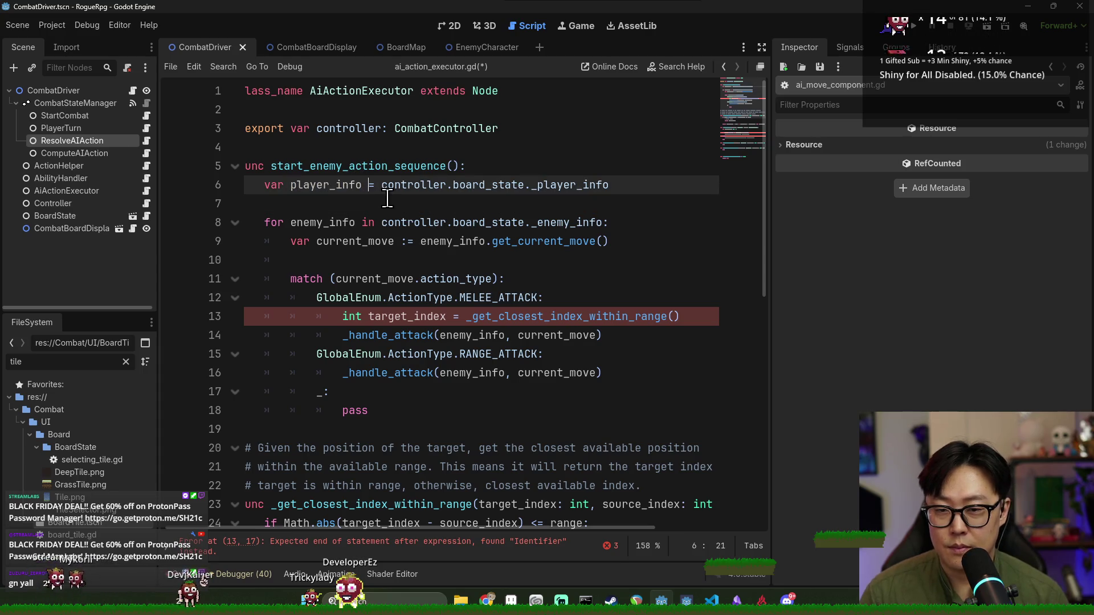
{"action": "type", "text": ":"}
{"action": "left_click", "coordinate": [462, 274]}
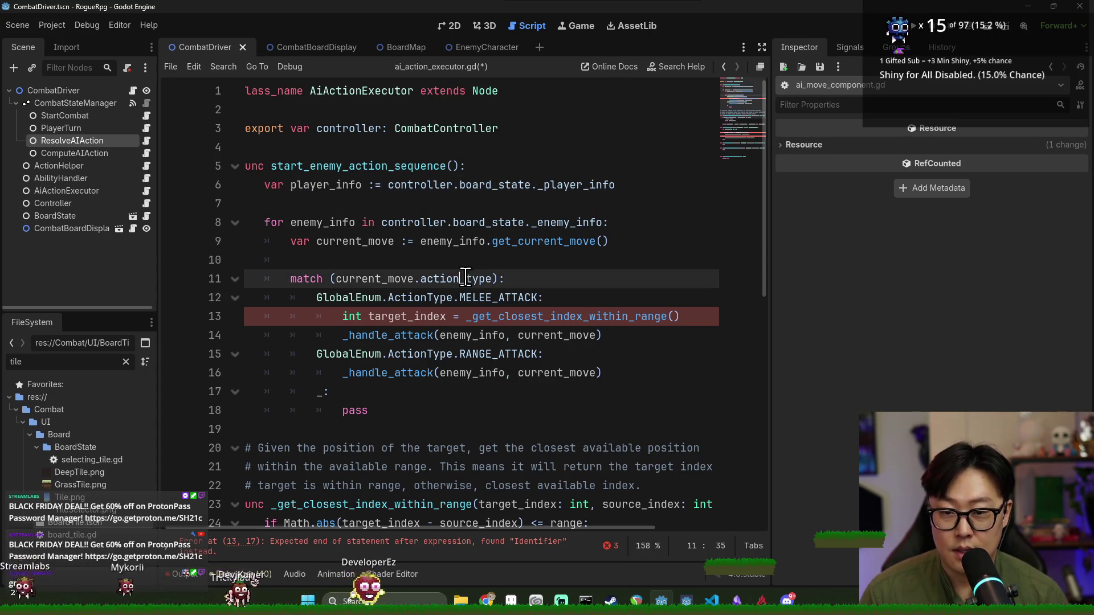
{"action": "left_click", "coordinate": [672, 317]}
{"action": "type", "text": "player_info"}
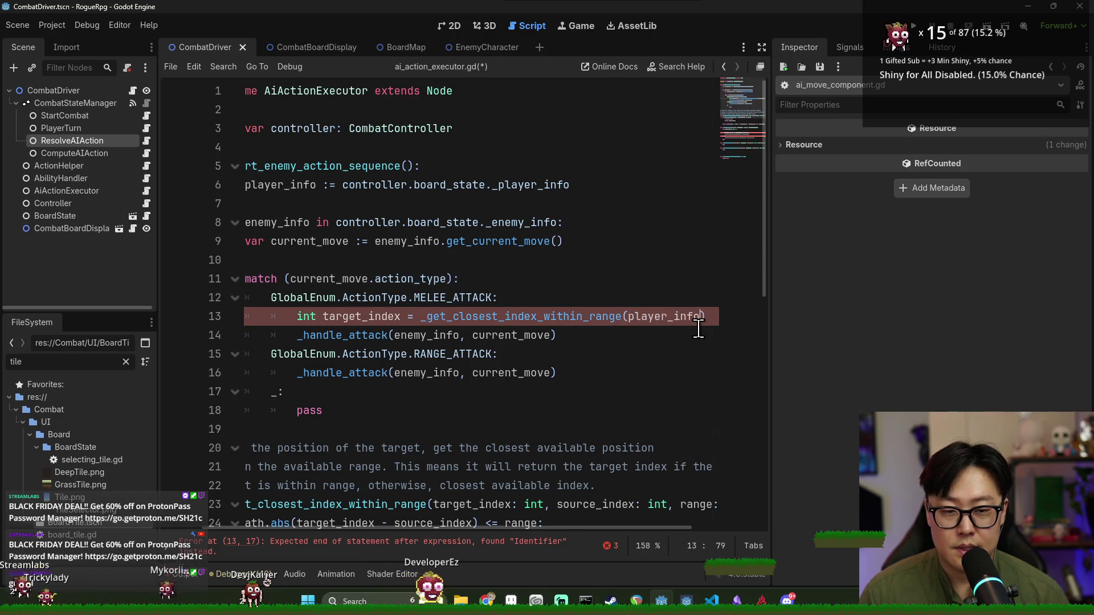
{"action": "type", "text": "."}
{"action": "left_click", "coordinate": [528, 192], "text": "ctrl"}
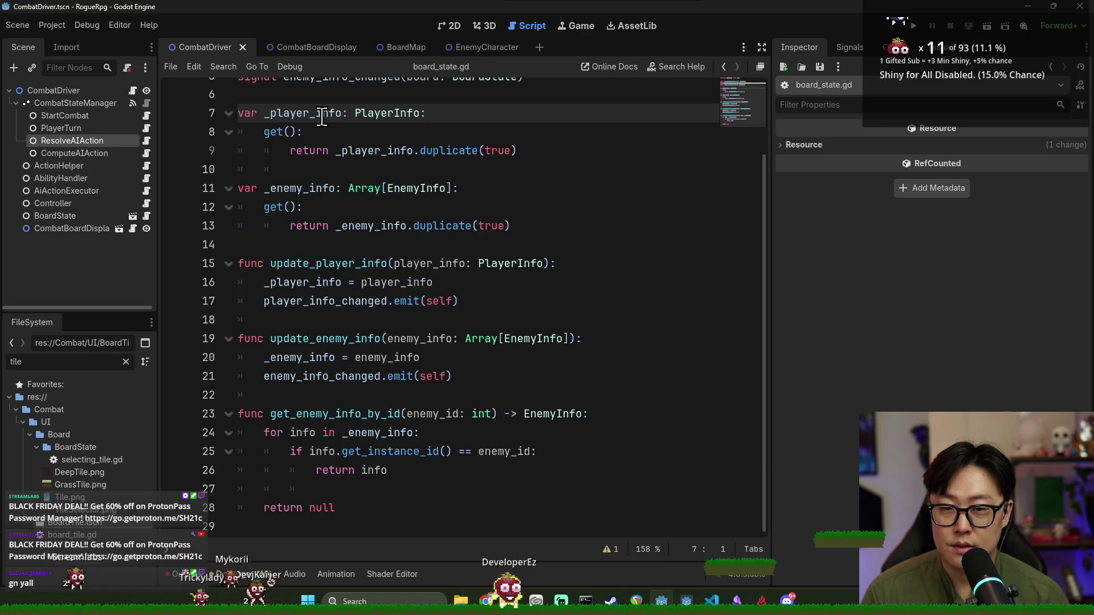
{"action": "key", "text": "alt+Left"}
{"action": "left_click", "coordinate": [499, 255]}
{"action": "key", "text": "ctrl+s"}
{"action": "double_click", "coordinate": [332, 185]}
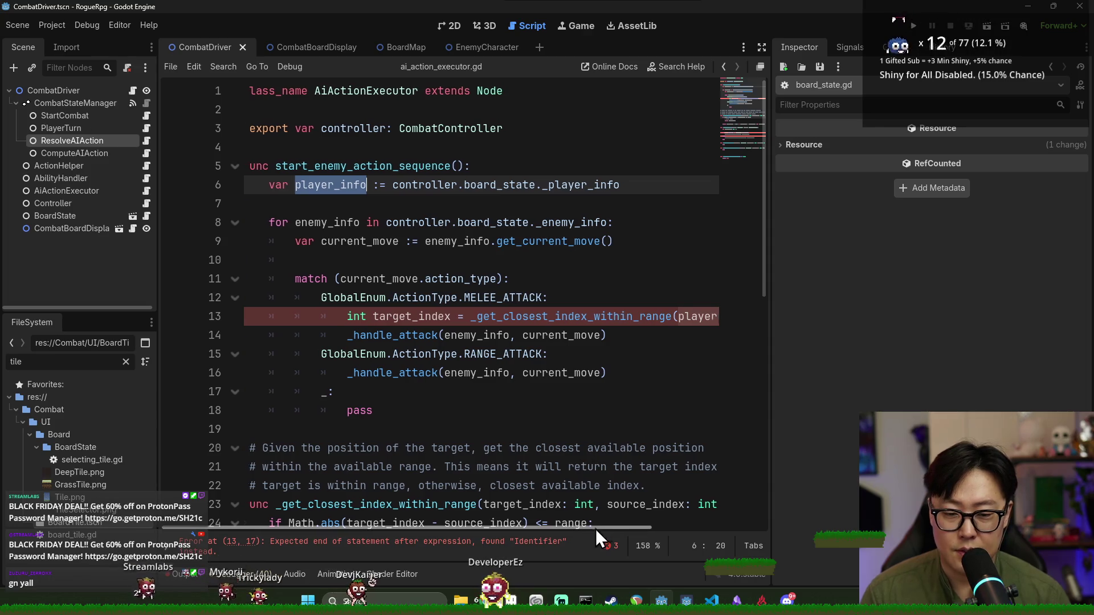
Remove the partial argument from line 13's call, save, and jump to the reported error
{"action": "left_click", "coordinate": [706, 317]}
{"action": "type", "text": "_info."}
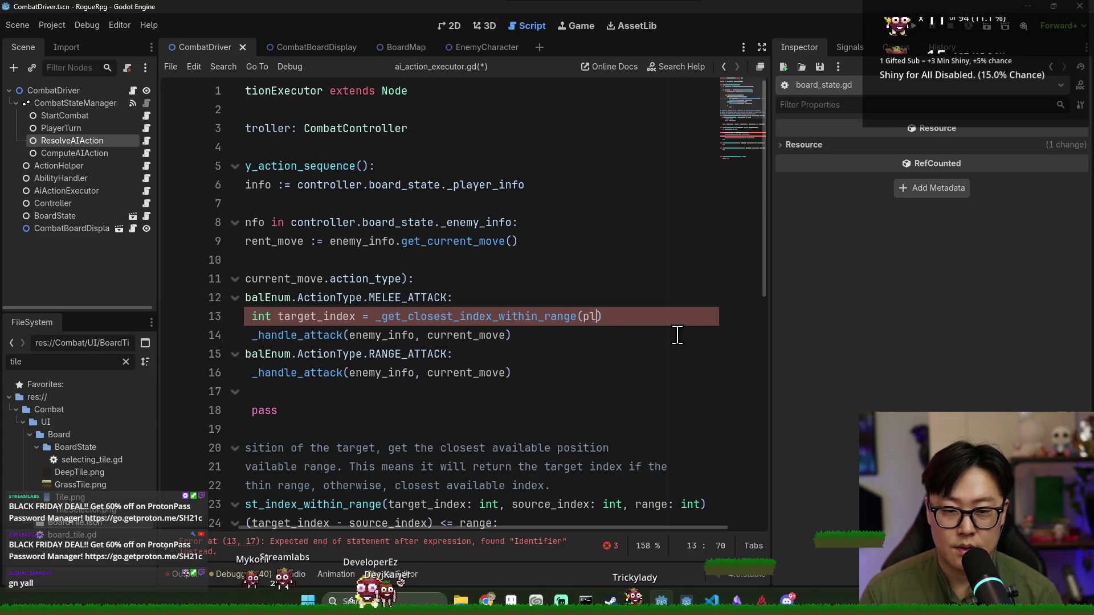
{"action": "key", "text": "BackSpace"}
{"action": "key", "text": "BackSpace"}
{"action": "key", "text": "BackSpace"}
{"action": "key", "text": "ctrl+s"}
{"action": "left_click", "coordinate": [483, 297]}
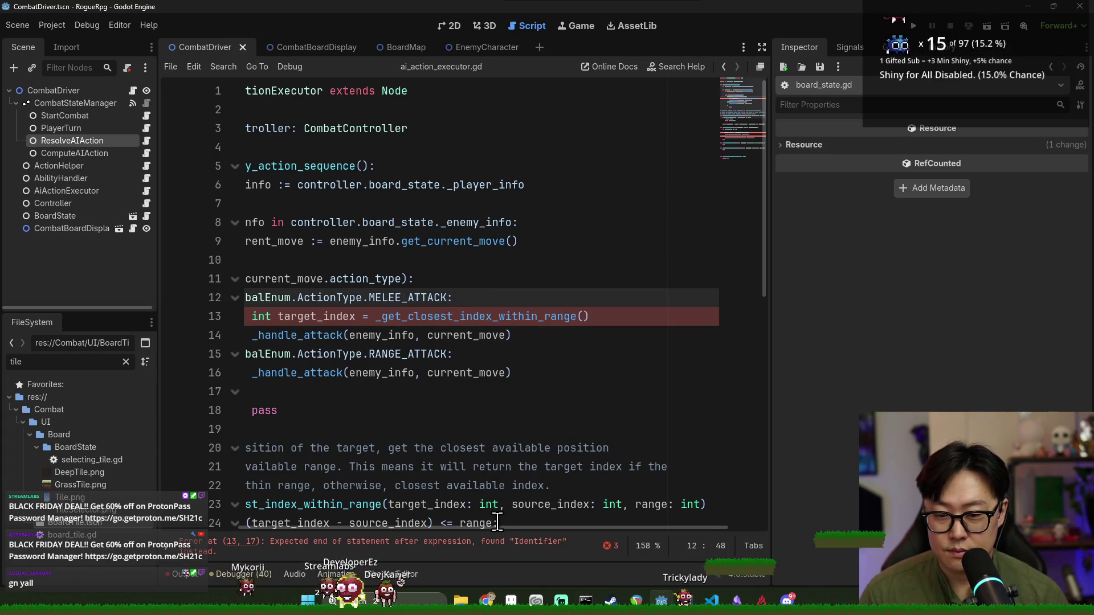
{"action": "left_click", "coordinate": [490, 546]}
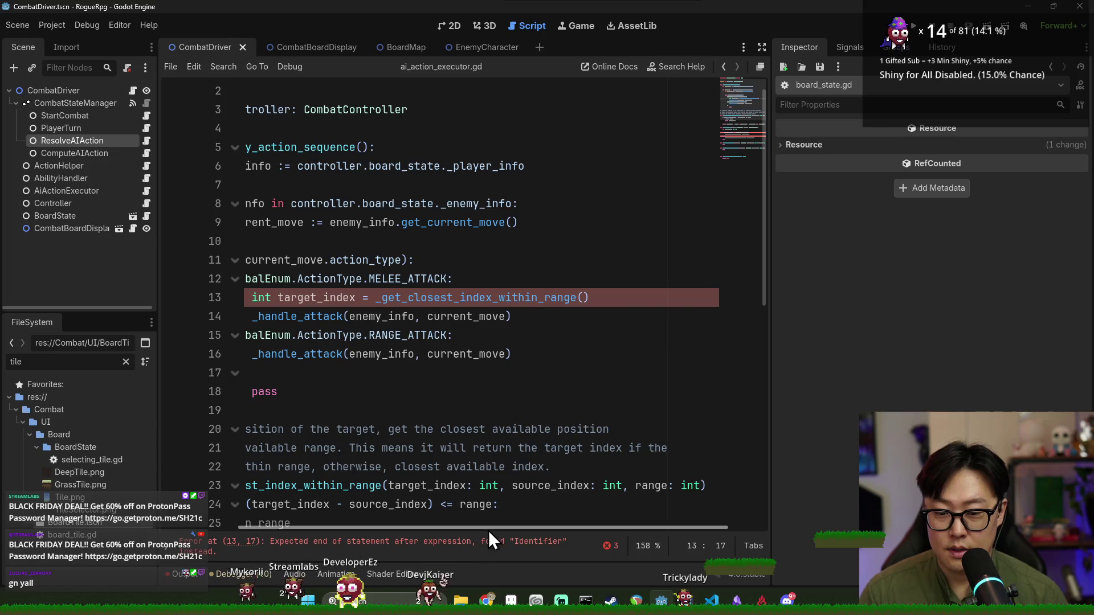
Pass player_info.position and enemy_info.position as the call's first two arguments
{"action": "left_click_drag", "start_coordinate": [487, 529], "coordinate": [410, 528]}
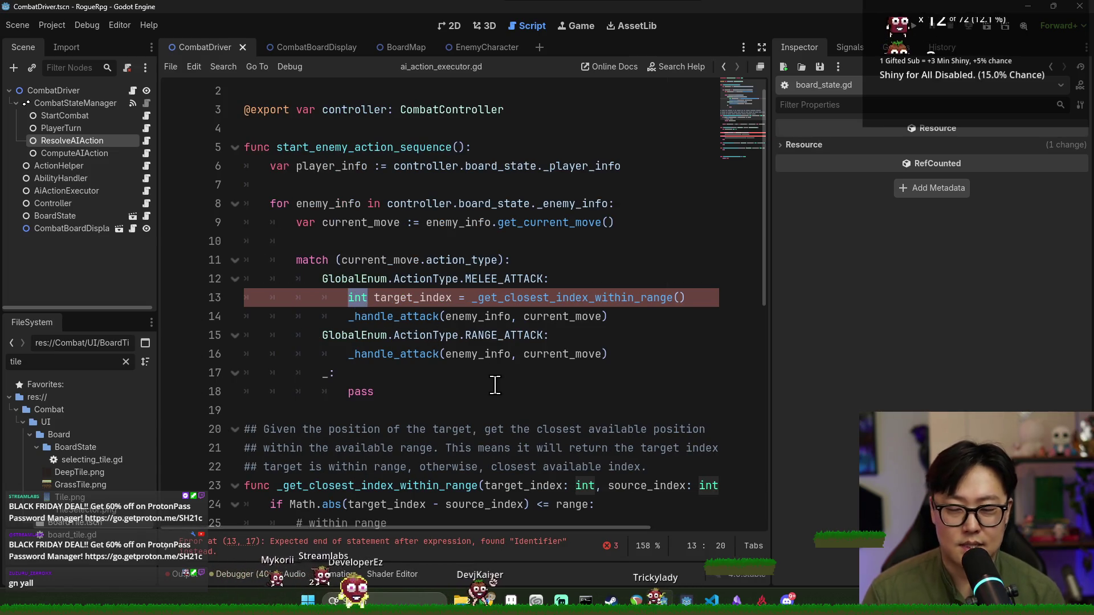
{"action": "type", "text": "var"}
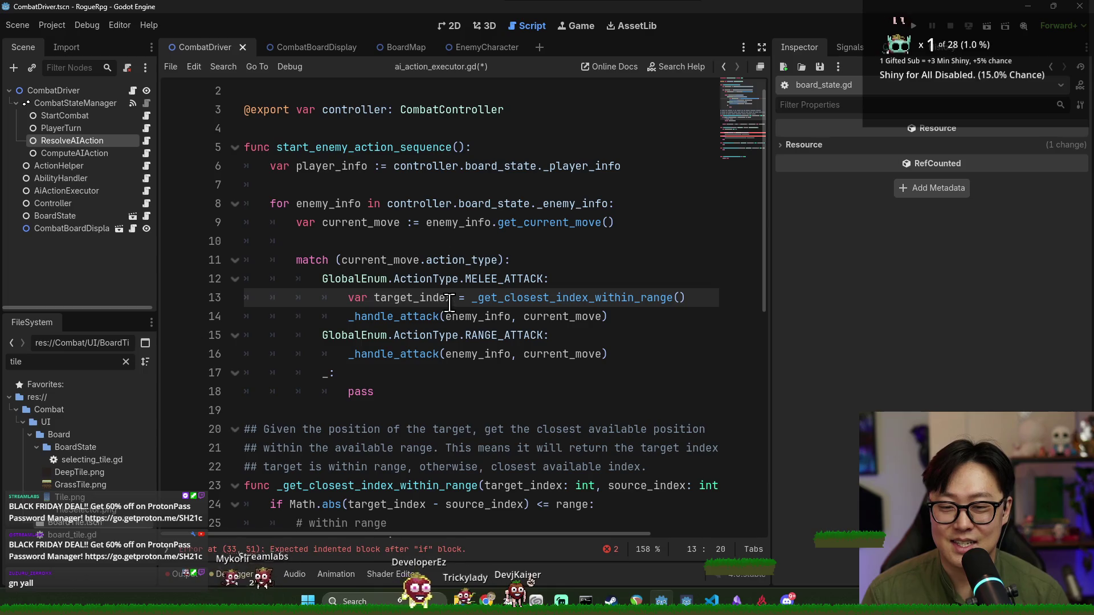
{"action": "type", "text": ":"}
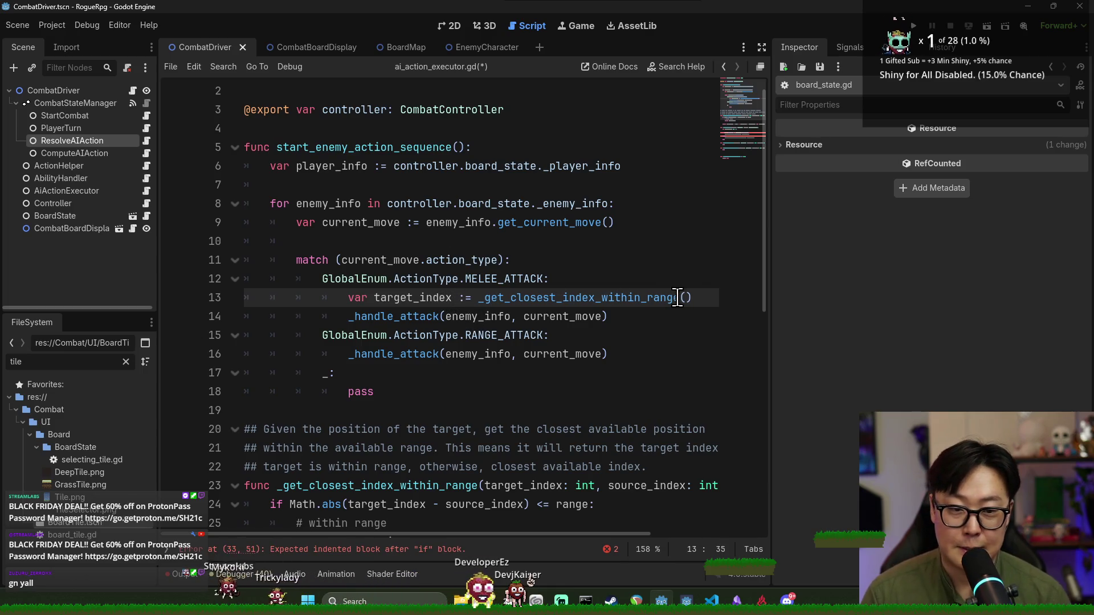
{"action": "type", "text": "ayer_info."}
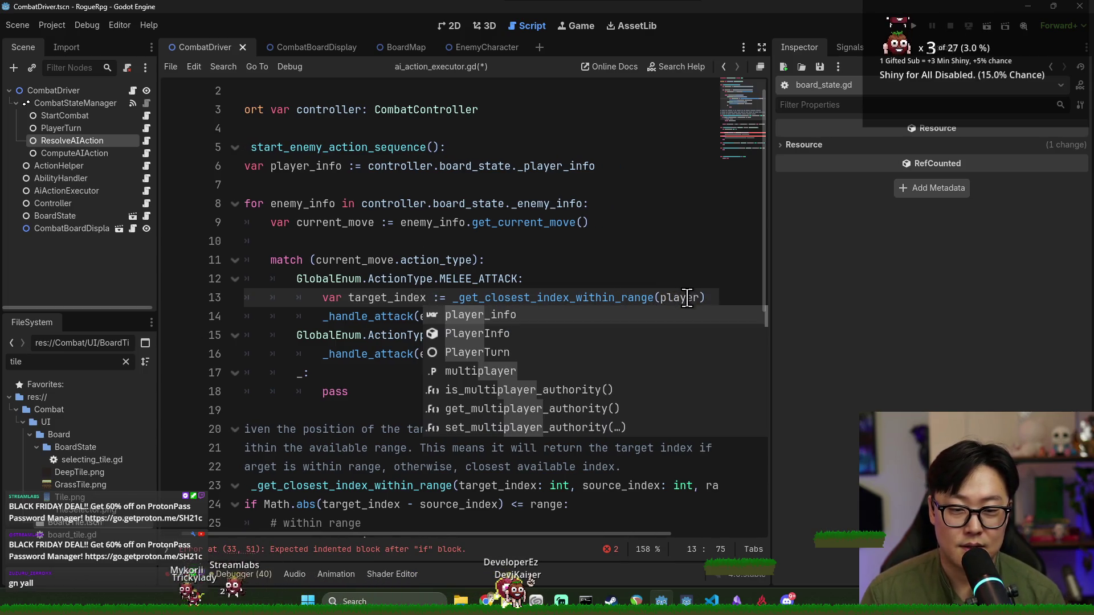
{"action": "type", "text": "position"}
{"action": "key", "text": "Return"}
{"action": "type", "text": ","}
{"action": "key", "text": "BackSpace"}
{"action": "key", "text": "BackSpace"}
{"action": "key", "text": "BackSpace"}
{"action": "type", "text": ", "}
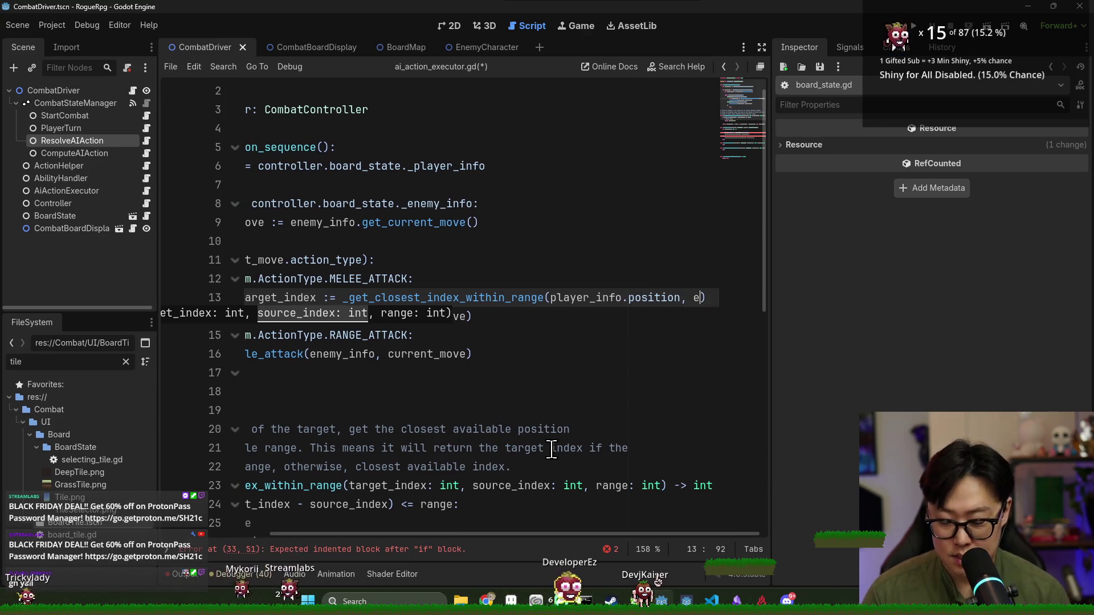
{"action": "type", "text": "enemy_info.position,"}
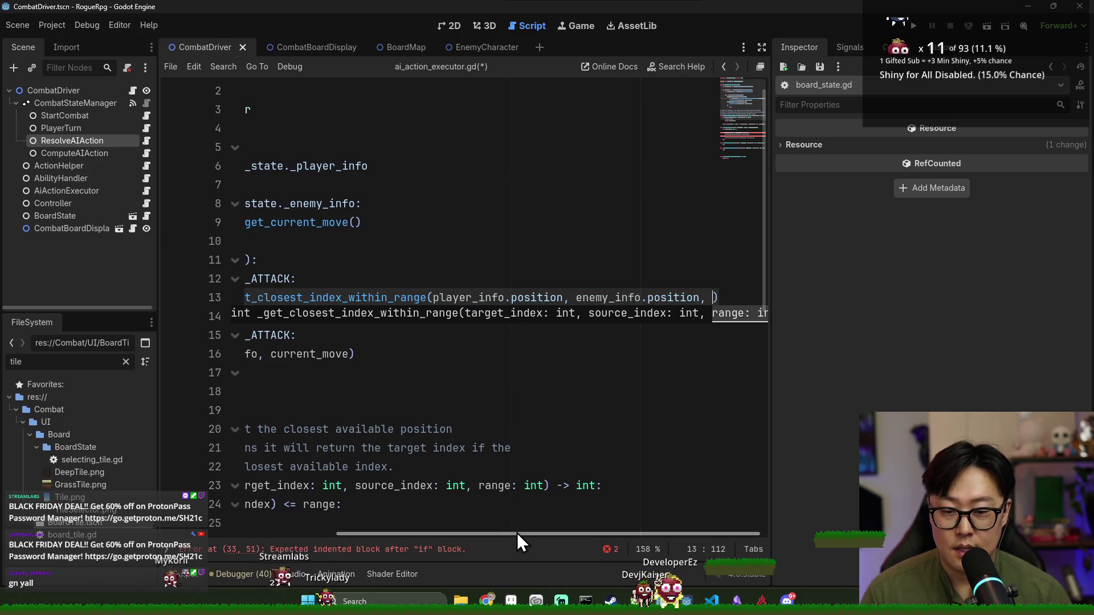
{"action": "left_click_drag", "start_coordinate": [517, 534], "coordinate": [344, 530]}
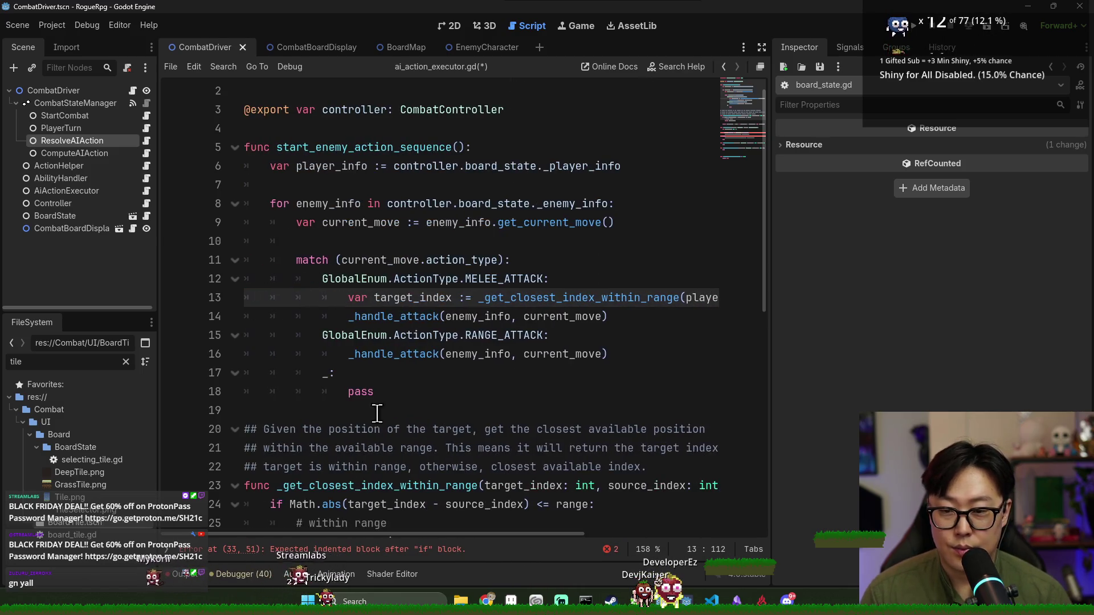
{"action": "double_click", "coordinate": [386, 259]}
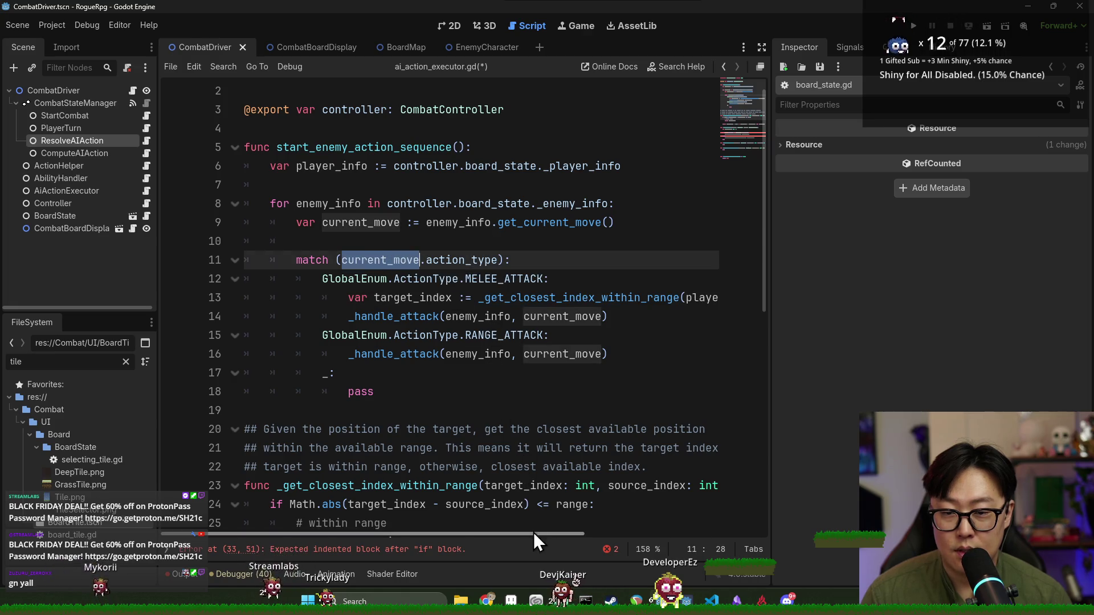
{"action": "left_click_drag", "start_coordinate": [530, 534], "coordinate": [685, 357]}
{"action": "left_click", "coordinate": [705, 297]}
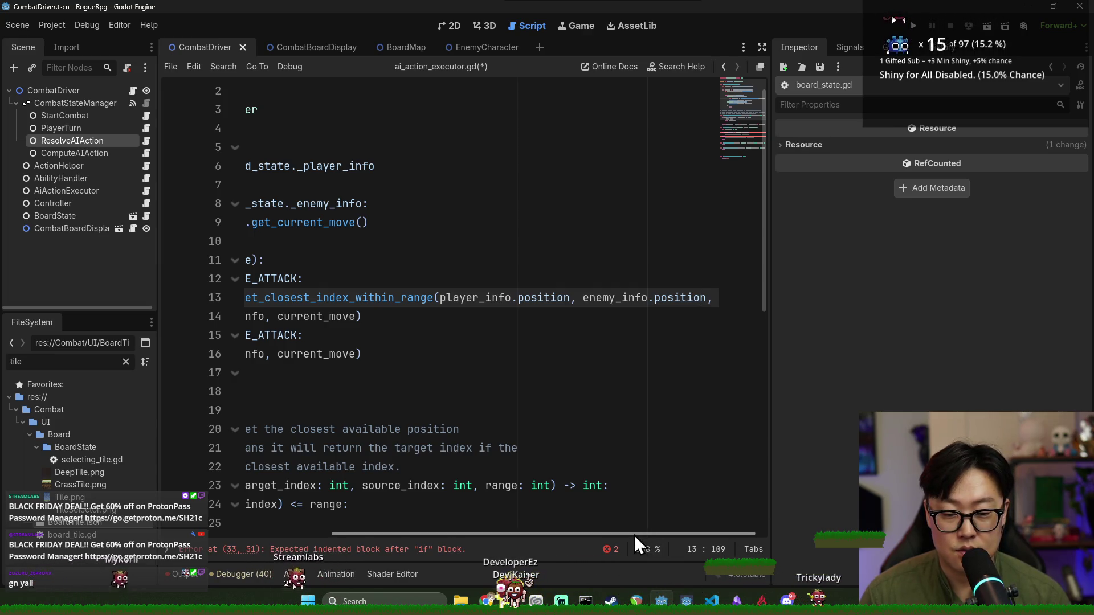
{"action": "left_click_drag", "start_coordinate": [634, 535], "coordinate": [705, 320]}
Begin the third argument of line 13's call with current_move
{"action": "type", "text": "current_move."}
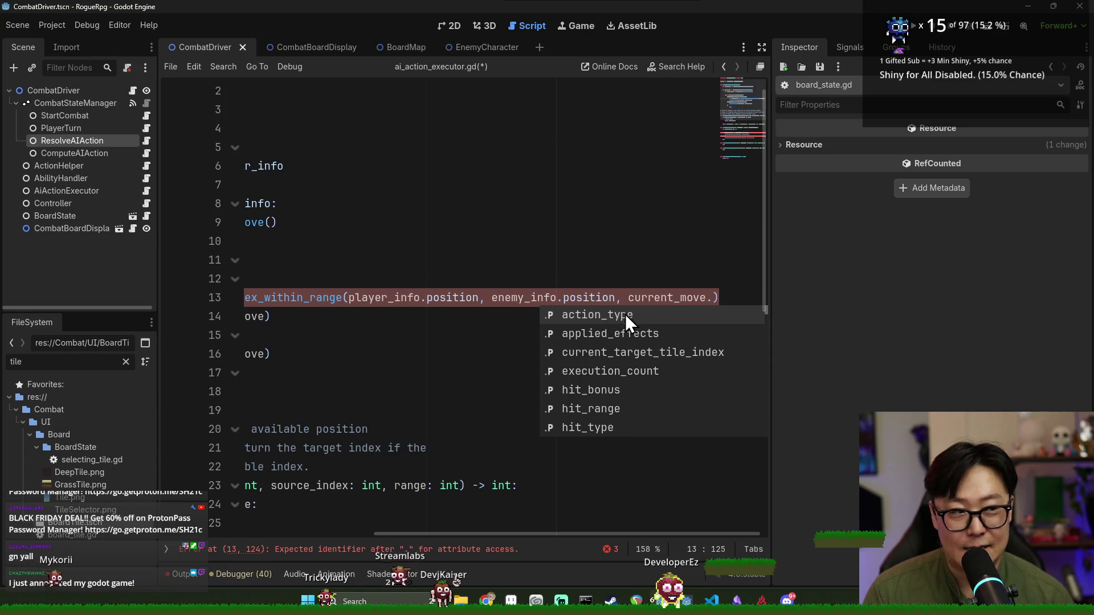
{"action": "key", "text": "Escape"}
{"action": "key", "text": "Up"}
{"action": "scroll", "coordinate": [484, 521], "scroll_direction": "left", "scroll_amount": 5}
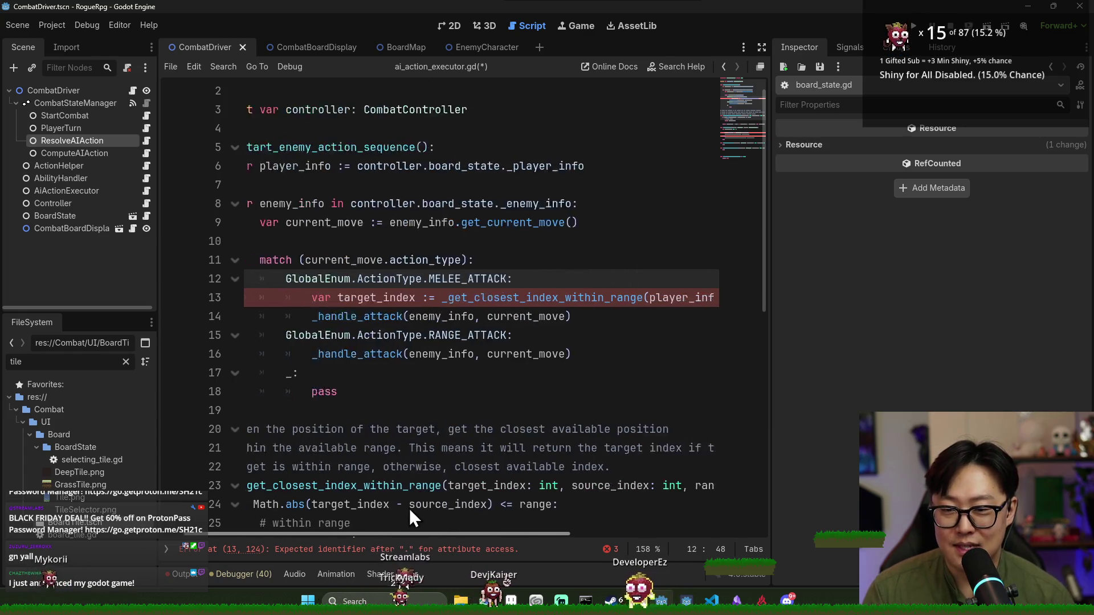
{"action": "scroll", "coordinate": [410, 447], "scroll_direction": "down", "scroll_amount": 2}
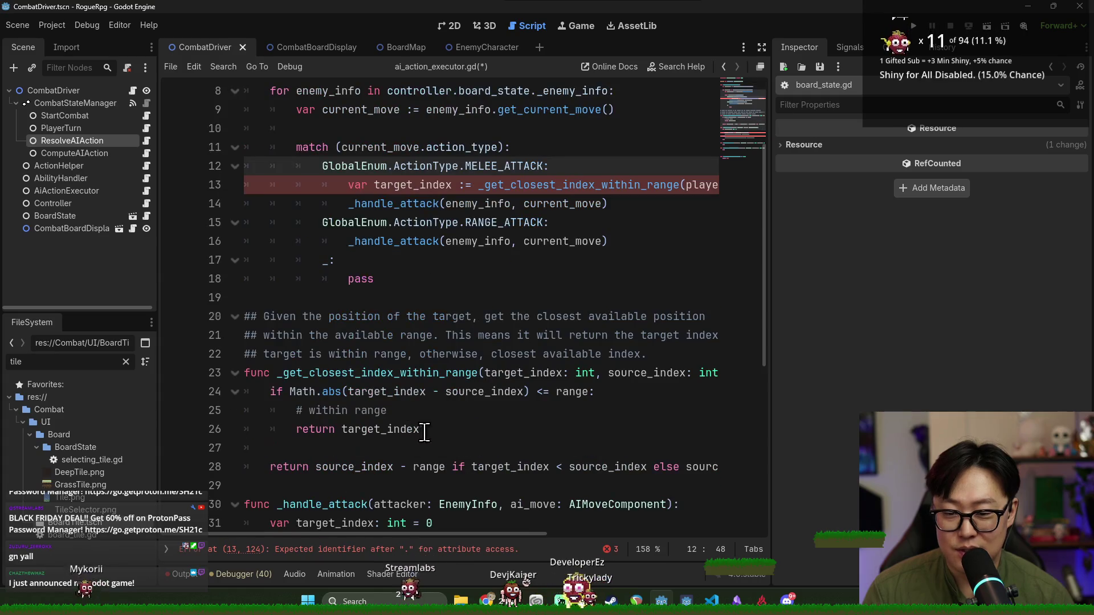
{"action": "left_click_drag", "start_coordinate": [450, 535], "coordinate": [720, 540]}
Complete the argument as current_move.hit_range from the suggestions and save the script
{"action": "left_click", "coordinate": [713, 185]}
{"action": "key", "text": "ctrl+space"}
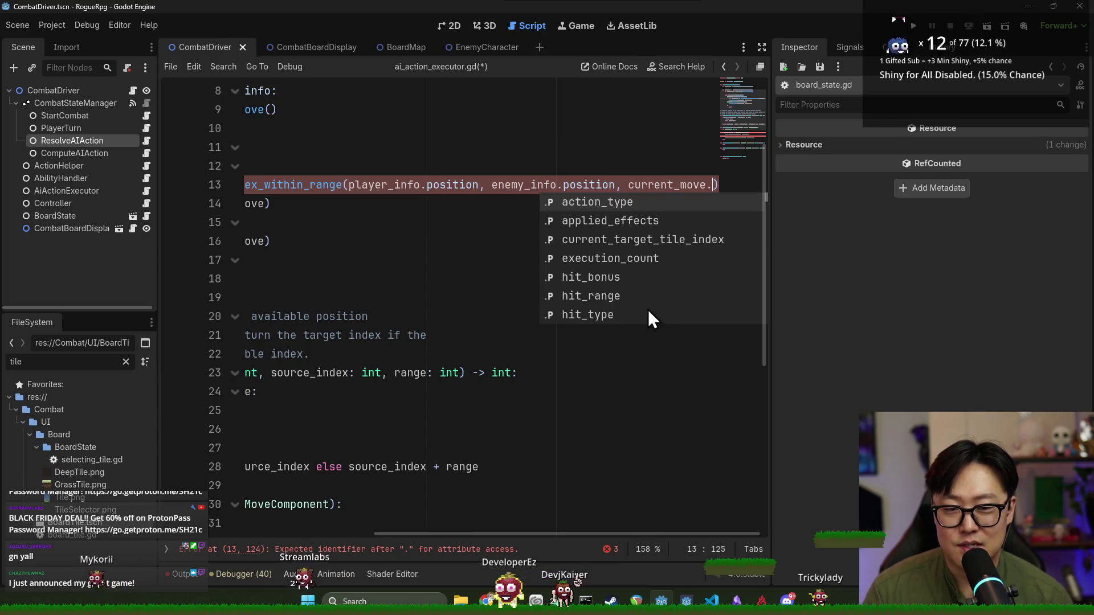
{"action": "key", "text": "Down"}
{"action": "key", "text": "Down"}
{"action": "key", "text": "Down"}
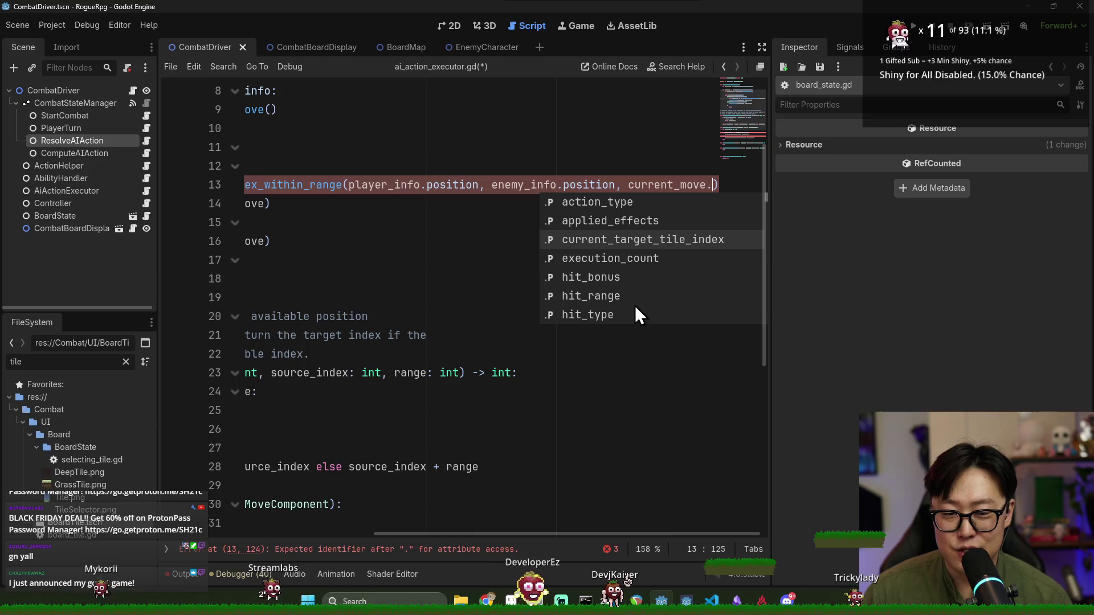
{"action": "key", "text": "Up"}
{"action": "key", "text": "Up"}
{"action": "key", "text": "Up"}
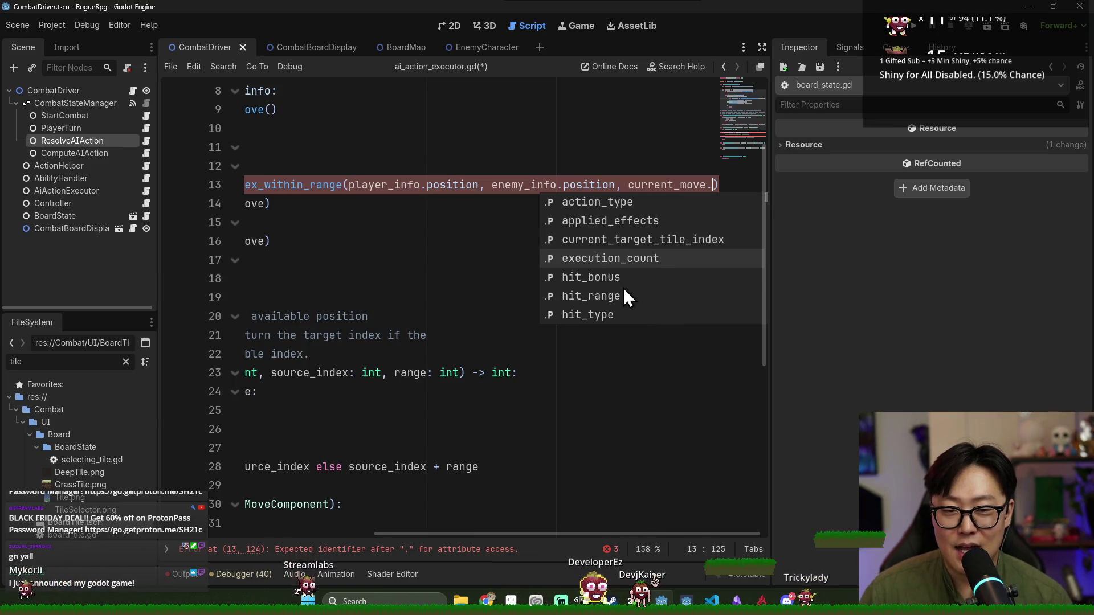
{"action": "key", "text": "Down"}
{"action": "key", "text": "Down"}
{"action": "key", "text": "Down"}
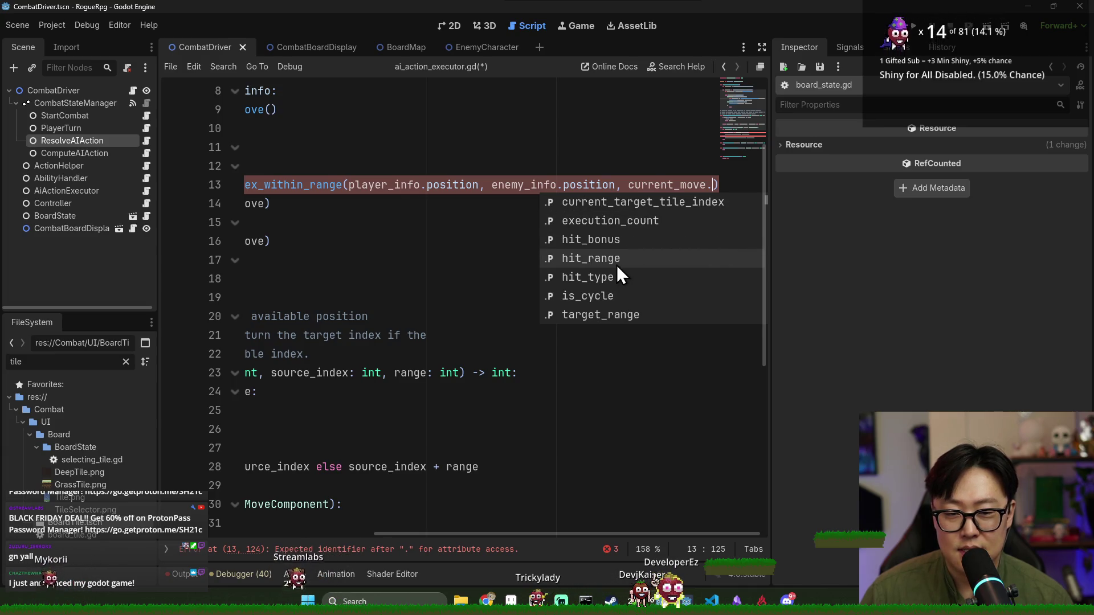
{"action": "key", "text": "Return"}
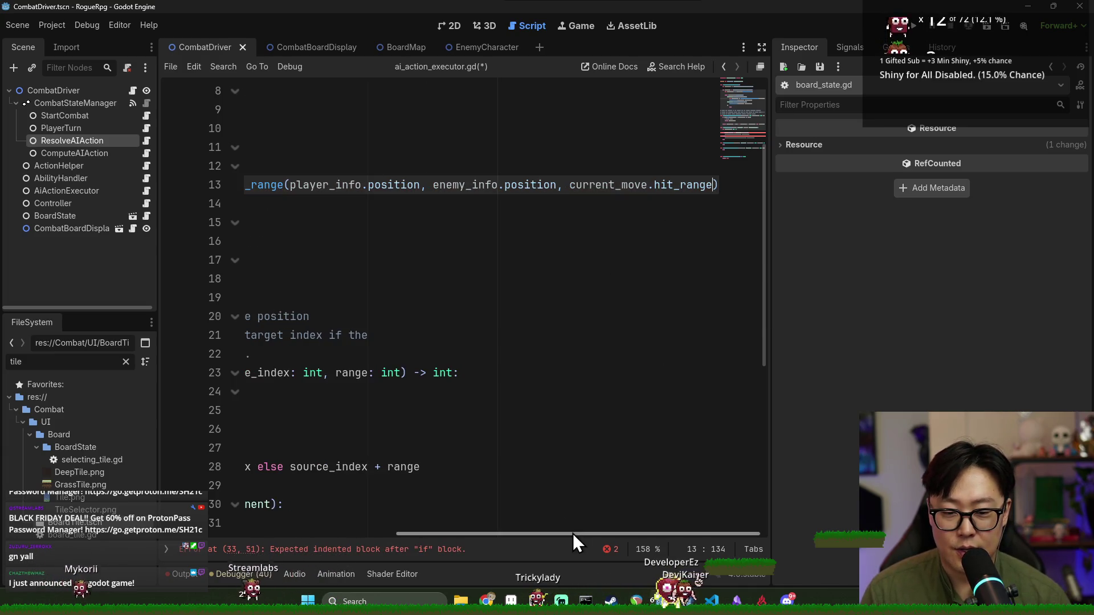
{"action": "left_click_drag", "start_coordinate": [573, 534], "coordinate": [313, 512]}
{"action": "key", "text": "ctrl+s"}
{"action": "double_click", "coordinate": [407, 188]}
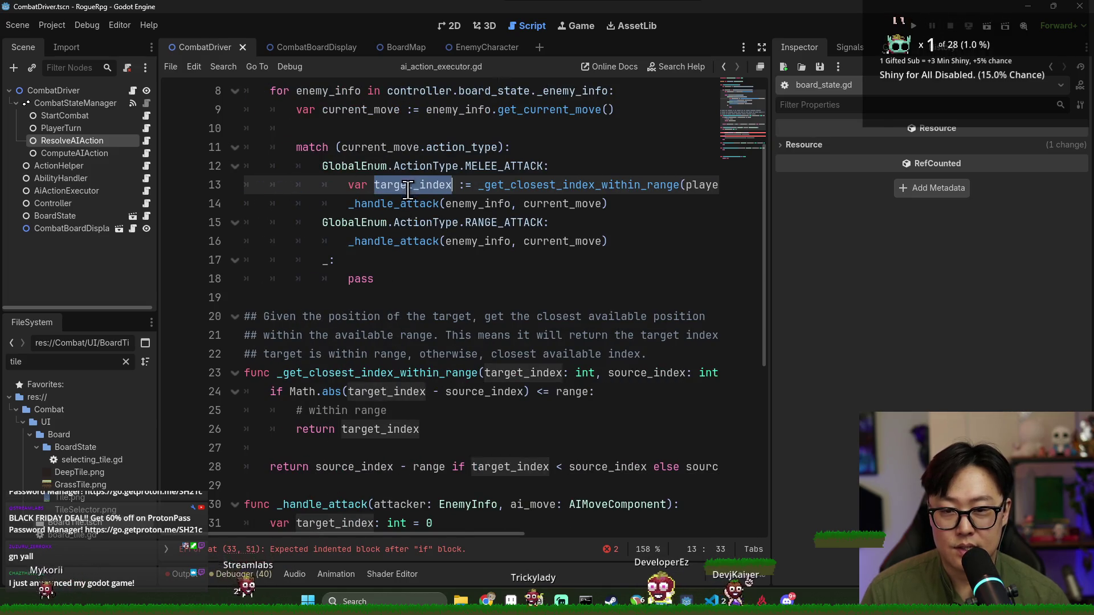
Inspect _handle_attack's definition and its target_index, attacker and ai_move parameters
{"action": "left_click", "coordinate": [400, 203]}
{"action": "double_click", "coordinate": [400, 204]}
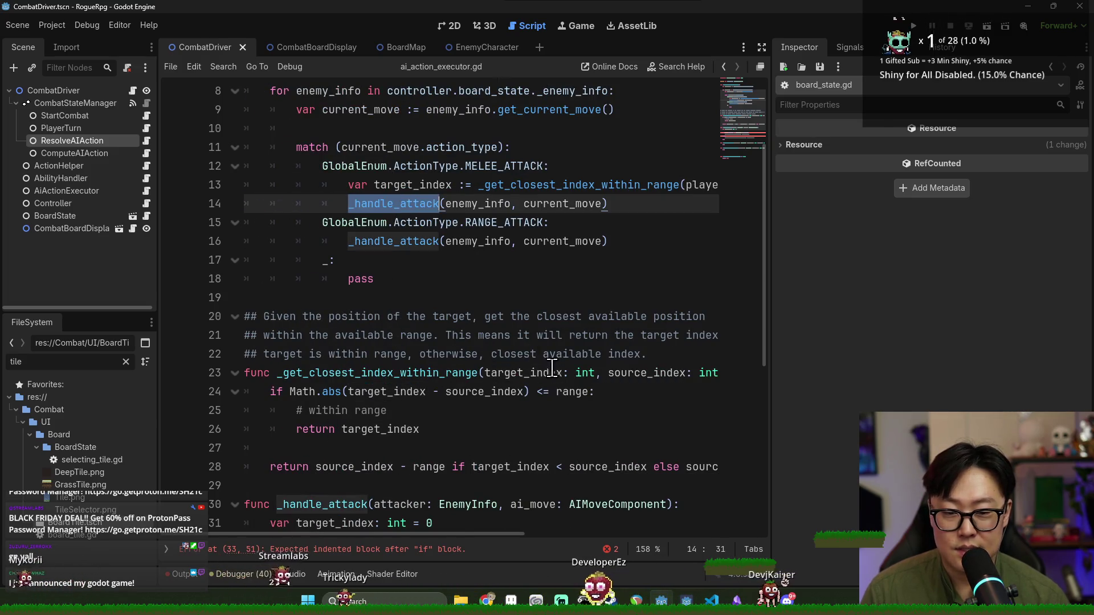
{"action": "left_click_drag", "start_coordinate": [507, 536], "coordinate": [541, 541]}
{"action": "double_click", "coordinate": [478, 376]}
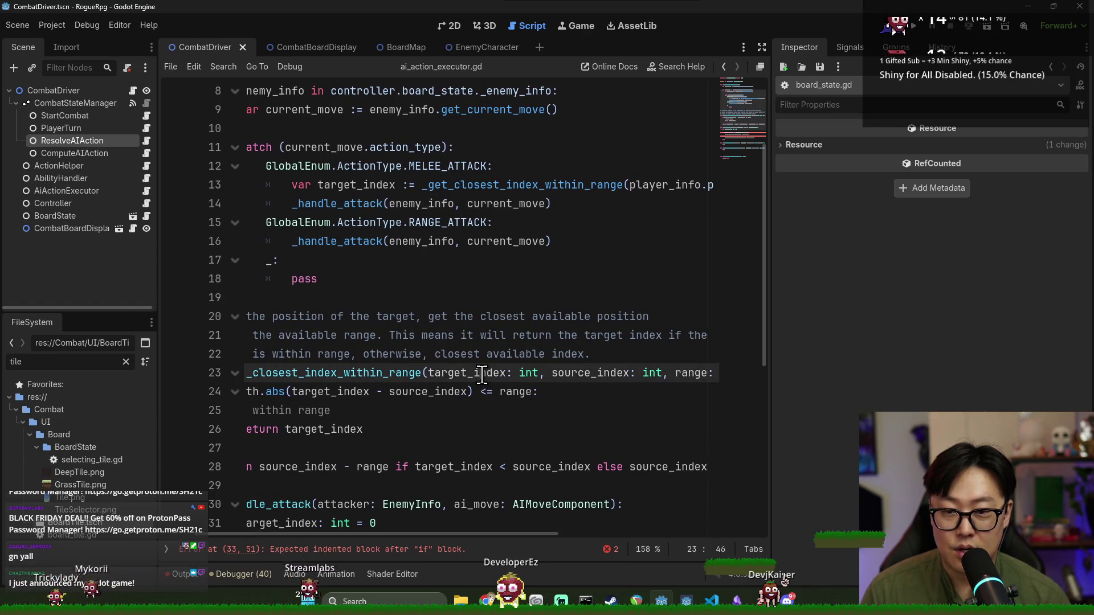
{"action": "scroll", "coordinate": [305, 474], "scroll_direction": "down", "scroll_amount": 1}
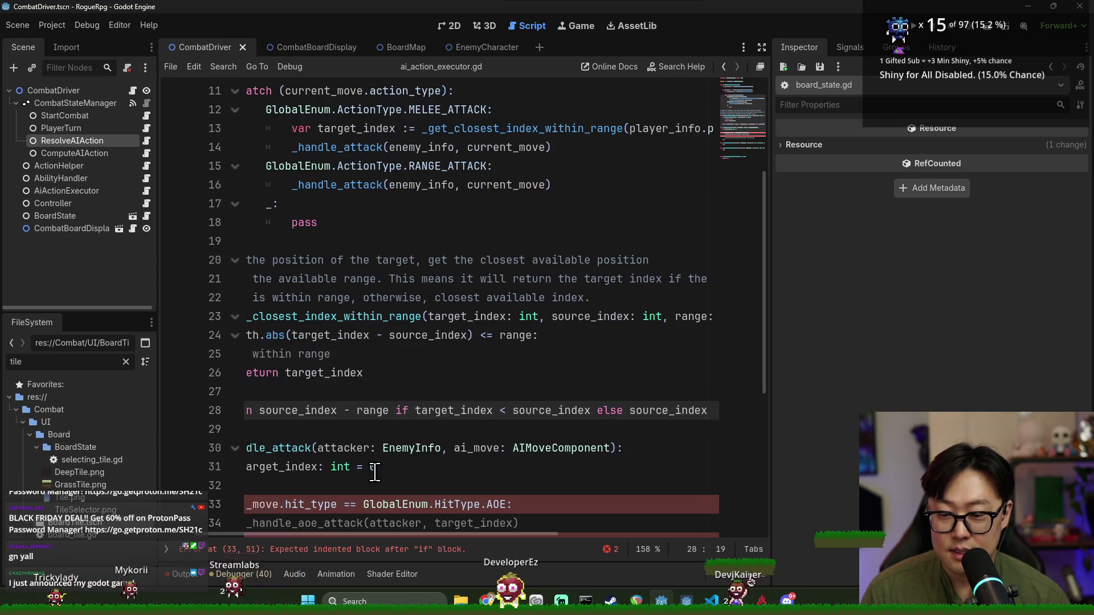
{"action": "double_click", "coordinate": [344, 448]}
{"action": "double_click", "coordinate": [476, 448]}
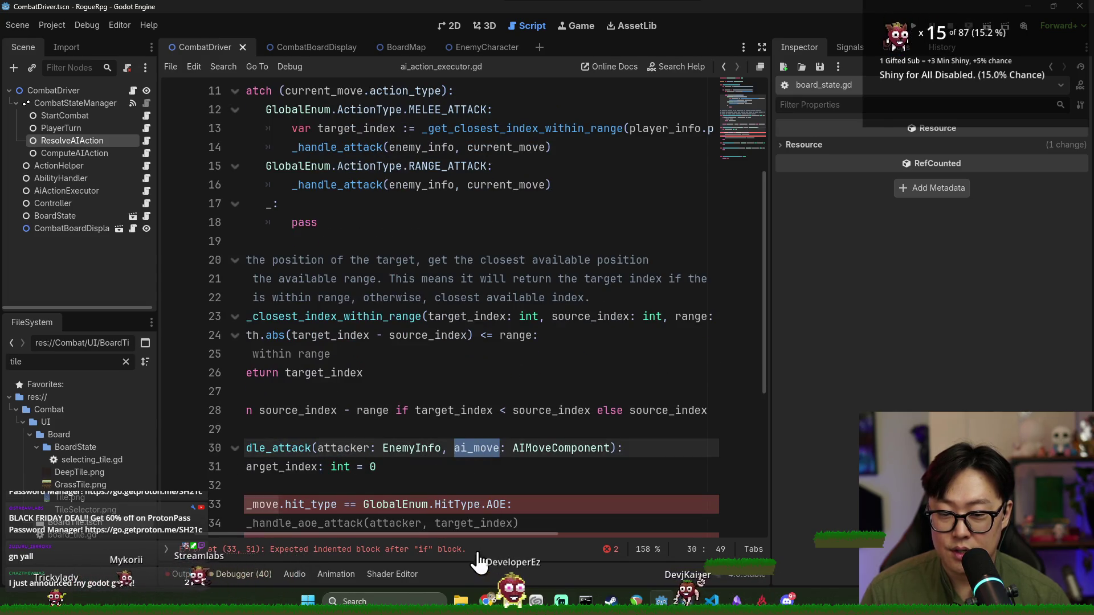
{"action": "left_click_drag", "start_coordinate": [476, 535], "coordinate": [439, 536]}
{"action": "scroll", "coordinate": [417, 471], "scroll_direction": "down", "scroll_amount": 2}
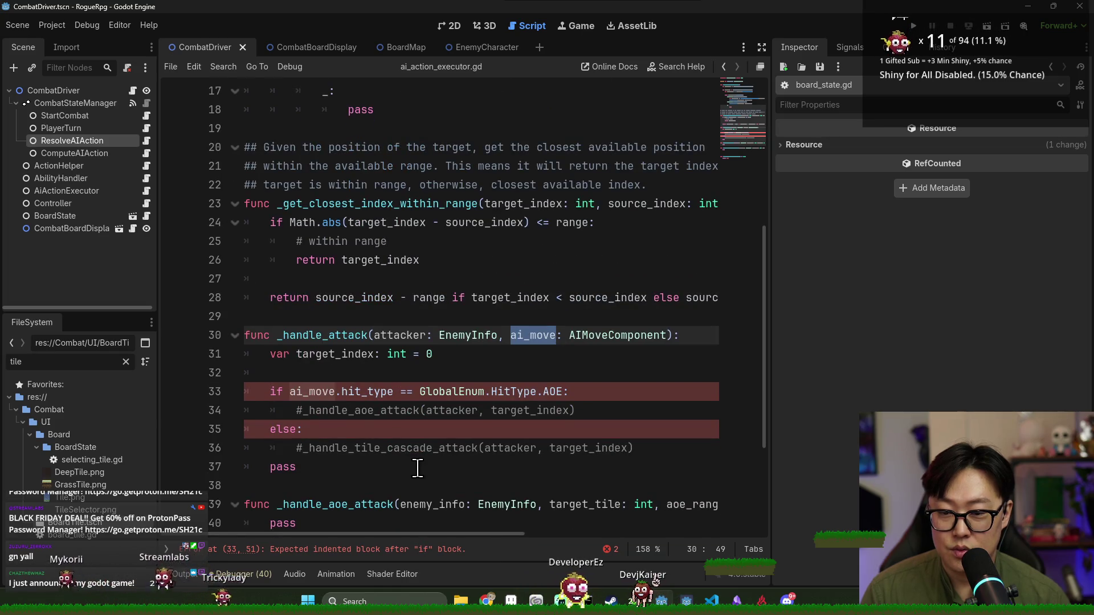
{"action": "left_click", "coordinate": [330, 371]}
{"action": "scroll", "coordinate": [359, 319], "scroll_direction": "up", "scroll_amount": 5}
Move the player_info declaration from line 6 into _handle_attack and remove one indent
{"action": "triple_click", "coordinate": [362, 166]}
{"action": "key", "text": "ctrl+c"}
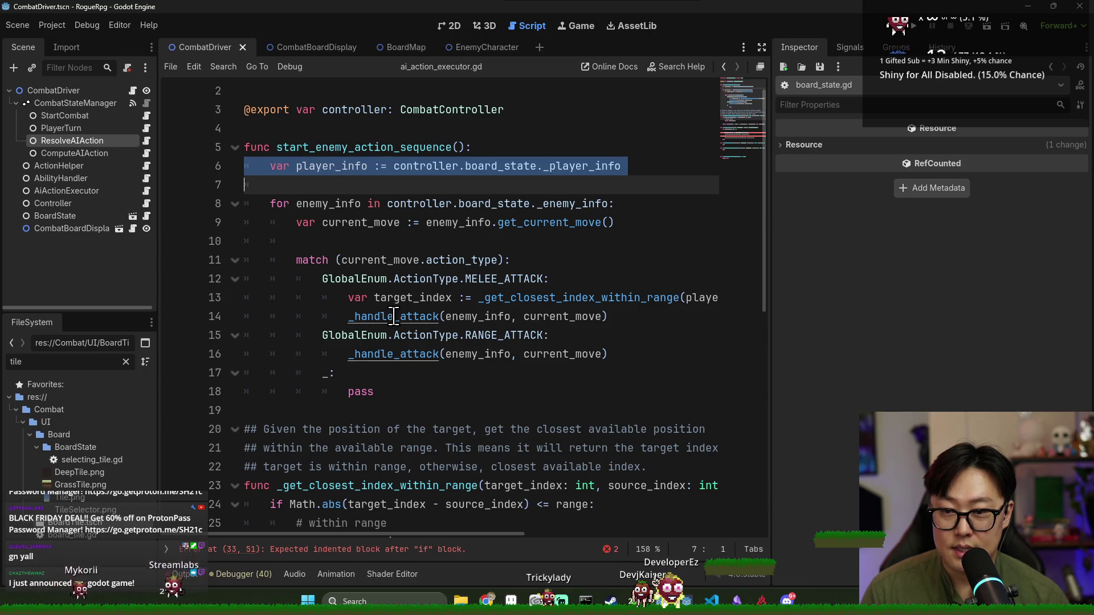
{"action": "key", "text": "BackSpace"}
{"action": "scroll", "coordinate": [342, 308], "scroll_direction": "down", "scroll_amount": 6}
{"action": "left_click", "coordinate": [311, 296]}
{"action": "key", "text": "ctrl+v"}
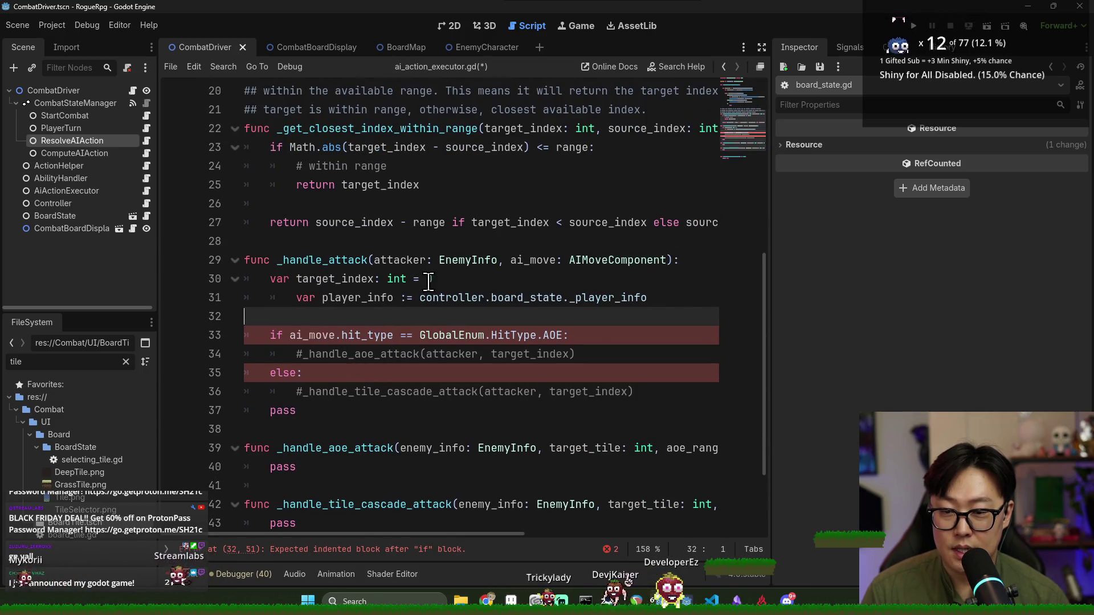
{"action": "left_click", "coordinate": [407, 298]}
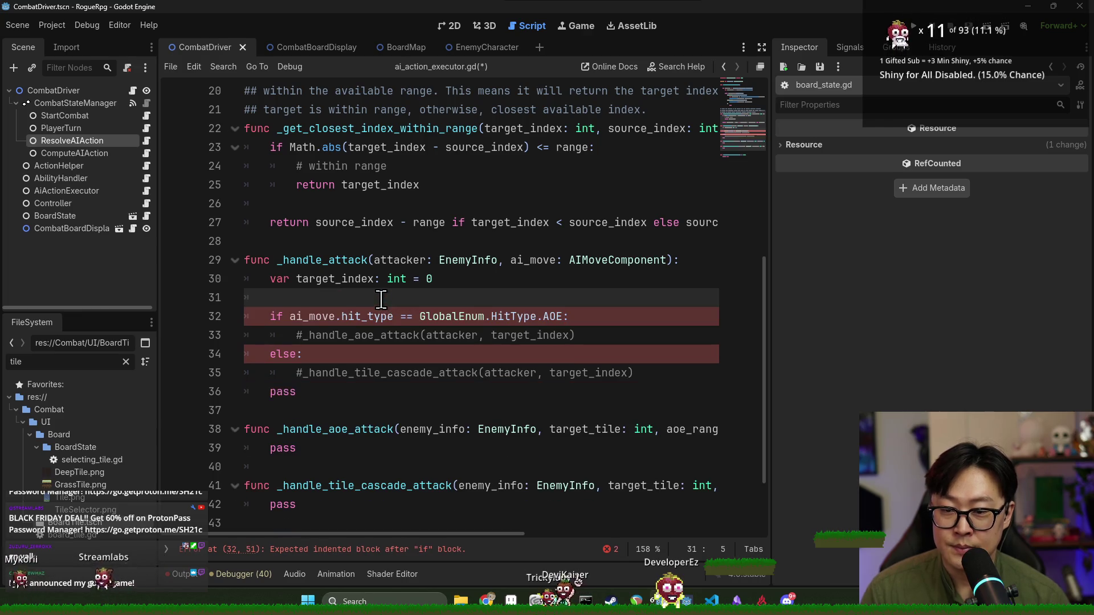
{"action": "key", "text": "shift+Tab"}
{"action": "scroll", "coordinate": [405, 256], "scroll_direction": "up", "scroll_amount": 5}
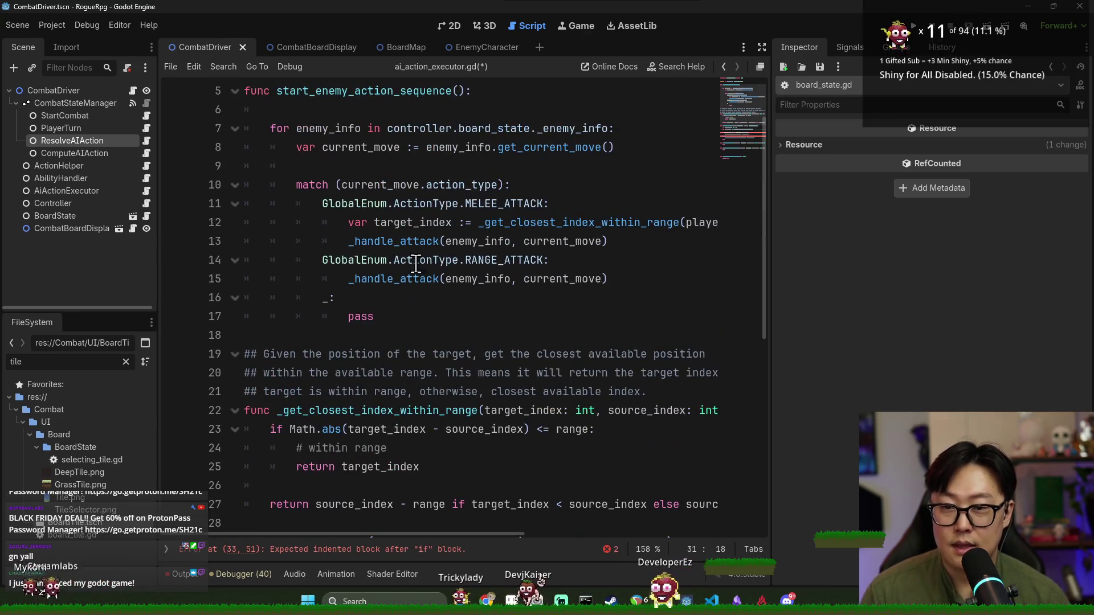
Move the melee target_index line below player_info, dedent it, and check its duplicate-declaration error
{"action": "triple_click", "coordinate": [418, 222]}
{"action": "key", "text": "BackSpace"}
{"action": "scroll", "coordinate": [418, 223], "scroll_direction": "down", "scroll_amount": 6}
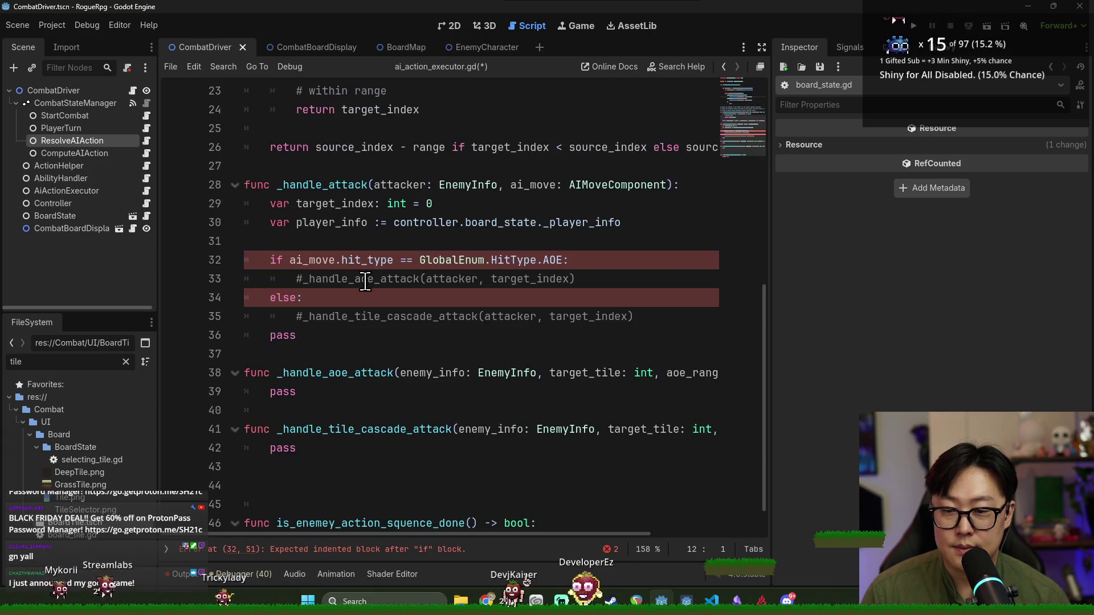
{"action": "left_click", "coordinate": [365, 246]}
{"action": "key", "text": "ctrl+v"}
{"action": "key", "text": "Up"}
{"action": "key", "text": "shift+Tab"}
{"action": "key", "text": "shift+Tab"}
{"action": "key", "text": "shift+Tab"}
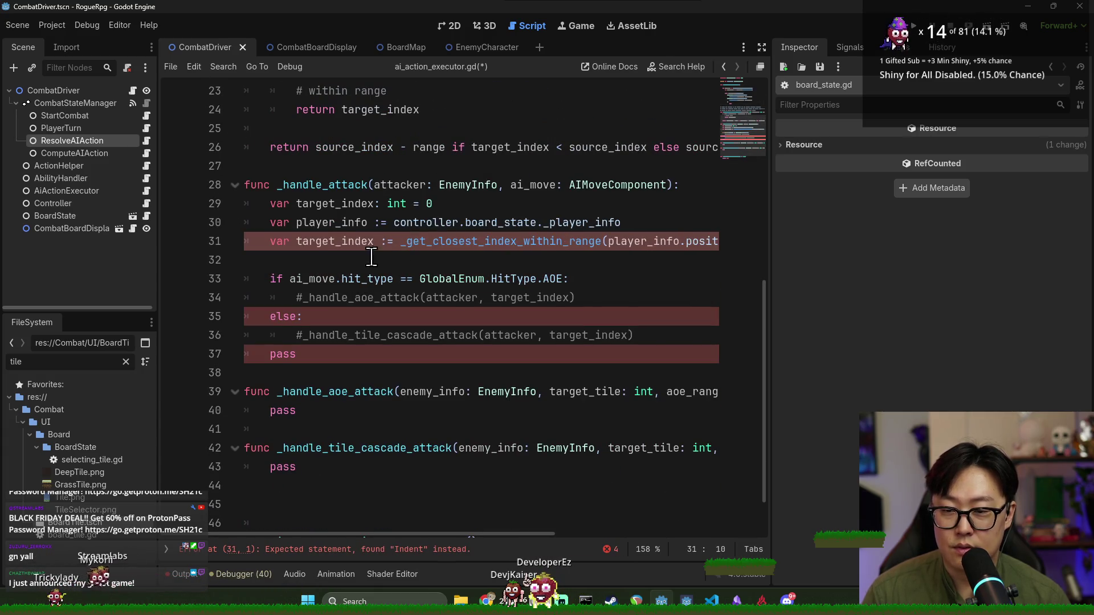
{"action": "double_click", "coordinate": [331, 235]}
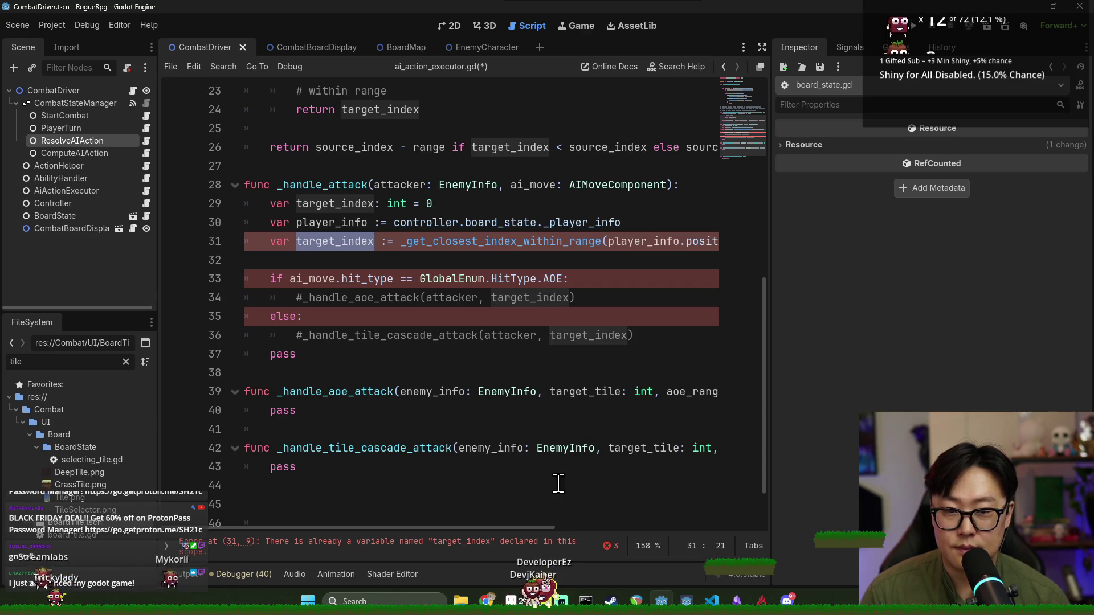
{"action": "mouse_move", "coordinate": [508, 525]}
{"action": "left_mouse_down"}
{"action": "mouse_move", "coordinate": [643, 531]}
{"action": "mouse_move", "coordinate": [507, 541]}
{"action": "left_mouse_up"}
{"action": "left_click", "coordinate": [373, 188]}
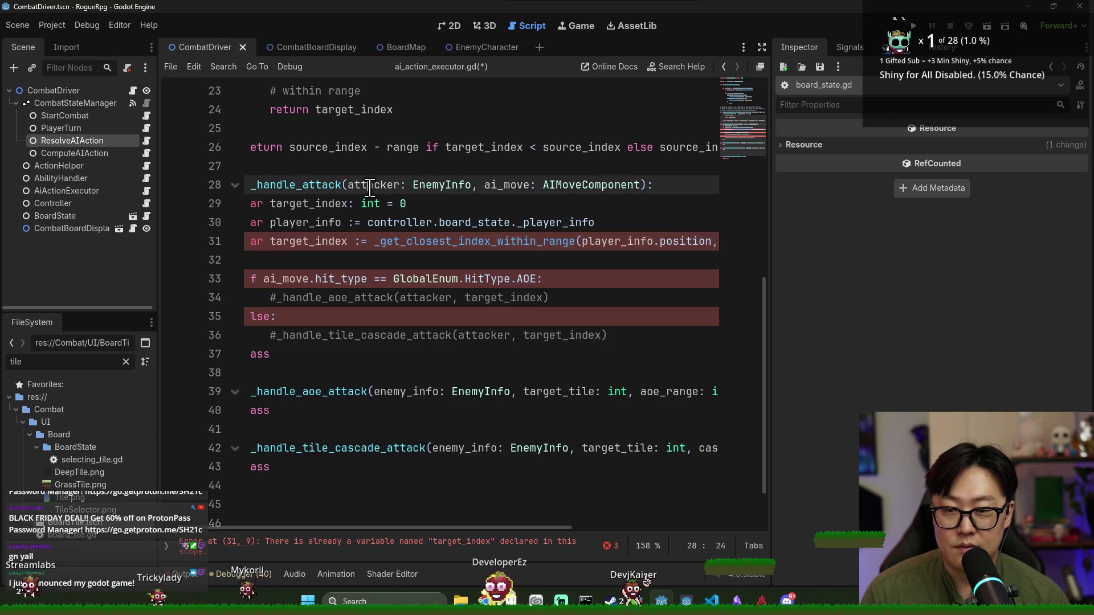
In line 31's call, replace enemy_info with attacker and current_move with ai_move
{"action": "key", "text": "ctrl+d"}
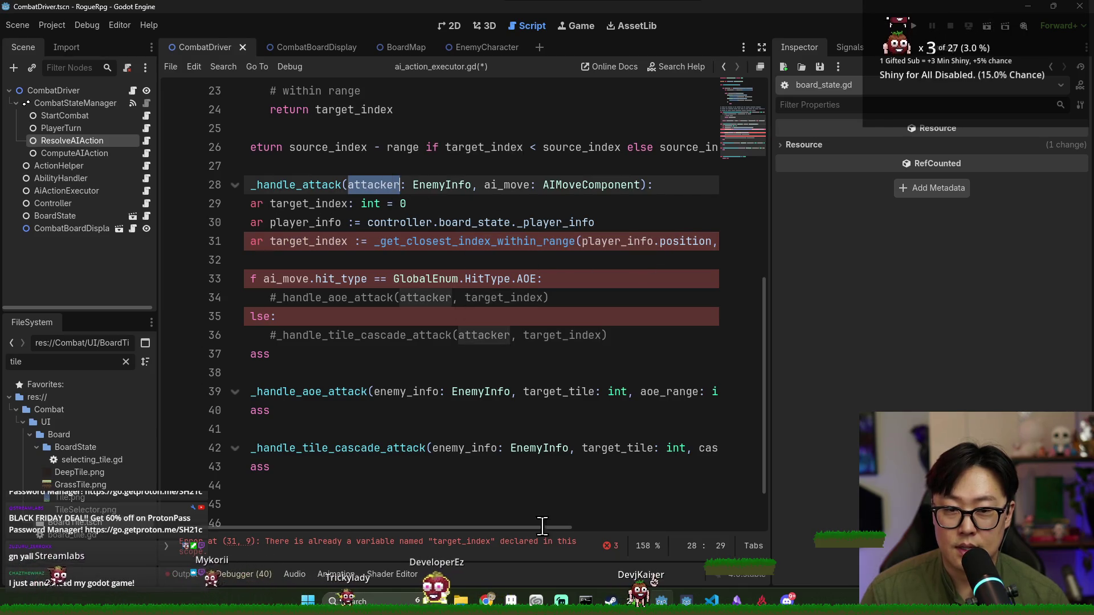
{"action": "left_click_drag", "start_coordinate": [524, 531], "coordinate": [627, 386]}
{"action": "key", "text": "ctrl+c"}
{"action": "double_click", "coordinate": [655, 242]}
{"action": "key", "text": "ctrl+v"}
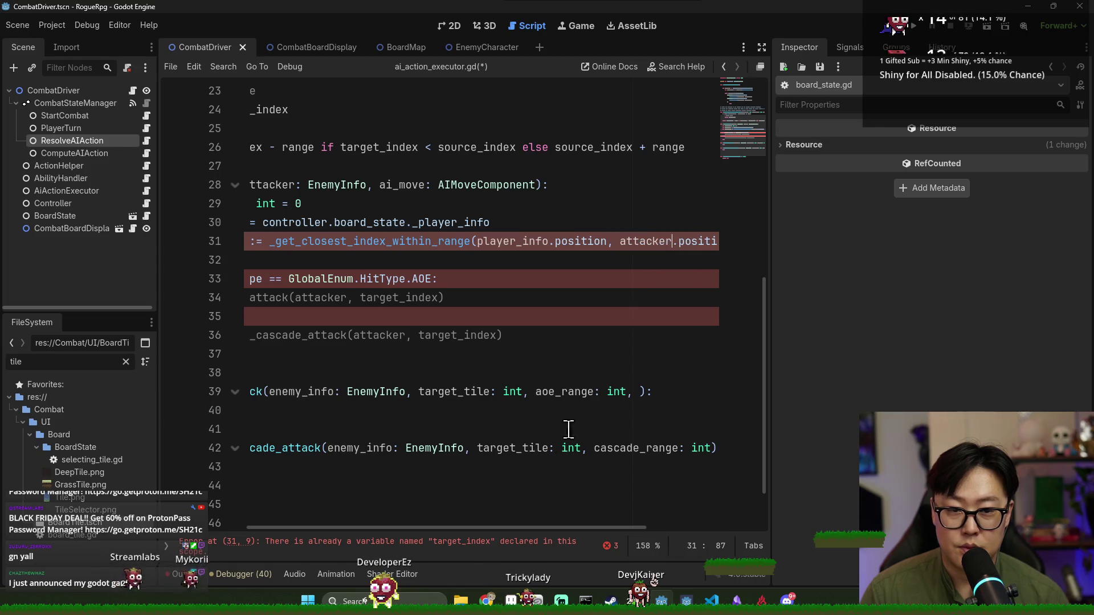
{"action": "mouse_move", "coordinate": [592, 529]}
{"action": "left_mouse_down"}
{"action": "mouse_move", "coordinate": [737, 528]}
{"action": "mouse_move", "coordinate": [534, 534]}
{"action": "mouse_move", "coordinate": [760, 528]}
{"action": "left_mouse_up"}
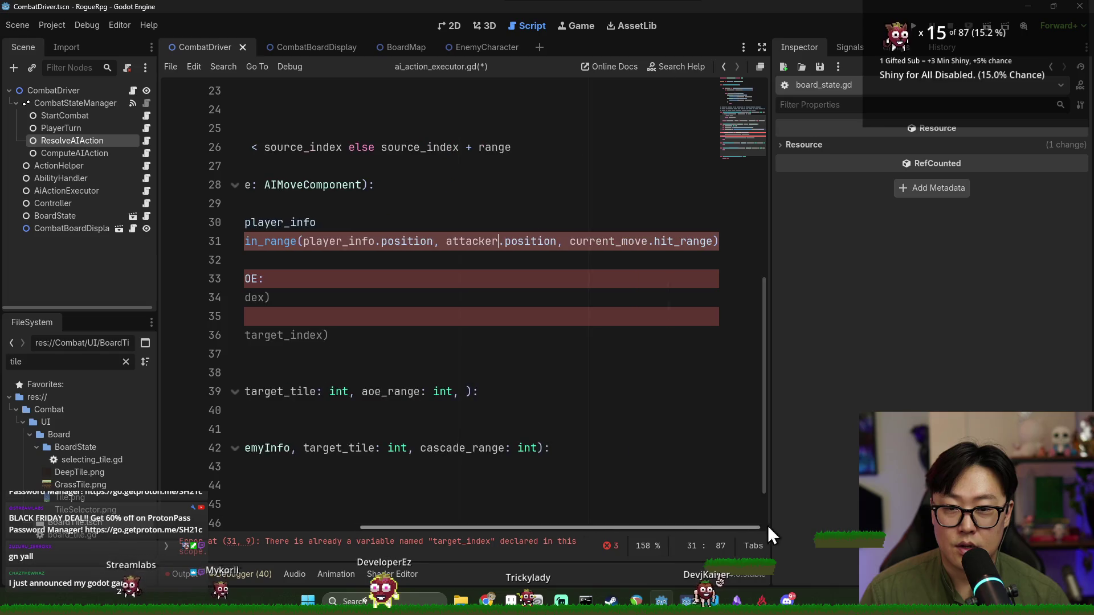
{"action": "double_click", "coordinate": [604, 241]}
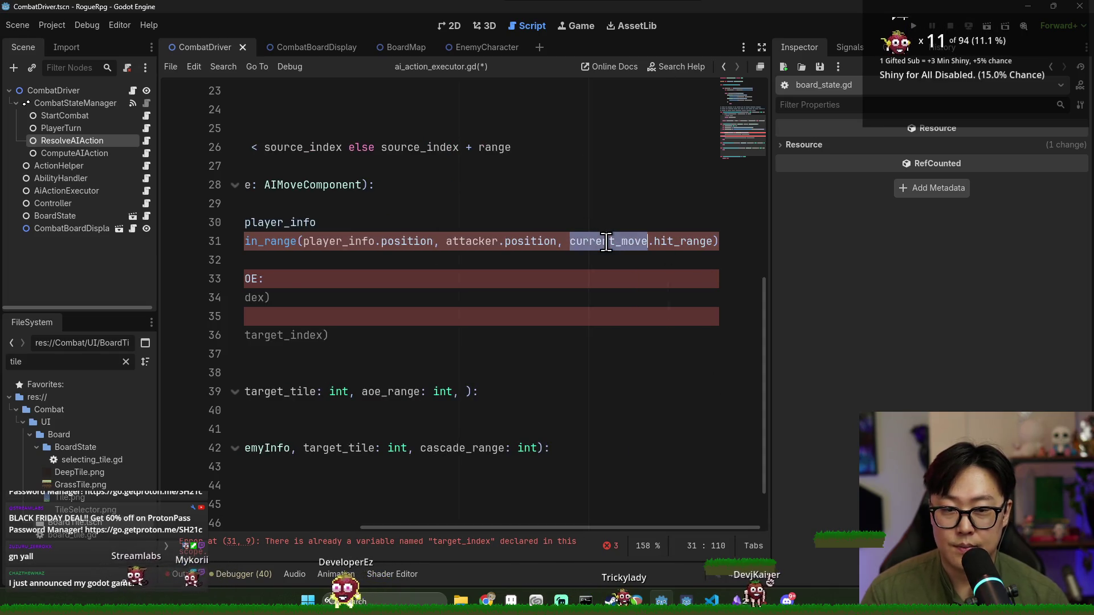
{"action": "type", "text": "ai_move"}
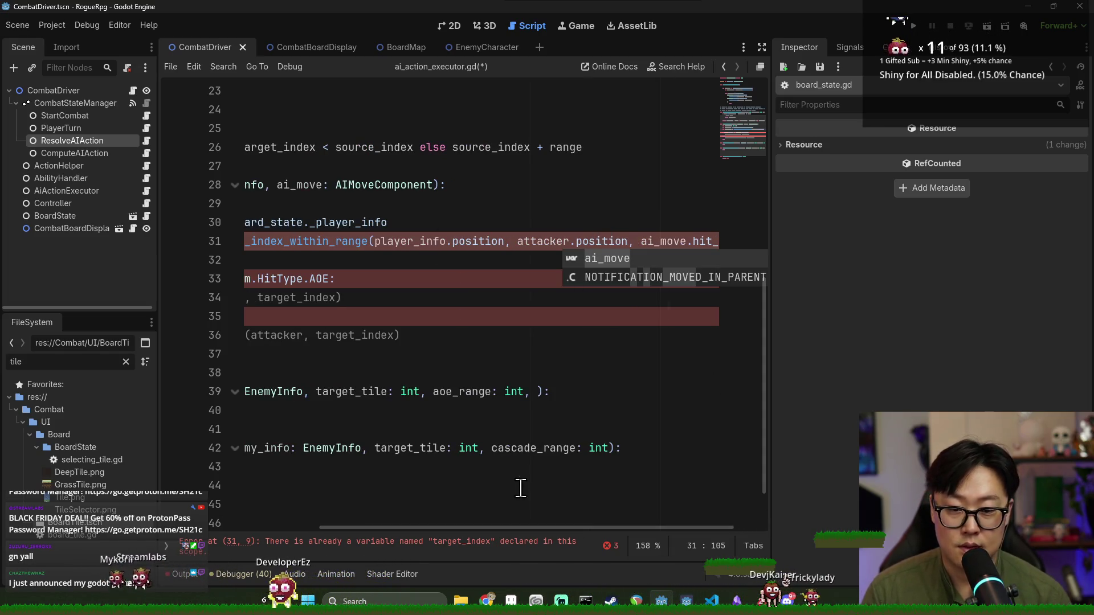
{"action": "left_click_drag", "start_coordinate": [525, 526], "coordinate": [370, 530]}
{"action": "left_click", "coordinate": [593, 232]}
{"action": "double_click", "coordinate": [593, 238]}
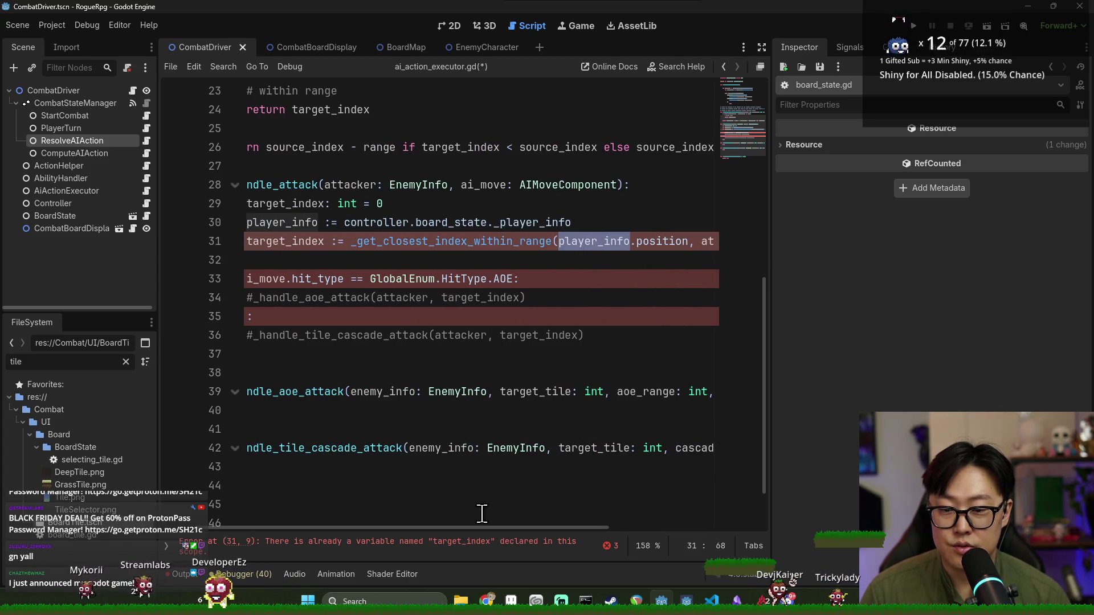
{"action": "left_click_drag", "start_coordinate": [479, 528], "coordinate": [364, 534]}
Check the duplicate target_index error and cut the _get_closest_index_within_range call from line 31
{"action": "left_click", "coordinate": [365, 541]}
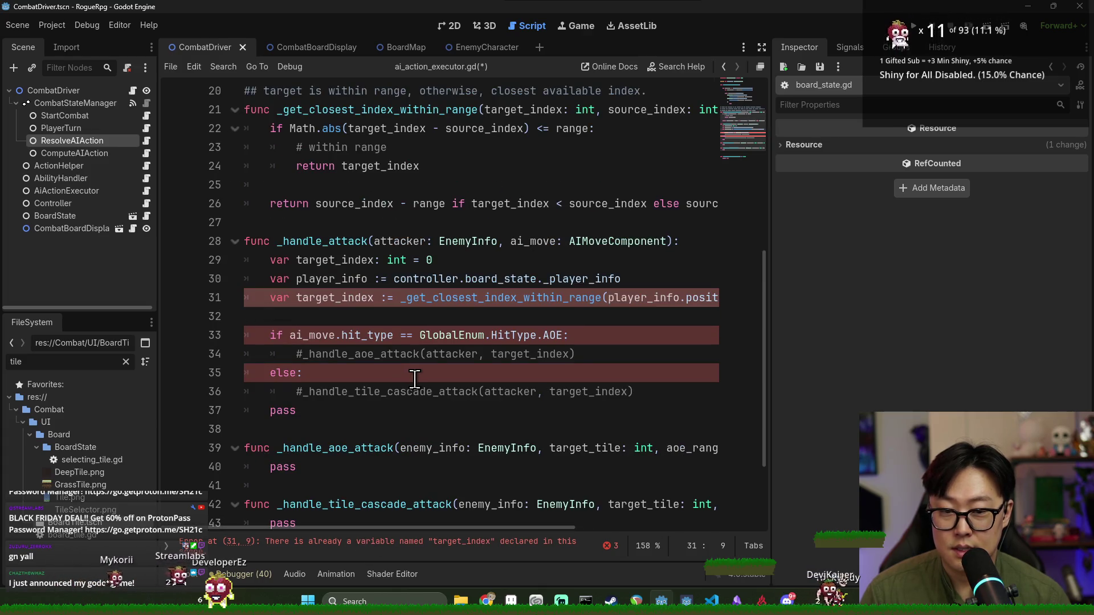
{"action": "left_click", "coordinate": [432, 333]}
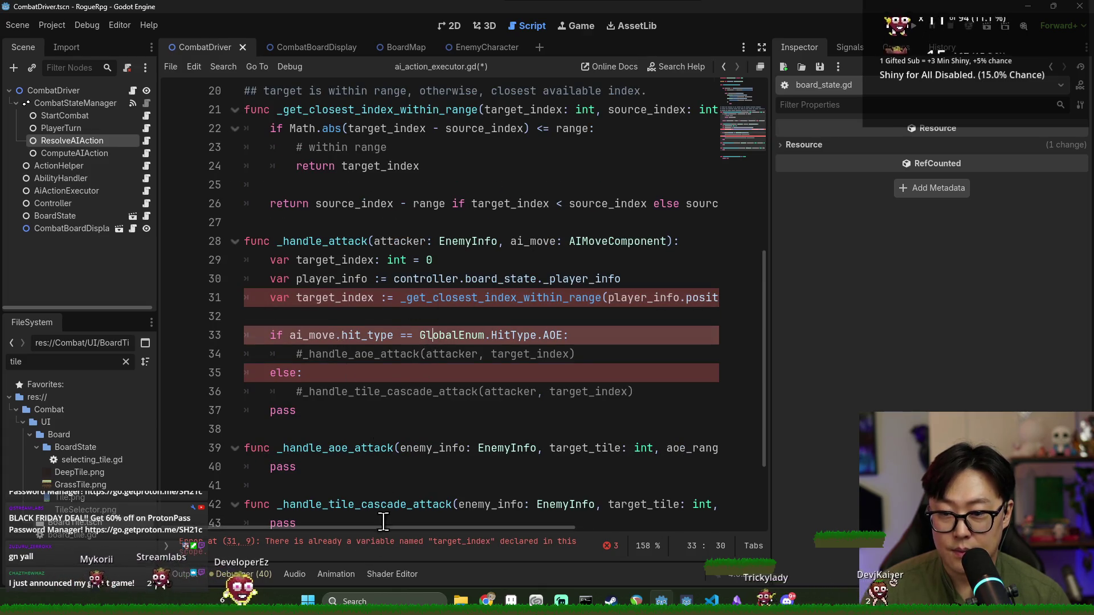
{"action": "left_click", "coordinate": [317, 550]}
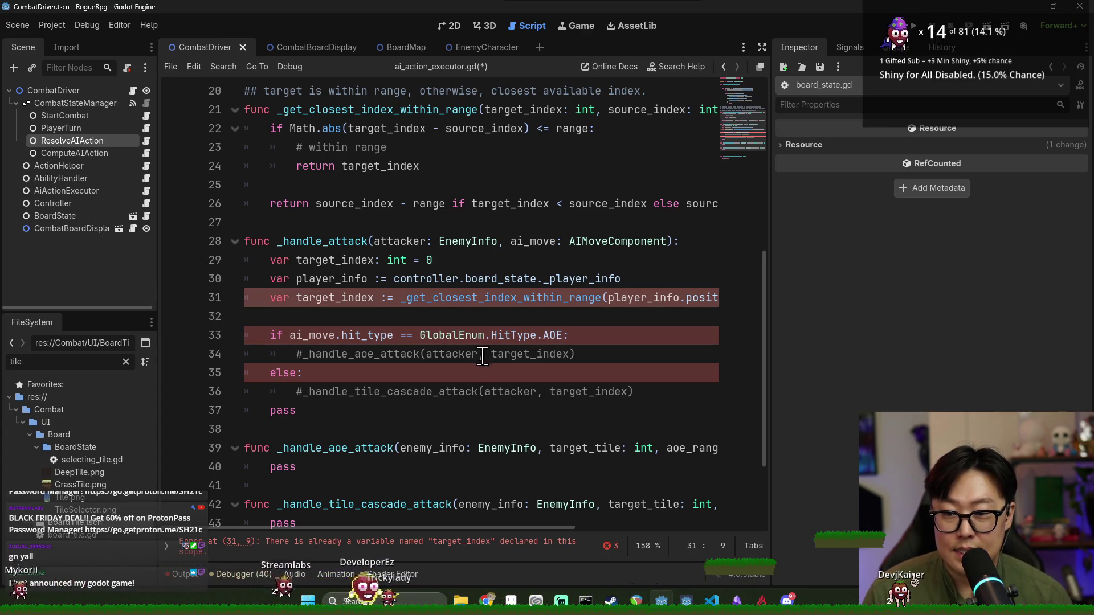
{"action": "double_click", "coordinate": [351, 298]}
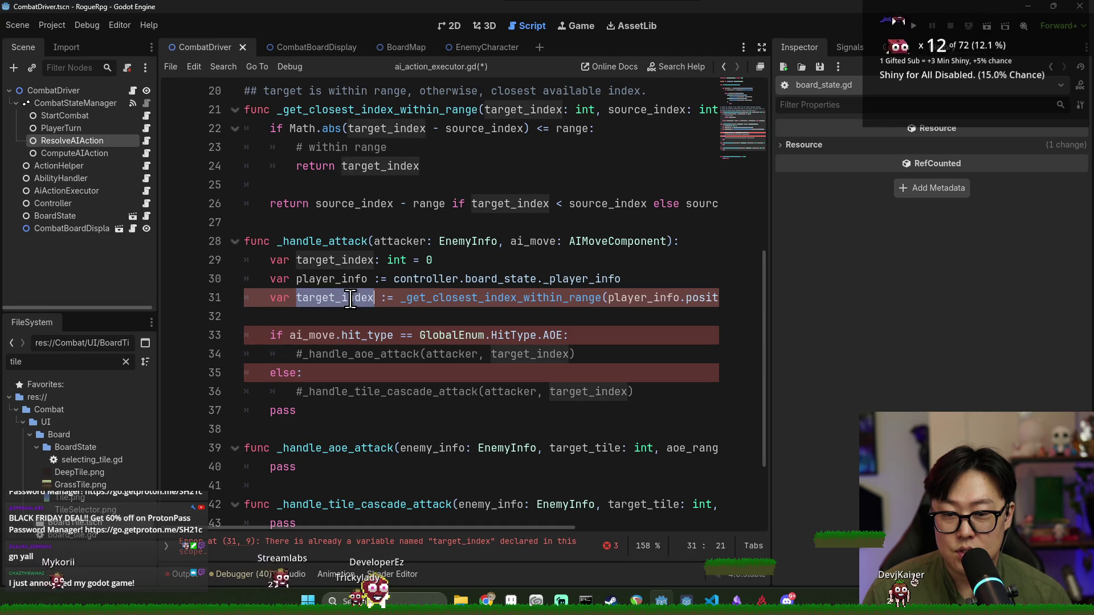
{"action": "triple_click", "coordinate": [348, 262]}
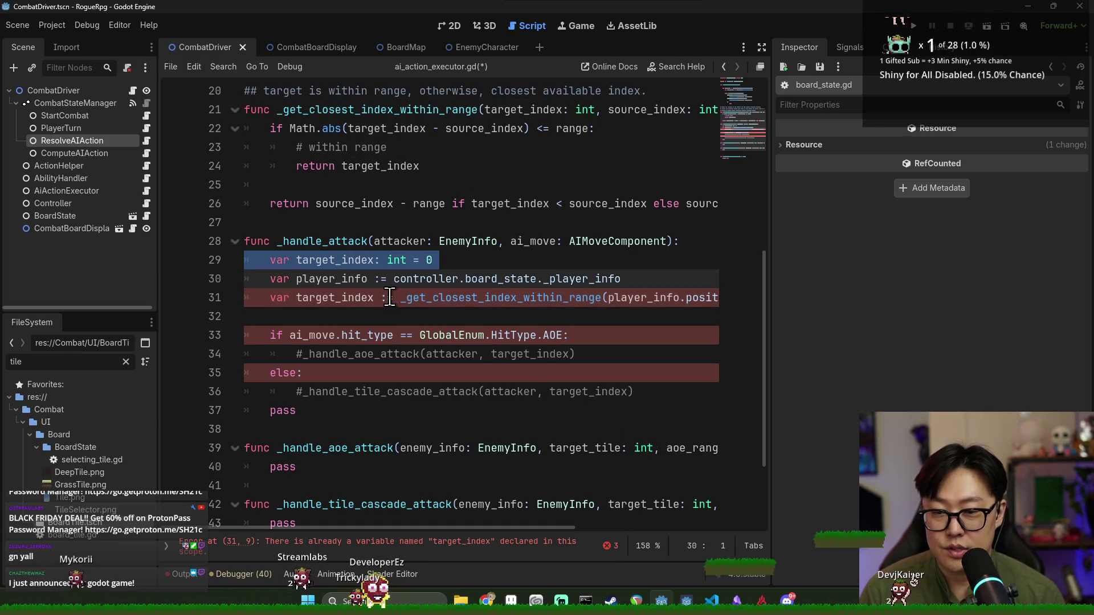
{"action": "double_click", "coordinate": [341, 297]}
{"action": "left_click_drag", "start_coordinate": [400, 298], "coordinate": [427, 320]}
{"action": "key", "text": "ctrl+x"}
Make that call line 29's target_index value, move it below player_info, and delete the duplicate
{"action": "double_click", "coordinate": [428, 260]}
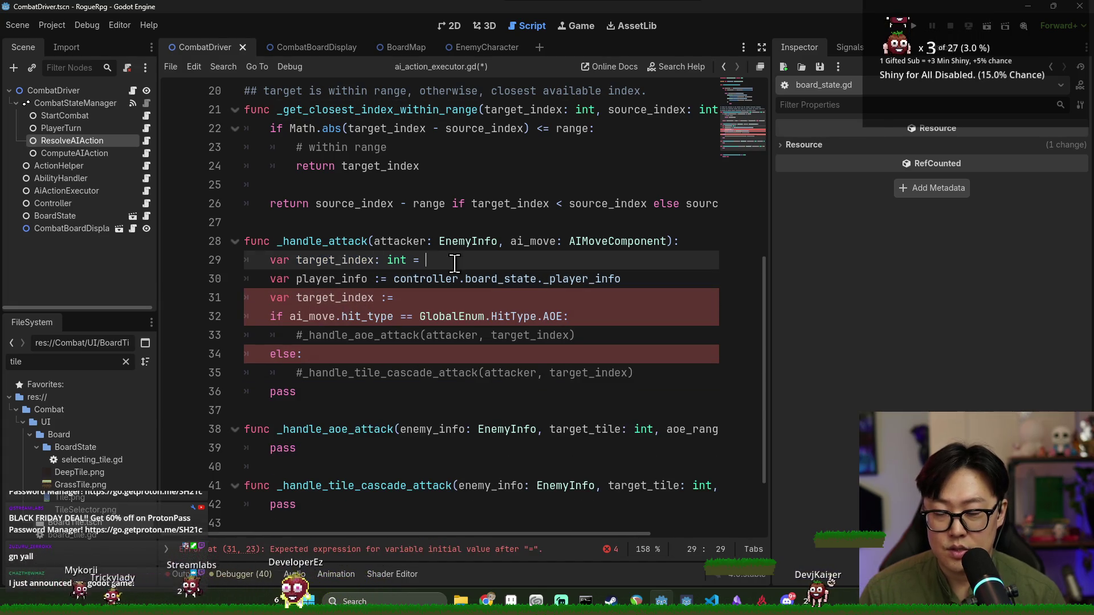
{"action": "key", "text": "ctrl+v"}
{"action": "triple_click", "coordinate": [359, 259]}
{"action": "key", "text": "ctrl+x"}
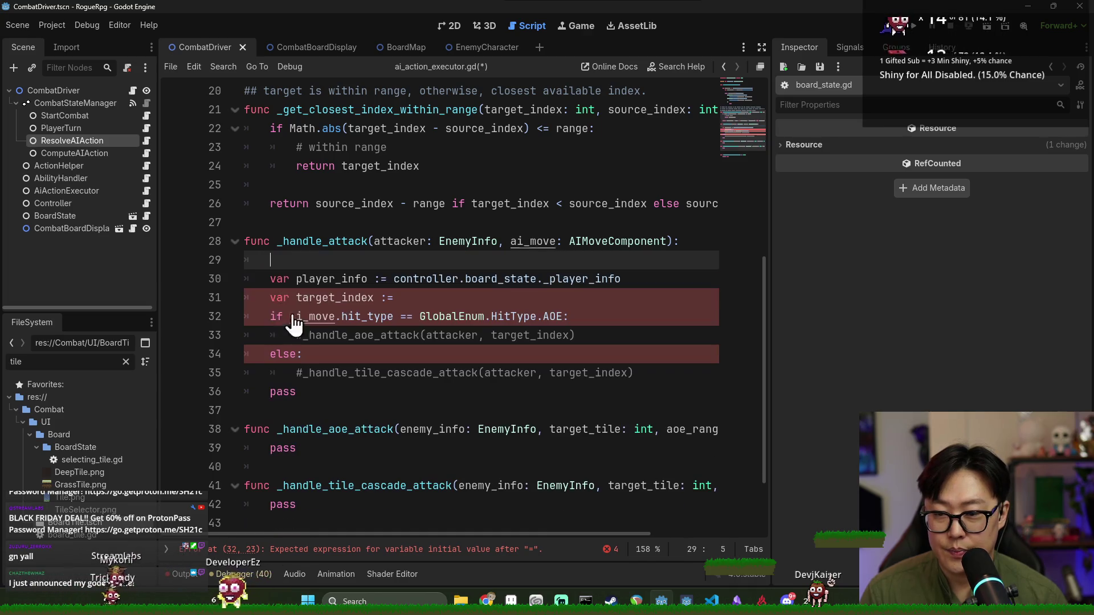
{"action": "key", "text": "Down"}
{"action": "key", "text": "Down"}
{"action": "key", "text": "ctrl+v"}
{"action": "key", "text": "shift+End"}
{"action": "key", "text": "BackSpace"}
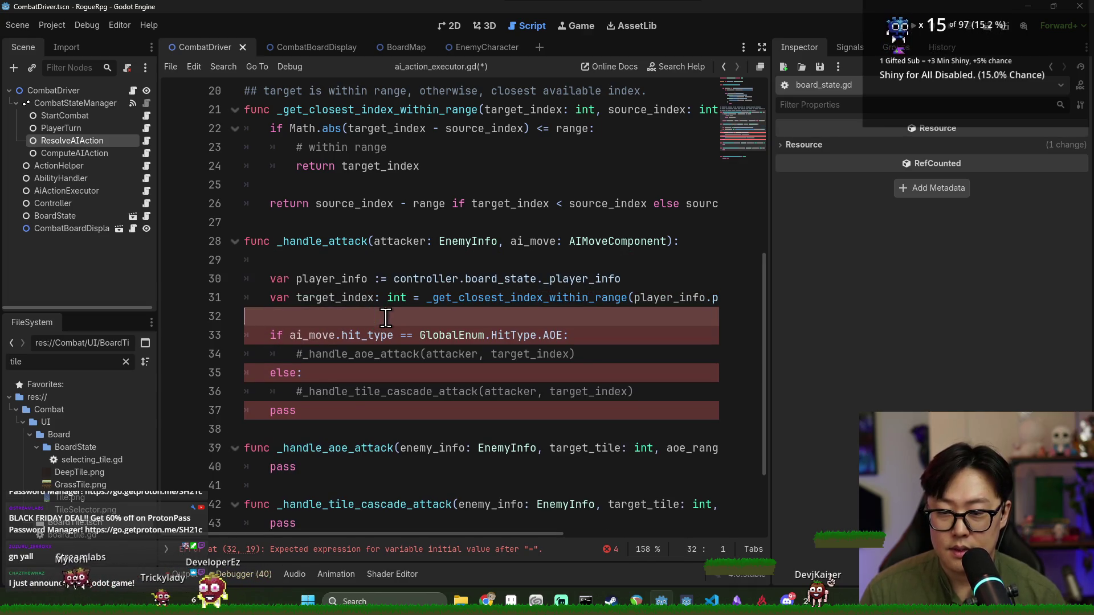
Save ai_action_executor.gd and go back to resolve_ai_action.gd
{"action": "key", "text": "ctrl+s"}
{"action": "left_click", "coordinate": [342, 354]}
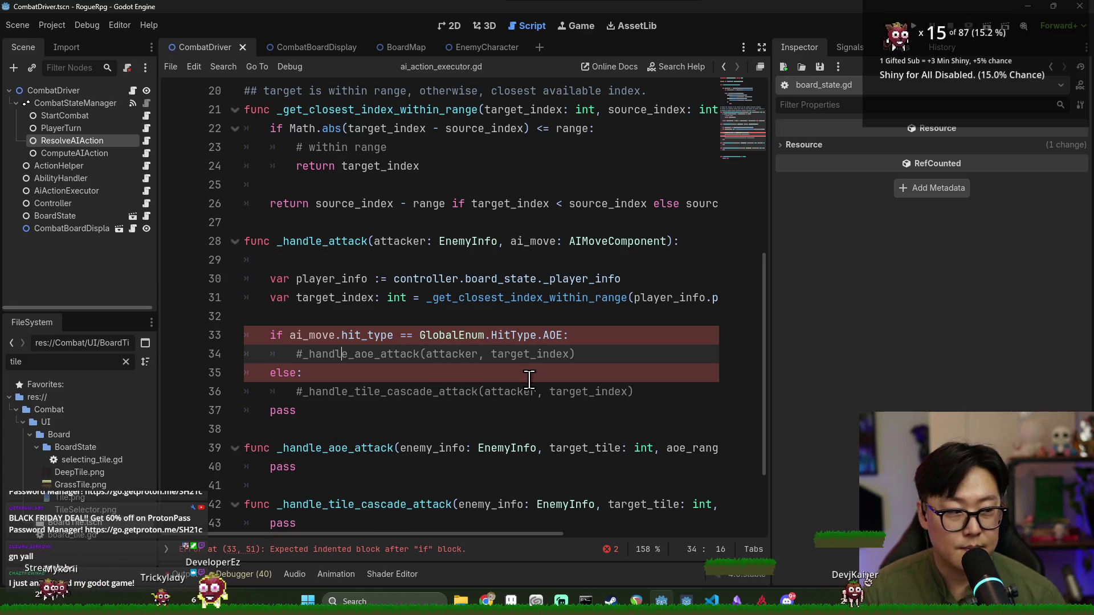
{"action": "key", "text": "alt+Left"}
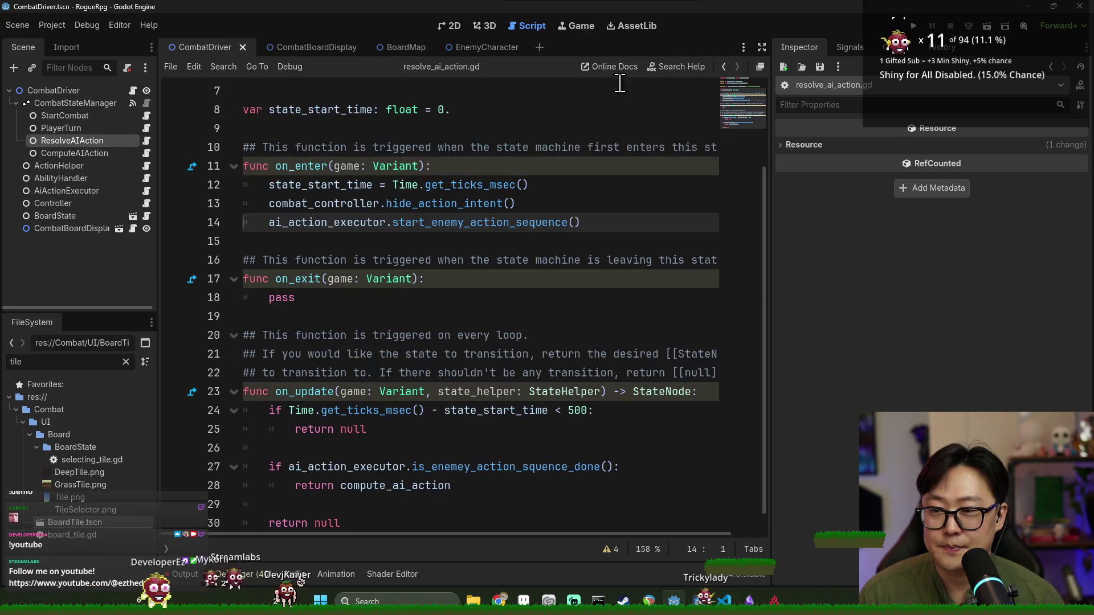
Run the game and start a combat encounter against enchanted_fighter
{"action": "left_click", "coordinate": [915, 25]}
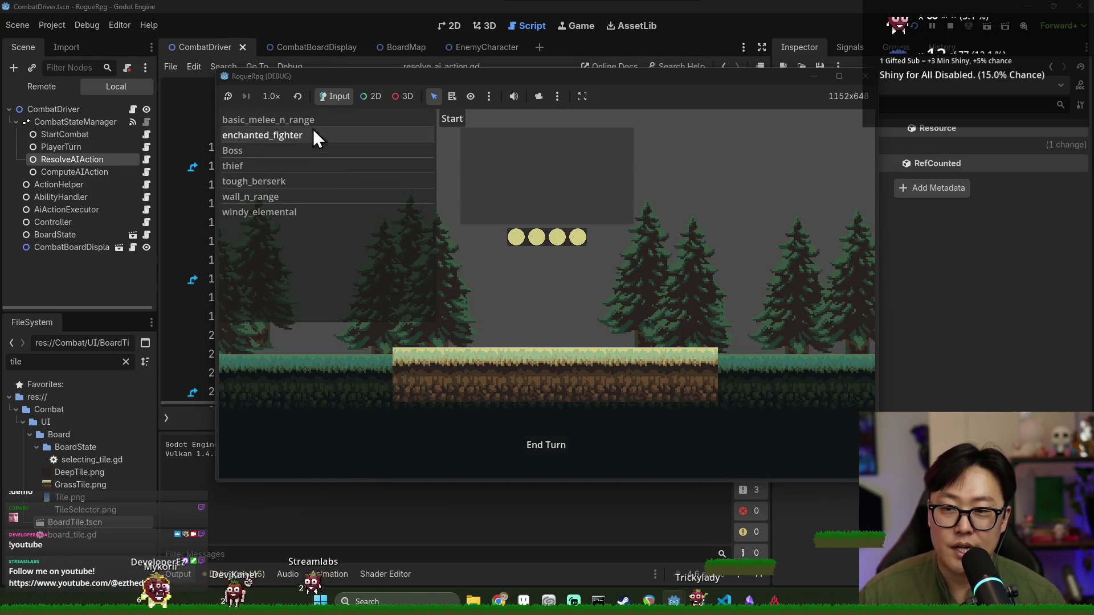
{"action": "left_click", "coordinate": [393, 121]}
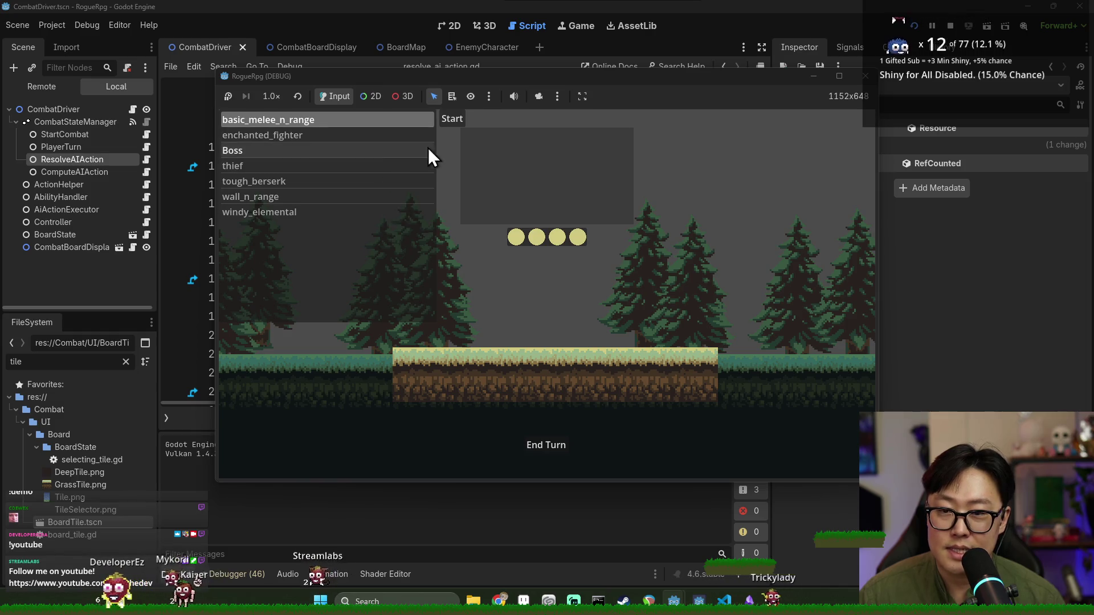
{"action": "left_click", "coordinate": [265, 150]}
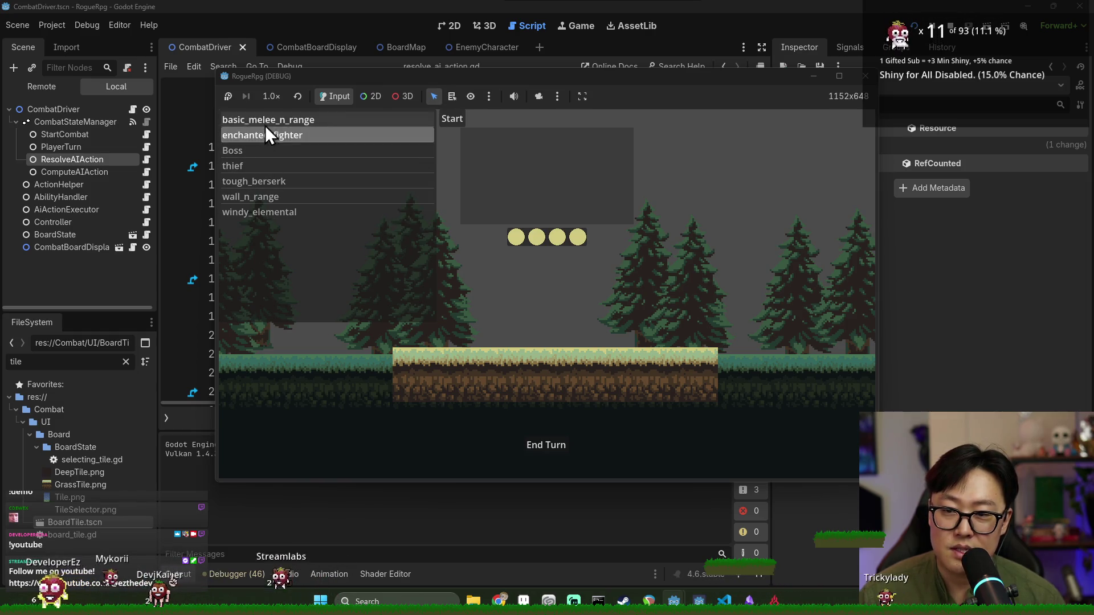
{"action": "left_click", "coordinate": [301, 140]}
{"action": "left_click", "coordinate": [448, 119]}
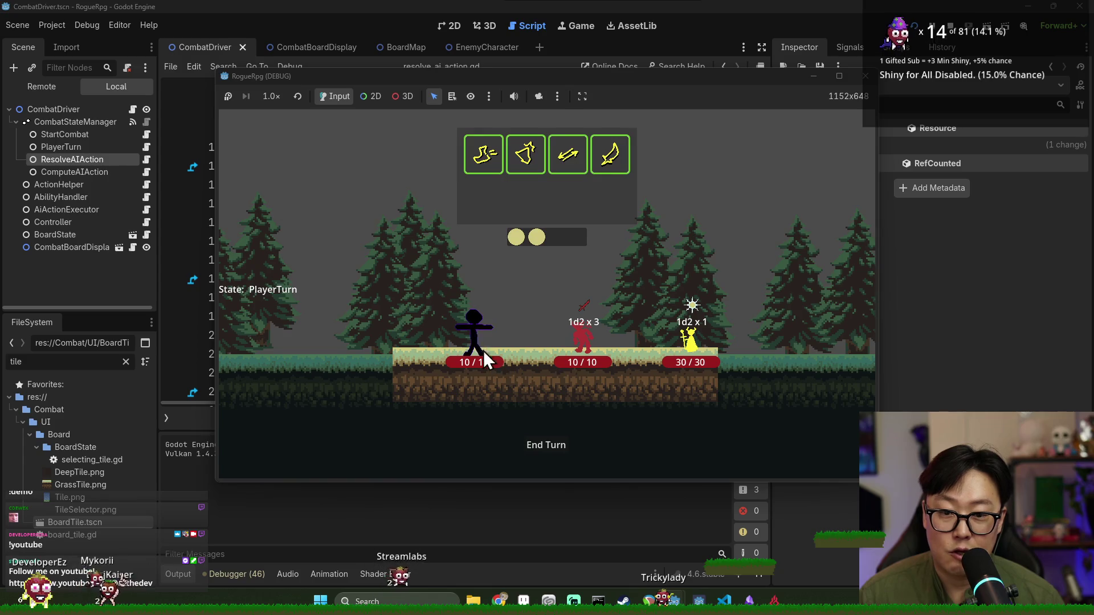
Use the move ability to step the player onto the left tile, then stop the game
{"action": "left_click", "coordinate": [487, 155]}
{"action": "left_click", "coordinate": [422, 318]}
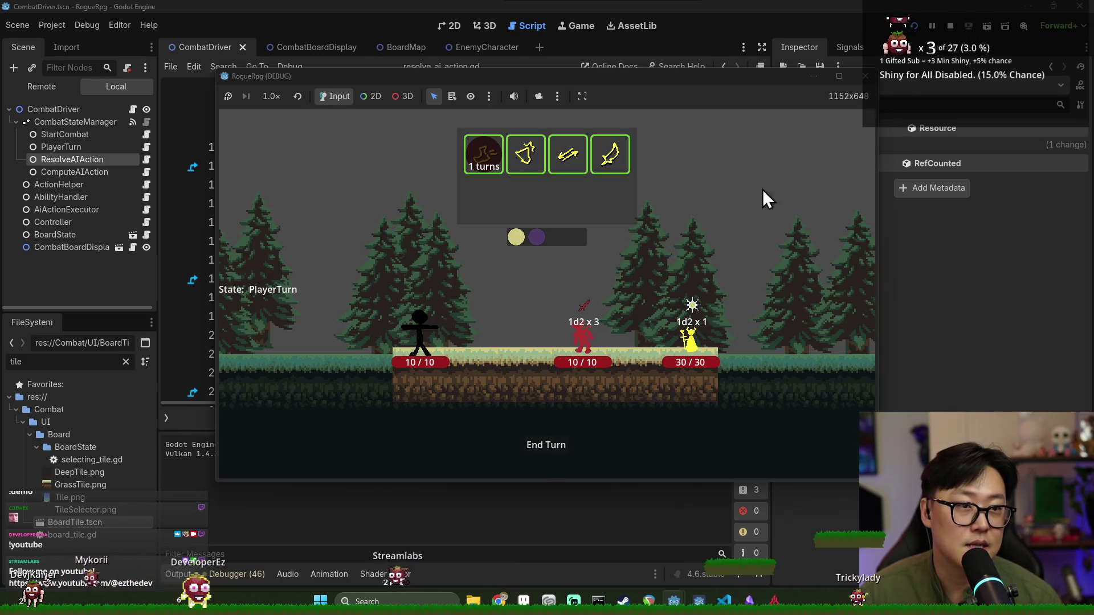
{"action": "left_click", "coordinate": [953, 27]}
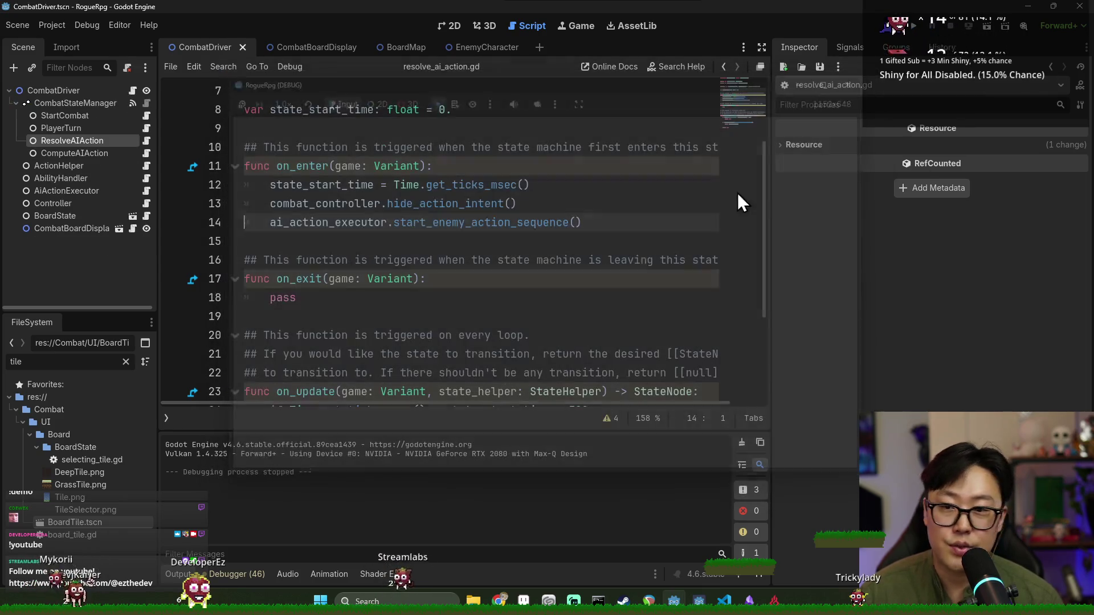
Jump from resolve_ai_action.gd to start_enemy_action_sequence's definition in ai_action_executor.gd
{"action": "left_click", "coordinate": [481, 259]}
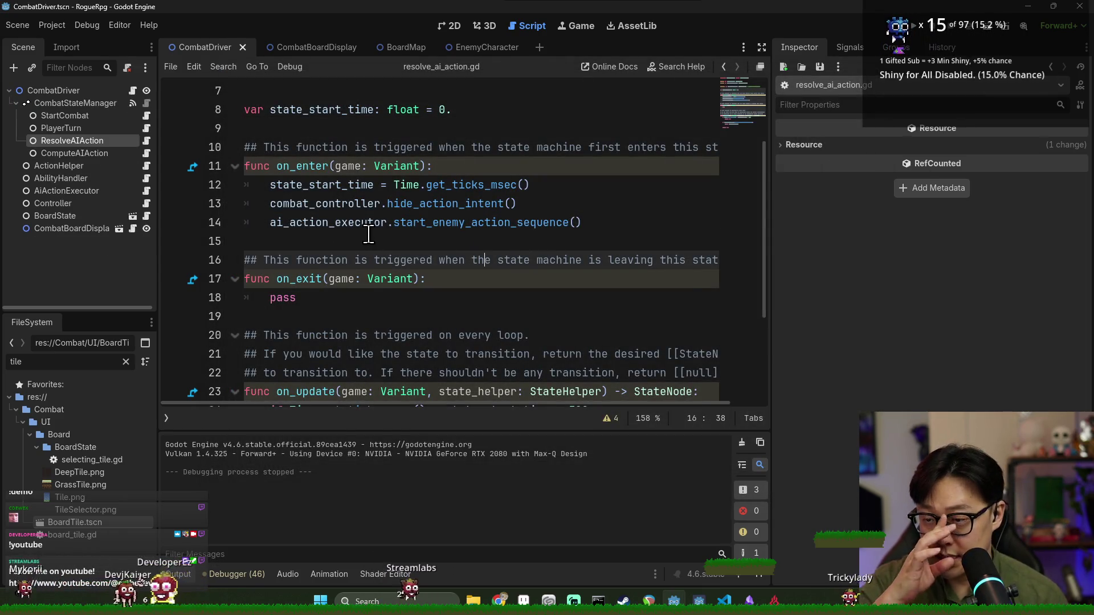
{"action": "scroll", "coordinate": [342, 263], "scroll_direction": "down", "scroll_amount": 3}
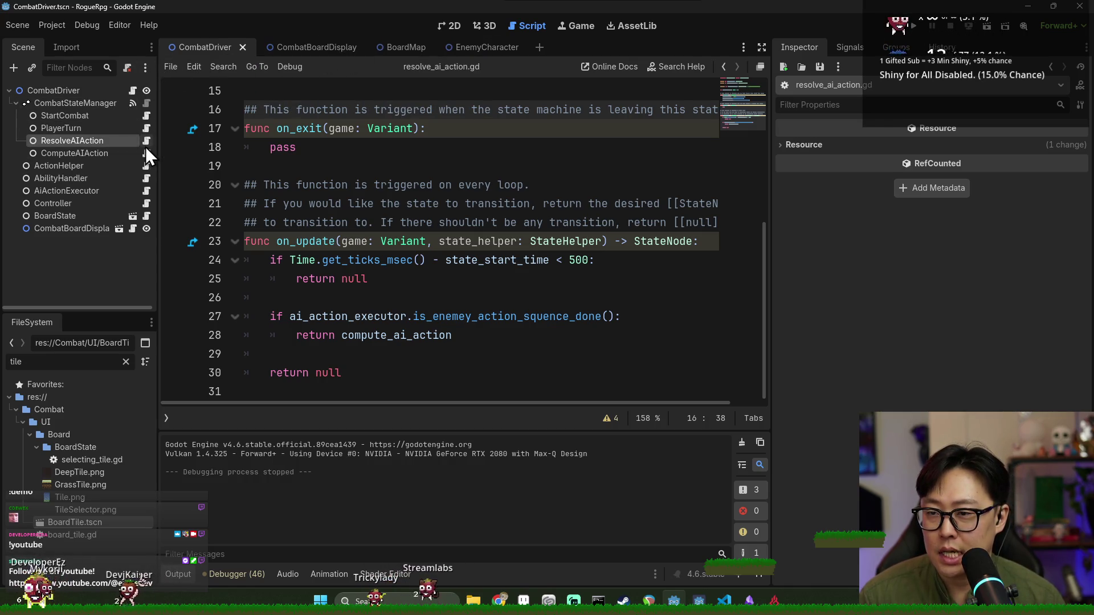
{"action": "scroll", "coordinate": [310, 179], "scroll_direction": "up", "scroll_amount": 3}
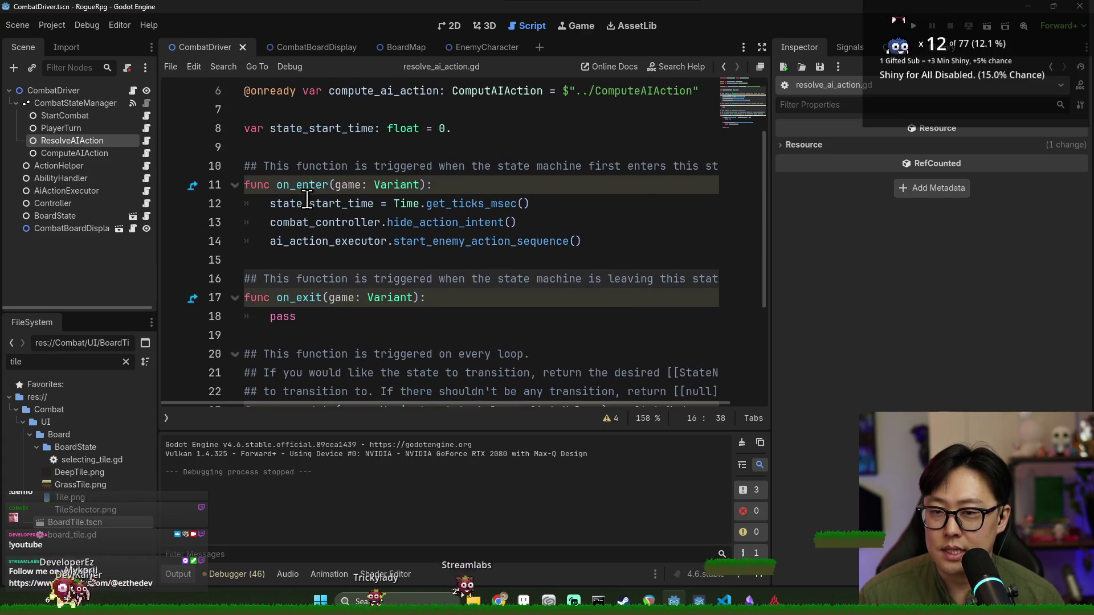
{"action": "left_click", "coordinate": [456, 241], "text": "ctrl"}
{"action": "scroll", "coordinate": [450, 257], "scroll_direction": "down", "scroll_amount": 4}
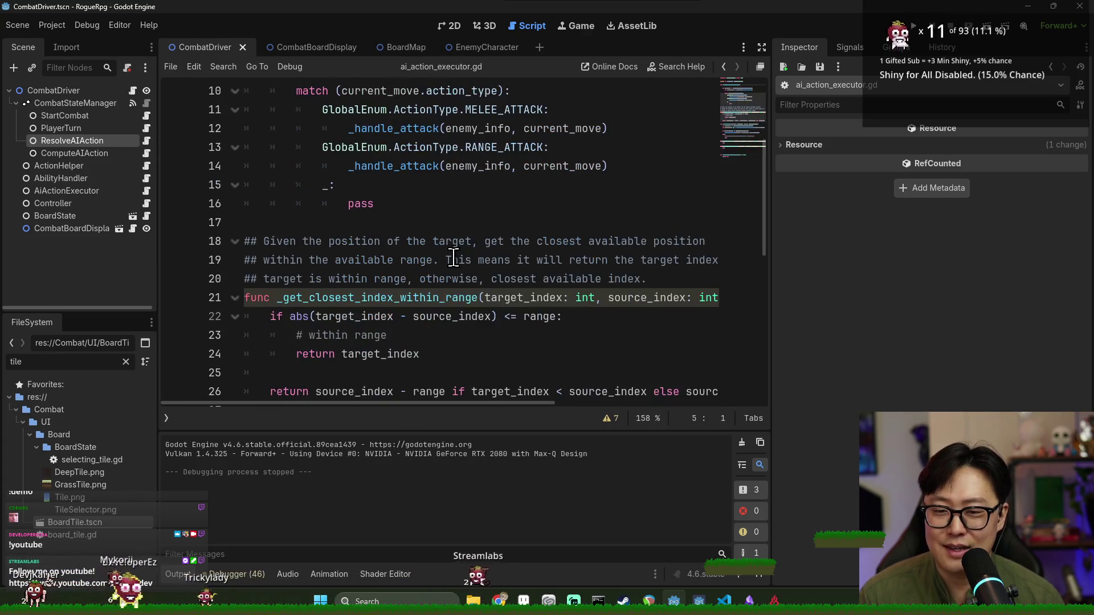
{"action": "scroll", "coordinate": [402, 229], "scroll_direction": "down", "scroll_amount": 2}
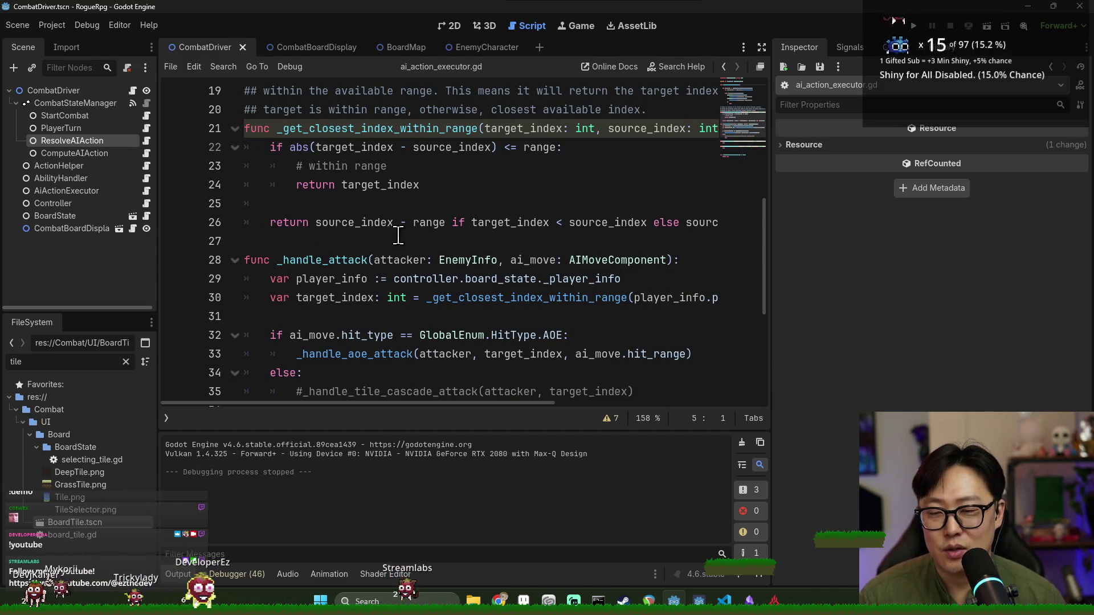
Review _handle_attack and the _handle_aoe_attack call, save, and hide the Output log
{"action": "double_click", "coordinate": [349, 138]}
{"action": "scroll", "coordinate": [342, 148], "scroll_direction": "down", "scroll_amount": 2}
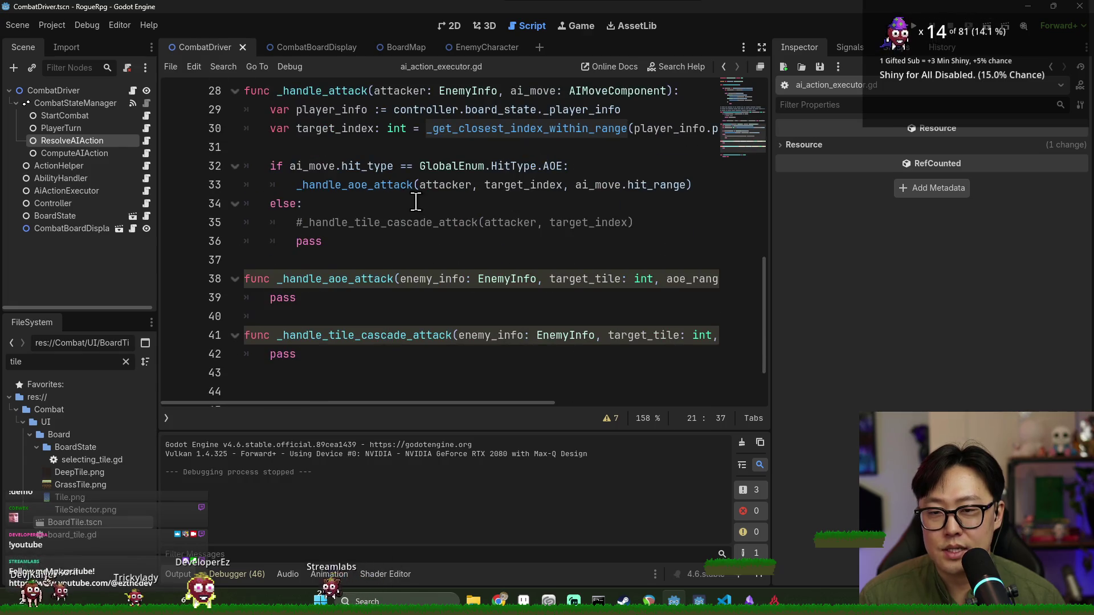
{"action": "double_click", "coordinate": [336, 150]}
{"action": "double_click", "coordinate": [342, 241]}
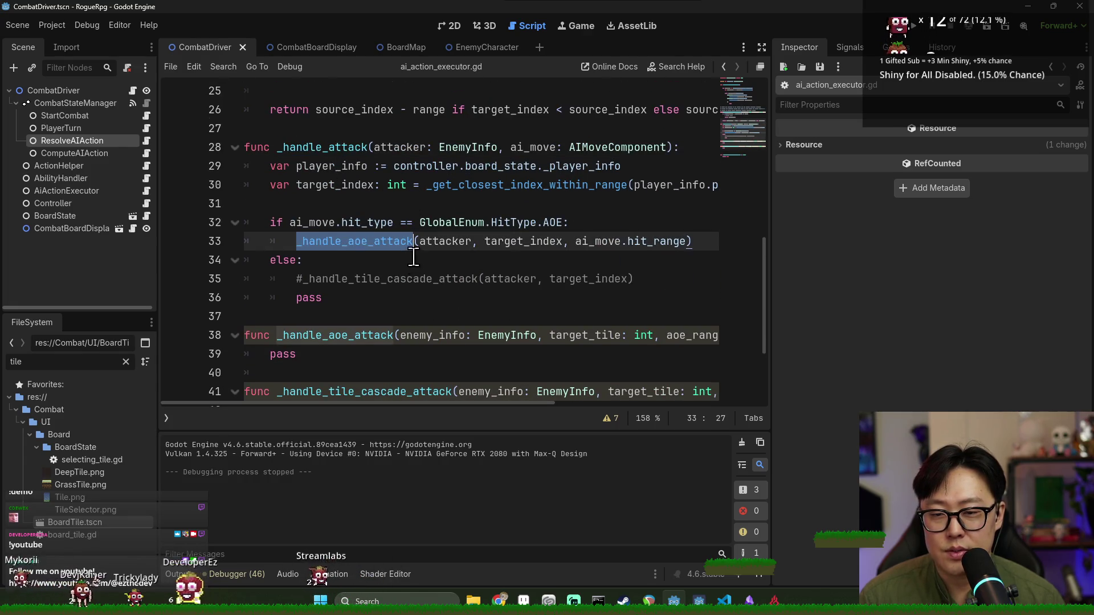
{"action": "scroll", "coordinate": [371, 234], "scroll_direction": "down", "scroll_amount": 2}
{"action": "scroll", "coordinate": [406, 214], "scroll_direction": "up", "scroll_amount": 2}
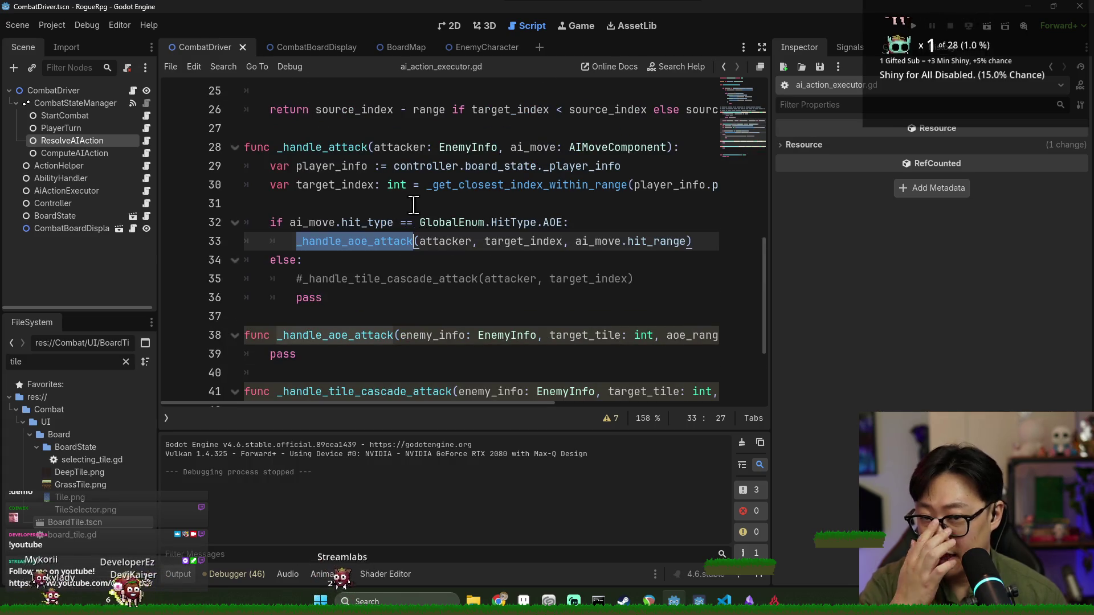
{"action": "left_click", "coordinate": [404, 200]}
{"action": "key", "text": "ctrl+s"}
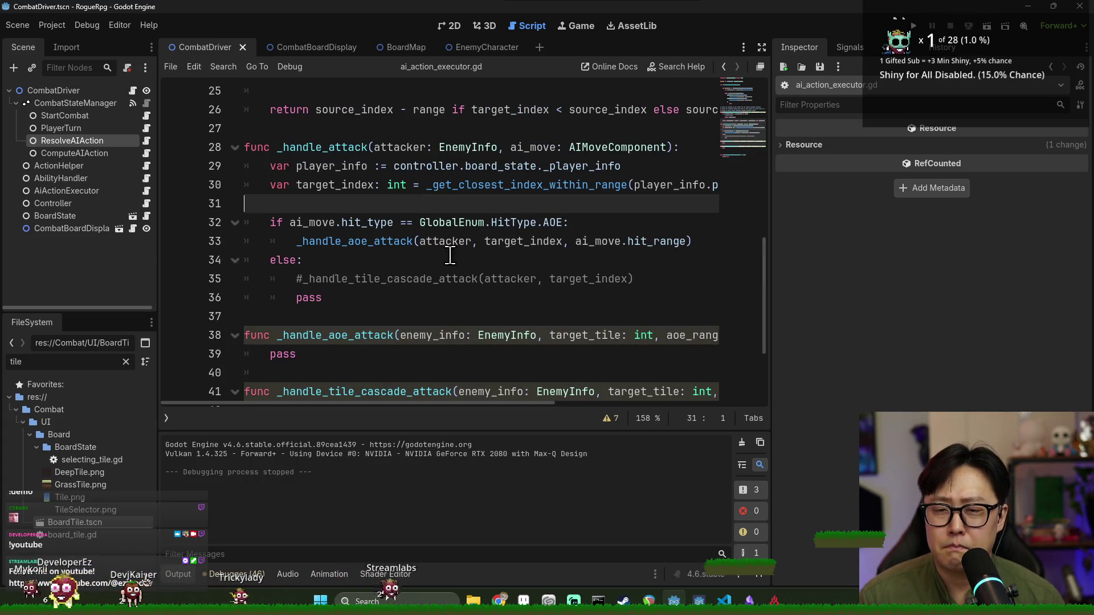
{"action": "scroll", "coordinate": [348, 256], "scroll_direction": "down", "scroll_amount": 1}
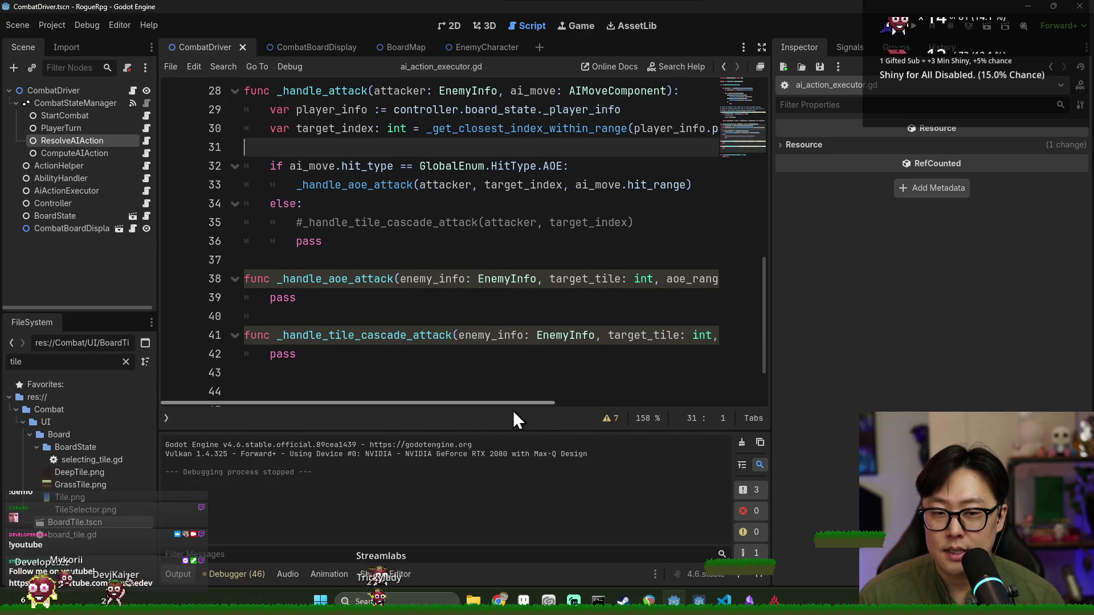
{"action": "left_click", "coordinate": [178, 574]}
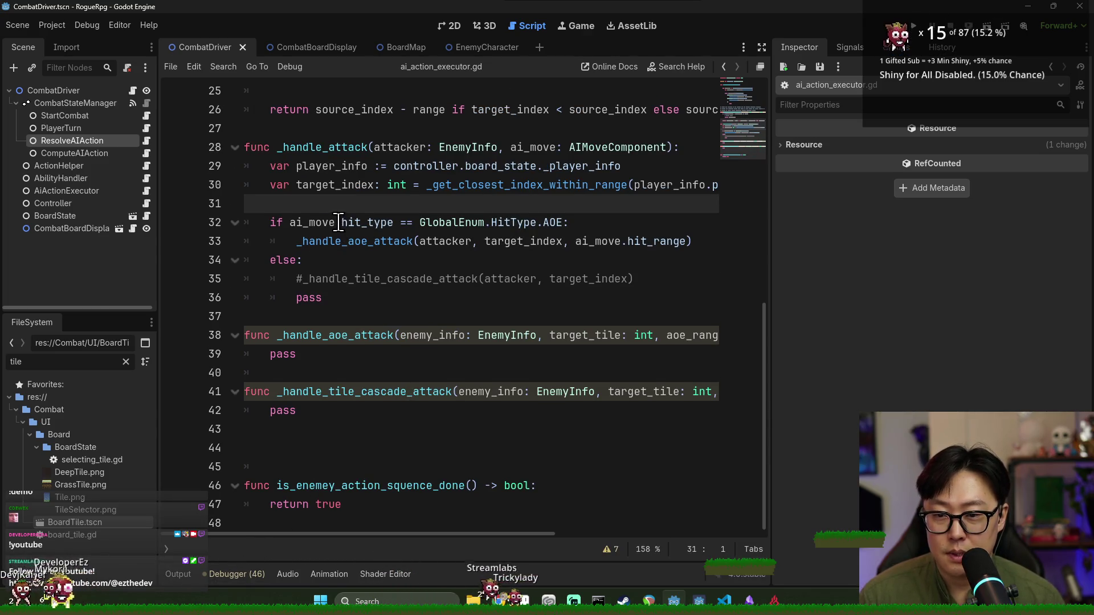
Inspect the AOE check and the attacker, target_index and ai_move arguments on line 33
{"action": "double_click", "coordinate": [314, 222]}
{"action": "mouse_move", "coordinate": [445, 535]}
{"action": "left_mouse_down"}
{"action": "mouse_move", "coordinate": [593, 550]}
{"action": "mouse_move", "coordinate": [538, 539]}
{"action": "left_mouse_up"}
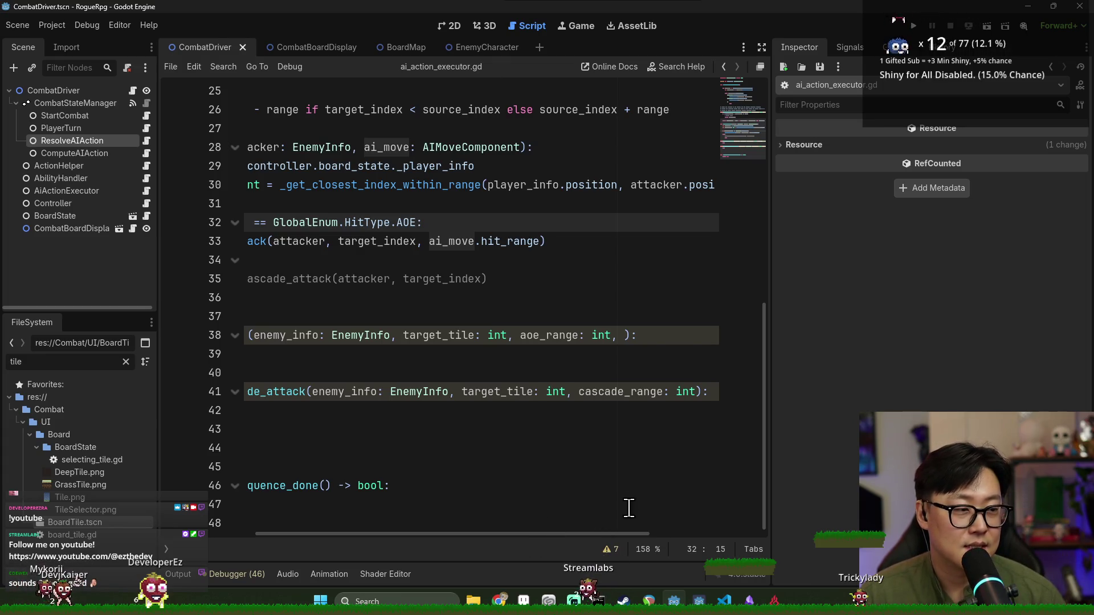
{"action": "mouse_move", "coordinate": [547, 537]}
{"action": "left_mouse_down"}
{"action": "mouse_move", "coordinate": [509, 538]}
{"action": "mouse_move", "coordinate": [526, 531]}
{"action": "mouse_move", "coordinate": [516, 530]}
{"action": "left_mouse_up"}
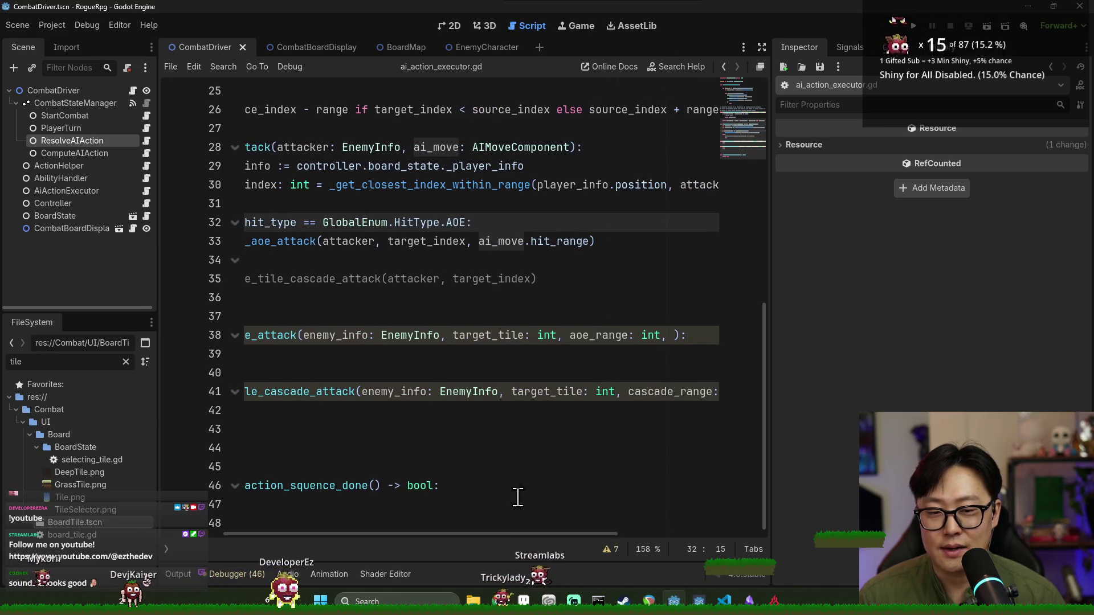
{"action": "left_click", "coordinate": [587, 240]}
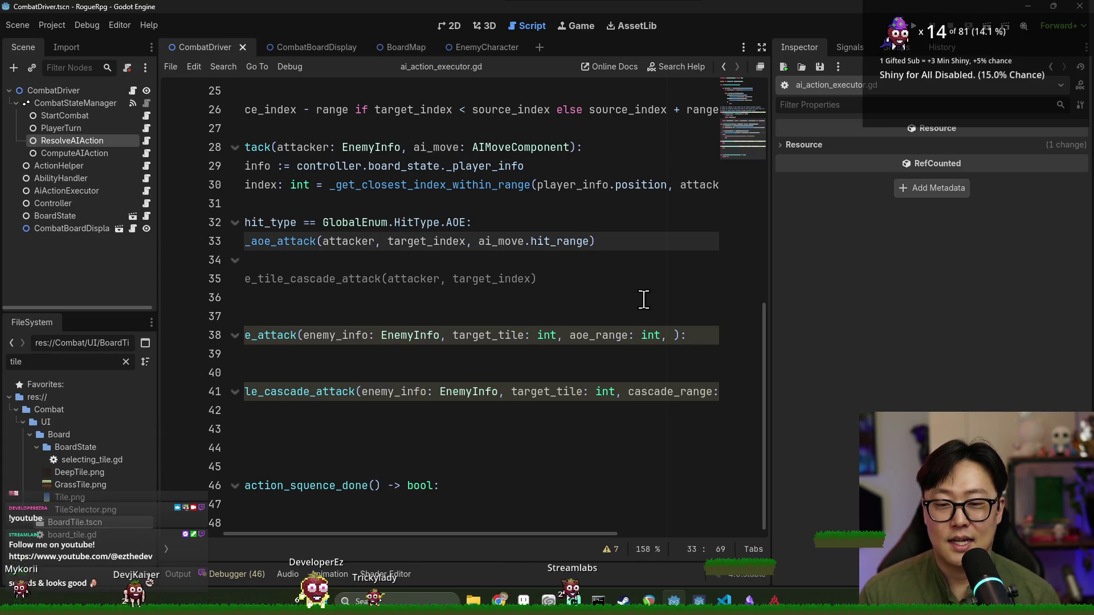
{"action": "double_click", "coordinate": [349, 241]}
{"action": "left_click", "coordinate": [416, 241]}
{"action": "double_click", "coordinate": [417, 241]}
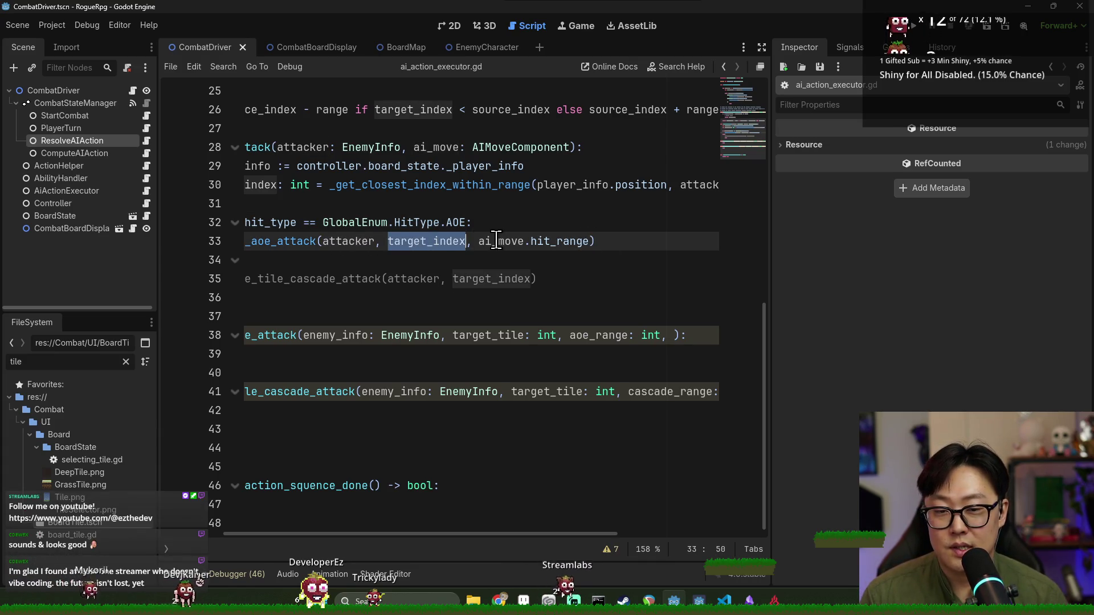
{"action": "double_click", "coordinate": [494, 241]}
Compare line 33's arguments with _handle_aoe_attack's target_tile and aoe_range parameters on line 38
{"action": "double_click", "coordinate": [598, 335]}
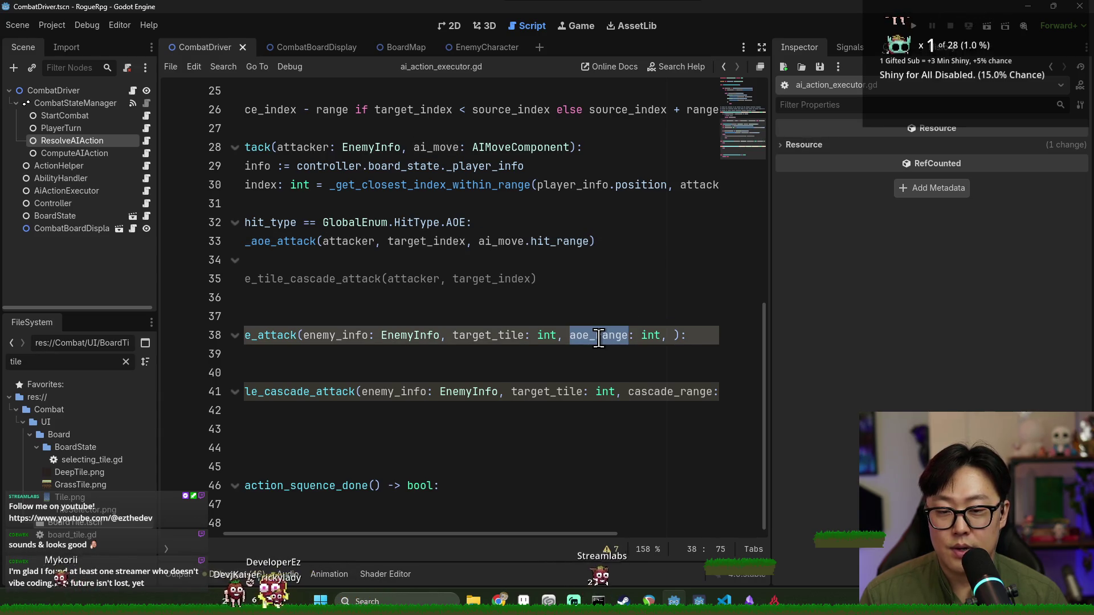
{"action": "double_click", "coordinate": [501, 335]}
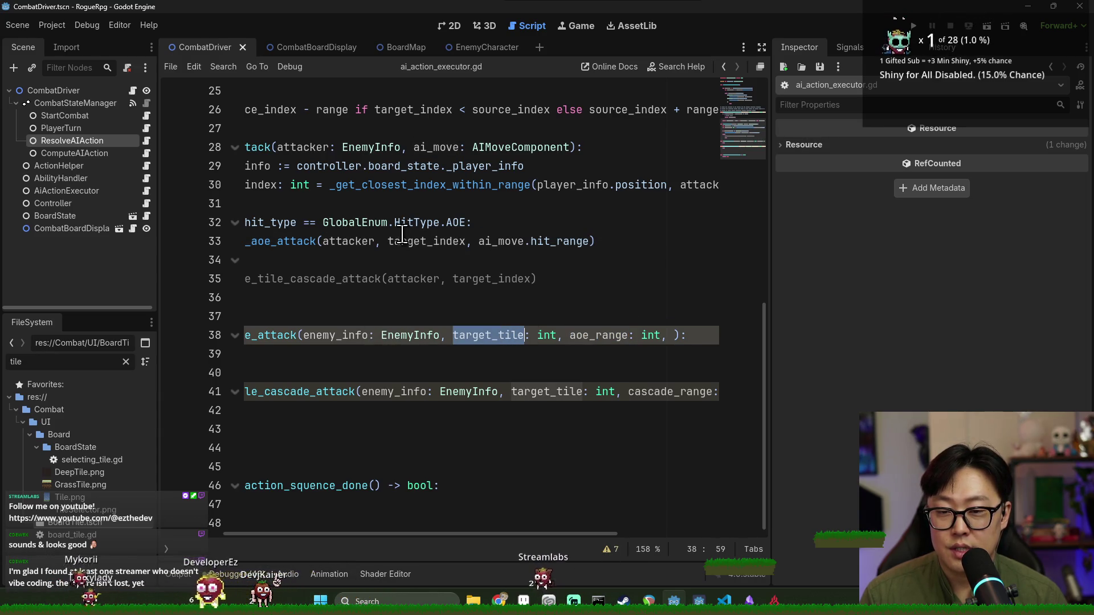
{"action": "left_click", "coordinate": [433, 241]}
{"action": "double_click", "coordinate": [433, 241]}
{"action": "double_click", "coordinate": [502, 241]}
{"action": "double_click", "coordinate": [548, 241]}
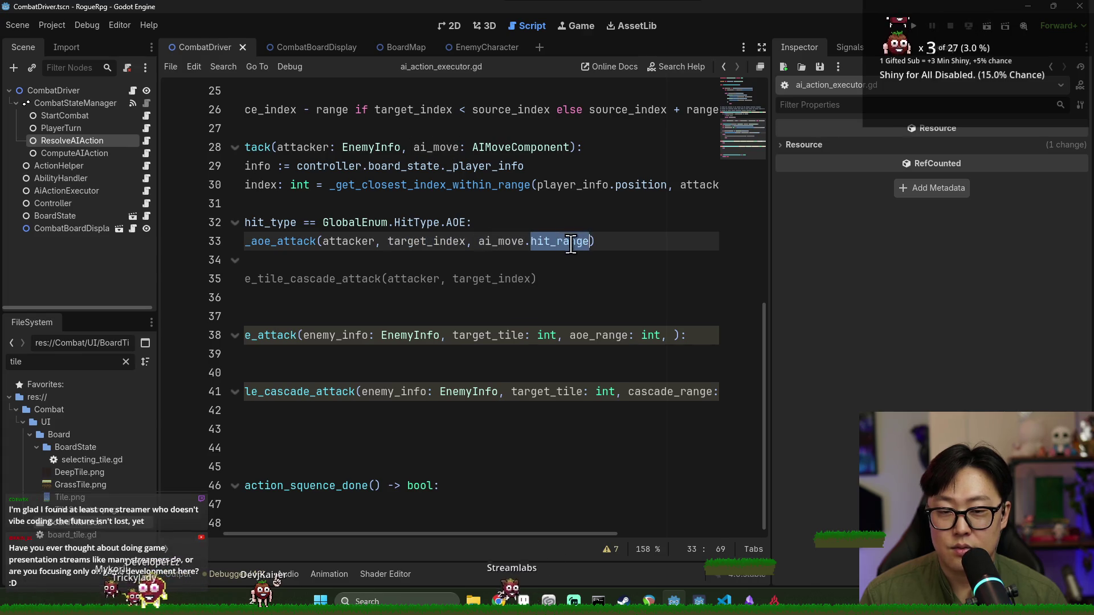
{"action": "double_click", "coordinate": [599, 335]}
Delete the trailing comma after aoe_range: int and save the script
{"action": "left_click", "coordinate": [676, 336]}
{"action": "key", "text": "BackSpace"}
{"action": "key", "text": "BackSpace"}
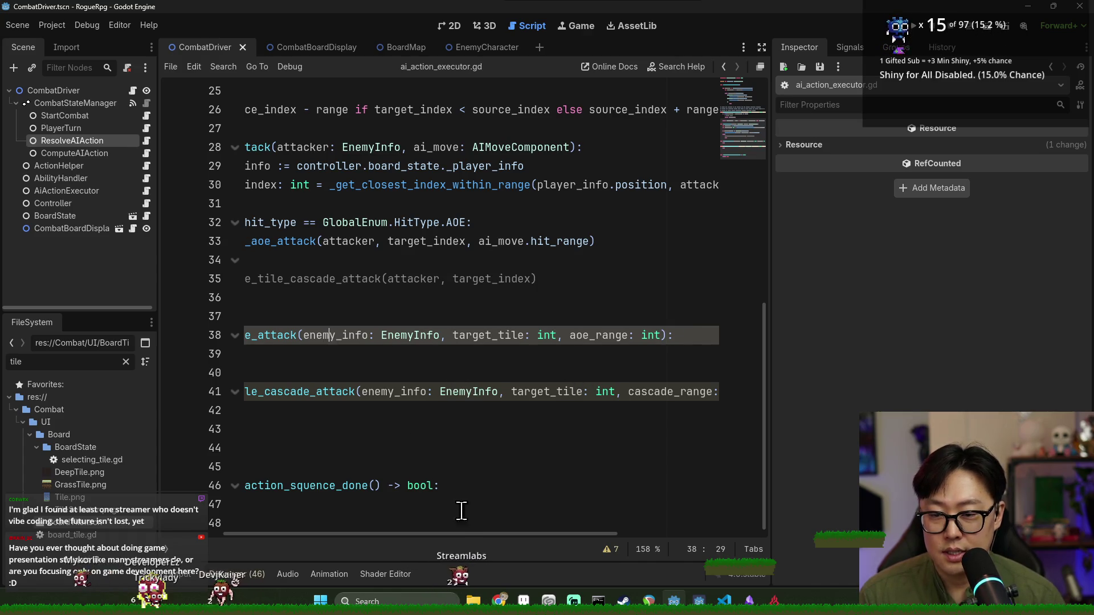
{"action": "left_click_drag", "start_coordinate": [457, 535], "coordinate": [395, 535]}
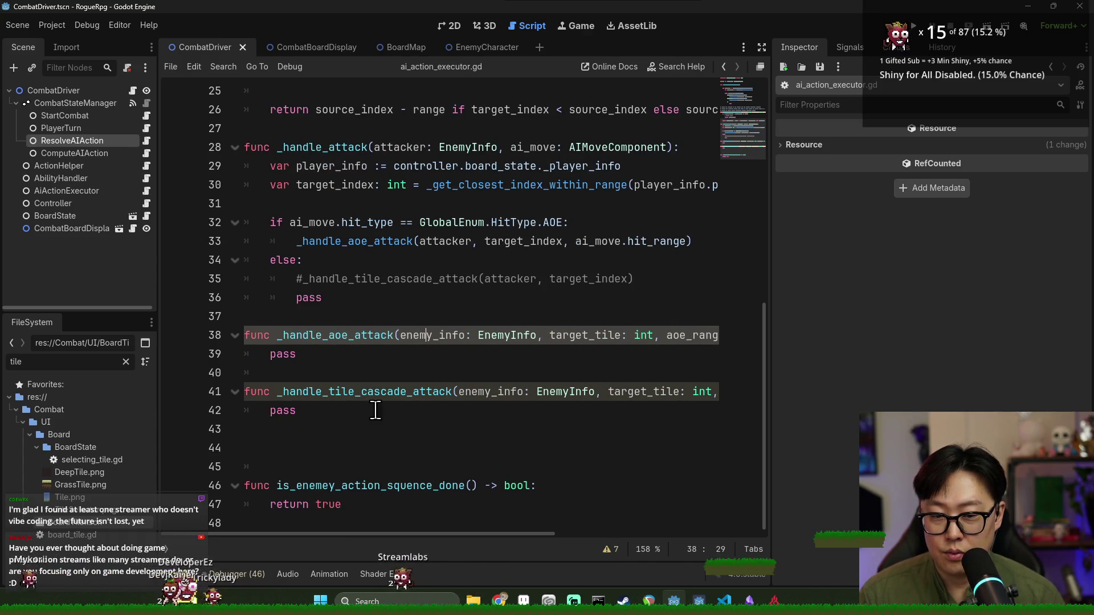
{"action": "left_click_drag", "start_coordinate": [535, 534], "coordinate": [652, 536]}
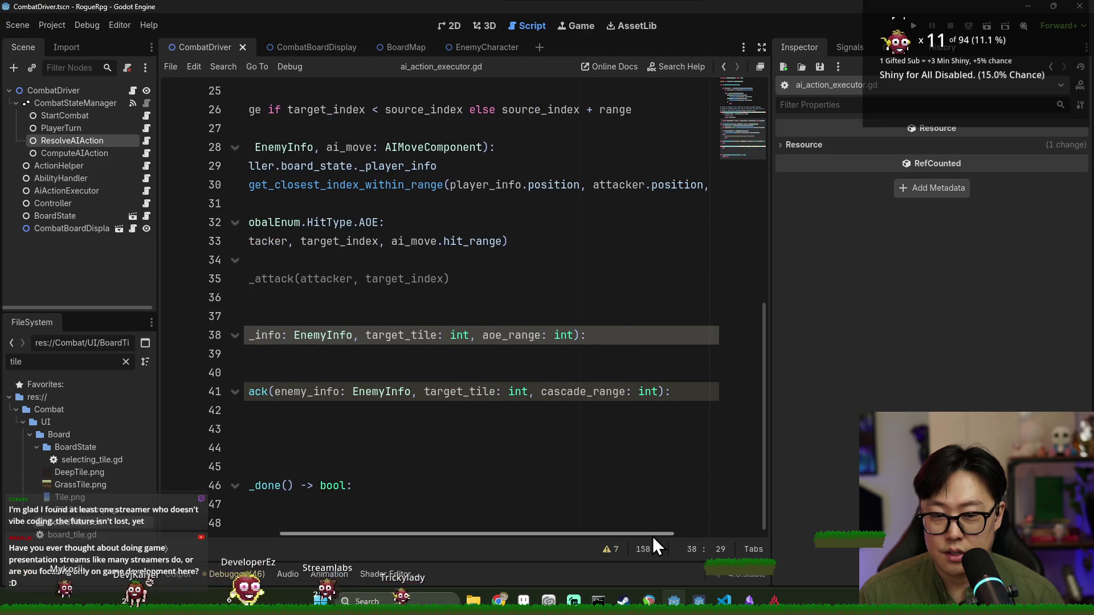
{"action": "key", "text": "Down"}
{"action": "key", "text": "ctrl+s"}
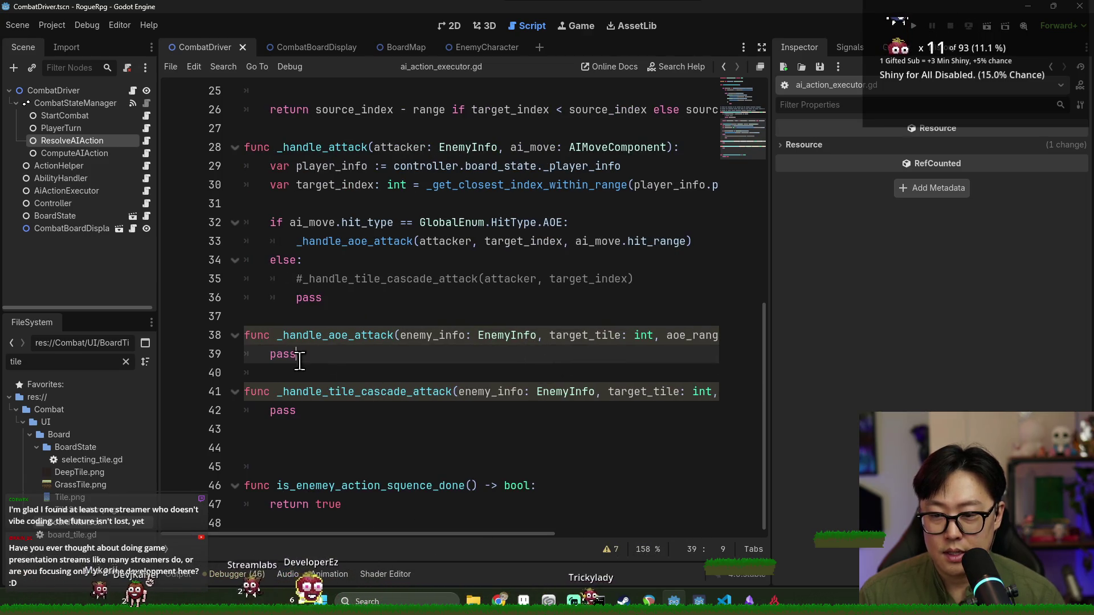
Replace pass in the _handle_aoe_attack body with 'controller.'
{"action": "left_click_drag", "start_coordinate": [295, 354], "coordinate": [271, 354]}
{"action": "scroll", "coordinate": [342, 359], "scroll_direction": "up", "scroll_amount": 6}
{"action": "scroll", "coordinate": [378, 358], "scroll_direction": "up", "scroll_amount": 2}
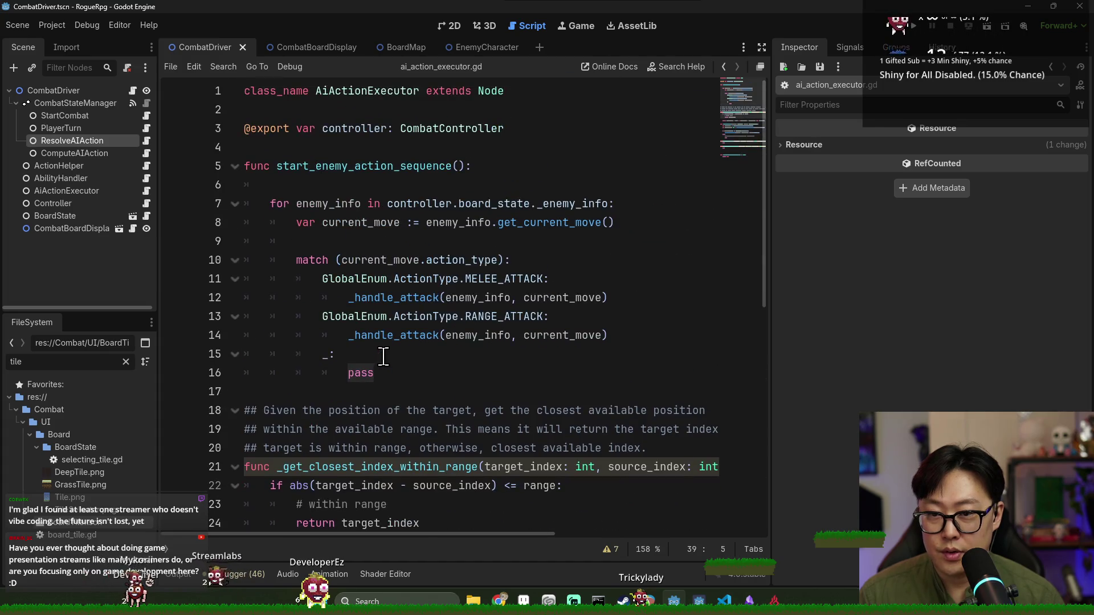
{"action": "left_click", "coordinate": [350, 131]}
{"action": "scroll", "coordinate": [363, 171], "scroll_direction": "down", "scroll_amount": 8}
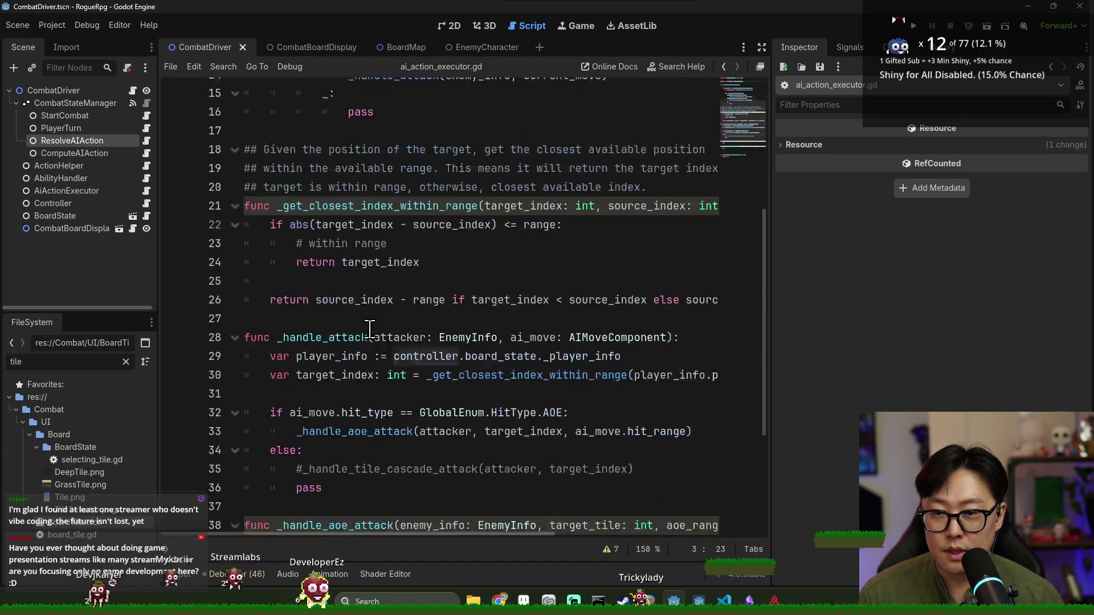
{"action": "double_click", "coordinate": [283, 354]}
{"action": "type", "text": "controller."}
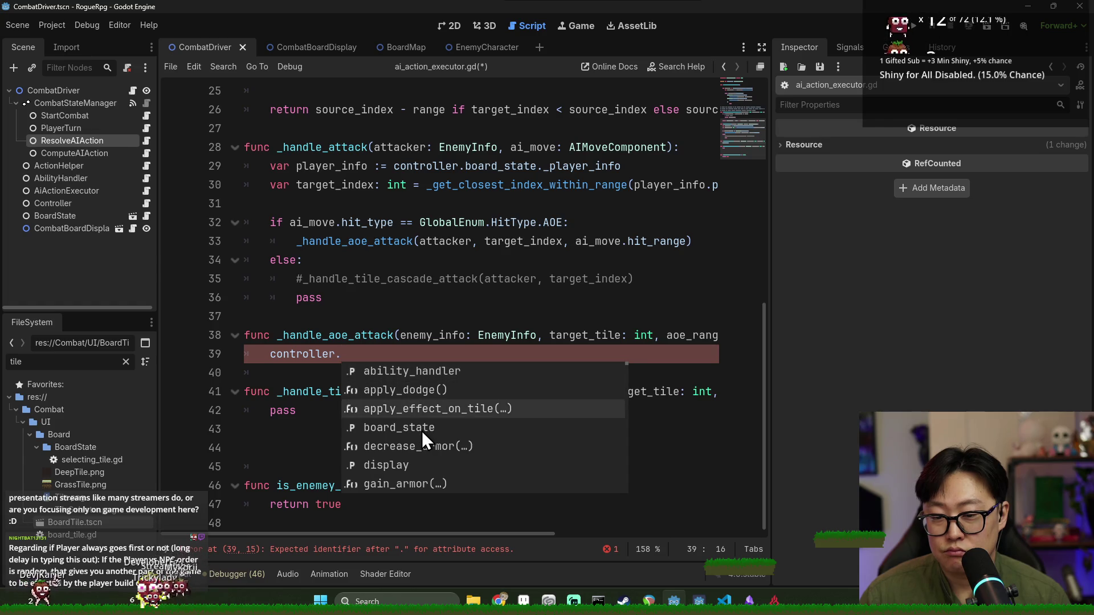
Complete the line to 'controller.display.' via autocomplete, then open the CombatBoardDisplay script
{"action": "scroll", "coordinate": [422, 431], "scroll_direction": "down", "scroll_amount": 1}
{"action": "scroll", "coordinate": [428, 427], "scroll_direction": "up", "scroll_amount": 1}
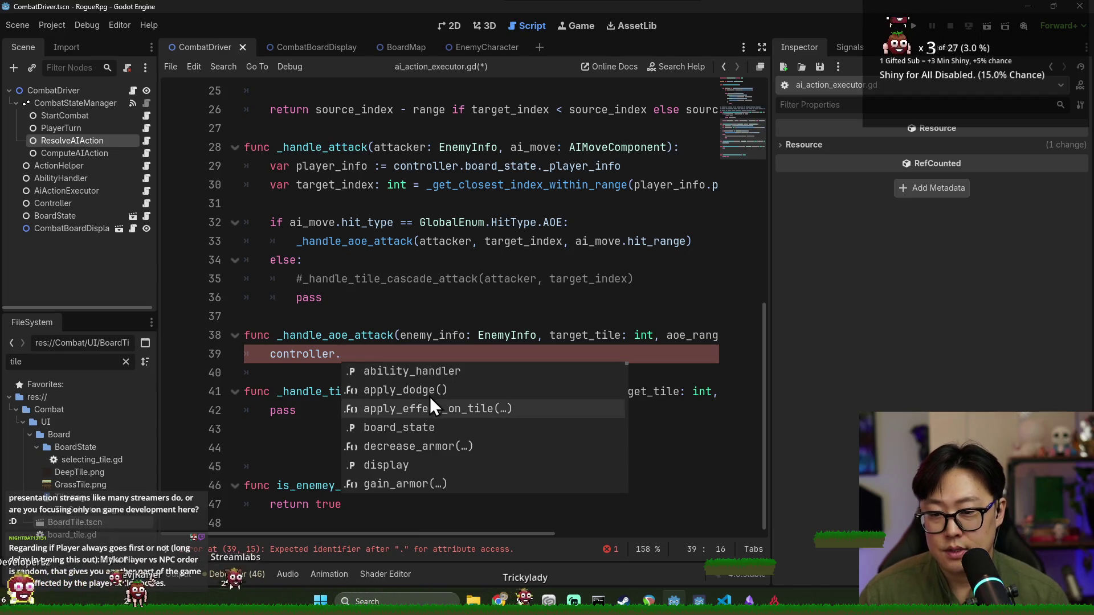
{"action": "type", "text": "displ"}
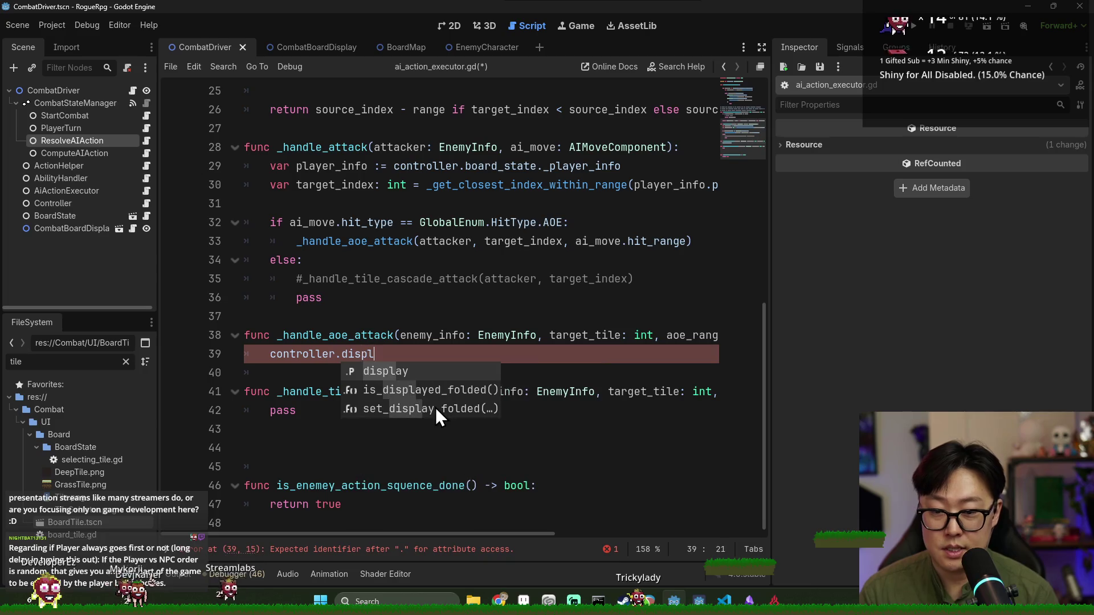
{"action": "key", "text": "Return"}
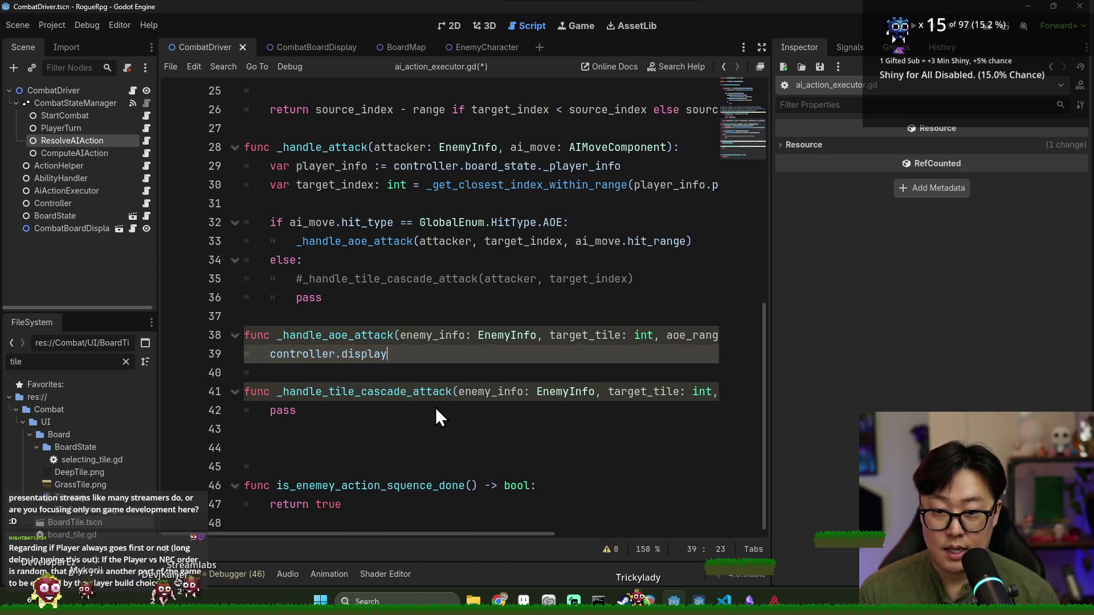
{"action": "type", "text": "."}
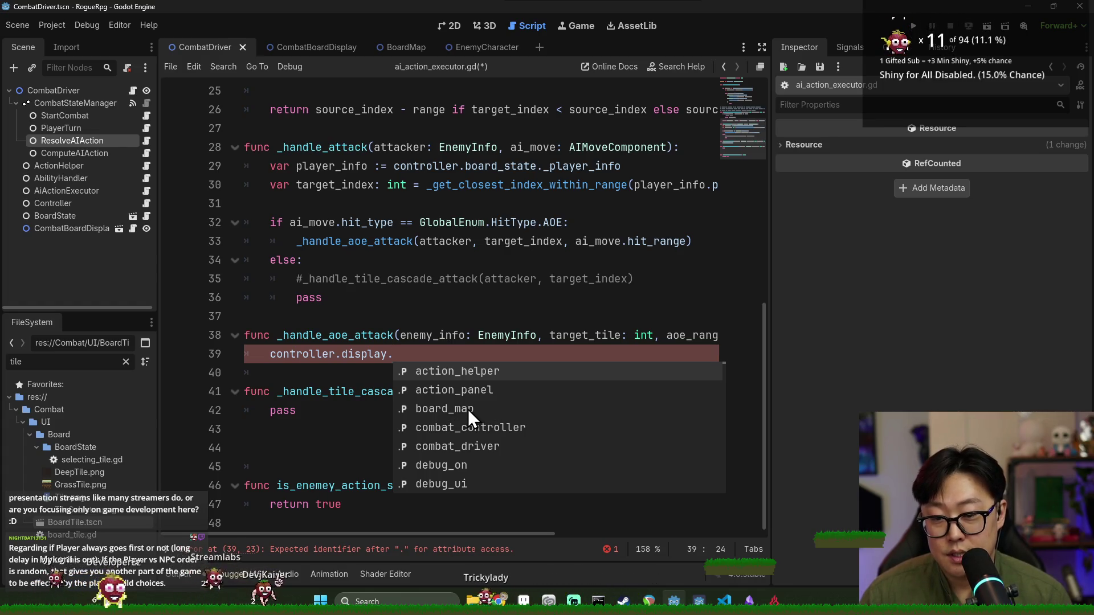
{"action": "scroll", "coordinate": [459, 391], "scroll_direction": "down", "scroll_amount": 6}
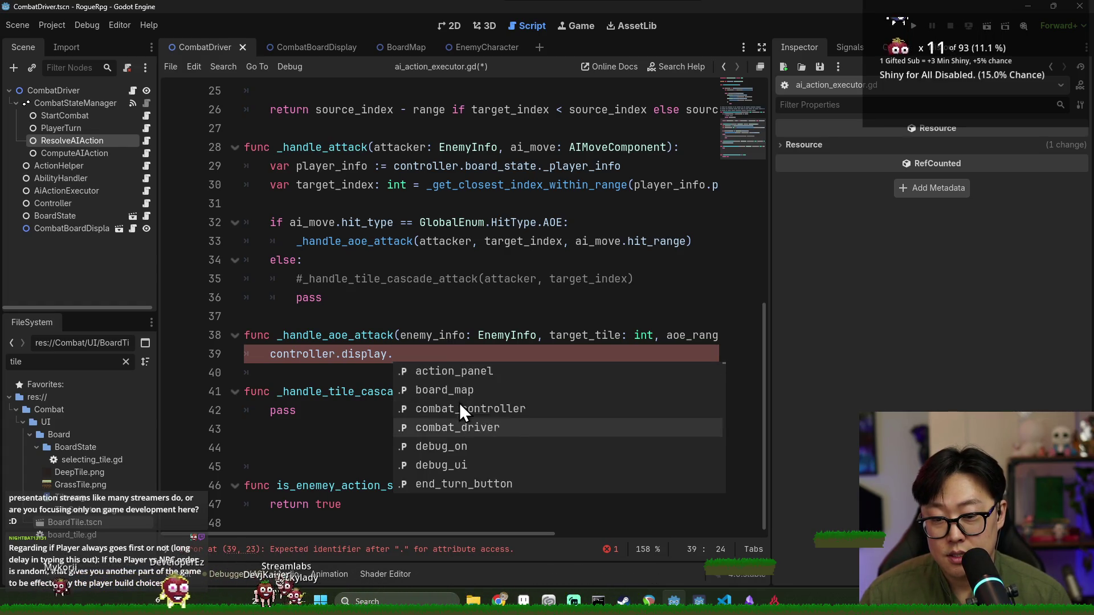
{"action": "scroll", "coordinate": [460, 409], "scroll_direction": "up", "scroll_amount": 3}
{"action": "left_click", "coordinate": [433, 335]}
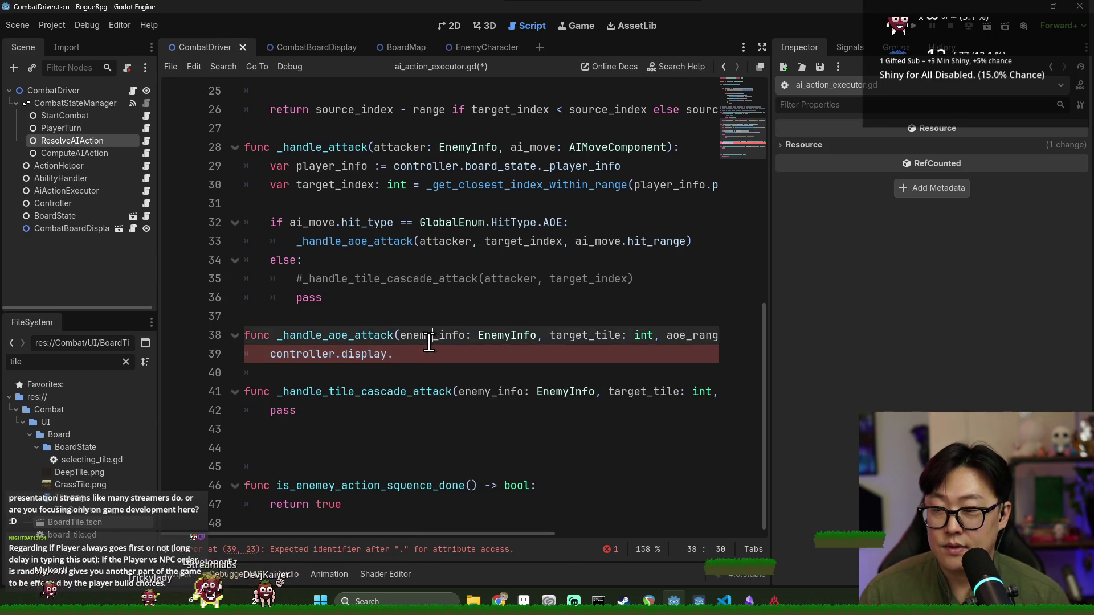
{"action": "left_click", "coordinate": [317, 52]}
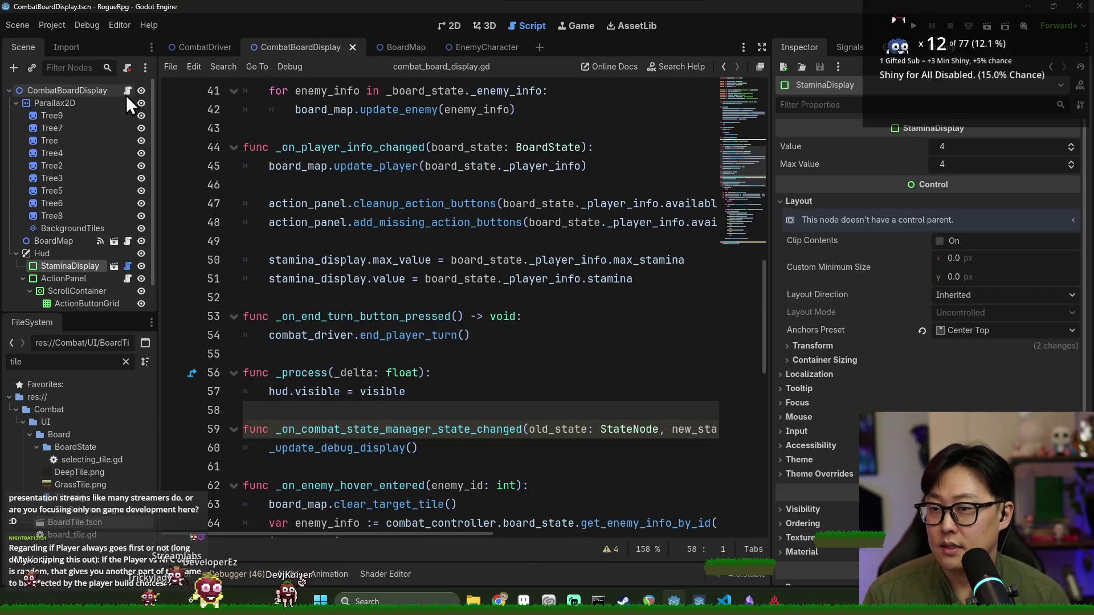
Collapse the Parallax2D branch in the scene tree and scroll through the tree
{"action": "left_click", "coordinate": [16, 103]}
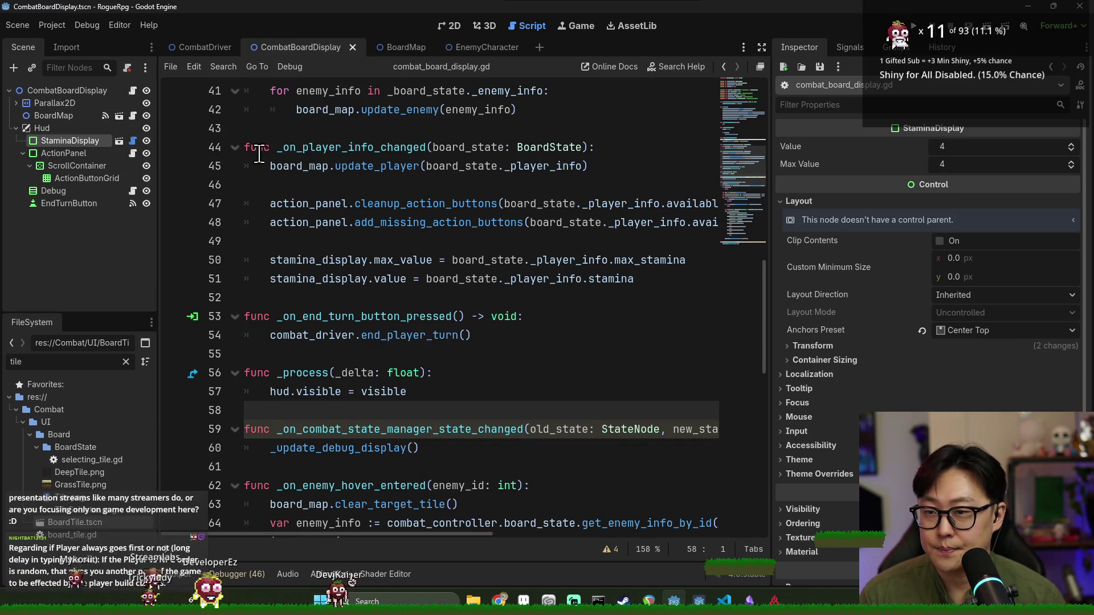
{"action": "scroll", "coordinate": [364, 184], "scroll_direction": "up", "scroll_amount": 13}
{"action": "scroll", "coordinate": [364, 184], "scroll_direction": "down", "scroll_amount": 9}
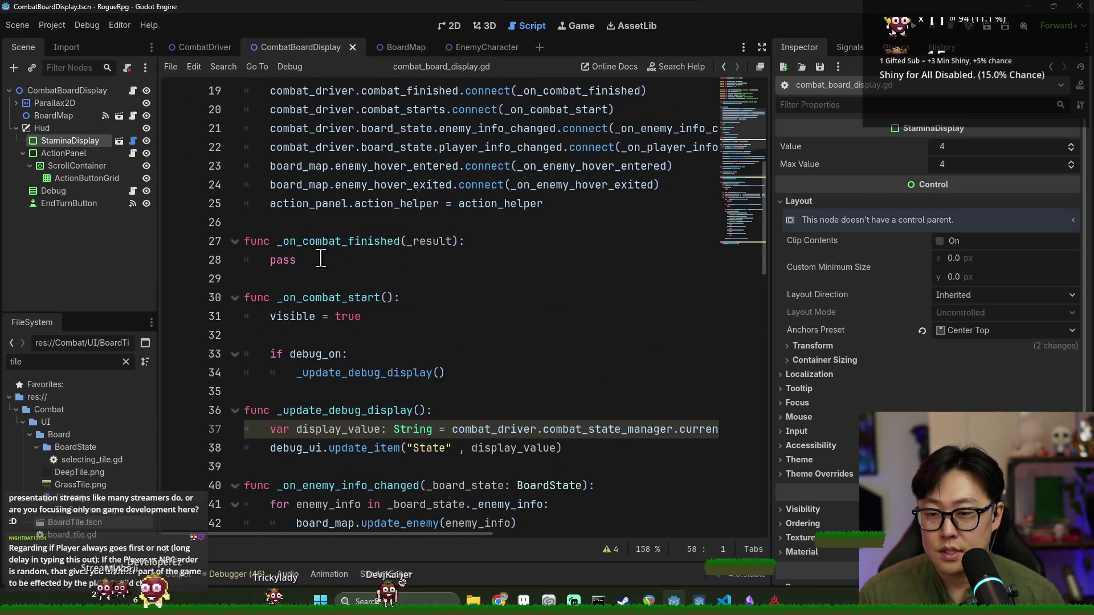
{"action": "scroll", "coordinate": [319, 246], "scroll_direction": "down", "scroll_amount": 8}
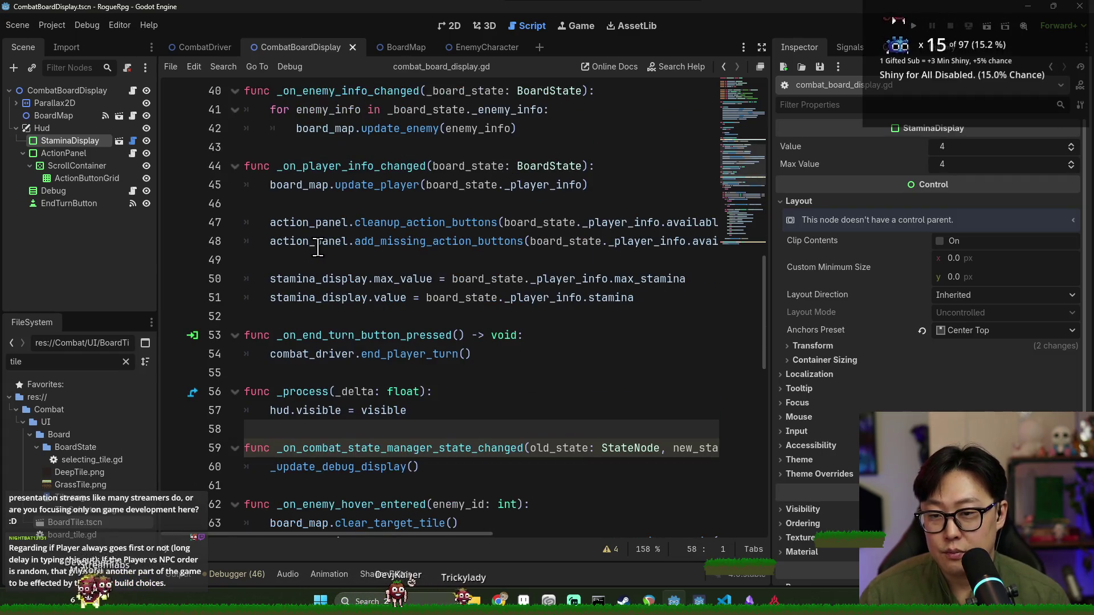
{"action": "scroll", "coordinate": [319, 246], "scroll_direction": "down", "scroll_amount": 8}
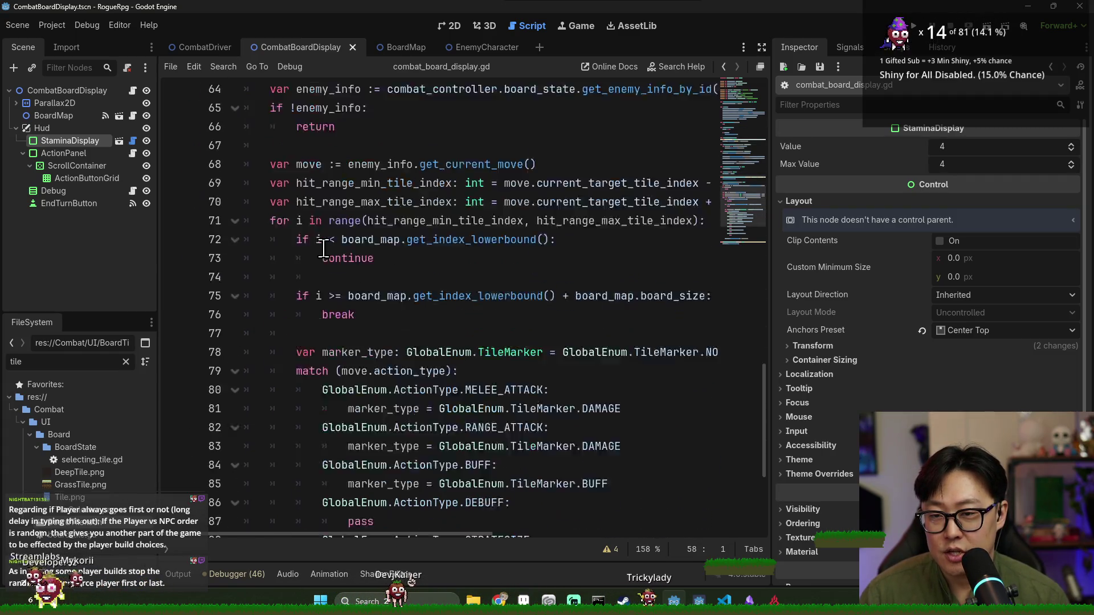
{"action": "scroll", "coordinate": [322, 260], "scroll_direction": "up", "scroll_amount": 15}
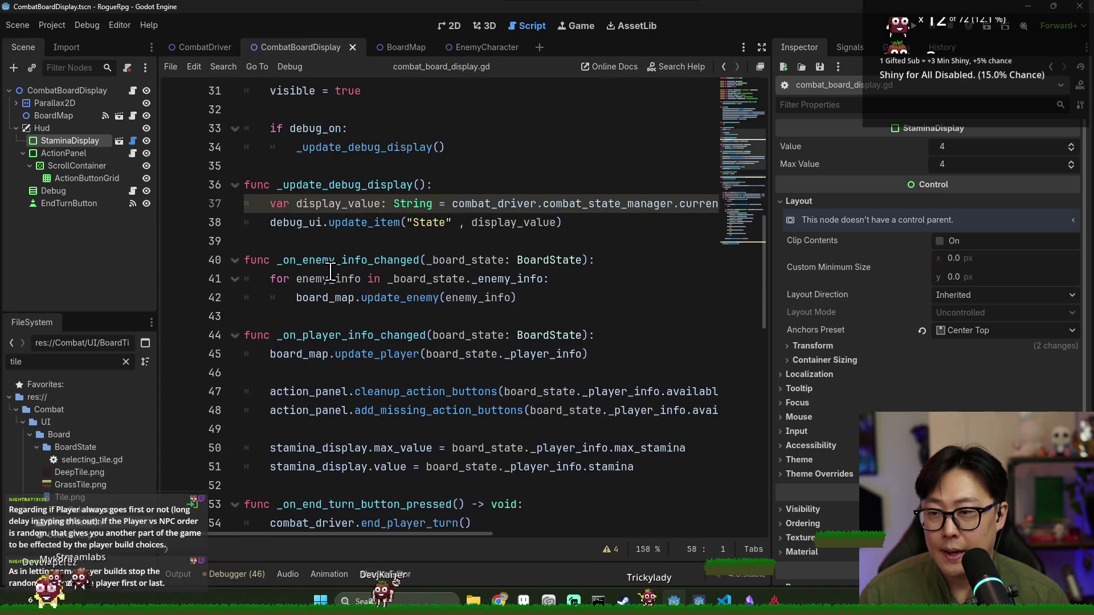
{"action": "scroll", "coordinate": [329, 268], "scroll_direction": "up", "scroll_amount": 2}
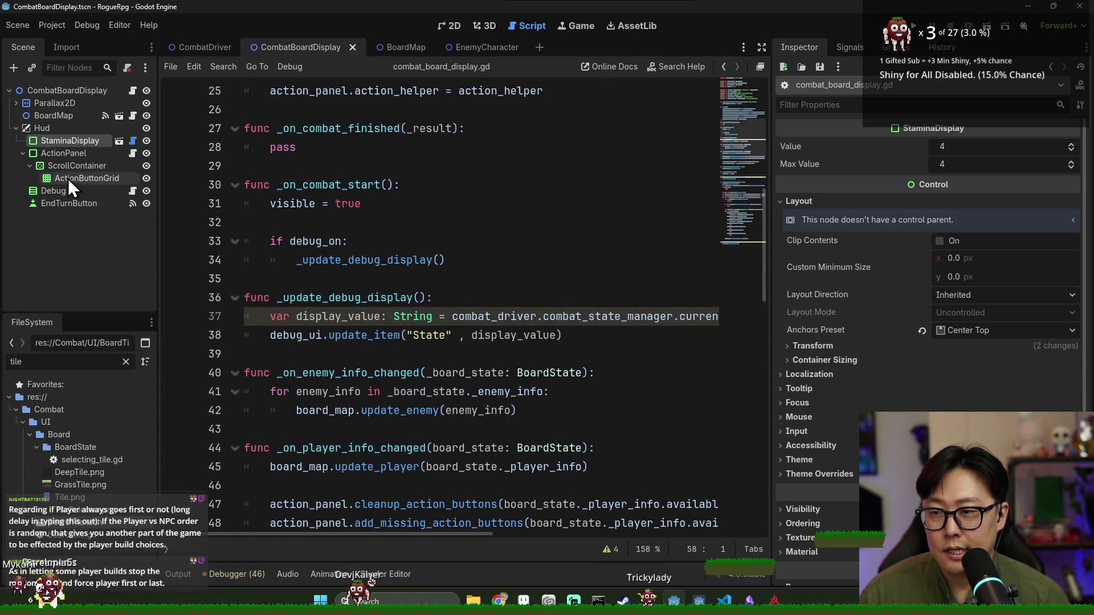
Open the BoardMap scene's board_map.gd and inspect its player_selected and tile_selected signals
{"action": "left_click", "coordinate": [122, 118]}
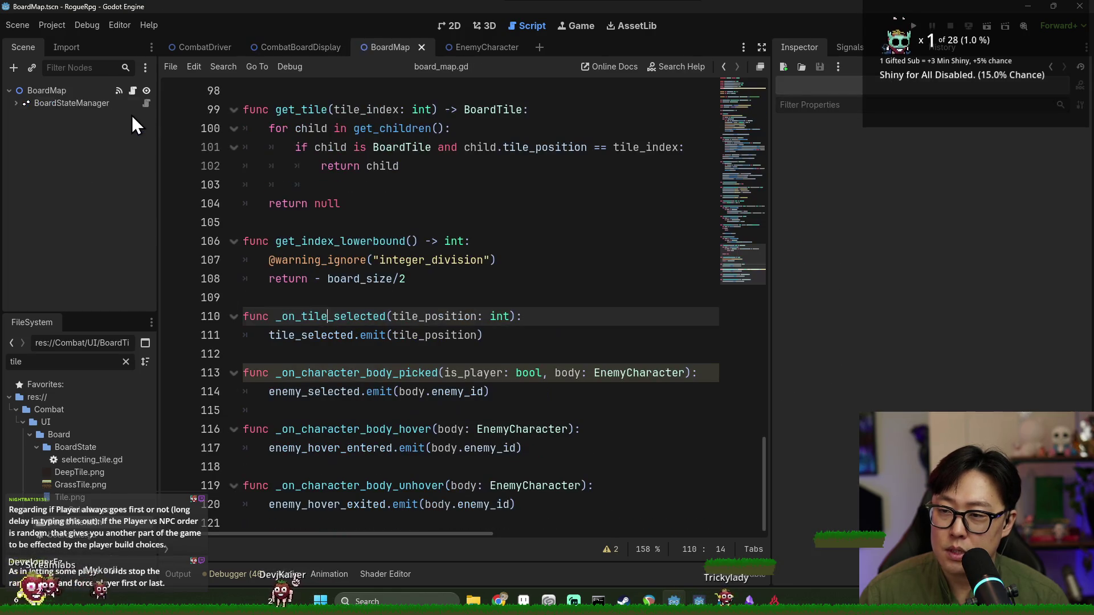
{"action": "scroll", "coordinate": [370, 205], "scroll_direction": "up", "scroll_amount": 20}
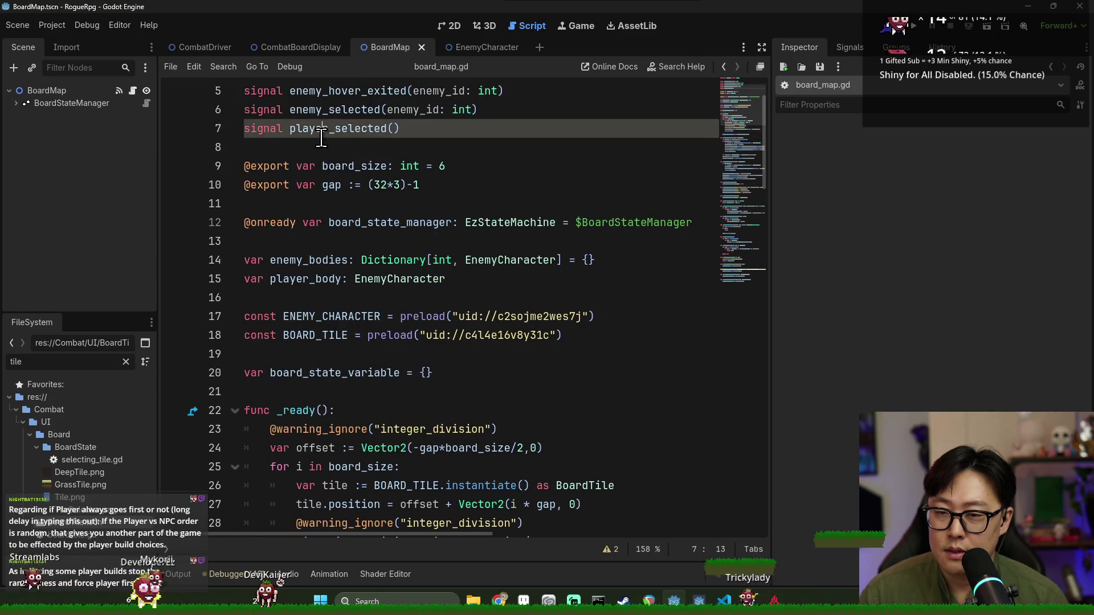
{"action": "double_click", "coordinate": [348, 126]}
{"action": "scroll", "coordinate": [354, 190], "scroll_direction": "up", "scroll_amount": 2}
{"action": "double_click", "coordinate": [318, 128]}
{"action": "scroll", "coordinate": [356, 194], "scroll_direction": "down", "scroll_amount": 17}
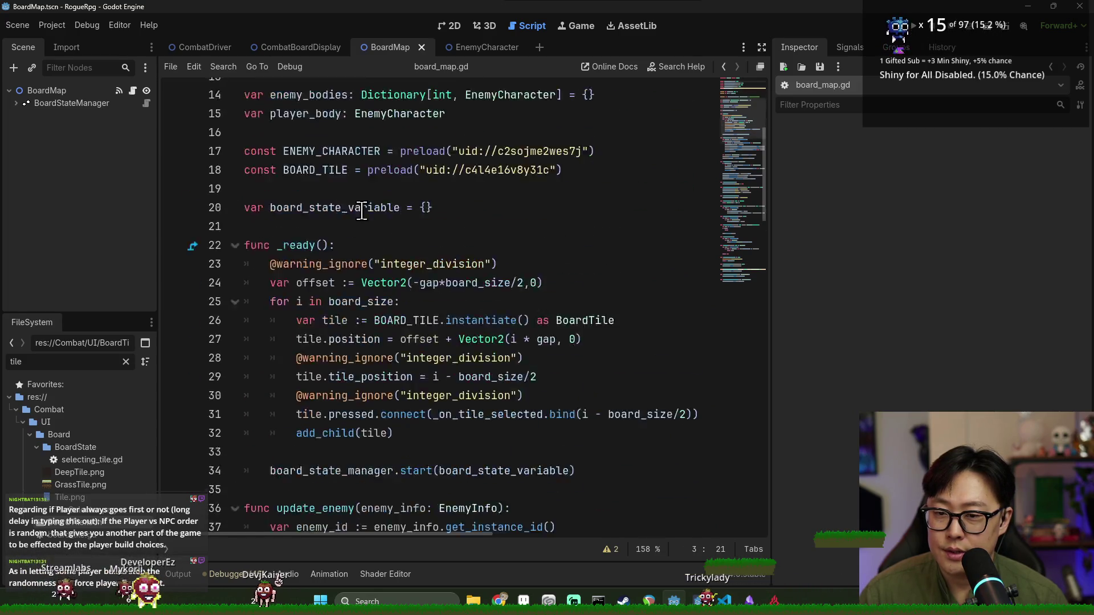
{"action": "scroll", "coordinate": [348, 216], "scroll_direction": "down", "scroll_amount": 4}
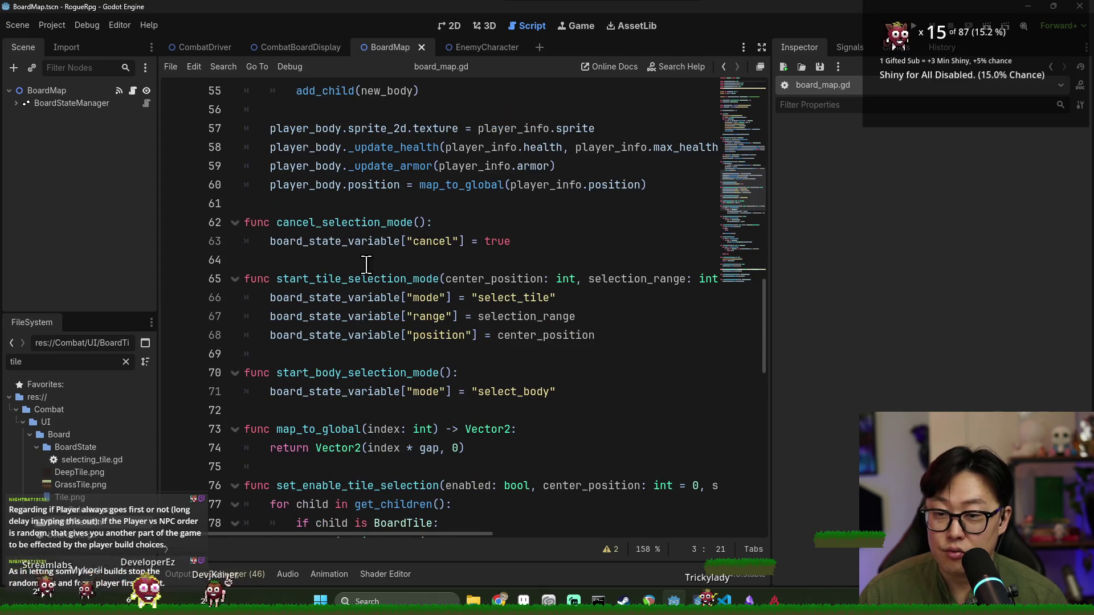
Browse the map_to_global, clear_target_tile and get_tile functions in board_map.gd
{"action": "double_click", "coordinate": [316, 260]}
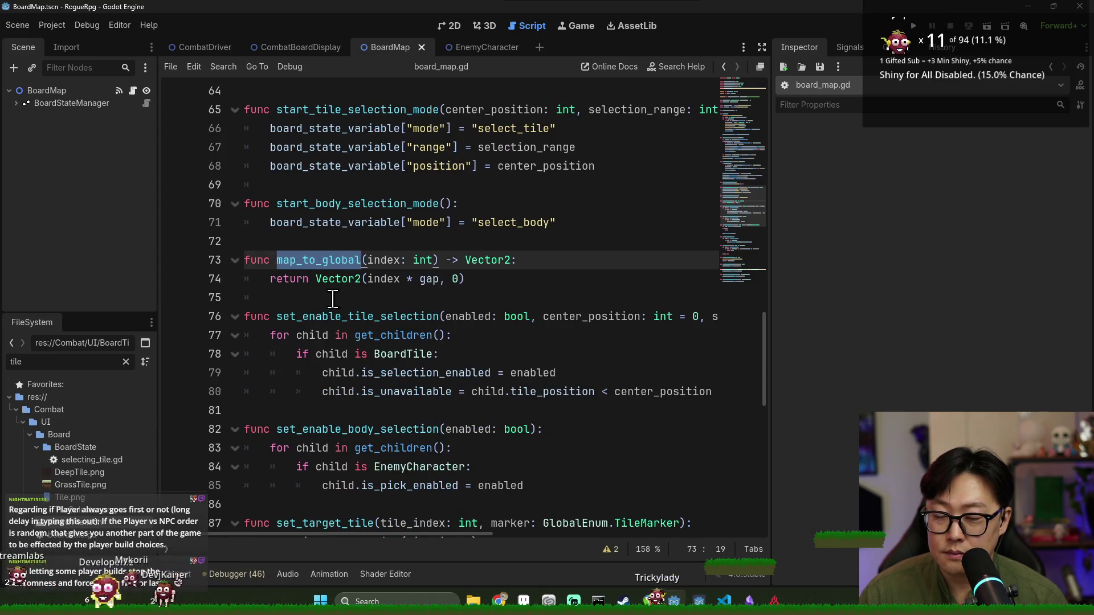
{"action": "scroll", "coordinate": [330, 283], "scroll_direction": "down", "scroll_amount": 6}
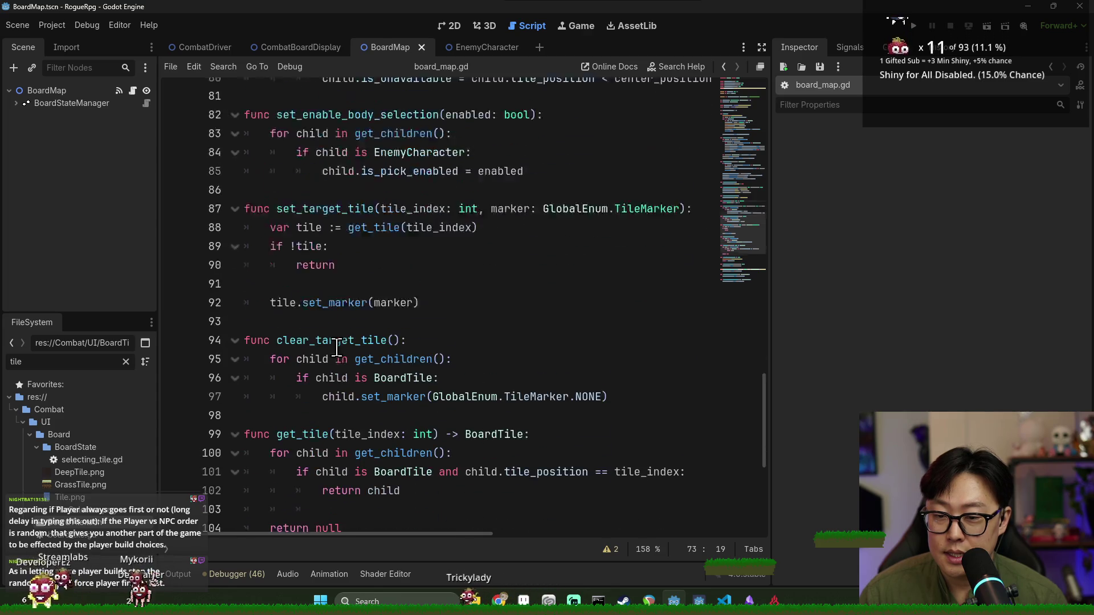
{"action": "double_click", "coordinate": [323, 318]}
{"action": "double_click", "coordinate": [317, 411]}
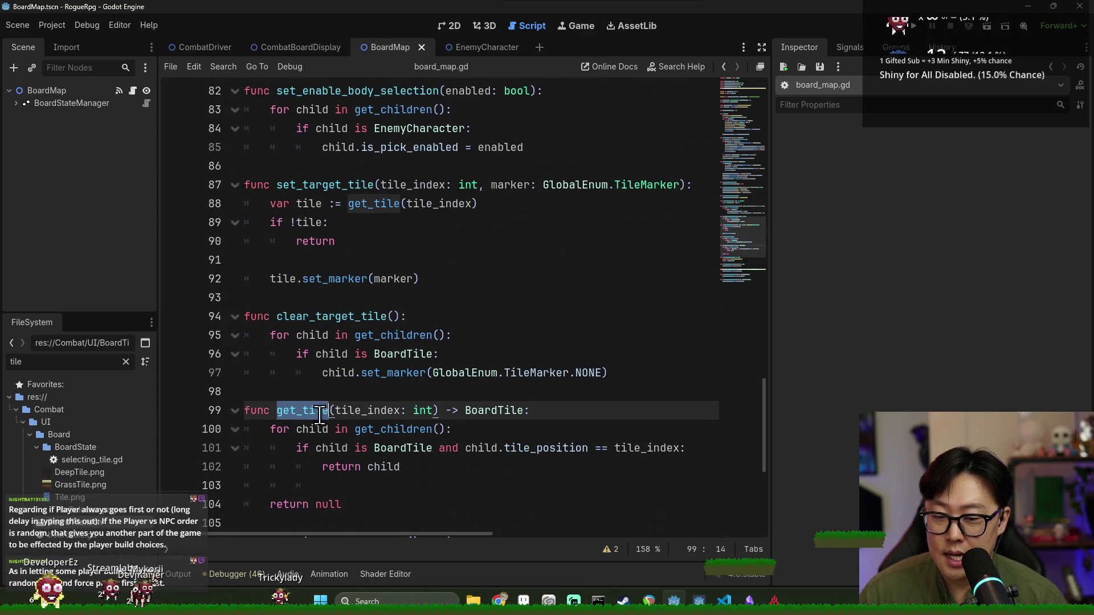
{"action": "scroll", "coordinate": [351, 428], "scroll_direction": "down", "scroll_amount": 2}
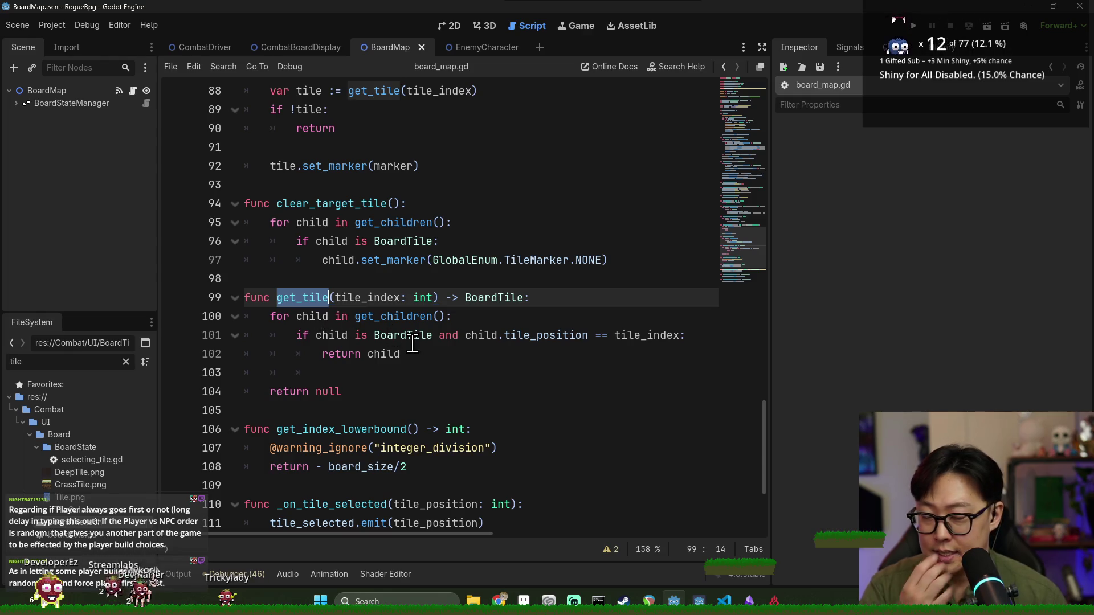
{"action": "scroll", "coordinate": [329, 336], "scroll_direction": "up", "scroll_amount": 2}
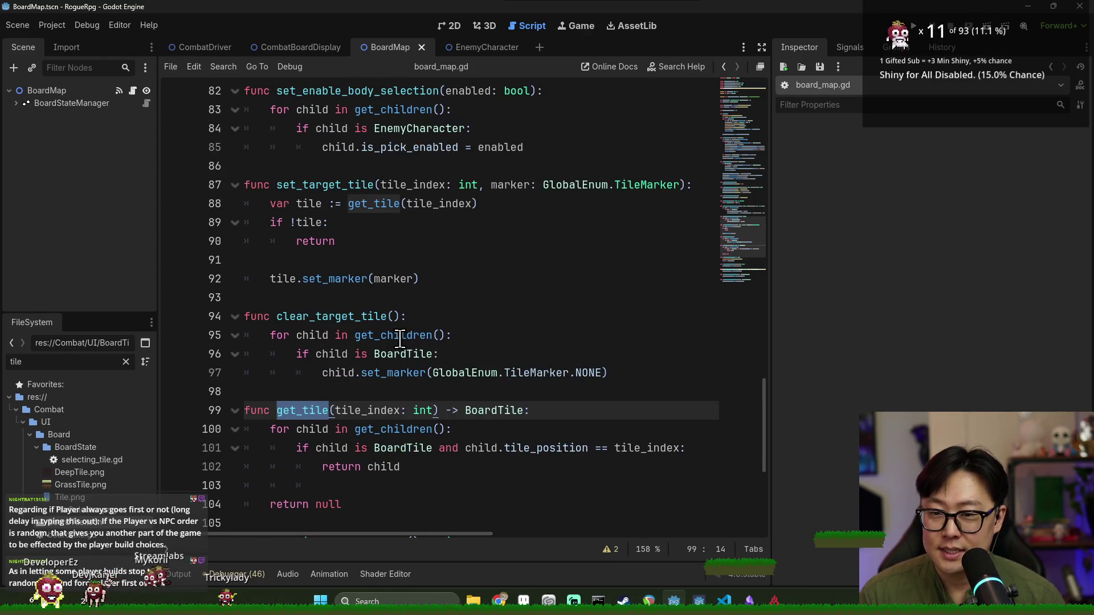
{"action": "left_click", "coordinate": [493, 405]}
In ai_action_executor.gd, complete line 39 as controller.display.board_map.get_tile via autocomplete
{"action": "key", "text": "alt+Left"}
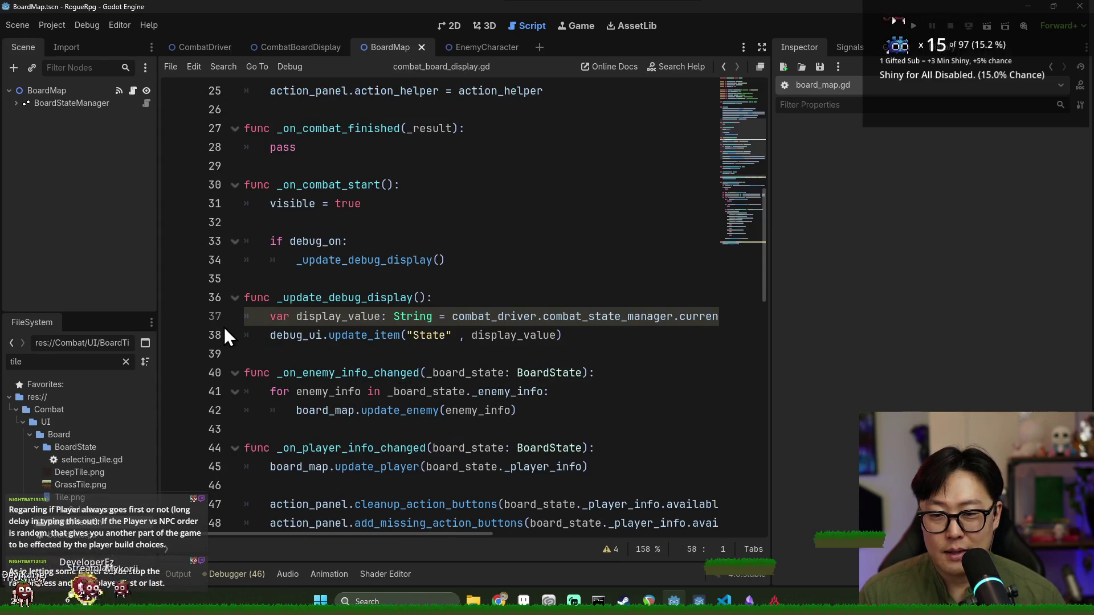
{"action": "key", "text": "alt+Left"}
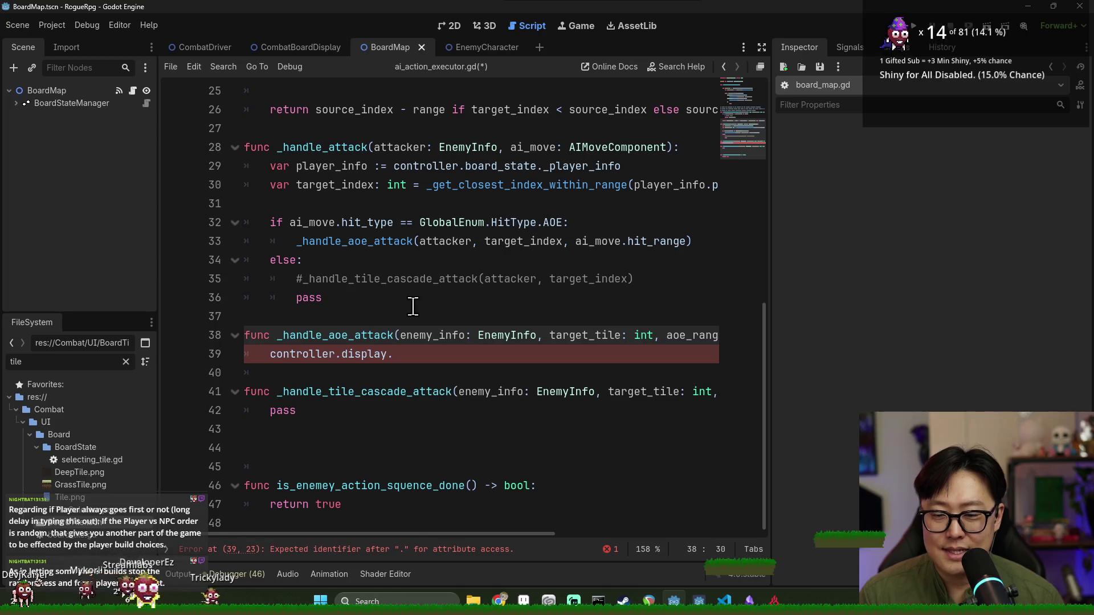
{"action": "left_click", "coordinate": [440, 355]}
{"action": "key", "text": "ctrl+space"}
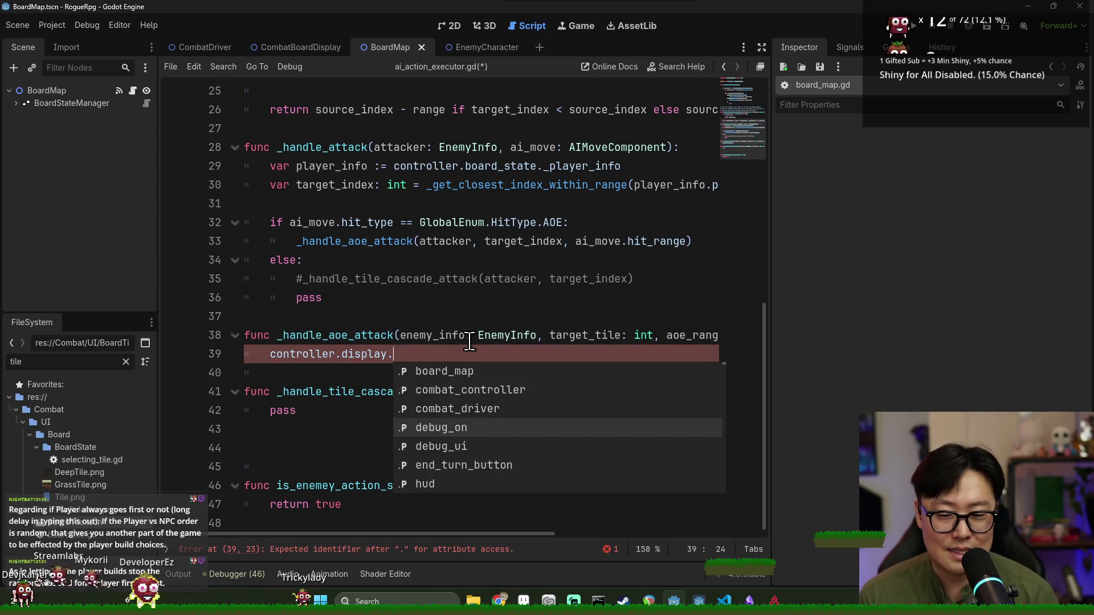
{"action": "type", "text": "bo"}
{"action": "key", "text": "Return"}
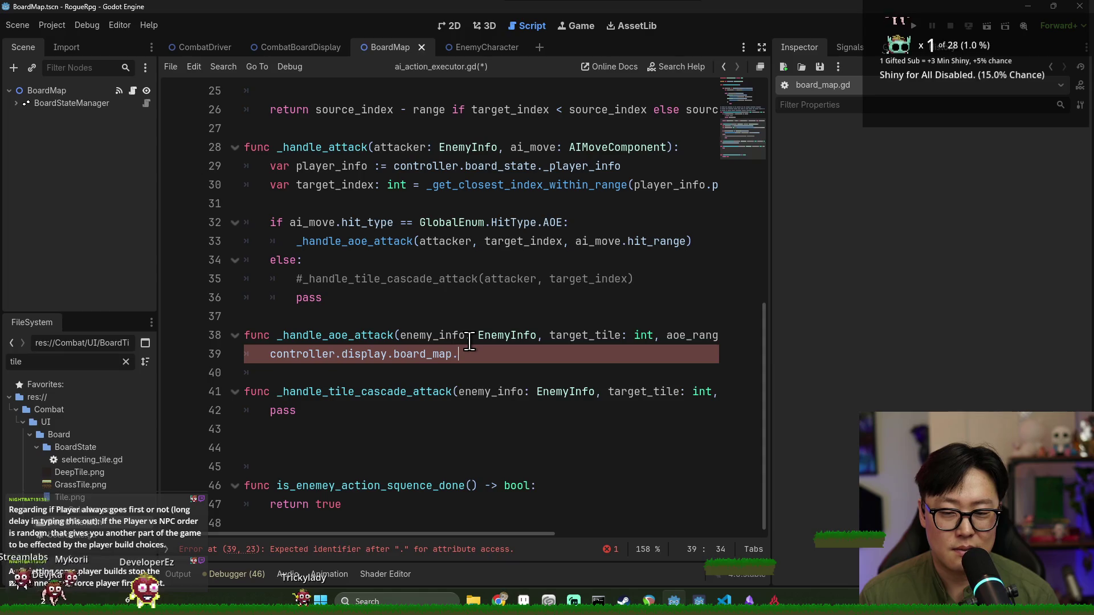
{"action": "type", "text": "."}
{"action": "type", "text": "get_tile"}
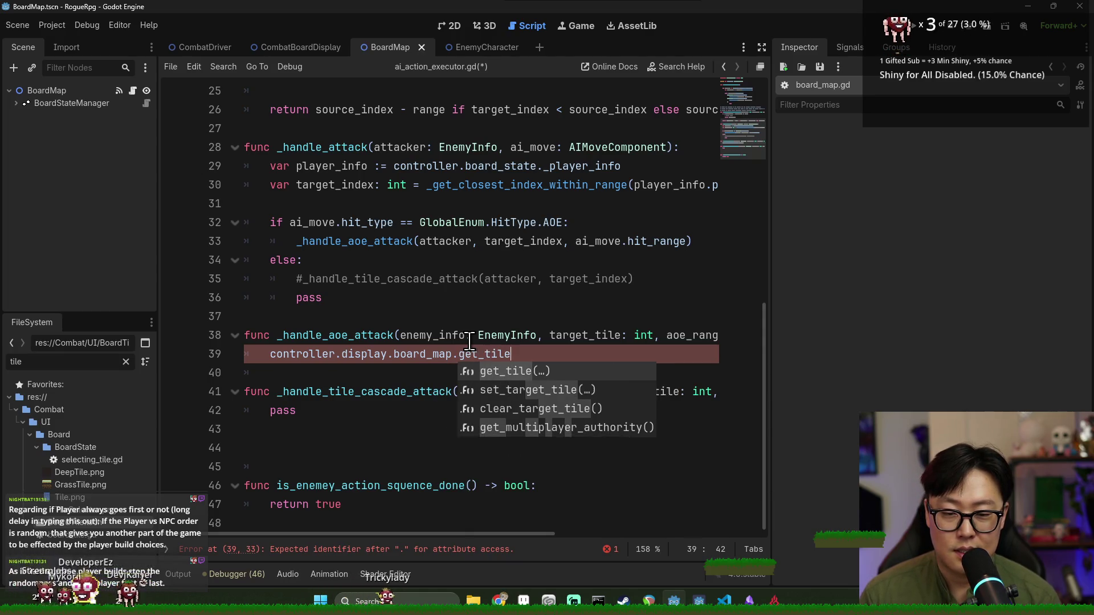
{"action": "key", "text": "Return"}
{"action": "key", "text": "Escape"}
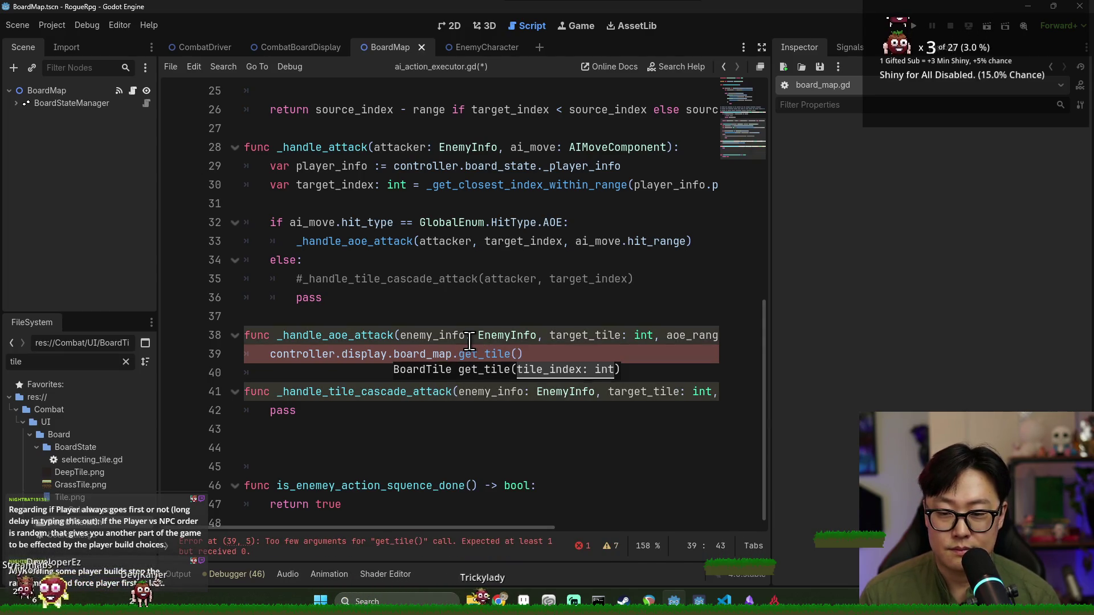
Start a 'fo' loop line above the get_tile call and jump to get_tile's definition
{"action": "scroll", "coordinate": [376, 350], "scroll_direction": "down", "scroll_amount": 1}
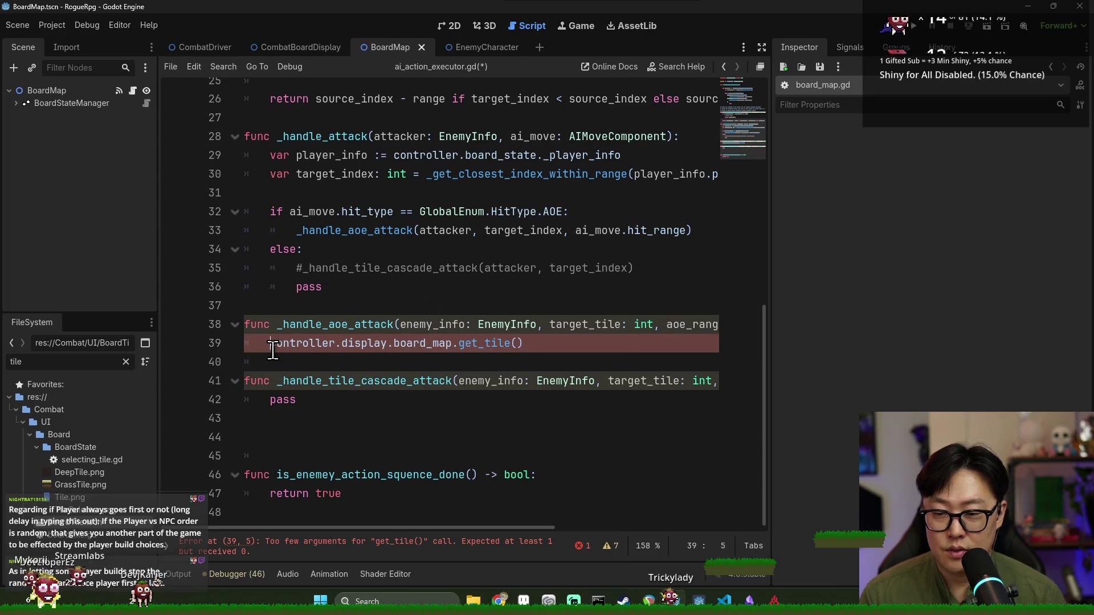
{"action": "key", "text": "Return"}
{"action": "key", "text": "Up"}
{"action": "type", "text": "fo"}
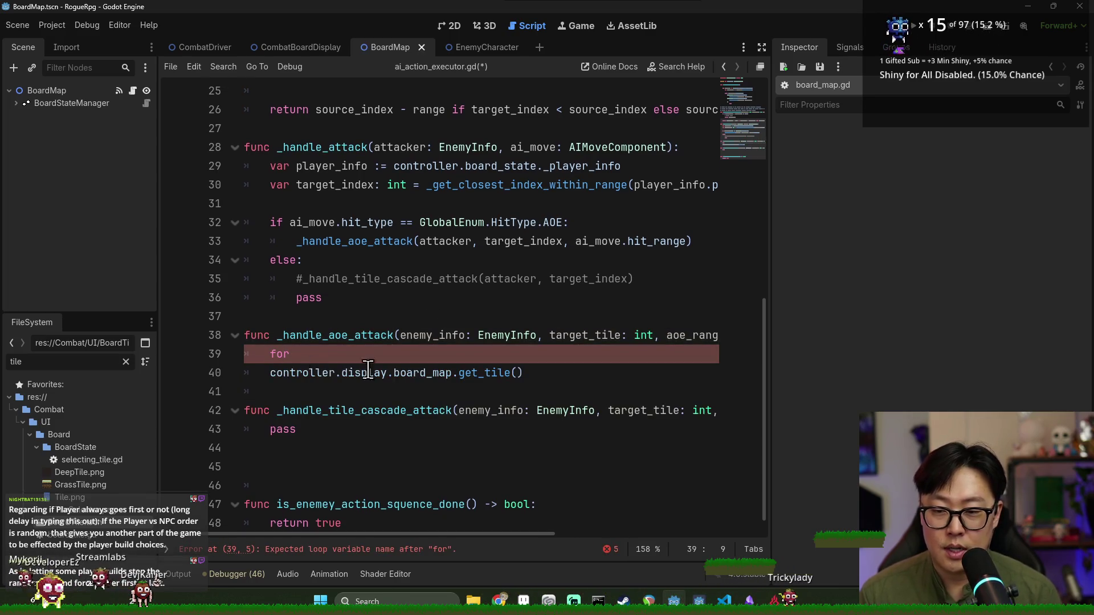
{"action": "left_click", "coordinate": [477, 360], "text": "ctrl"}
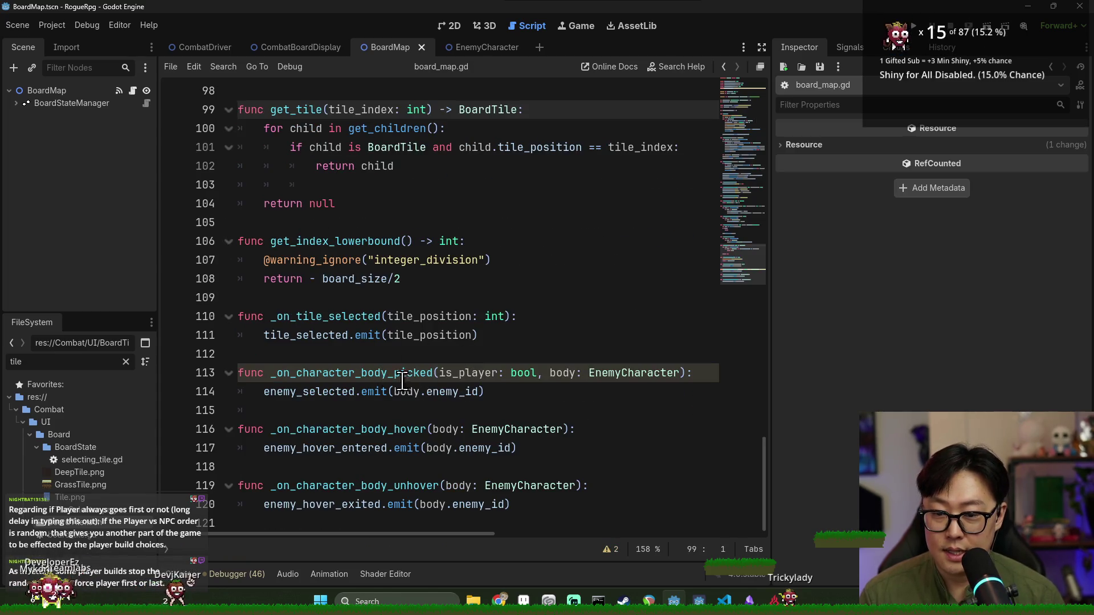
{"action": "left_click", "coordinate": [477, 376]}
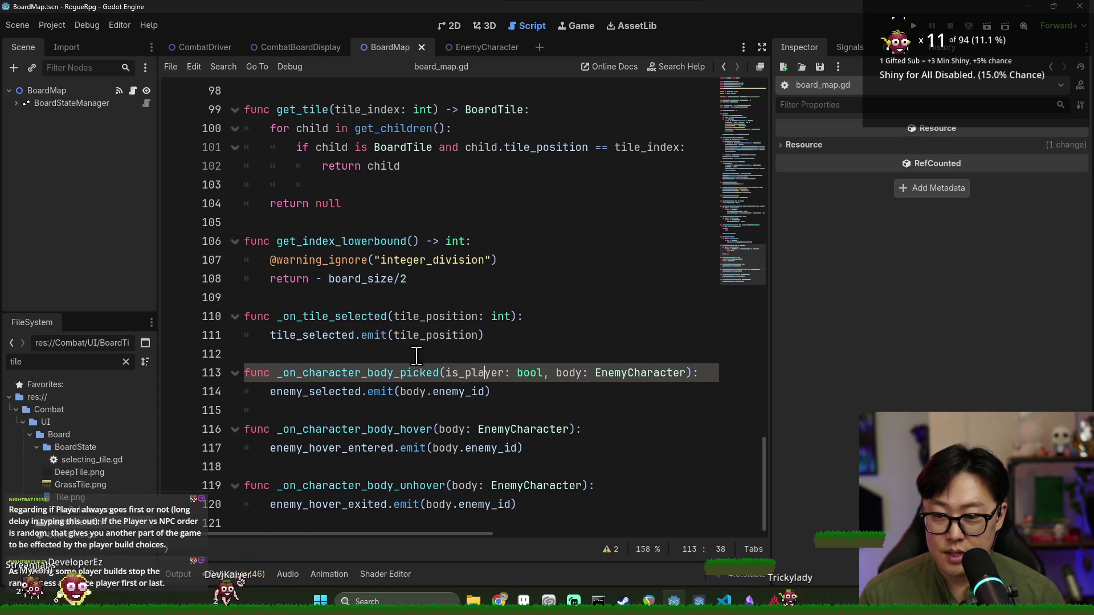
{"action": "key", "text": "ctrl+f"}
{"action": "key", "text": "Return"}
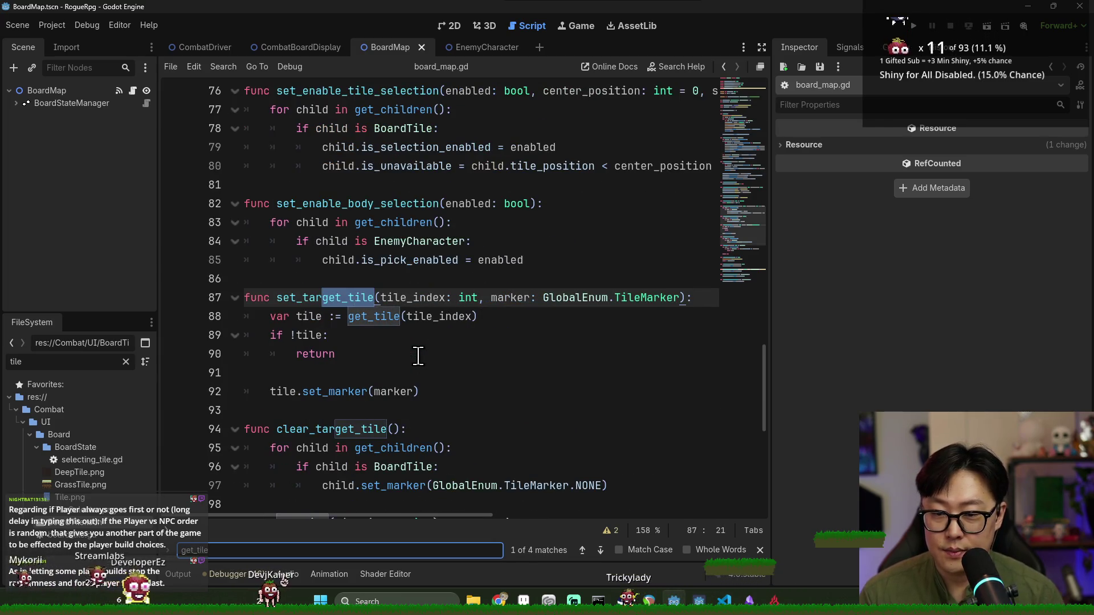
{"action": "double_click", "coordinate": [330, 298]}
{"action": "scroll", "coordinate": [366, 385], "scroll_direction": "down", "scroll_amount": 1}
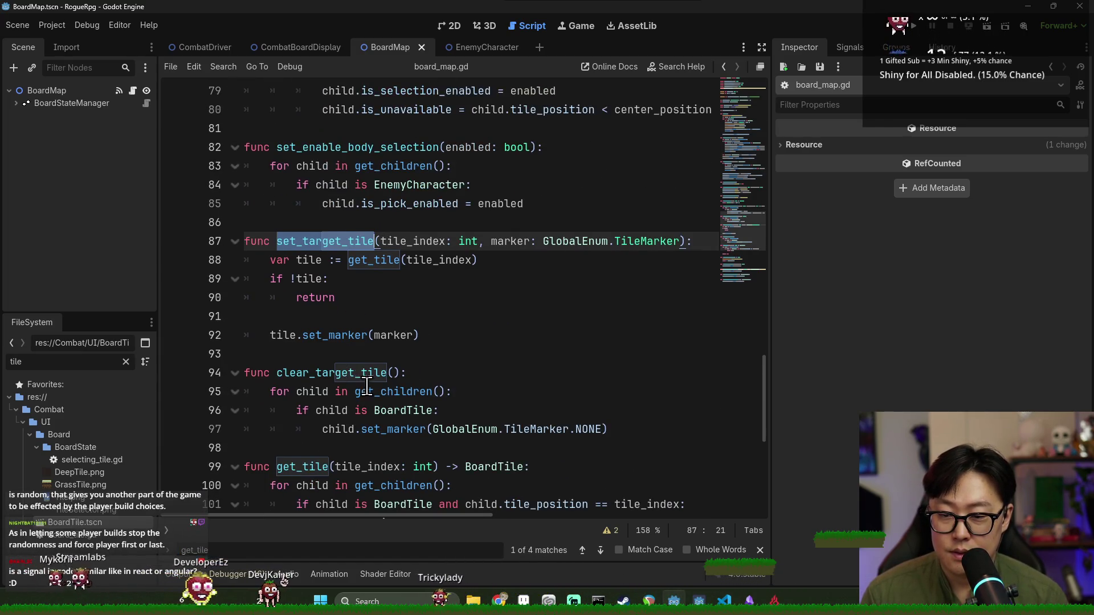
{"action": "scroll", "coordinate": [367, 385], "scroll_direction": "down", "scroll_amount": 1}
{"action": "double_click", "coordinate": [319, 410]}
{"action": "scroll", "coordinate": [359, 422], "scroll_direction": "down", "scroll_amount": 1}
{"action": "left_click", "coordinate": [330, 448]}
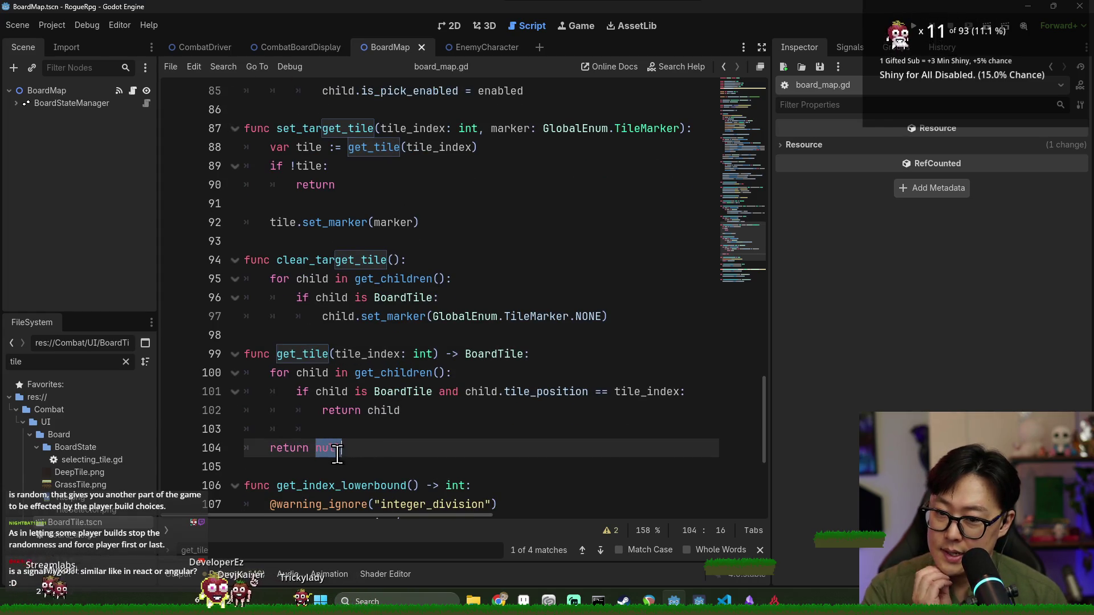
{"action": "mouse_move", "coordinate": [404, 517]}
{"action": "left_mouse_down"}
{"action": "mouse_move", "coordinate": [471, 518]}
{"action": "mouse_move", "coordinate": [374, 517]}
{"action": "left_mouse_up"}
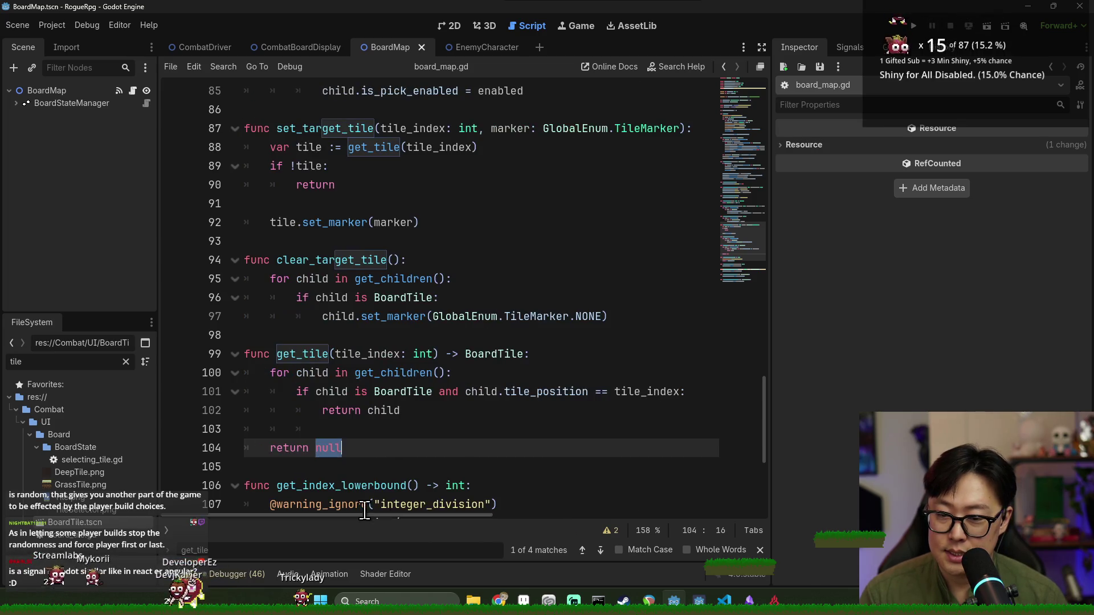
{"action": "left_click", "coordinate": [761, 551]}
{"action": "key", "text": "alt+Left"}
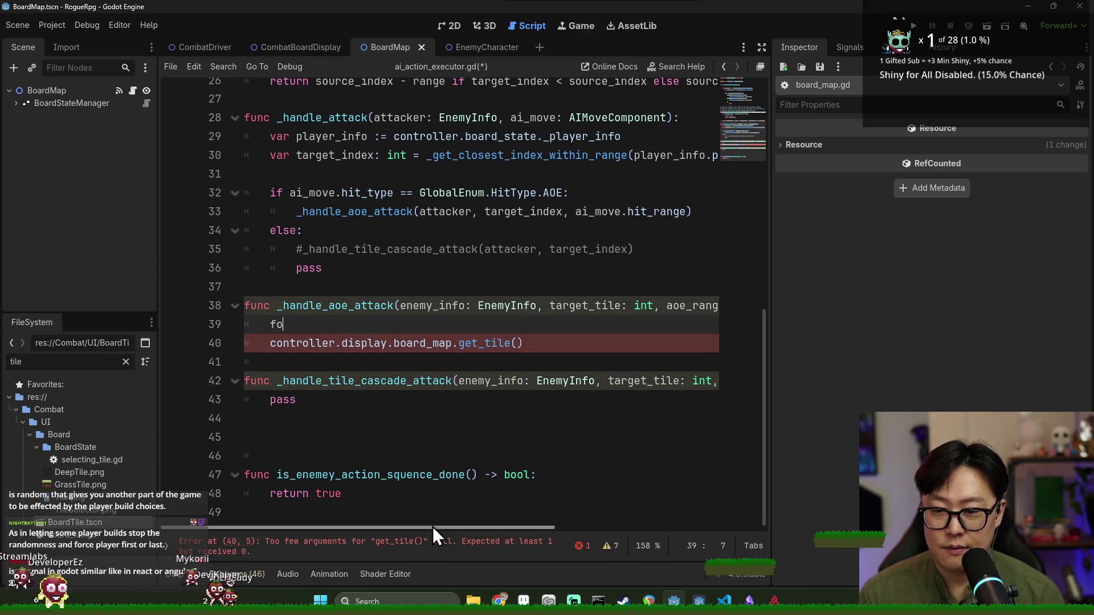
Try the loop headers 'for int' and 'for i in', reverting line 39 to plain 'for'
{"action": "type", "text": "r int"}
{"action": "key", "text": "BackSpace"}
{"action": "type", "text": "i in"}
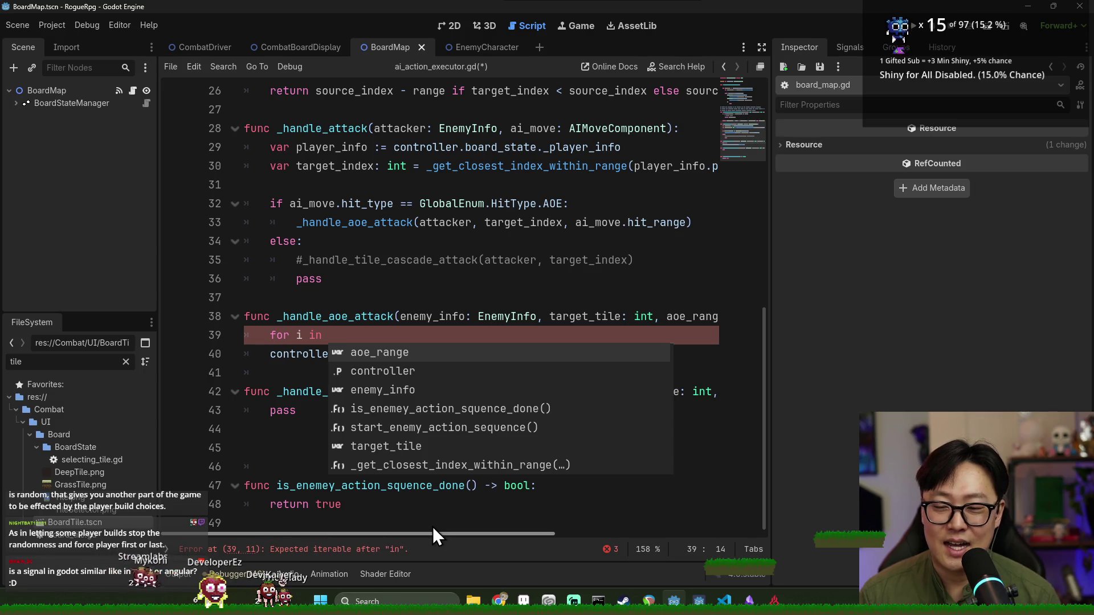
{"action": "key", "text": "BackSpace"}
{"action": "key", "text": "BackSpace"}
{"action": "key", "text": "BackSpace"}
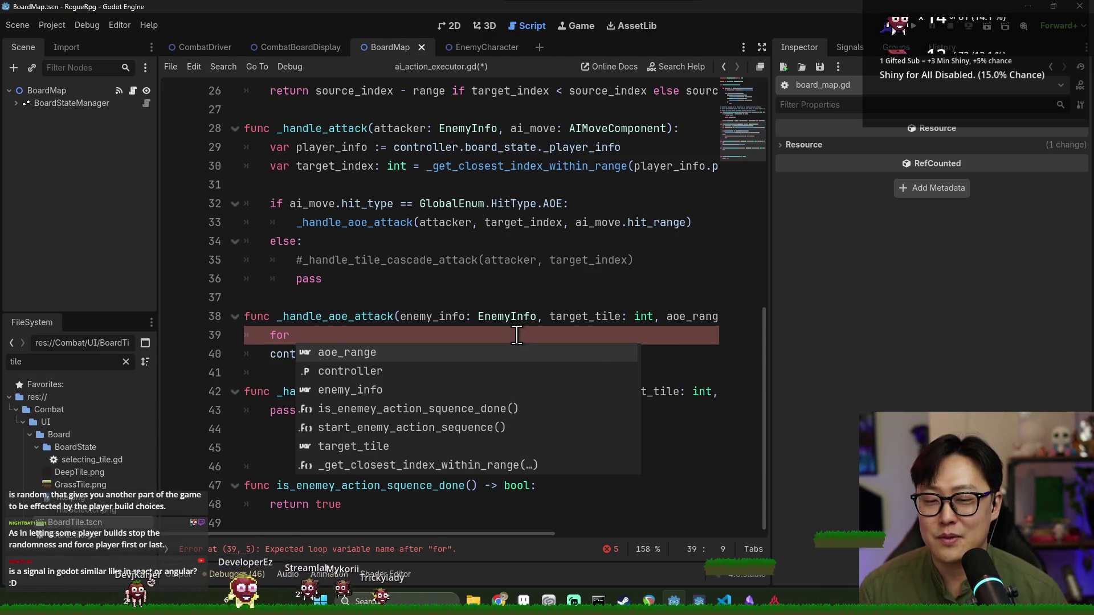
{"action": "key", "text": "Escape"}
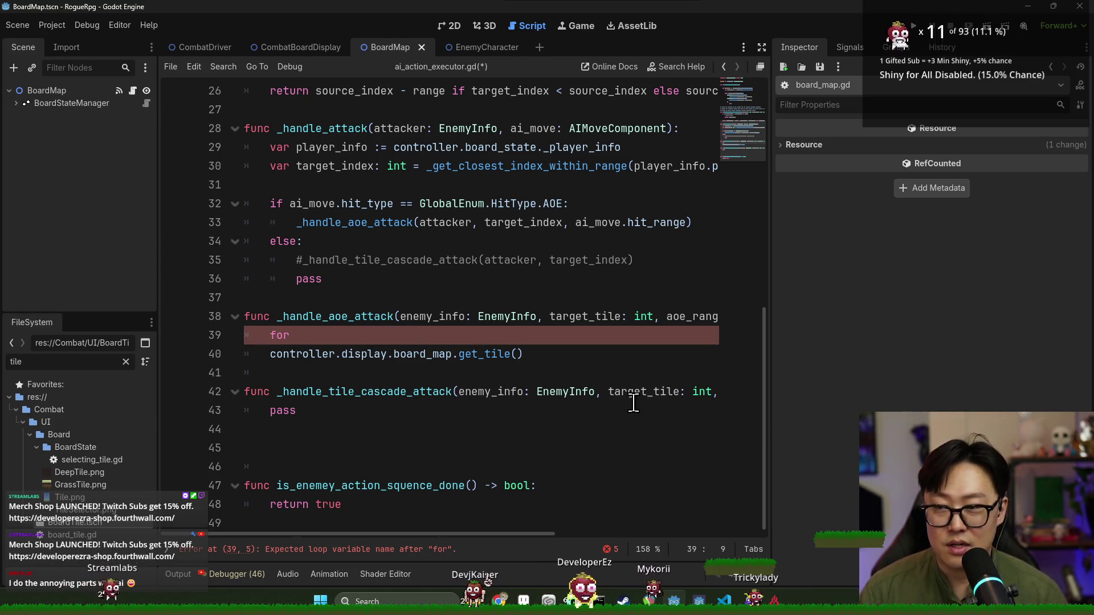
Check Discord, then widen the code editor by dragging the Inspector divider right
{"action": "key", "text": "alt+Tab"}
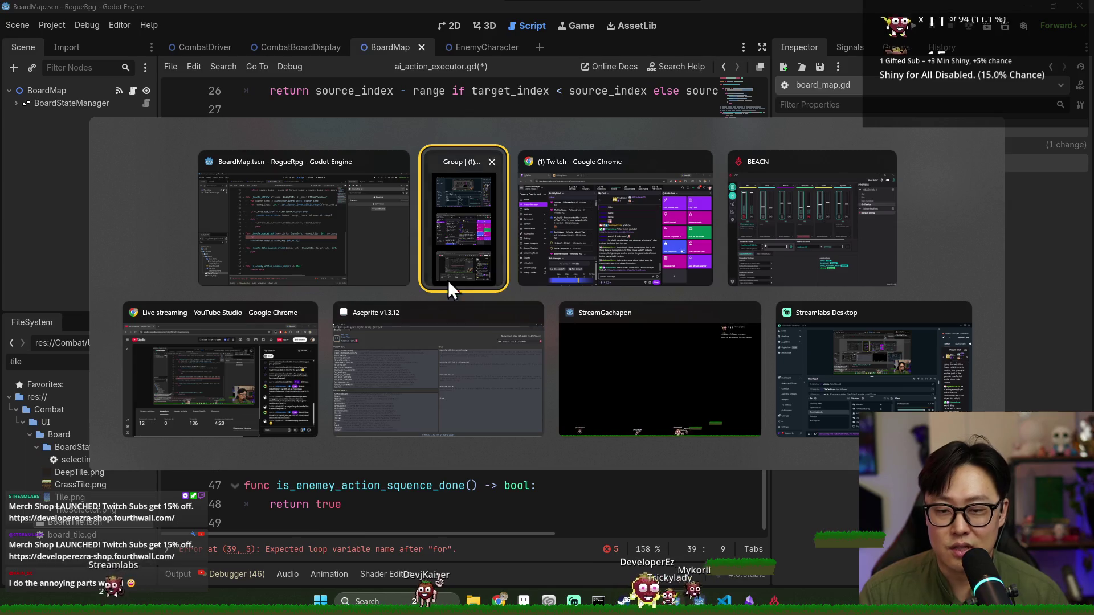
{"action": "left_click", "coordinate": [372, 242]}
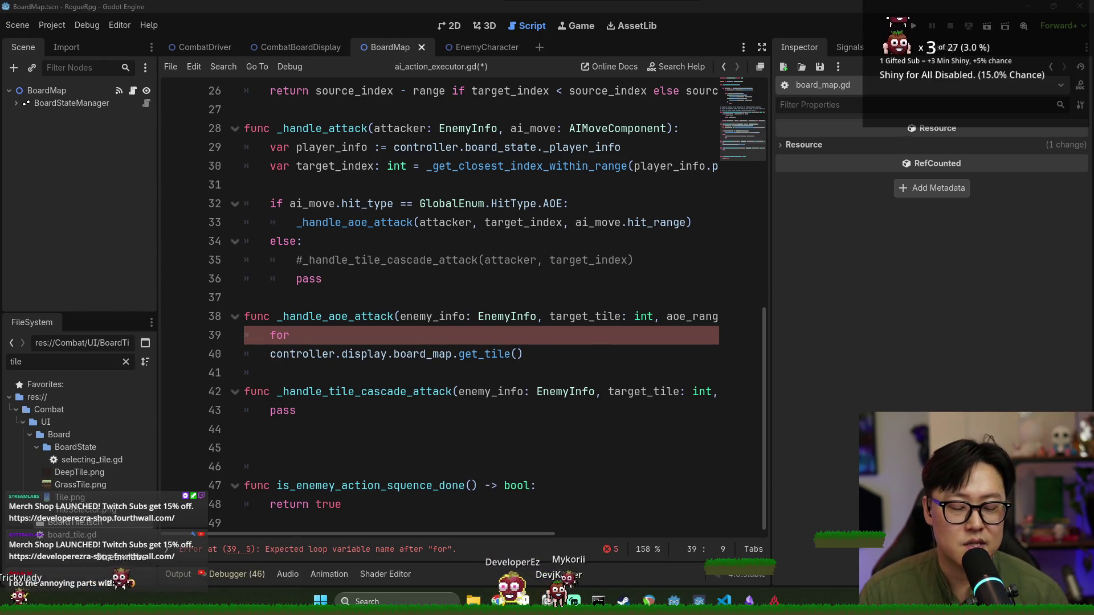
{"action": "key", "text": "alt+Tab"}
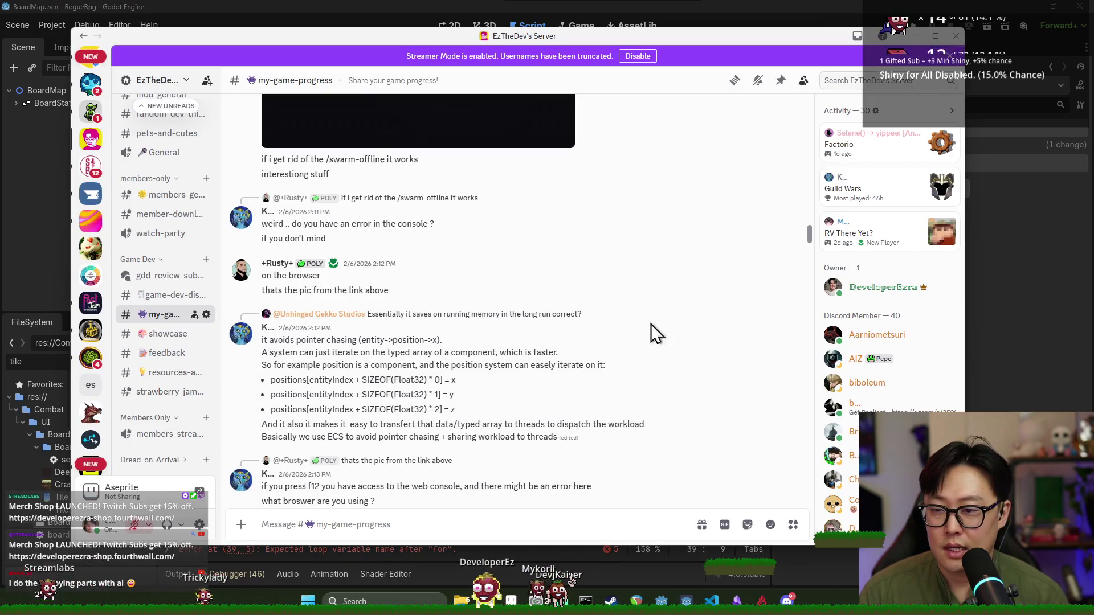
{"action": "key", "text": "alt+Tab"}
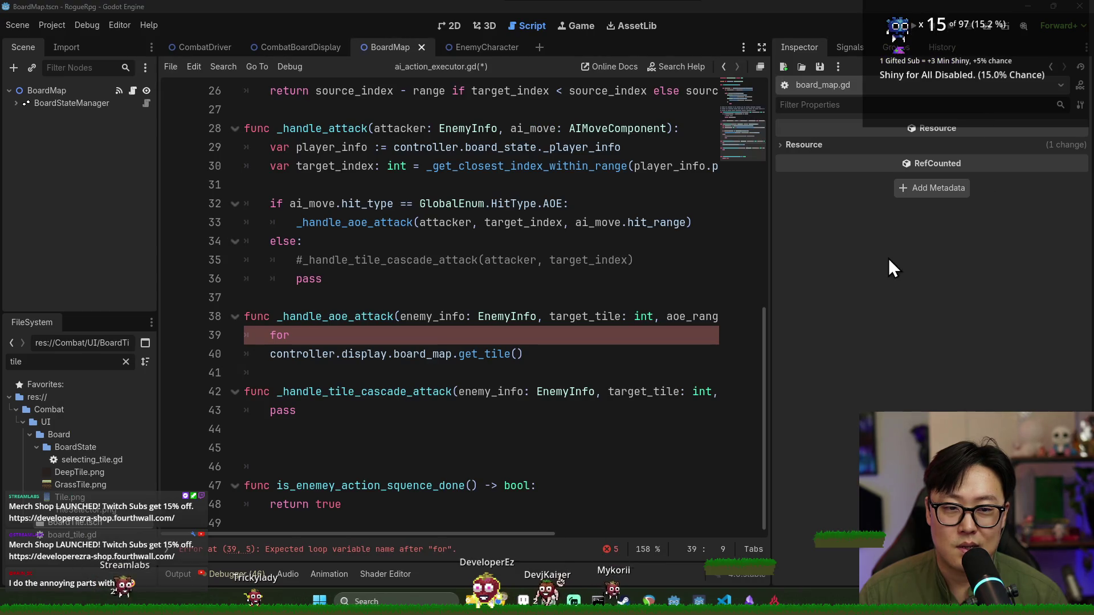
{"action": "left_click_drag", "start_coordinate": [773, 281], "coordinate": [848, 294]}
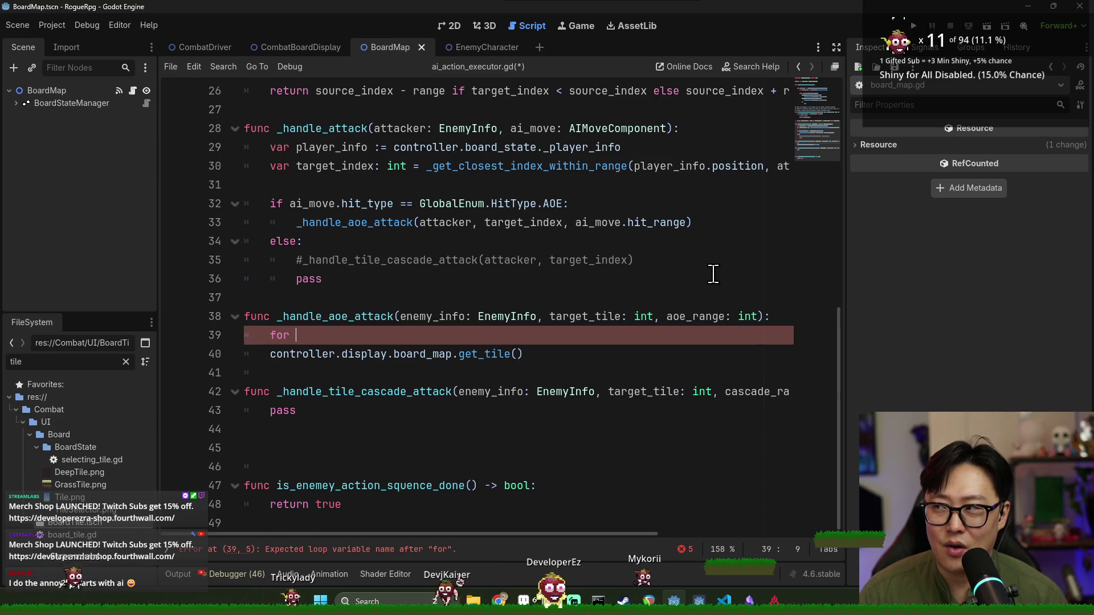
{"action": "left_click", "coordinate": [671, 297]}
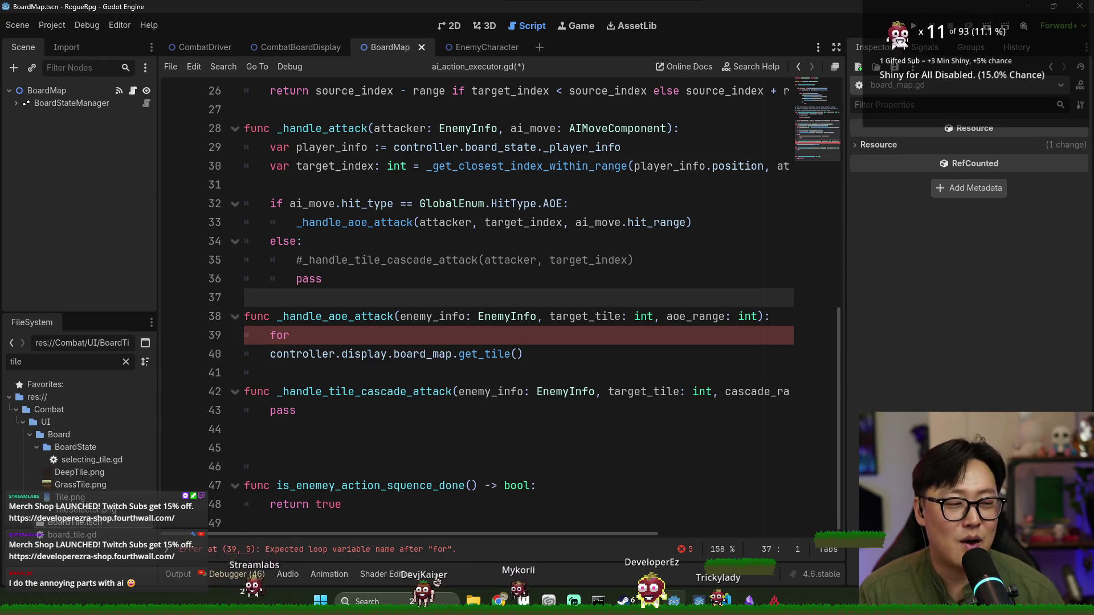
After inspecting _handle_aoe_attack and aoe_range, write line 39 as 'for i in range()'
{"action": "left_click", "coordinate": [393, 340]}
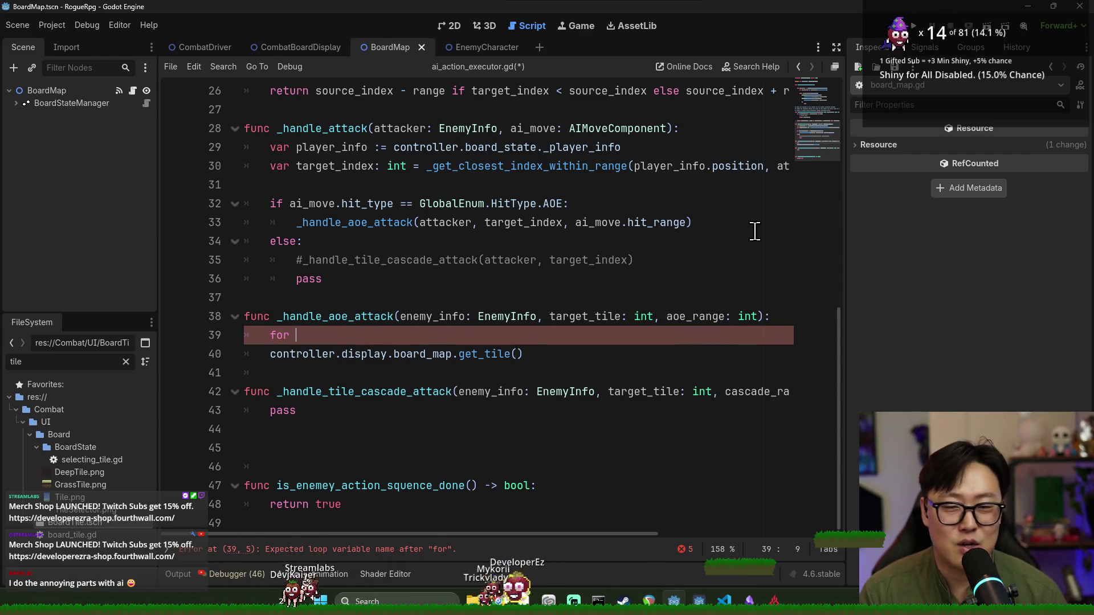
{"action": "left_click", "coordinate": [322, 318]}
{"action": "double_click", "coordinate": [322, 318]}
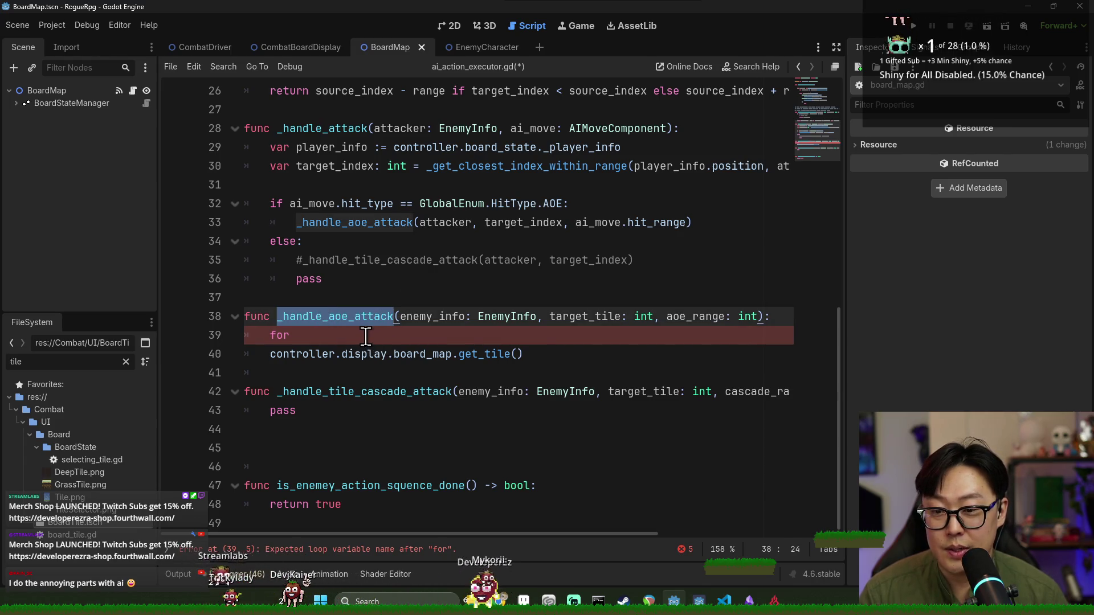
{"action": "left_click", "coordinate": [365, 336]}
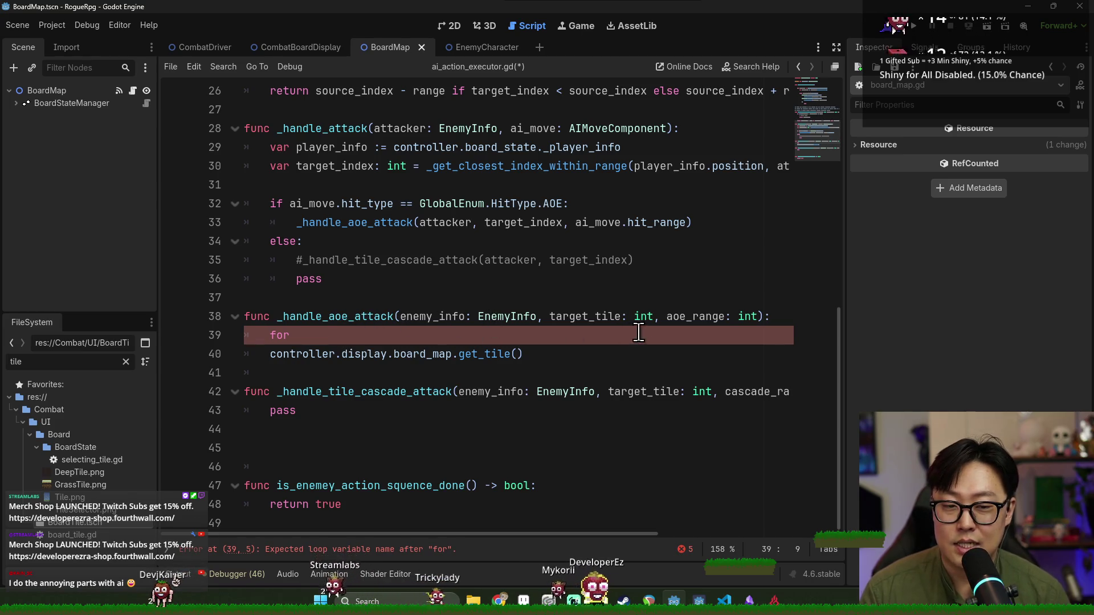
{"action": "double_click", "coordinate": [674, 318]}
{"action": "left_click", "coordinate": [587, 335]}
{"action": "left_click", "coordinate": [706, 317]}
{"action": "left_click", "coordinate": [567, 335]}
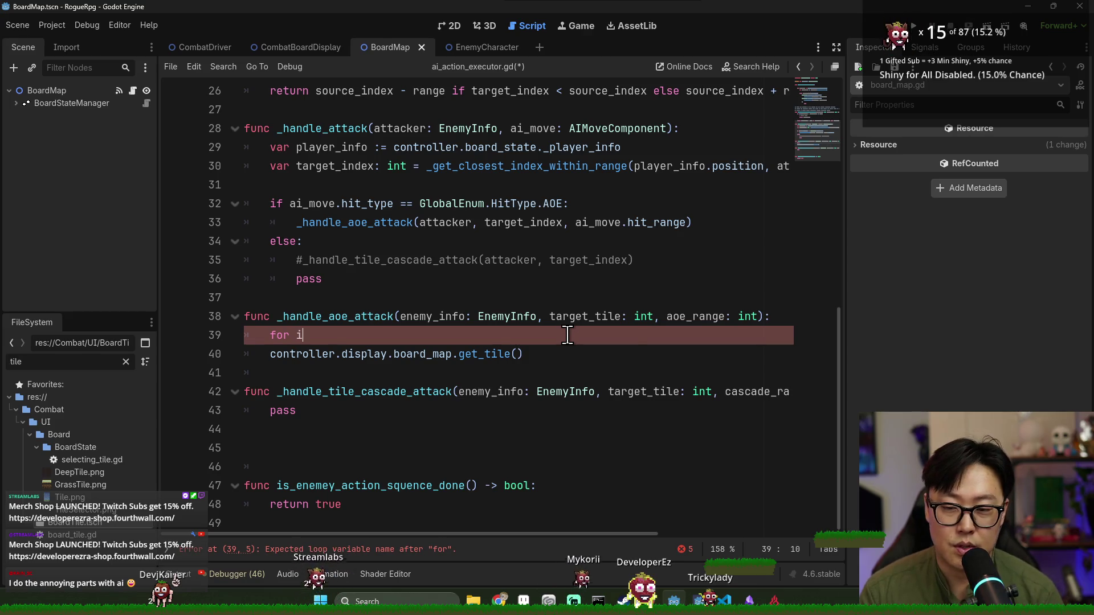
{"action": "type", "text": " in rang"}
{"action": "key", "text": "Return"}
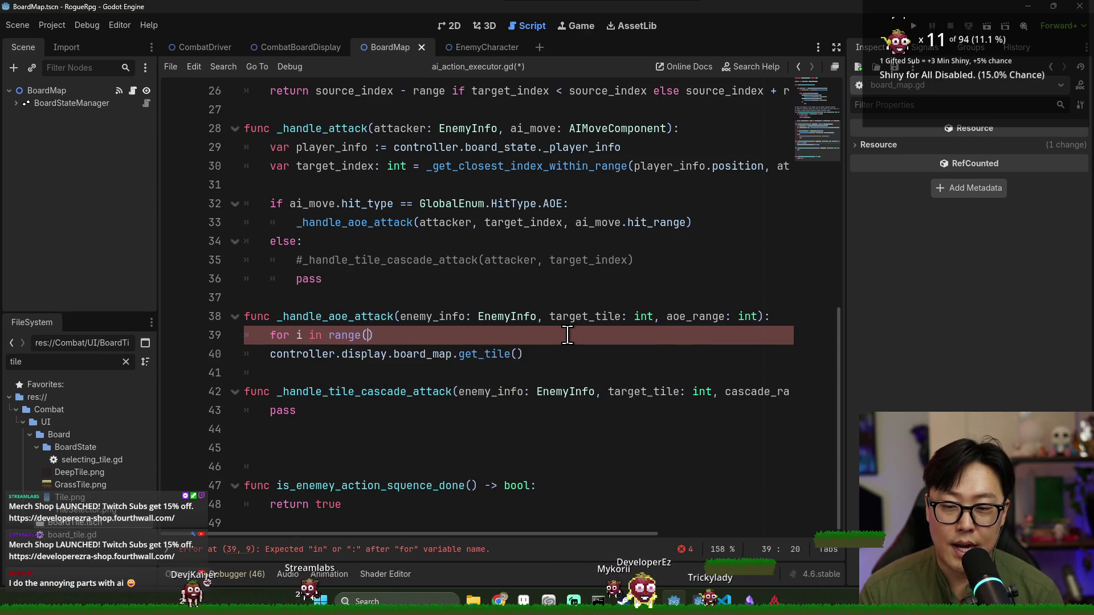
{"action": "left_click", "coordinate": [344, 337], "text": "ctrl"}
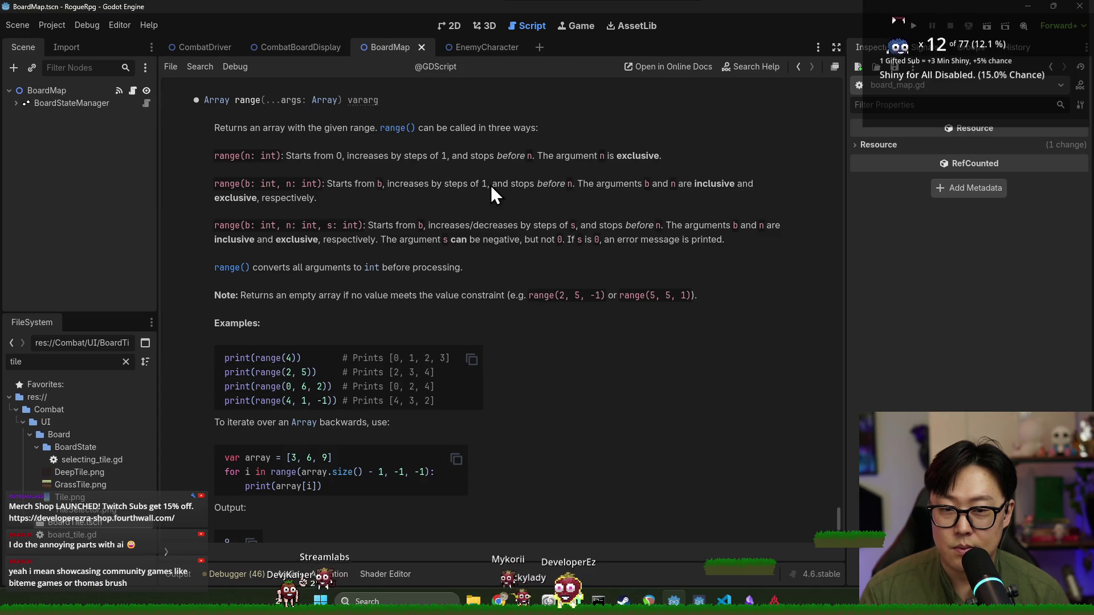
Close the range() help and begin the range argument with target_tile
{"action": "key", "text": "alt+Left"}
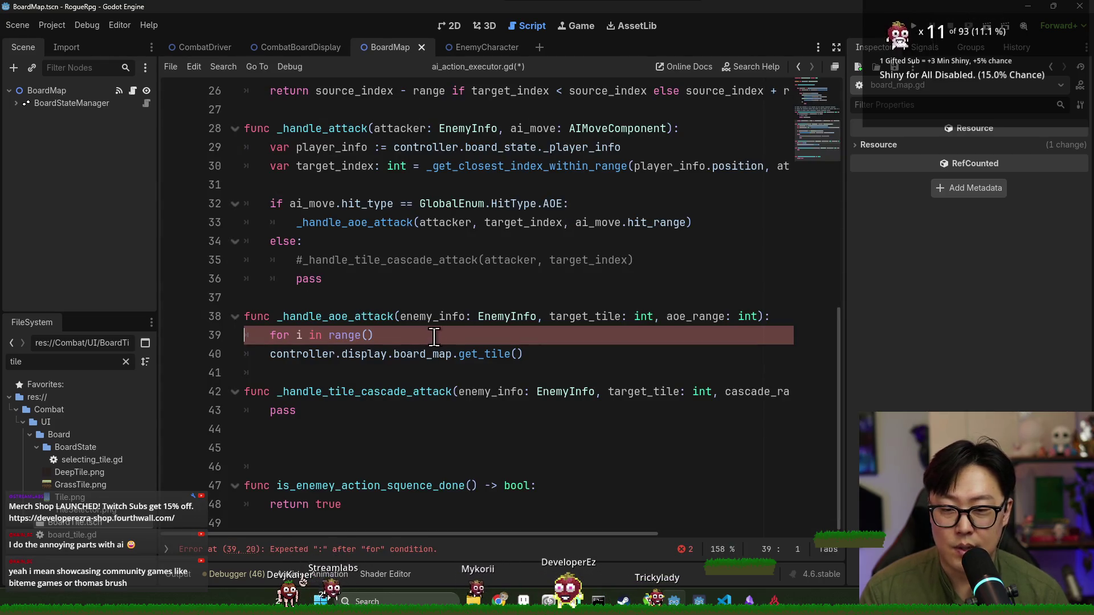
{"action": "left_click", "coordinate": [367, 335]}
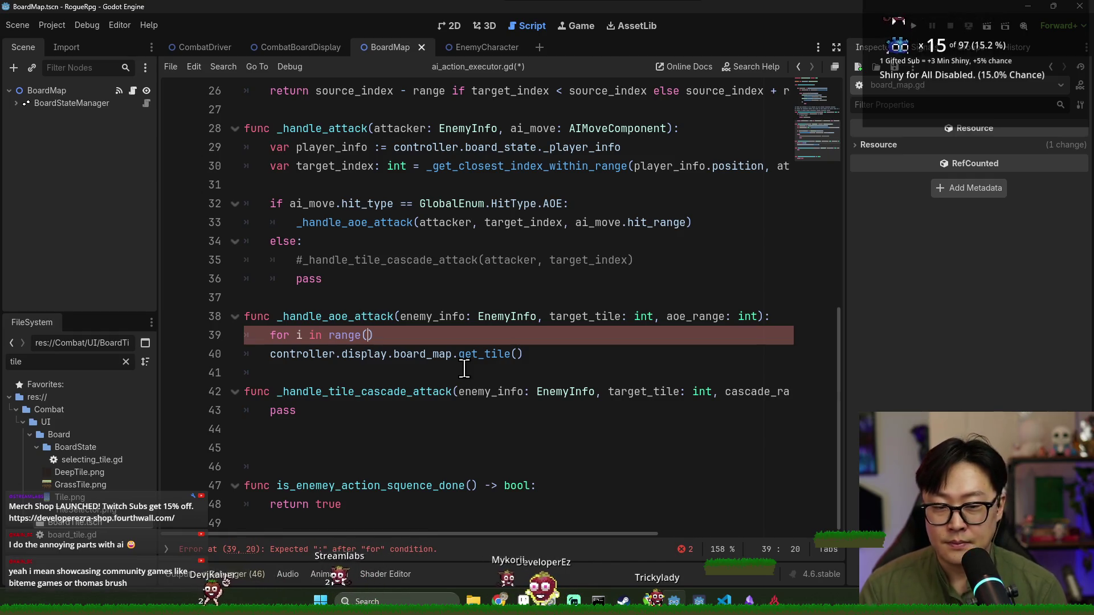
{"action": "type", "text": "targe"}
{"action": "type", "text": "t_tile =-"}
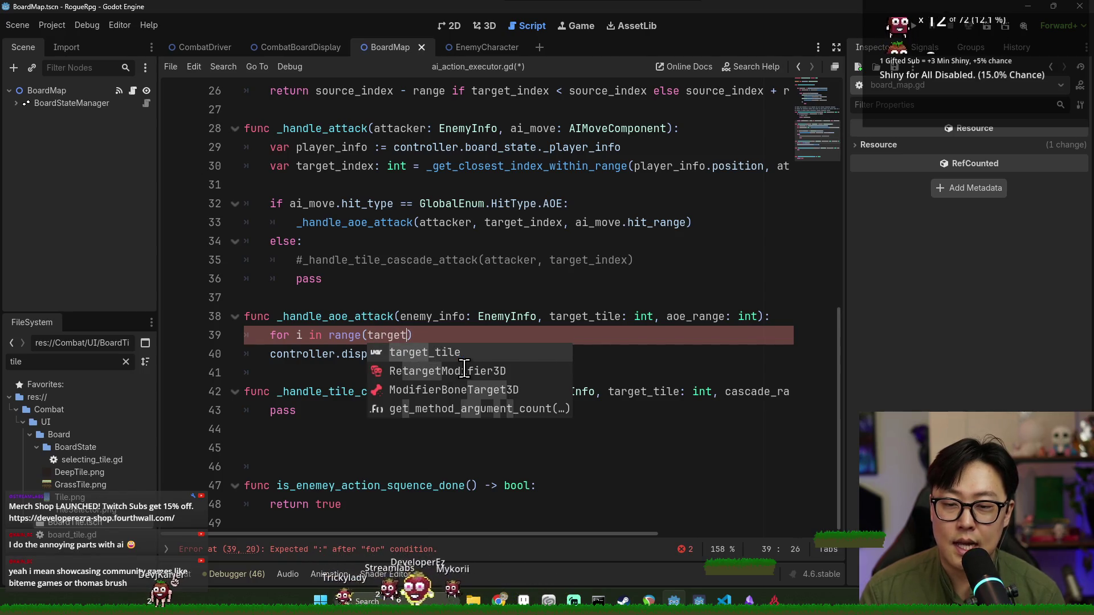
Finish line 39 as range(target_tile - floori(aoe_range/2.), target_tile + floori(aoe_range/2.)): with pass body
{"action": "key", "text": "BackSpace"}
{"action": "type", "text": "- fl"}
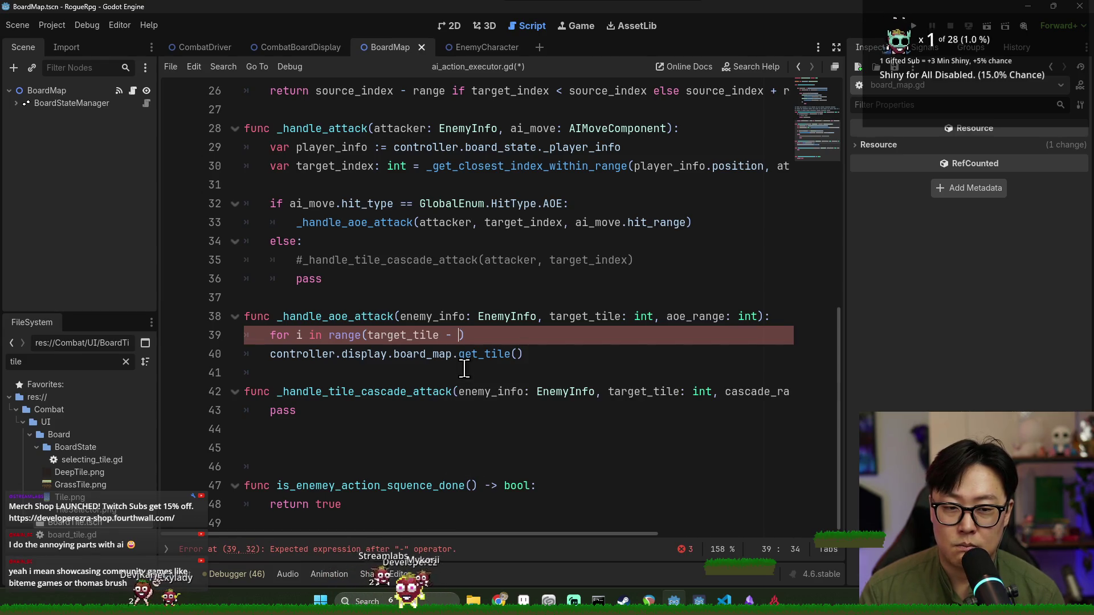
{"action": "type", "text": "or"}
{"action": "key", "text": "Down"}
{"action": "key", "text": "Down"}
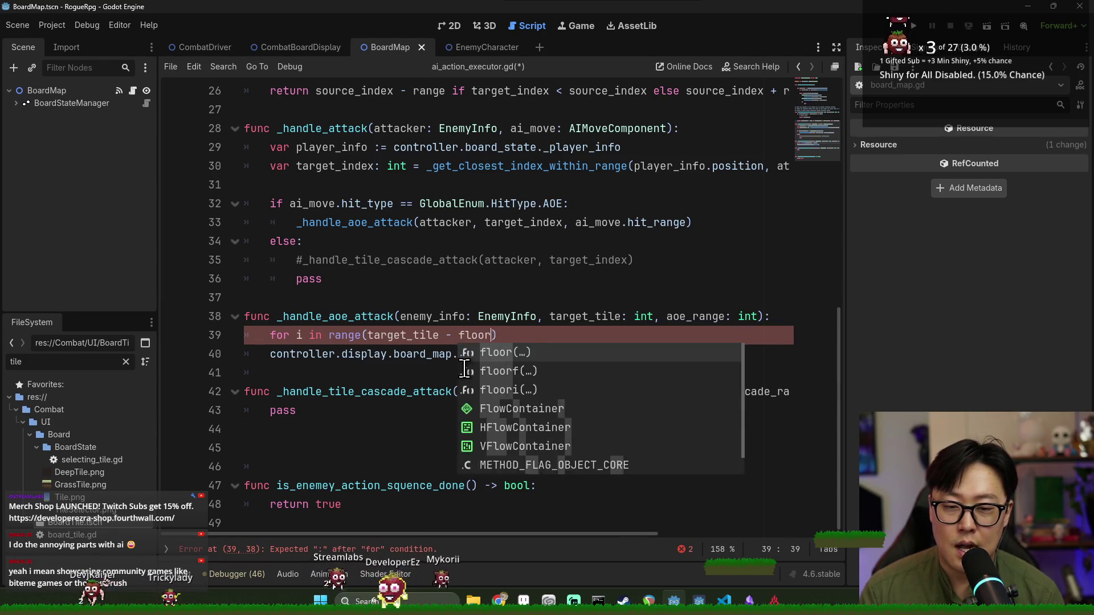
{"action": "key", "text": "Return"}
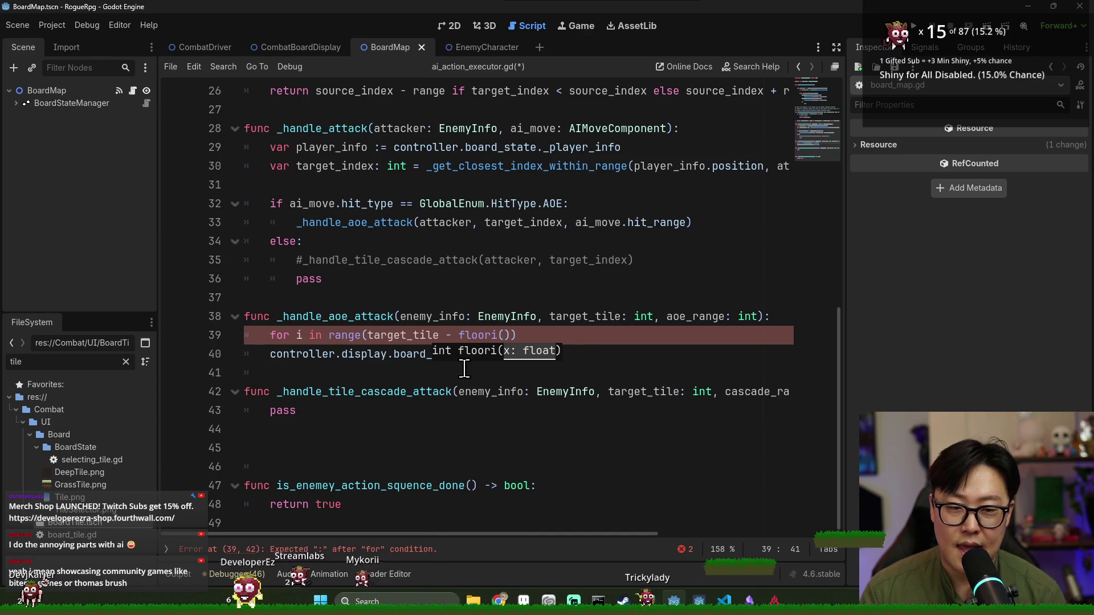
{"action": "type", "text": "aoe_range"}
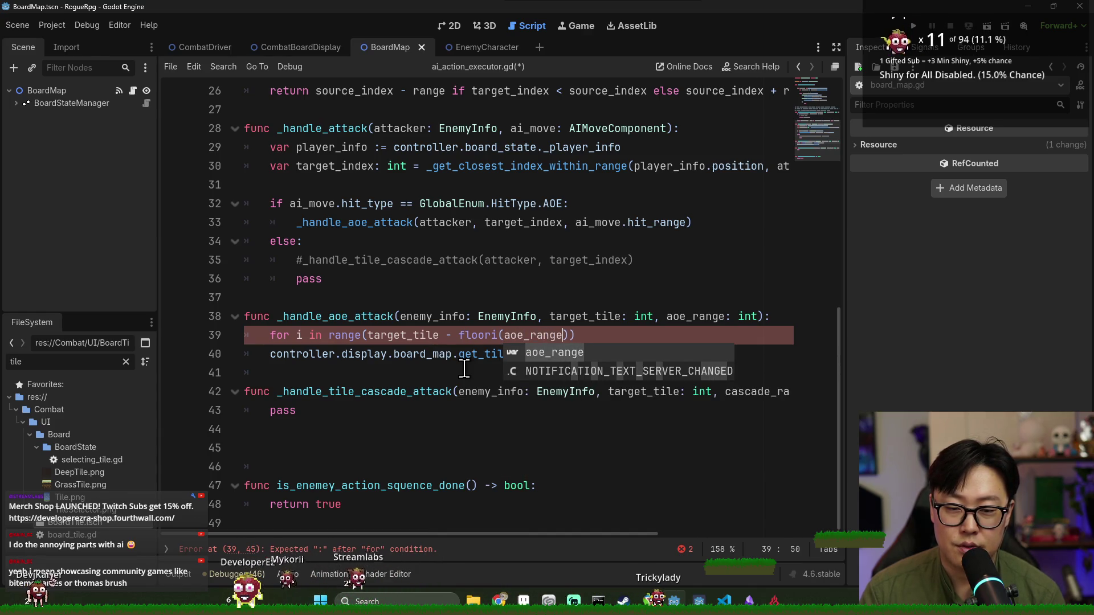
{"action": "type", "text": "/2.)"}
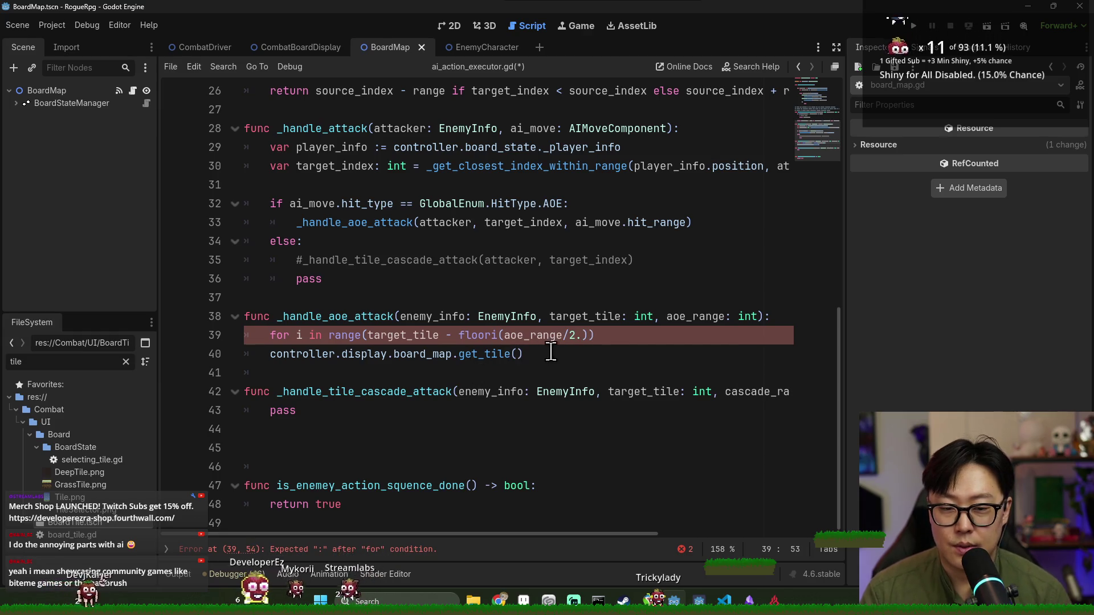
{"action": "type", "text": ", target_tile"}
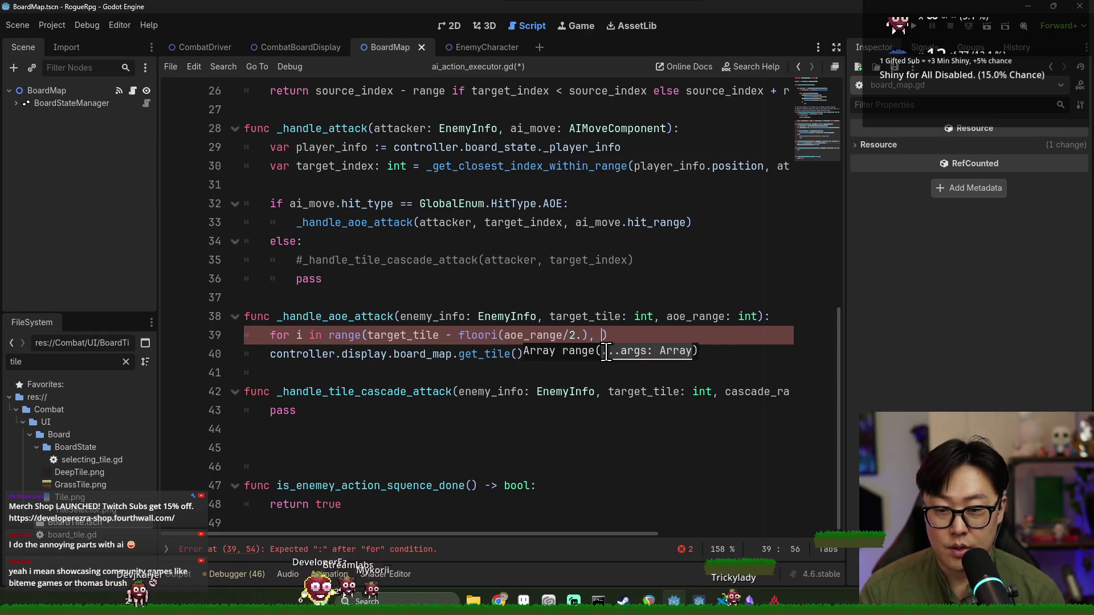
{"action": "type", "text": " + floori(ao"}
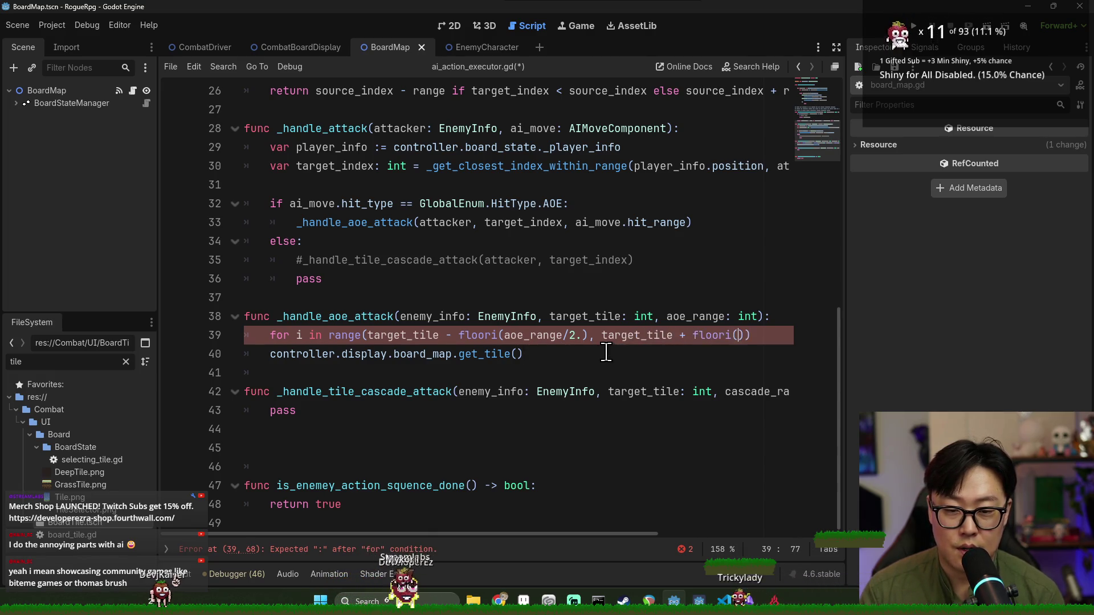
{"action": "type", "text": "e_range/2"}
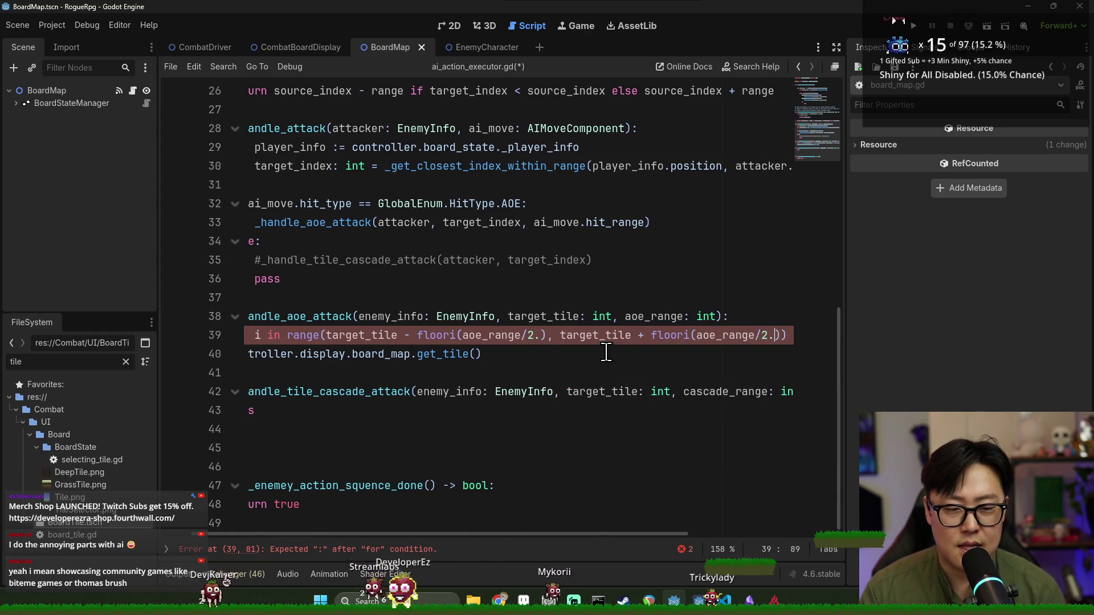
{"action": "type", "text": "."}
{"action": "left_click", "coordinate": [789, 338]}
{"action": "type", "text": ":"}
{"action": "key", "text": "Return"}
{"action": "type", "text": "pass"}
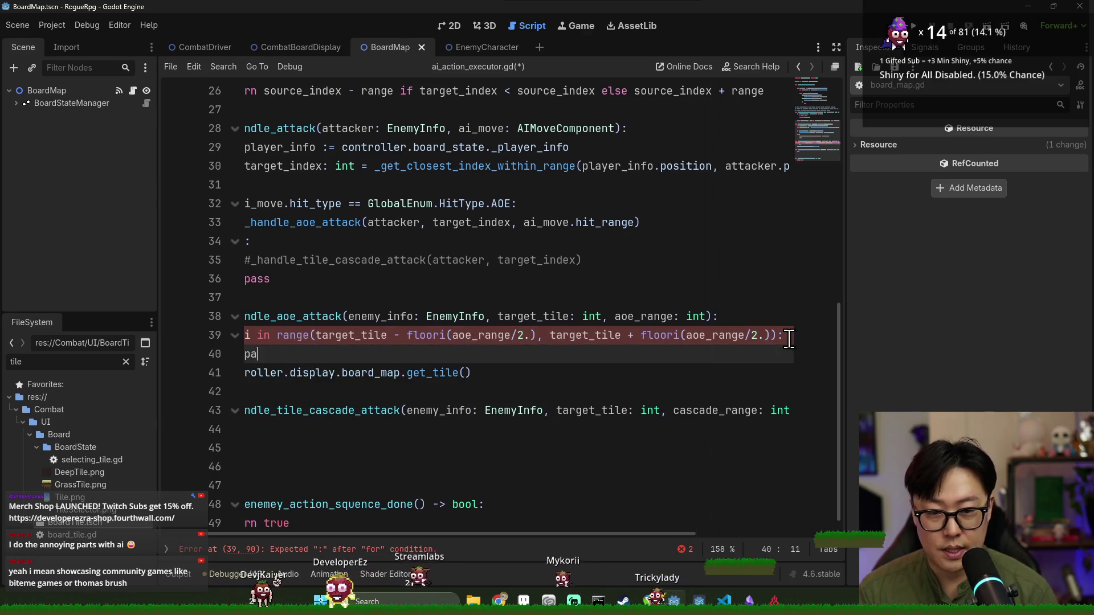
{"action": "left_click", "coordinate": [407, 335]}
{"action": "double_click", "coordinate": [499, 317]}
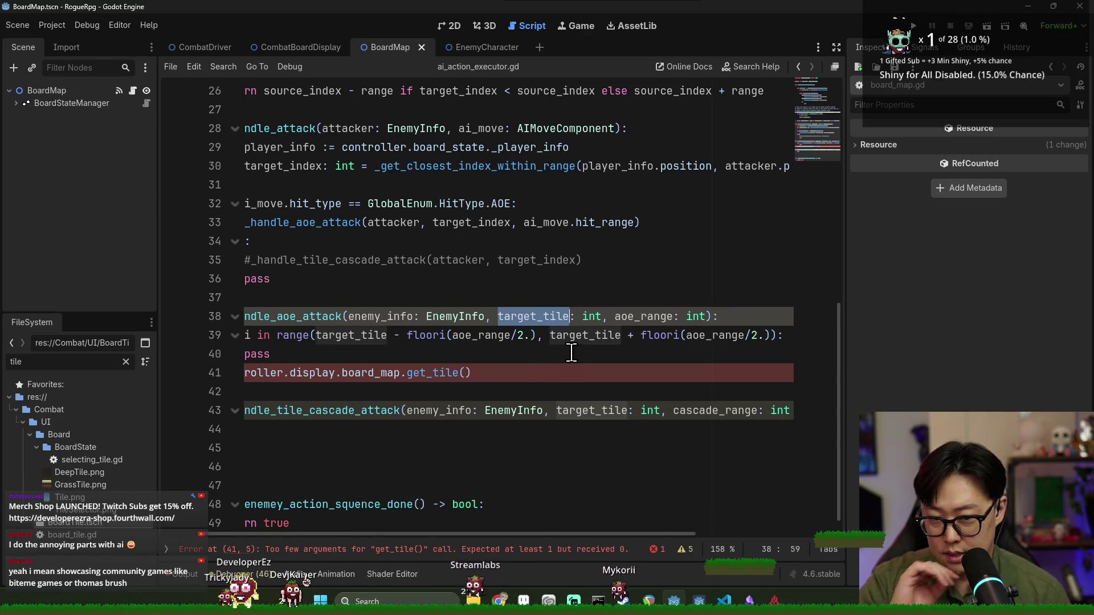
Check aoe_range and target_tile usages, then append + 1 to the loop's upper bound
{"action": "double_click", "coordinate": [643, 317]}
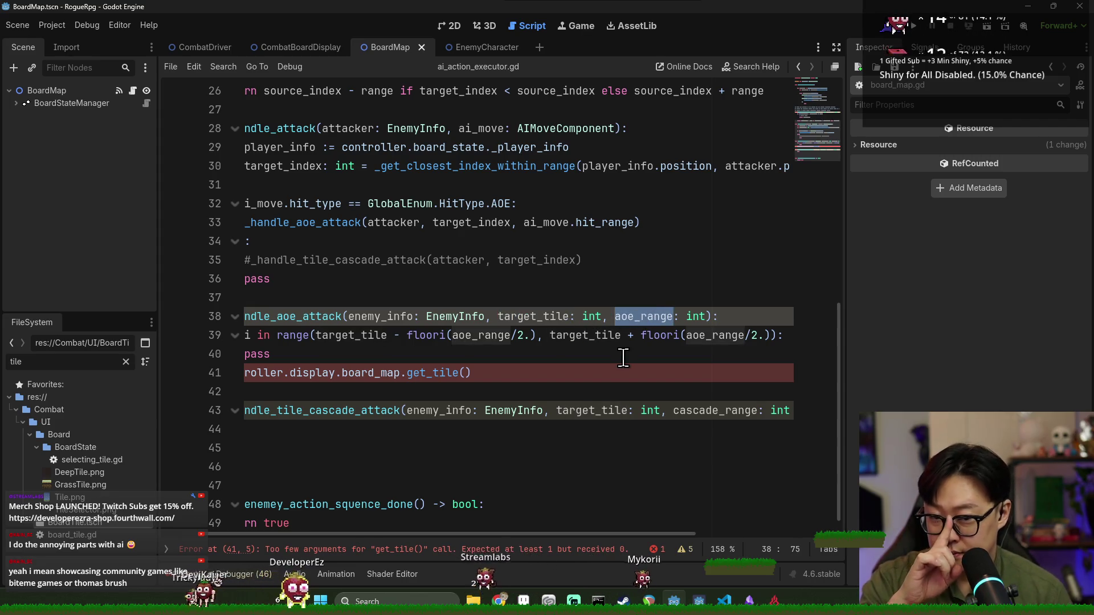
{"action": "double_click", "coordinate": [475, 335]}
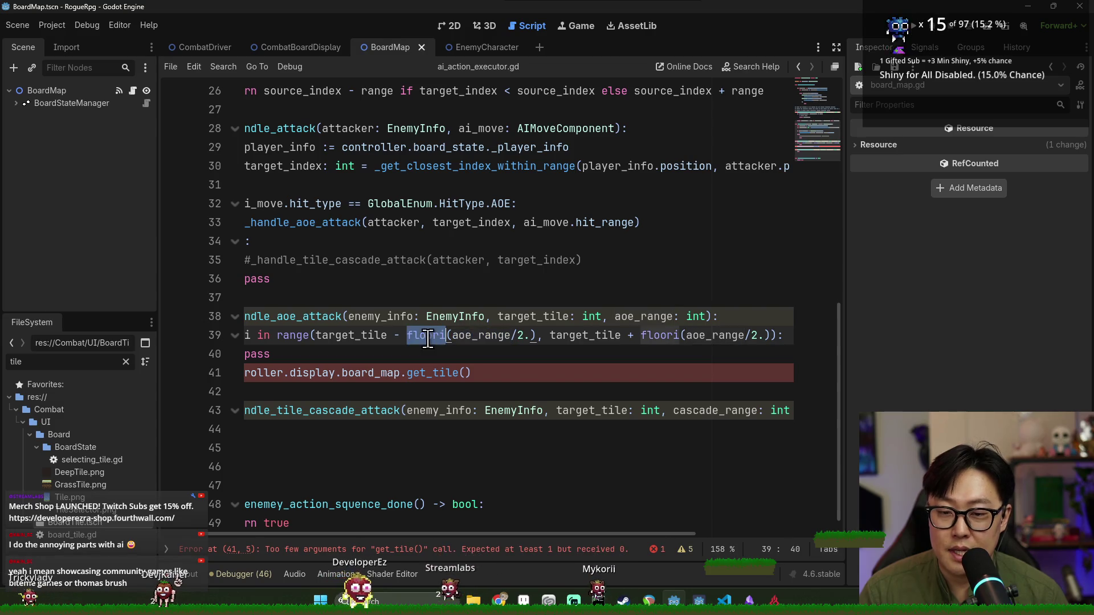
{"action": "double_click", "coordinate": [356, 336]}
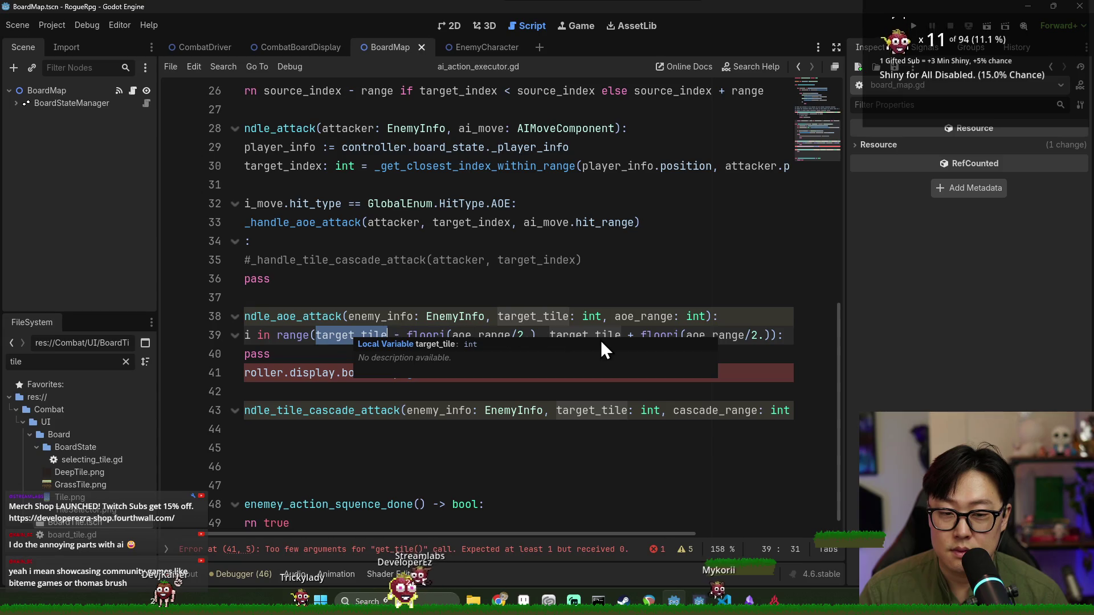
{"action": "double_click", "coordinate": [713, 335]}
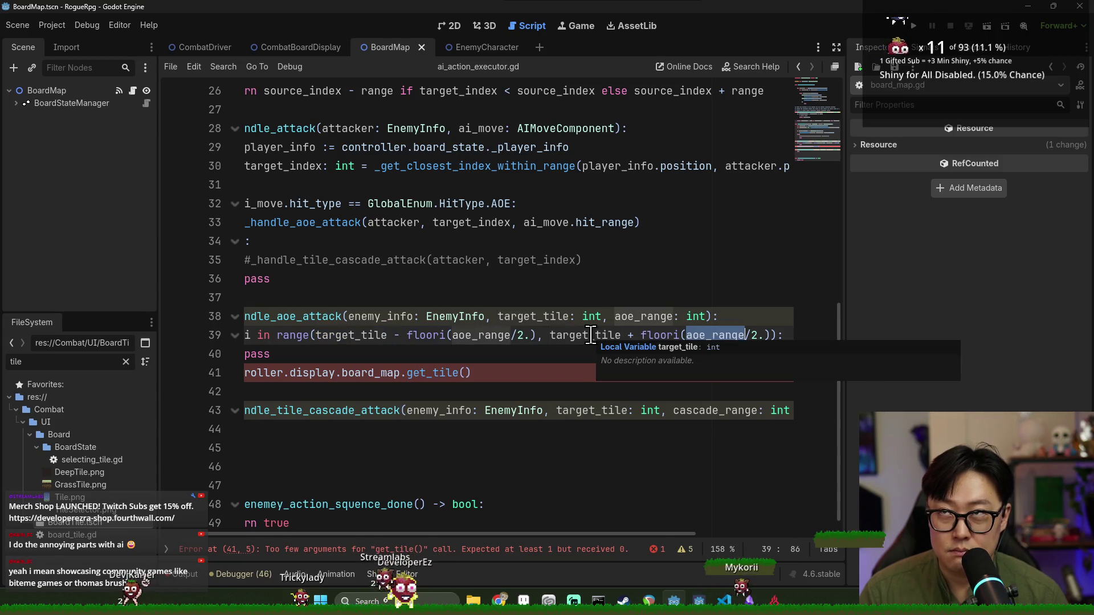
{"action": "double_click", "coordinate": [627, 317]}
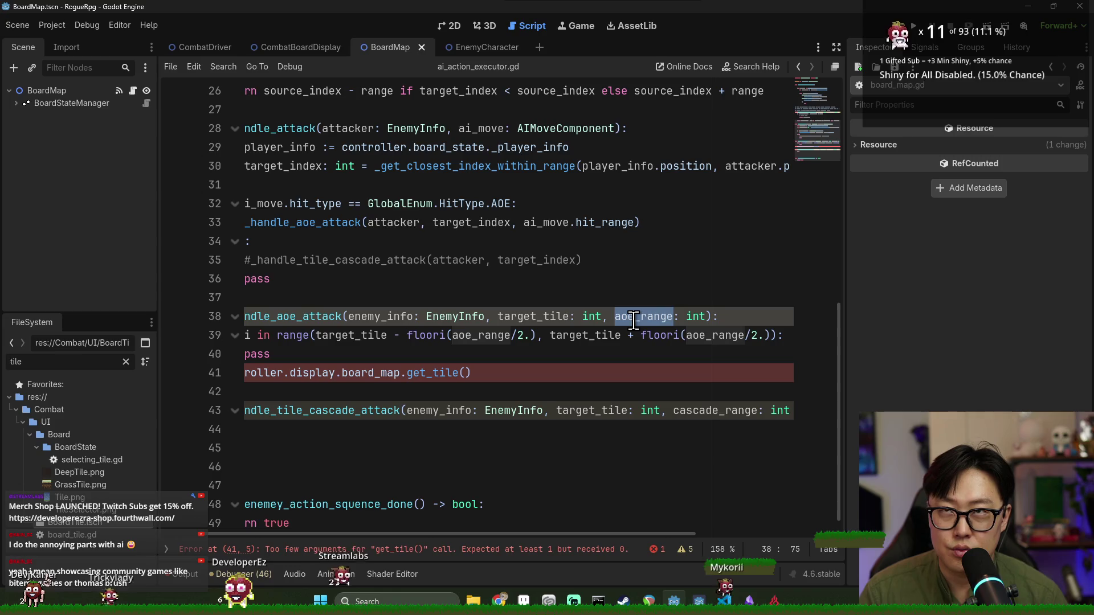
{"action": "left_click", "coordinate": [770, 337]}
{"action": "type", "text": "+ 1"}
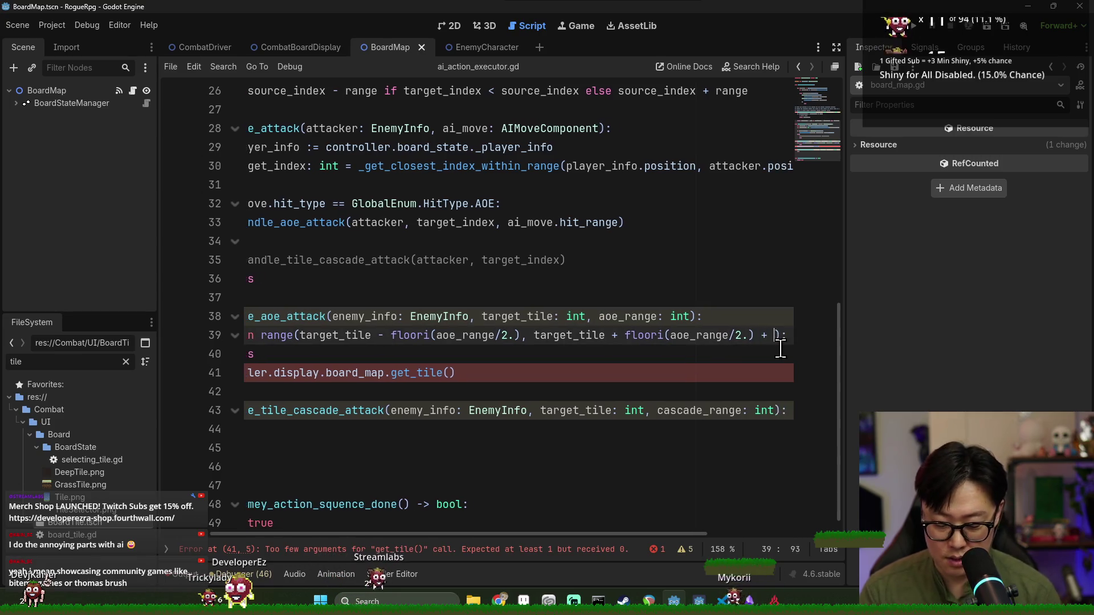
Re-inspect aoe_range and target_tile, then select the lower bound's floori(aoe_range/2.) expression
{"action": "left_click_drag", "start_coordinate": [483, 534], "coordinate": [430, 534]}
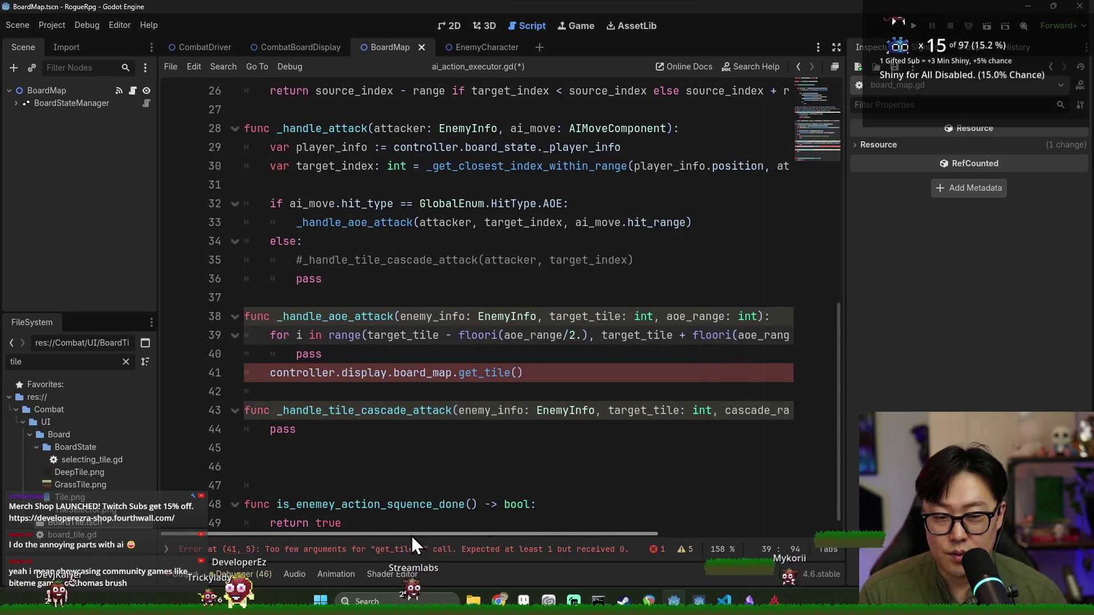
{"action": "left_click", "coordinate": [576, 366]}
{"action": "double_click", "coordinate": [685, 316]}
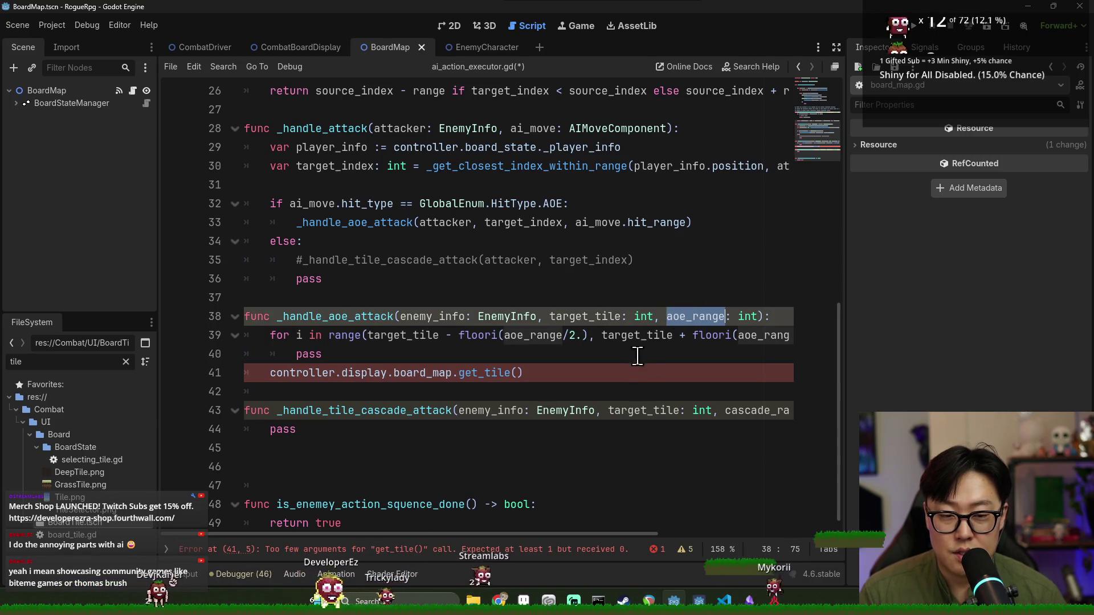
{"action": "left_click", "coordinate": [634, 335]}
{"action": "double_click", "coordinate": [417, 335]}
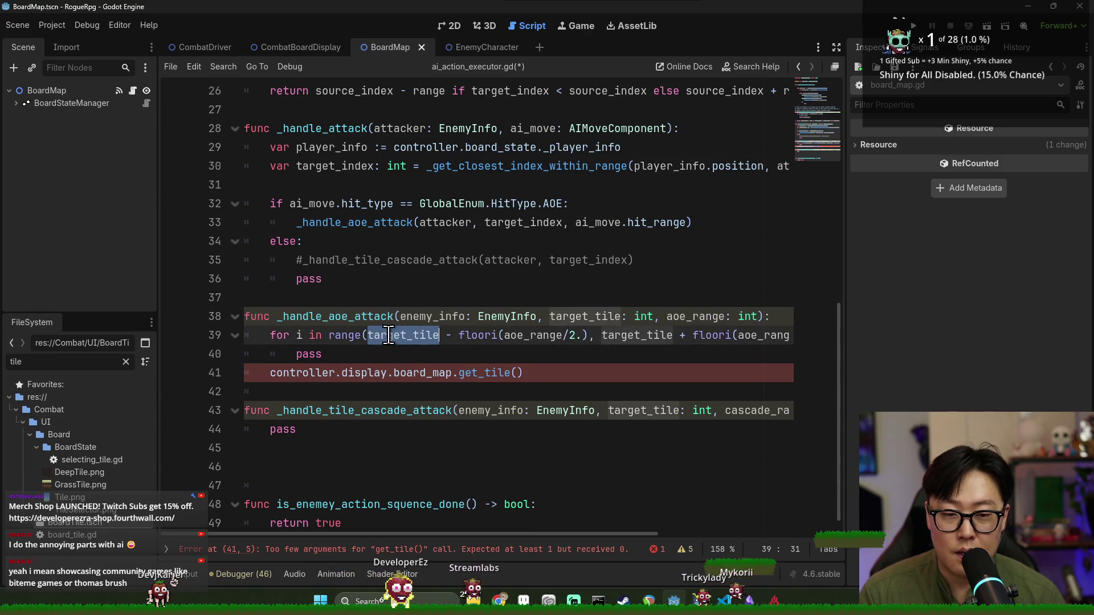
{"action": "double_click", "coordinate": [692, 316]}
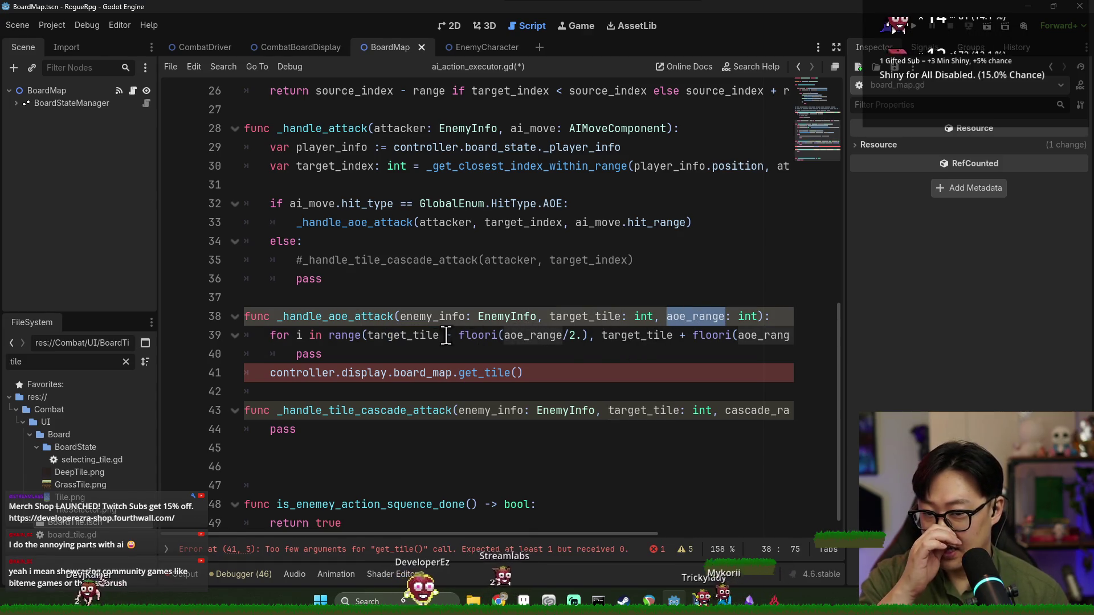
{"action": "left_click", "coordinate": [421, 336]}
{"action": "key", "text": "Left"}
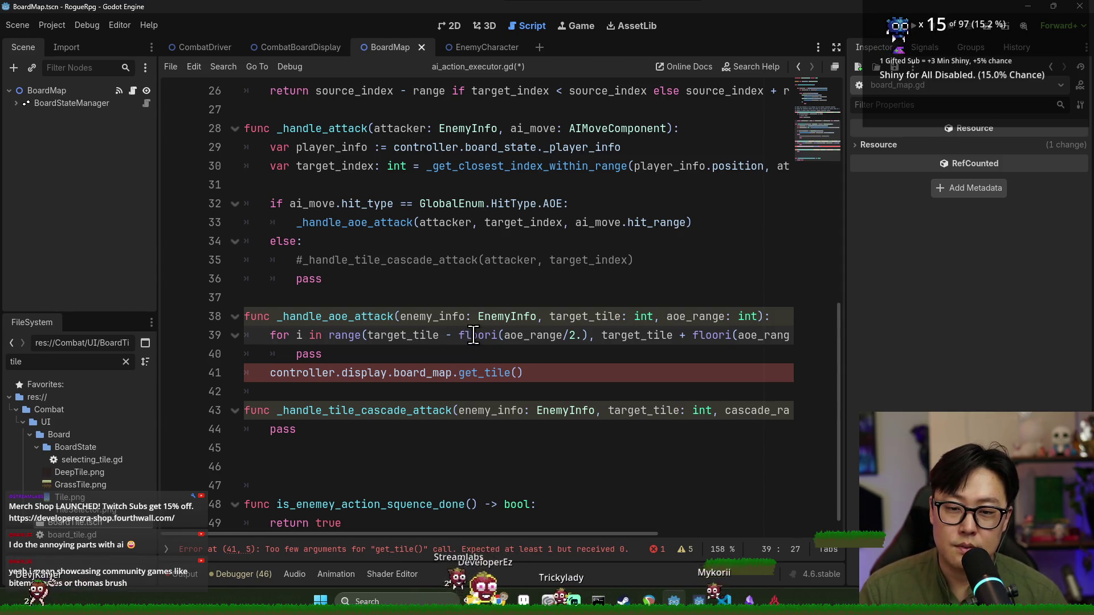
{"action": "double_click", "coordinate": [518, 336]}
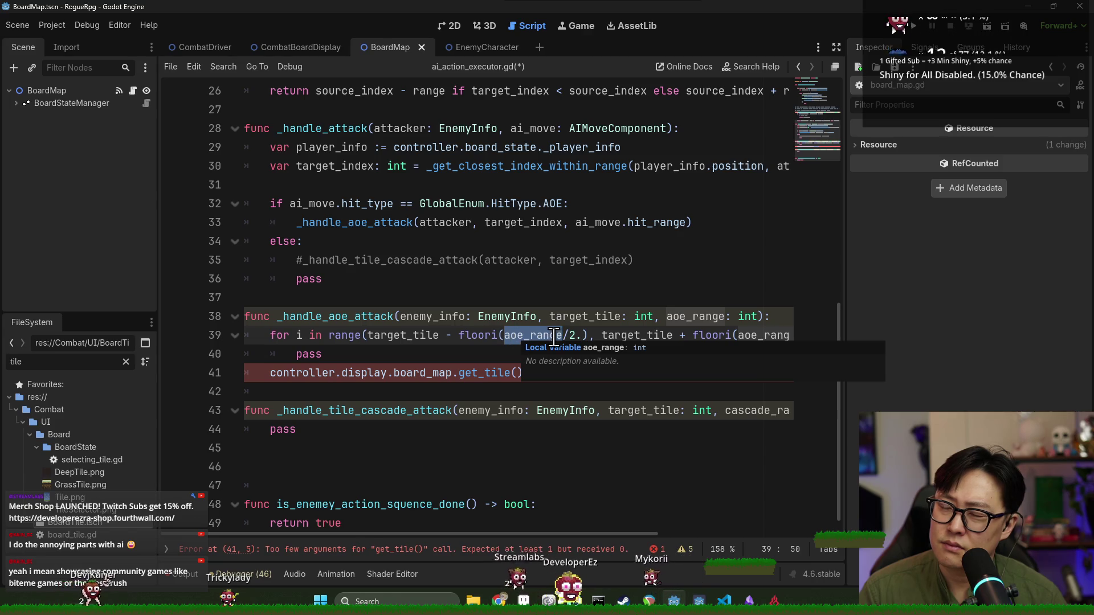
{"action": "left_click_drag", "start_coordinate": [459, 336], "coordinate": [588, 338]}
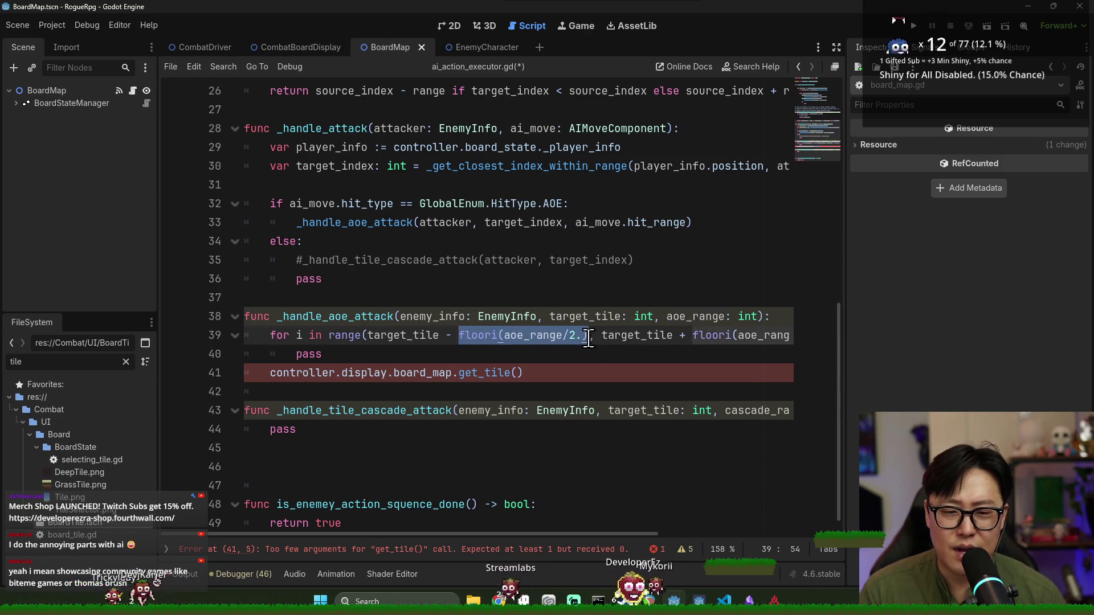
Rewrite the loop as range(target_tile - aoe_range, target_tile + aoe_range + 1) and save
{"action": "type", "text": "1"}
{"action": "key", "text": "BackSpace"}
{"action": "type", "text": "aoe_range/2.) + 1):"}
{"action": "left_click", "coordinate": [634, 335]}
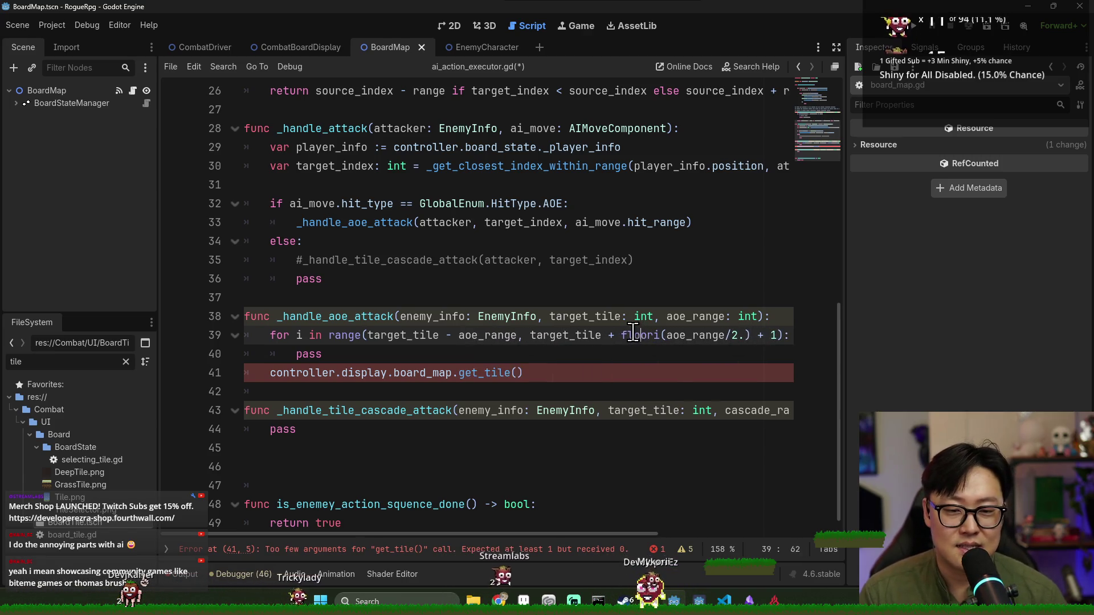
{"action": "left_click", "coordinate": [776, 335], "text": "shift"}
{"action": "type", "text": "ange"}
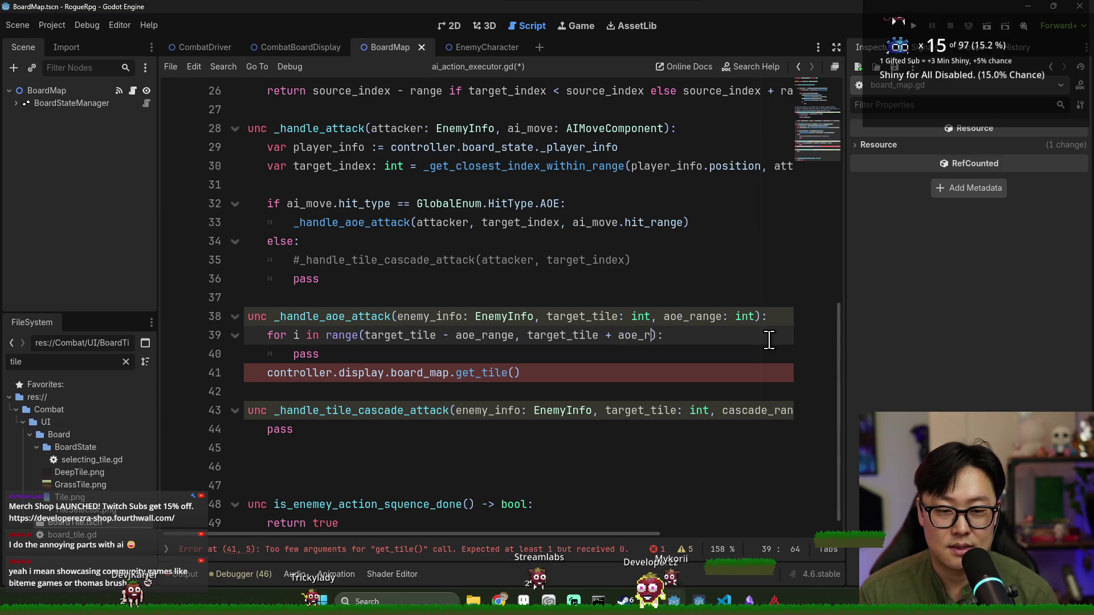
{"action": "type", "text": " + 1"}
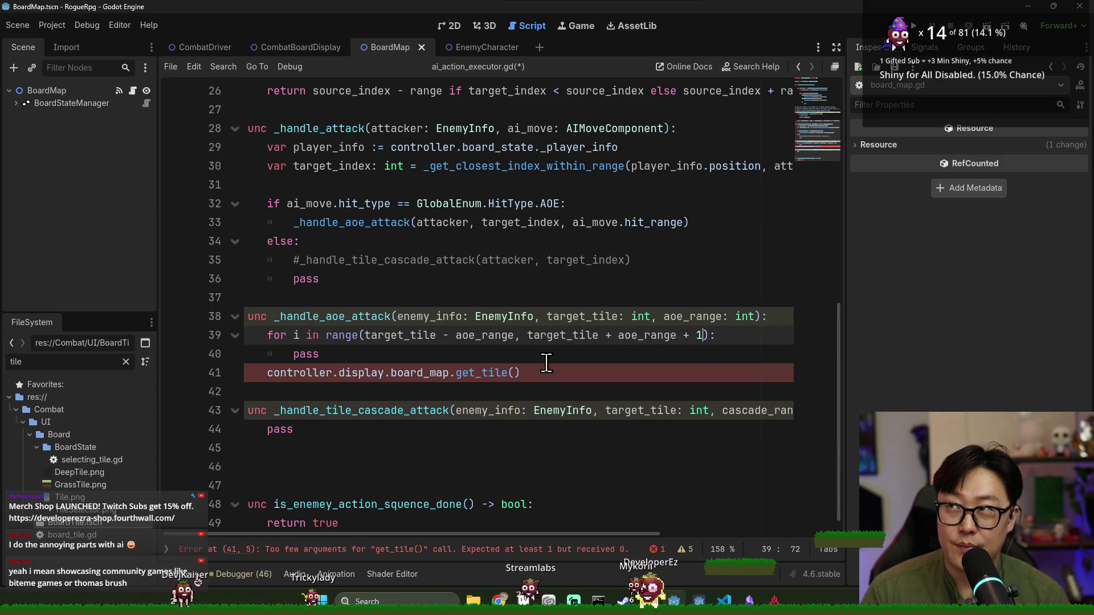
{"action": "key", "text": "ctrl+s"}
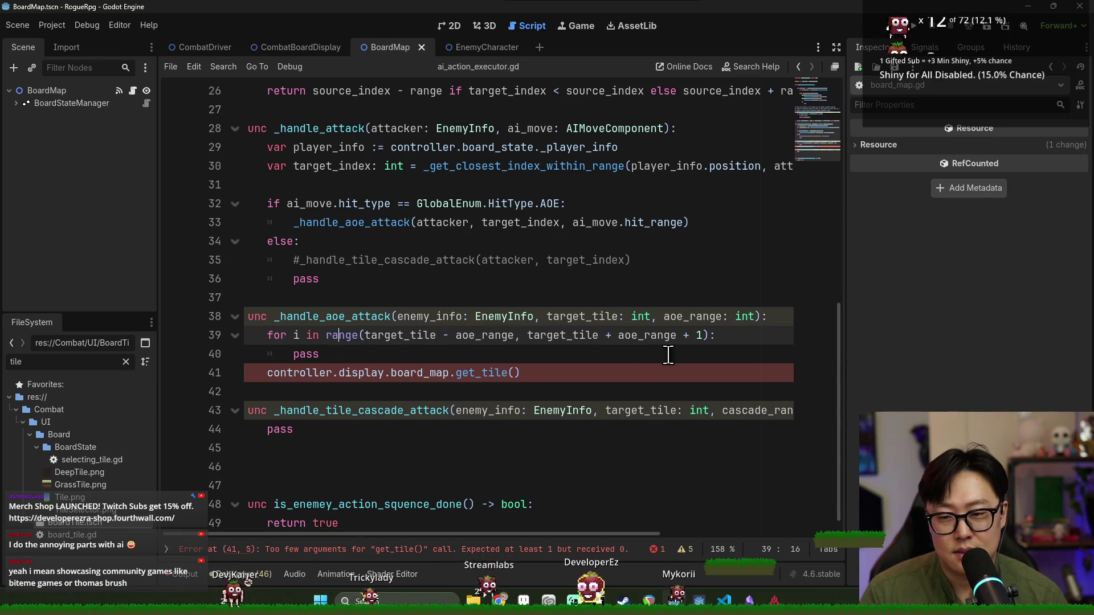
Move the get_tile call into the loop body as get_tile(i), deleting the stray lines
{"action": "key", "text": "Return"}
{"action": "scroll", "coordinate": [462, 379], "scroll_direction": "down", "scroll_amount": 1}
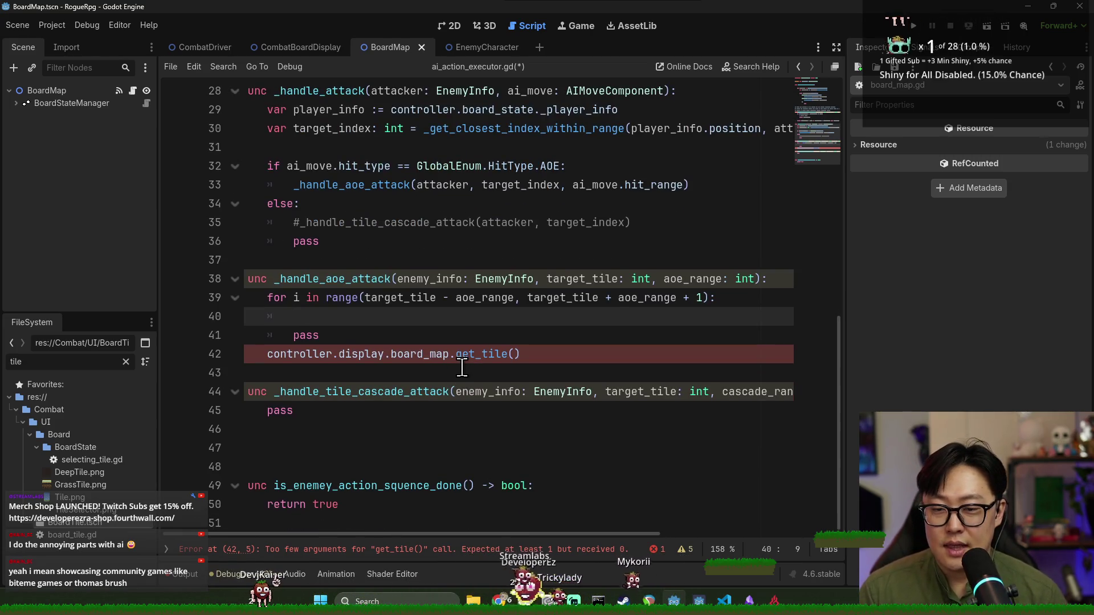
{"action": "type", "text": "con"}
{"action": "key", "text": "Escape"}
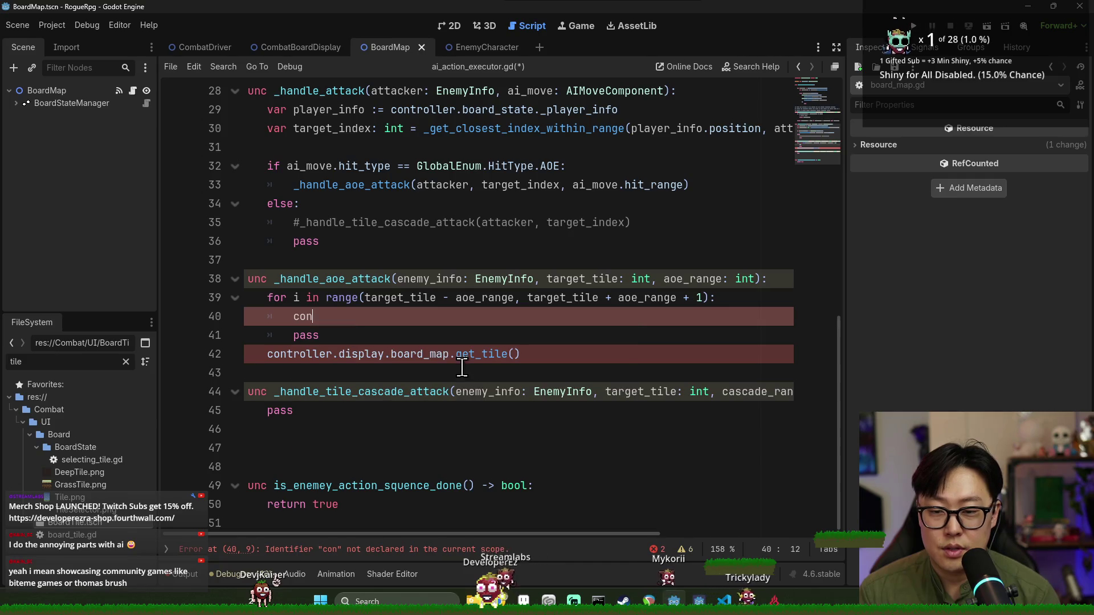
{"action": "left_click", "coordinate": [271, 354]}
{"action": "left_click_drag", "start_coordinate": [351, 337], "coordinate": [261, 317]}
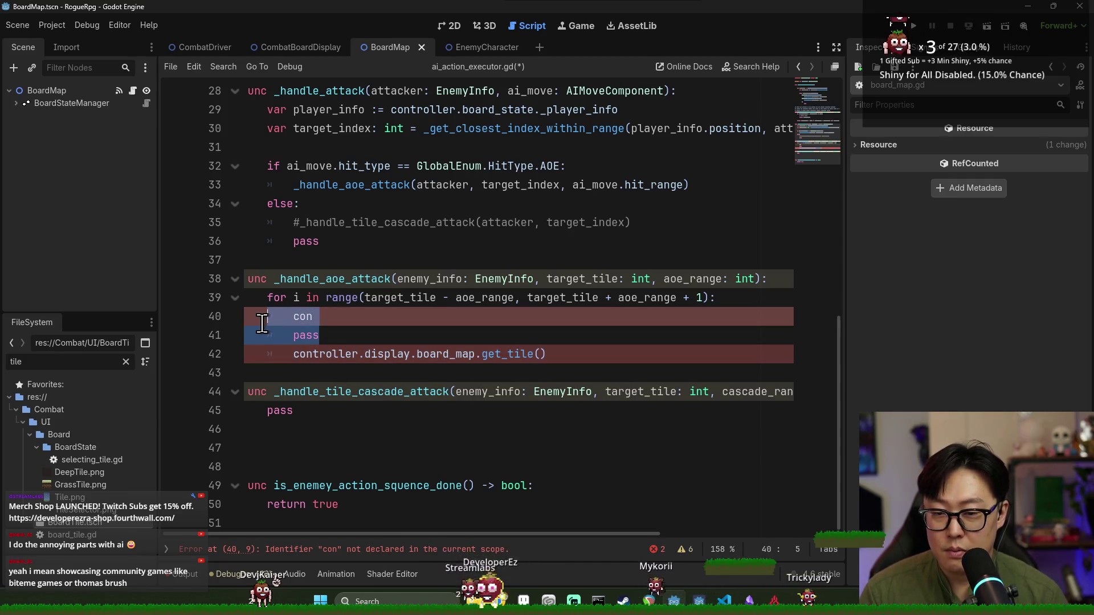
{"action": "key", "text": "BackSpace"}
{"action": "key", "text": "BackSpace"}
{"action": "left_click", "coordinate": [542, 332]}
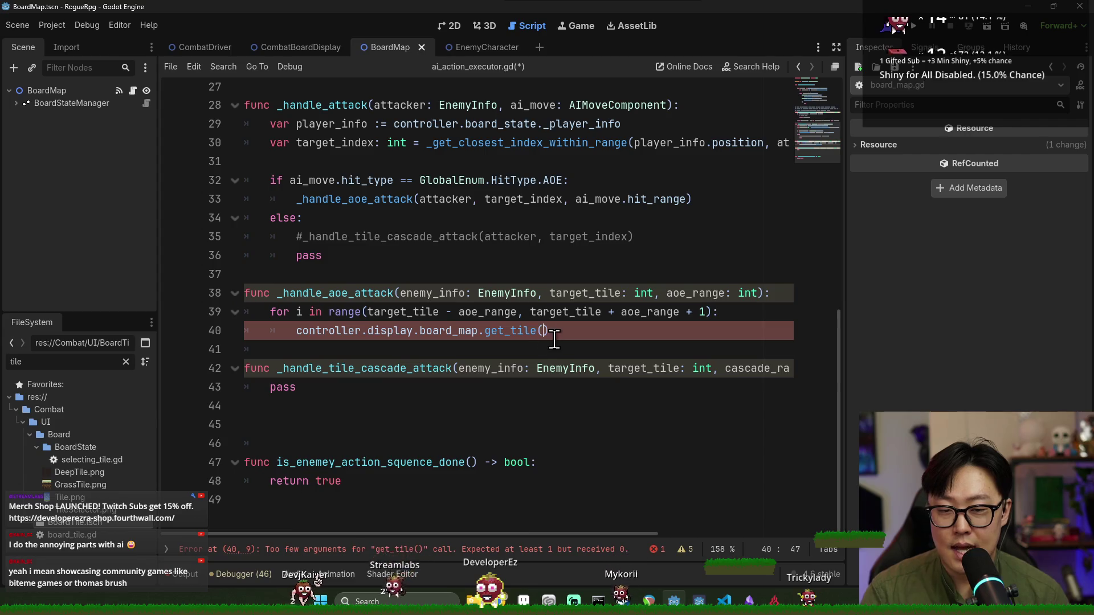
{"action": "type", "text": "i"}
Append .start_board_effect_animation() to the get_tile(i) call via autocomplete
{"action": "left_click", "coordinate": [576, 331]}
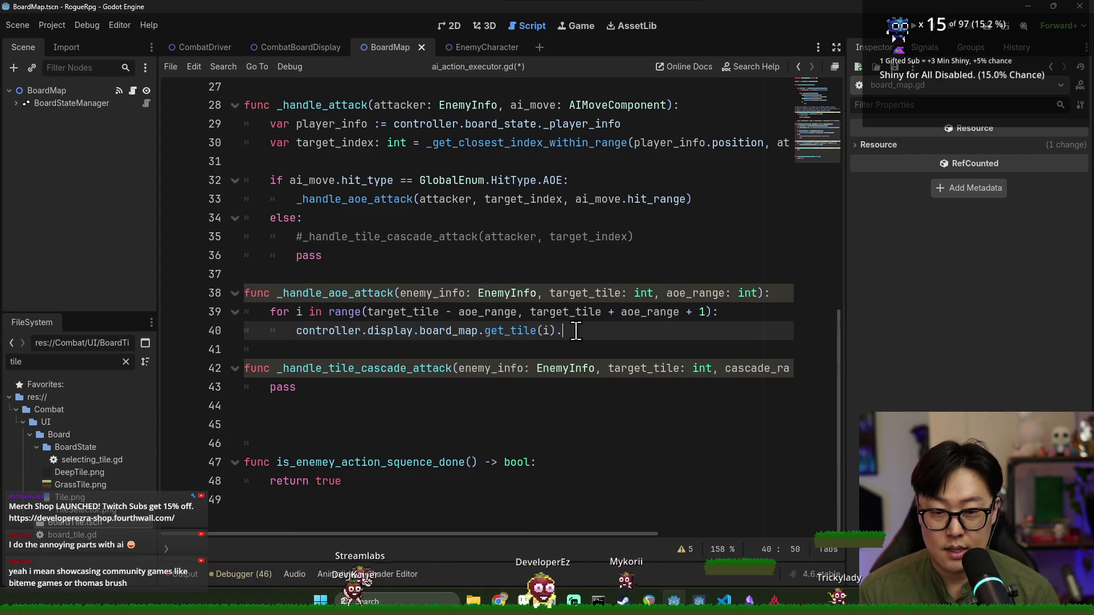
{"action": "type", "text": "."}
{"action": "key", "text": "Down"}
{"action": "key", "text": "Down"}
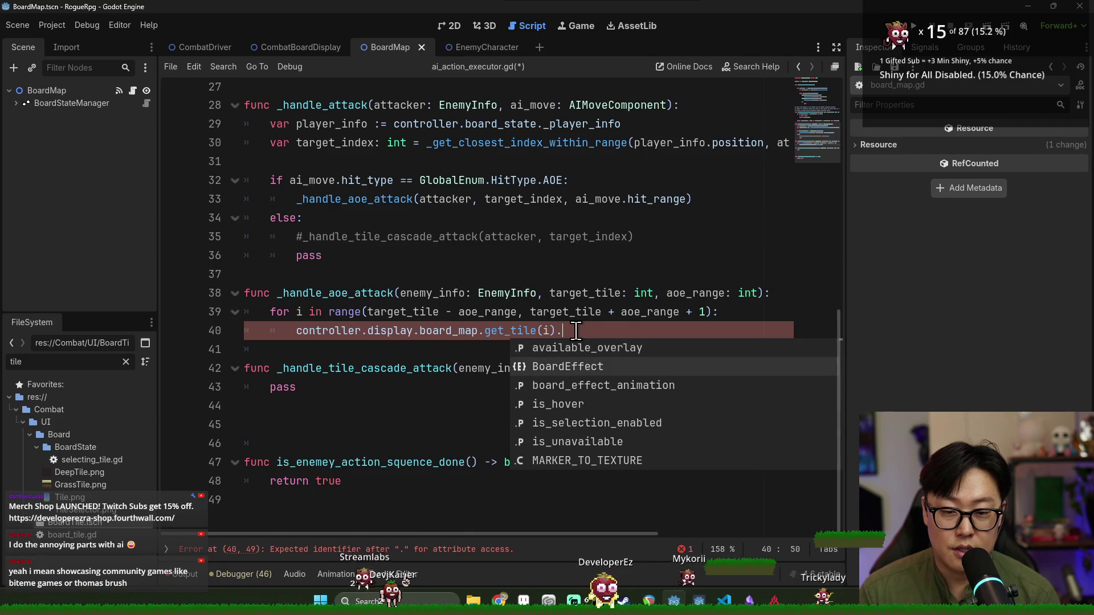
{"action": "key", "text": "Return"}
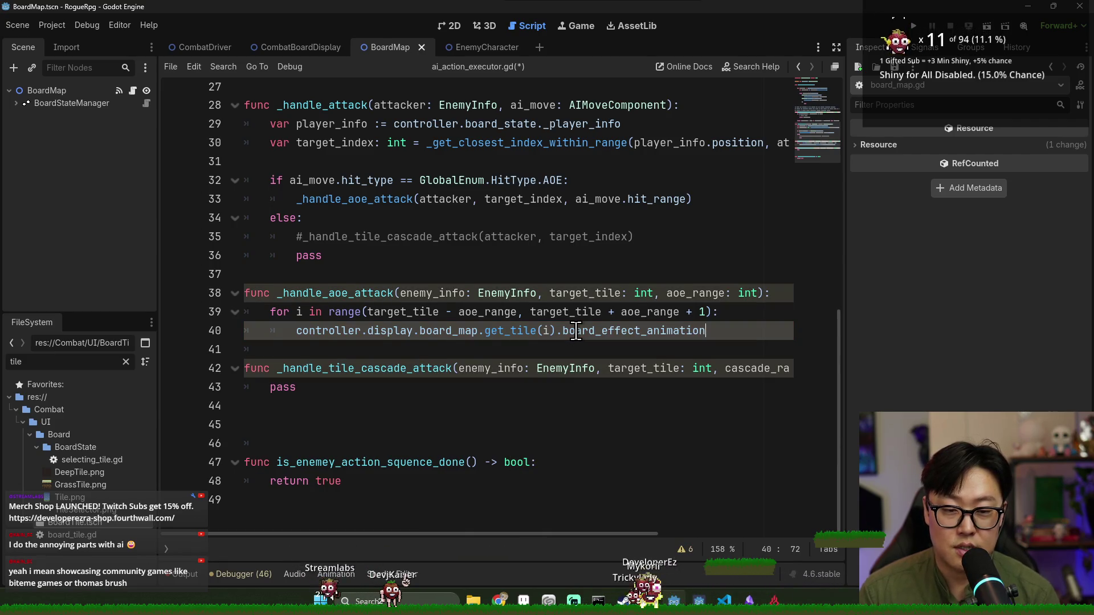
{"action": "double_click", "coordinate": [577, 332]}
{"action": "key", "text": "BackSpace"}
{"action": "type", "text": "pl"}
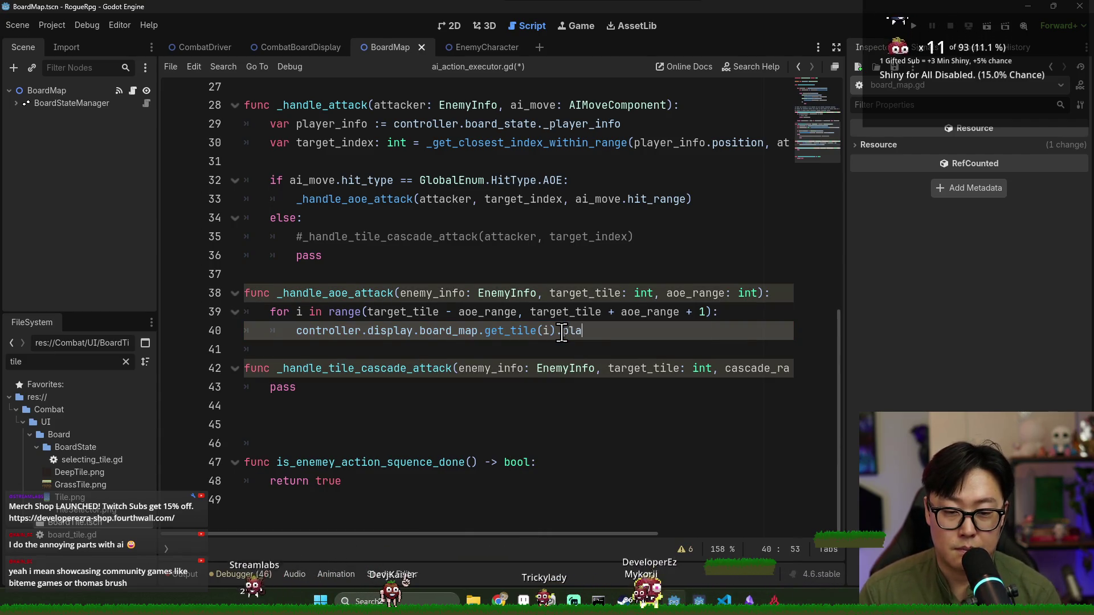
{"action": "key", "text": "BackSpace"}
{"action": "key", "text": "BackSpace"}
{"action": "key", "text": "BackSpace"}
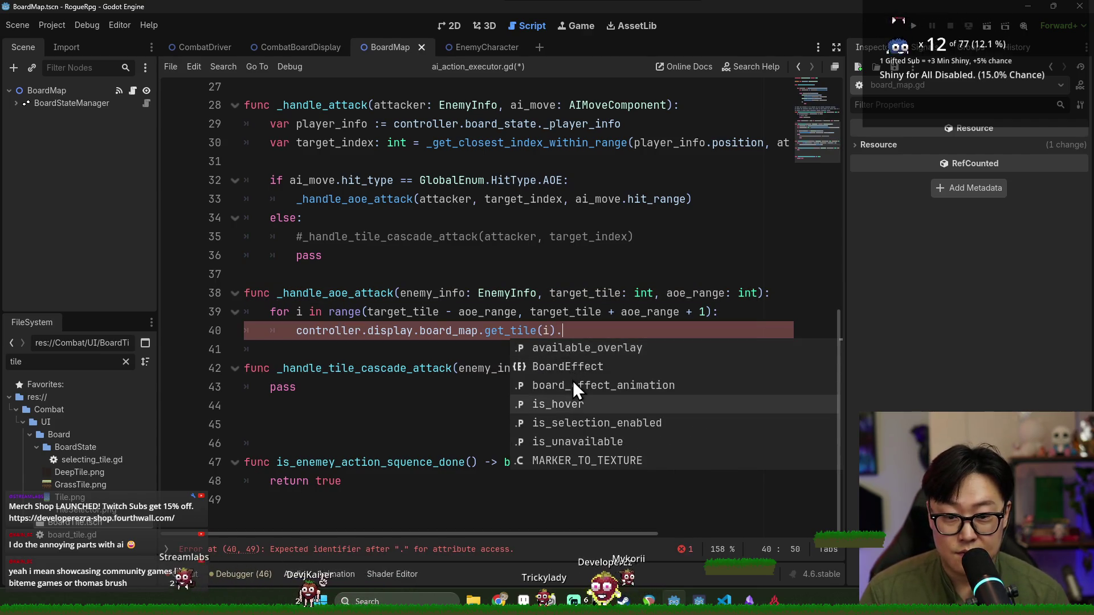
{"action": "scroll", "coordinate": [574, 399], "scroll_direction": "down", "scroll_amount": 2}
{"action": "scroll", "coordinate": [604, 434], "scroll_direction": "down", "scroll_amount": 1}
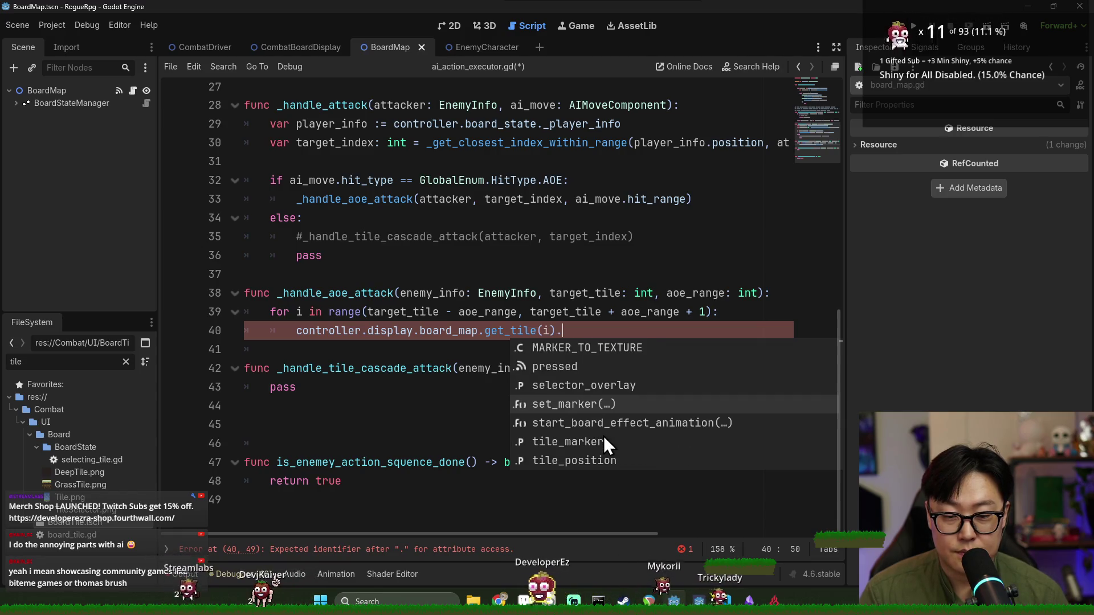
{"action": "double_click", "coordinate": [604, 422]}
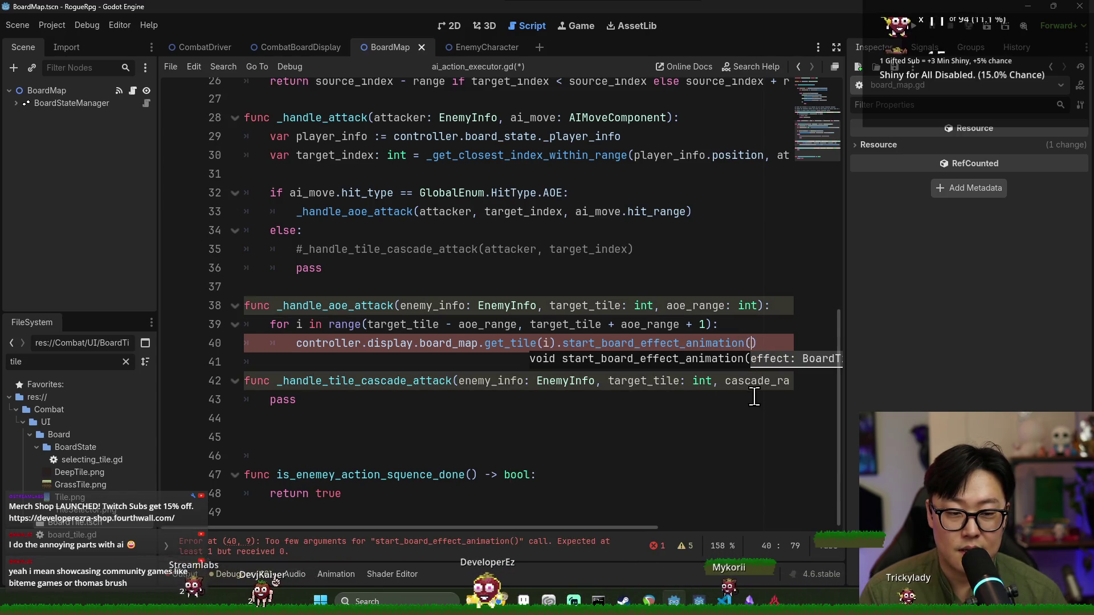
{"action": "left_click", "coordinate": [534, 401]}
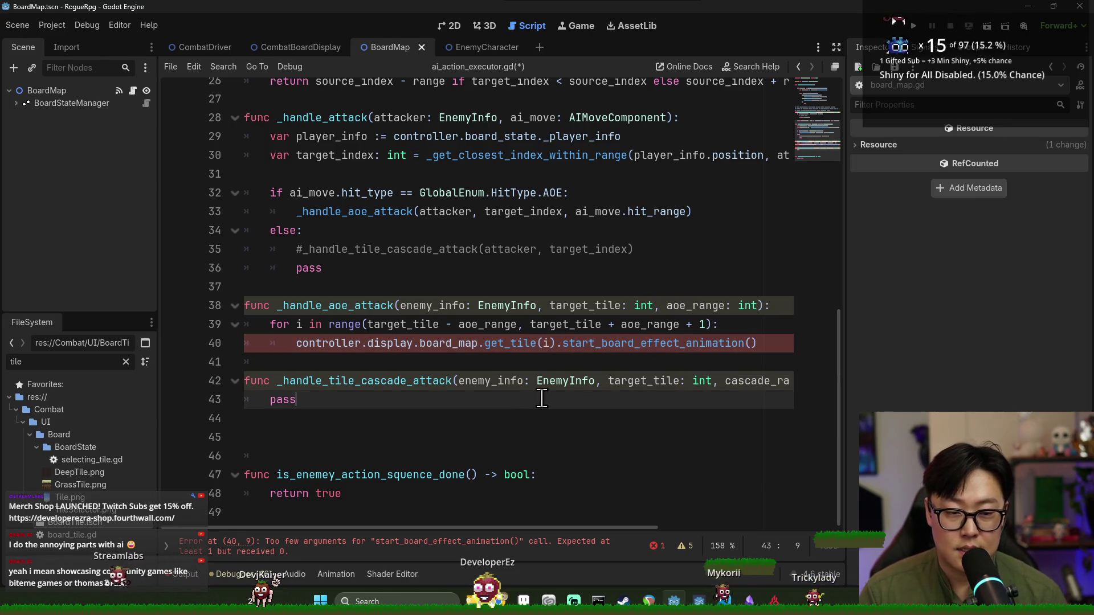
Open start_board_effect_animation in board_tile.gd and inspect its BoardEffect parameter and SLASH value
{"action": "left_click", "coordinate": [713, 344], "text": "ctrl"}
{"action": "scroll", "coordinate": [535, 274], "scroll_direction": "up", "scroll_amount": 3}
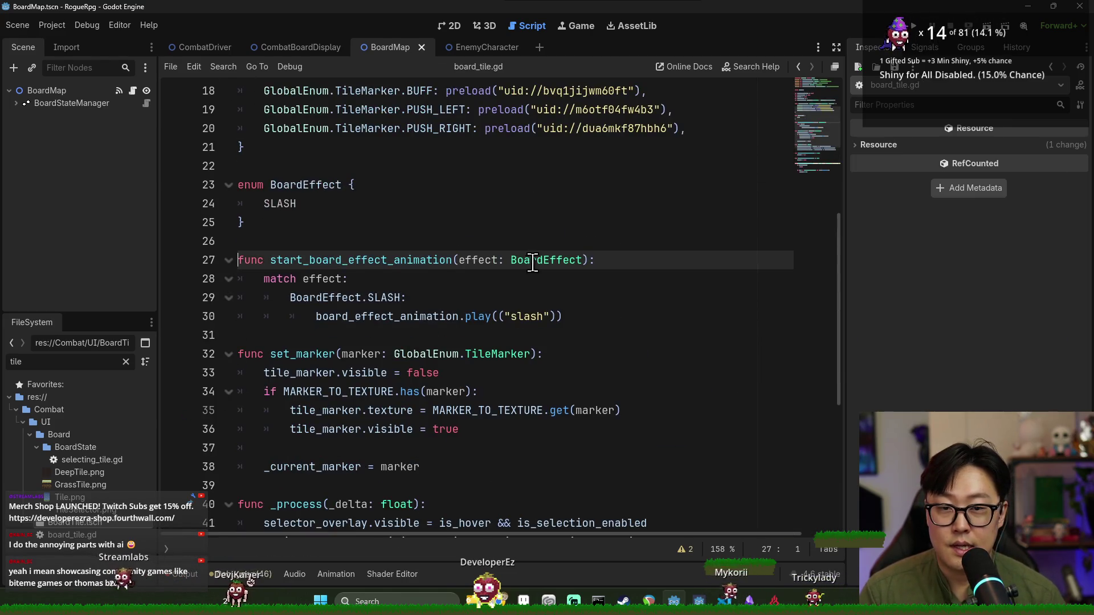
{"action": "double_click", "coordinate": [544, 260]}
{"action": "scroll", "coordinate": [512, 285], "scroll_direction": "up", "scroll_amount": 3}
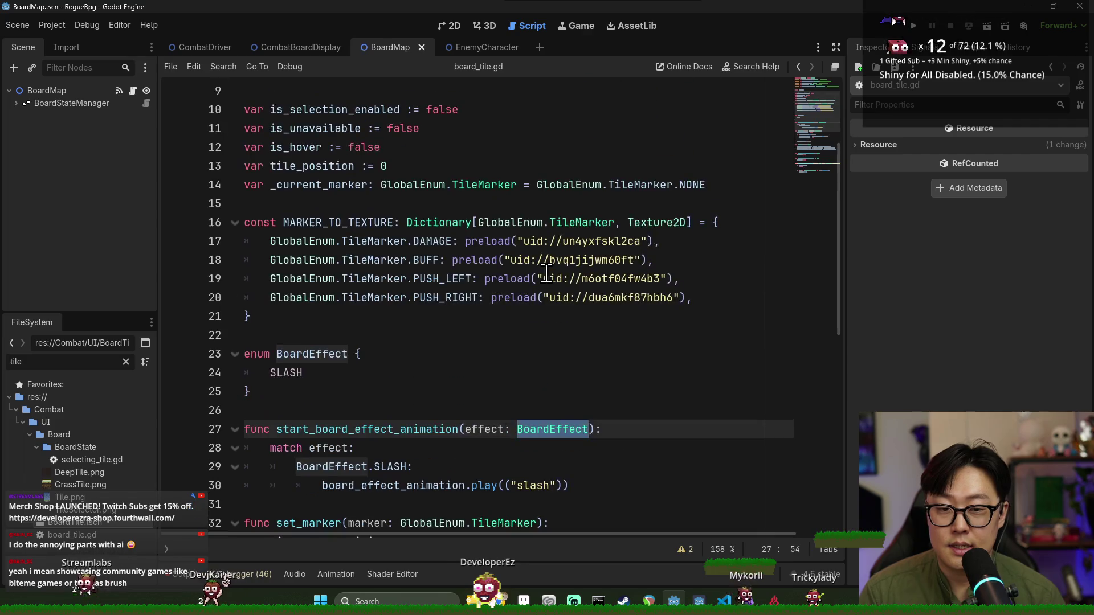
{"action": "double_click", "coordinate": [287, 373]}
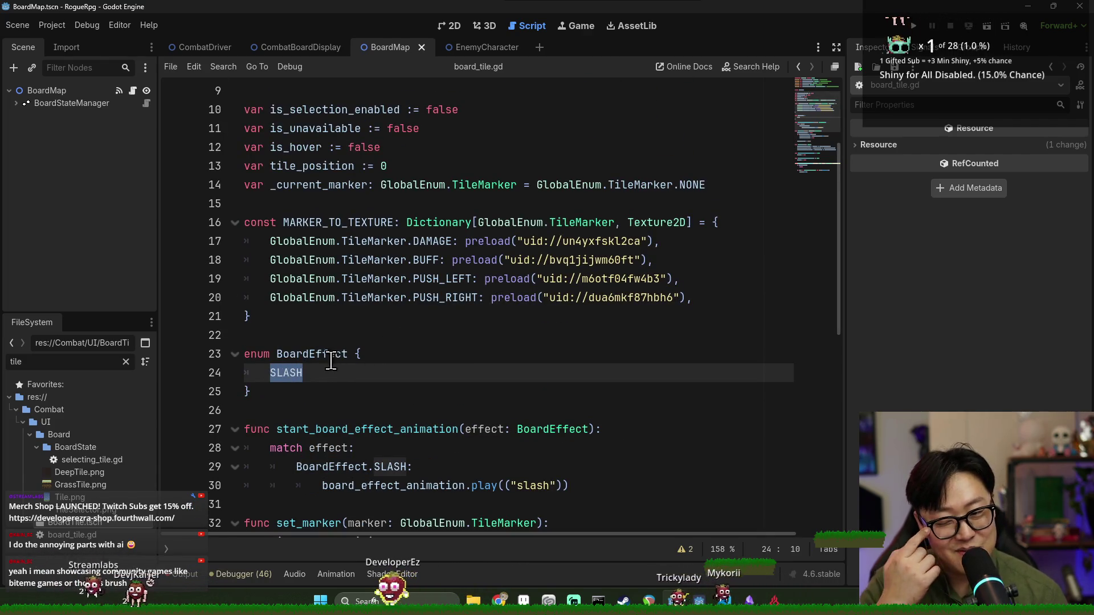